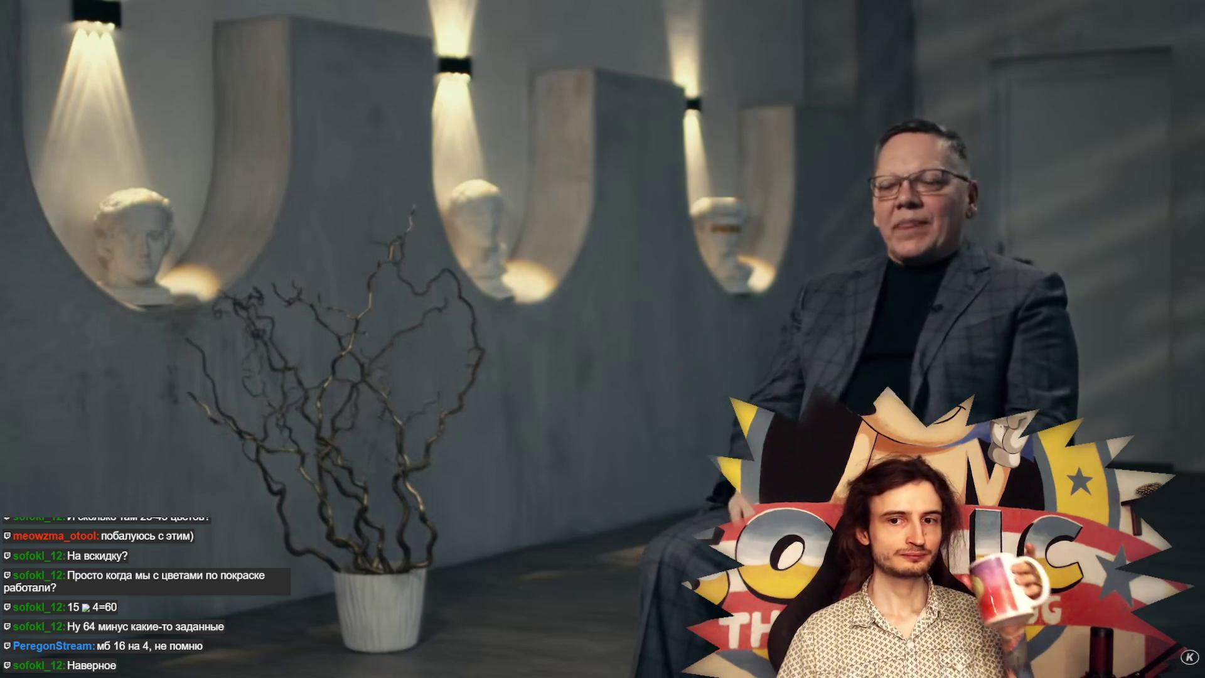
# Exit the fullscreen video and open the official Restream site from a 'restrea' search.
pyautogui.moveTo(603, 339)
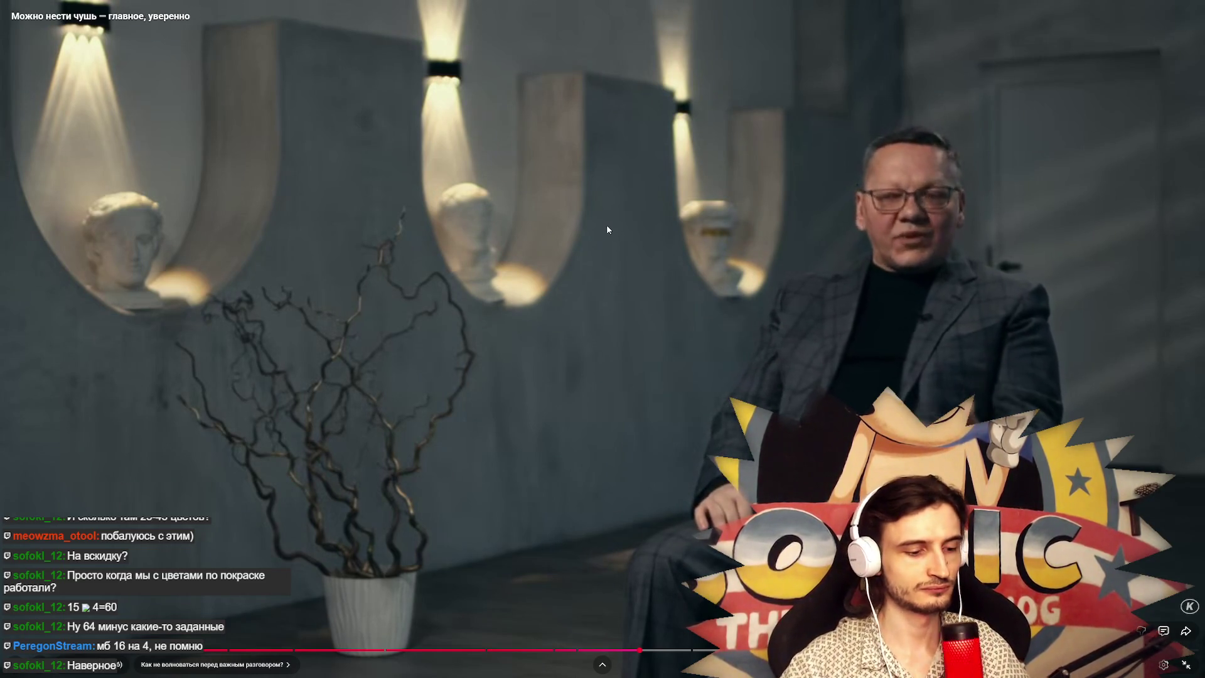
pyautogui.doubleClick(484, 154)
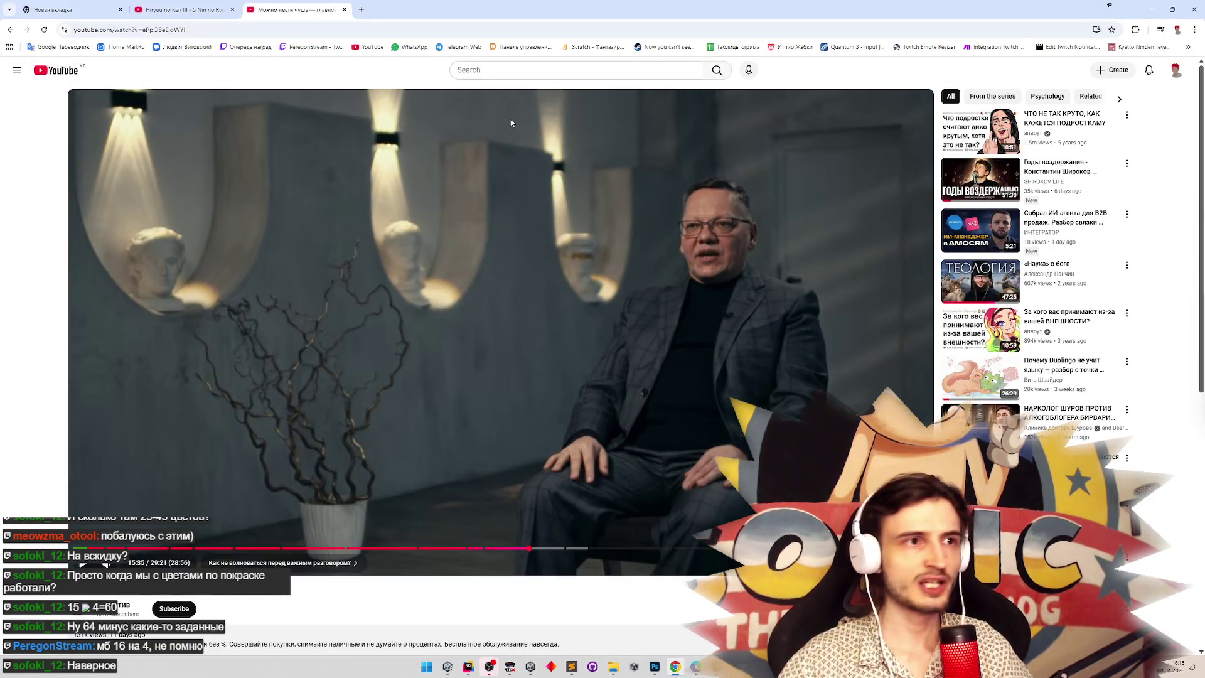
pyautogui.click(361, 9)
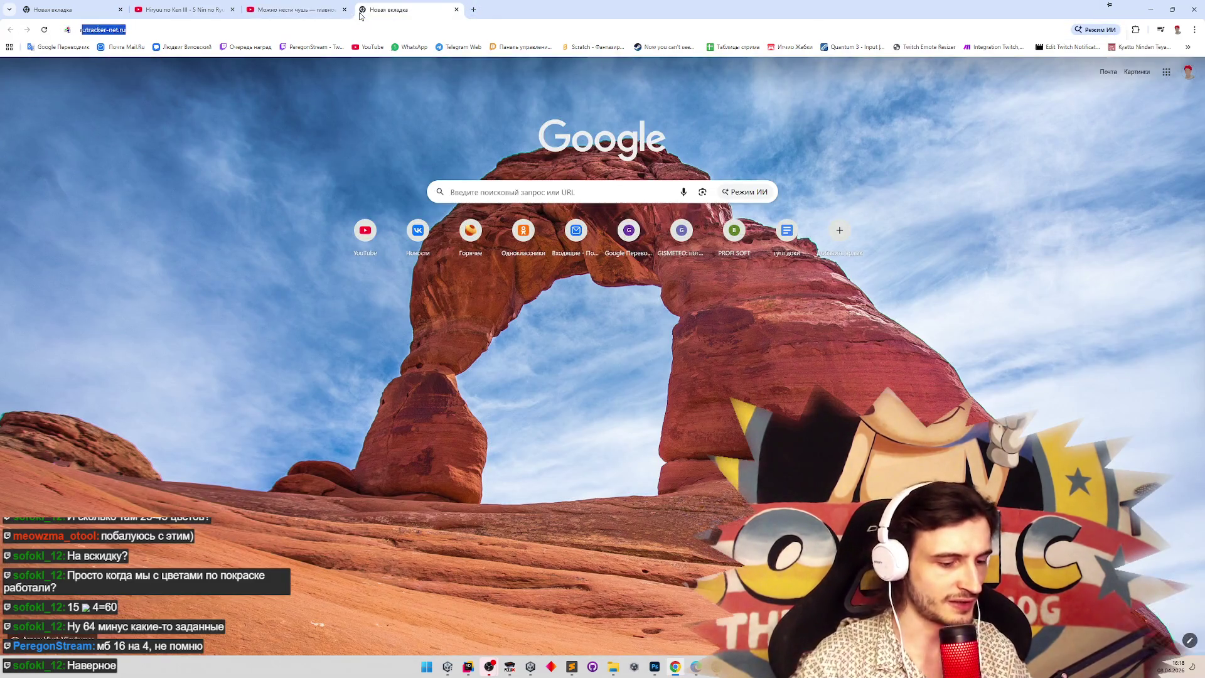
pyautogui.write('restrea')
pyautogui.press('Return')
pyautogui.click(132, 204)
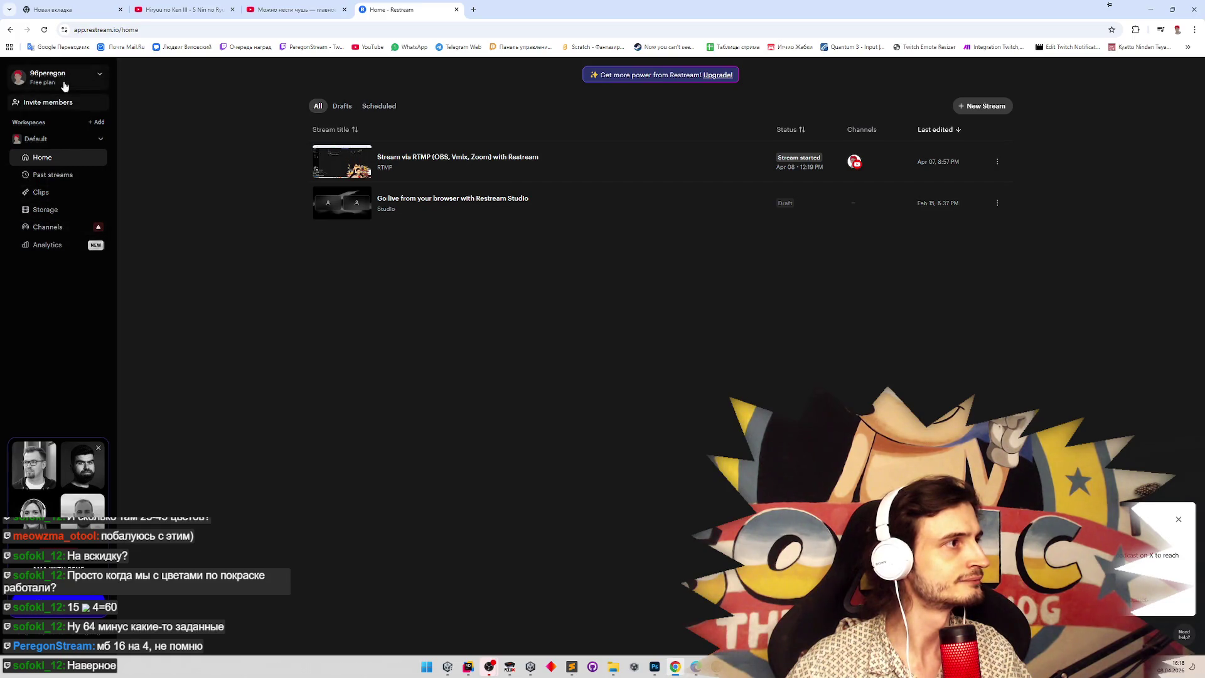
# Check the account options and the browser studio draft stream, then return to the stream list.
pyautogui.click(65, 83)
pyautogui.click(176, 174)
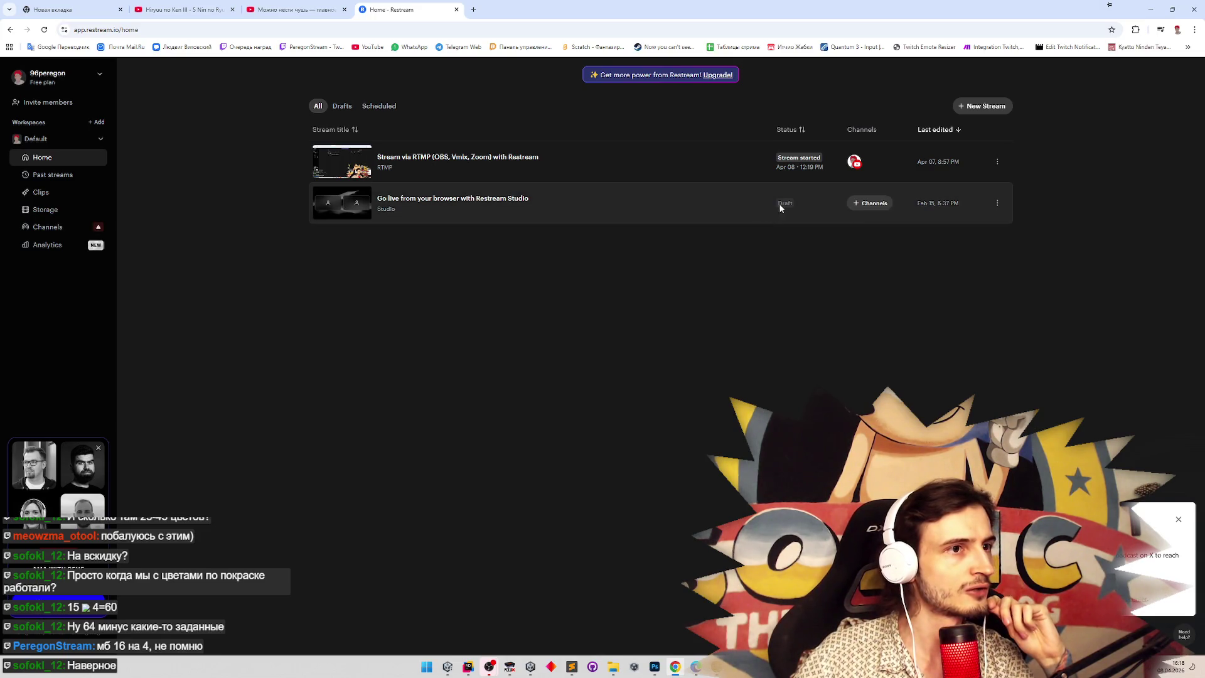
pyautogui.click(673, 203)
pyautogui.click(10, 29)
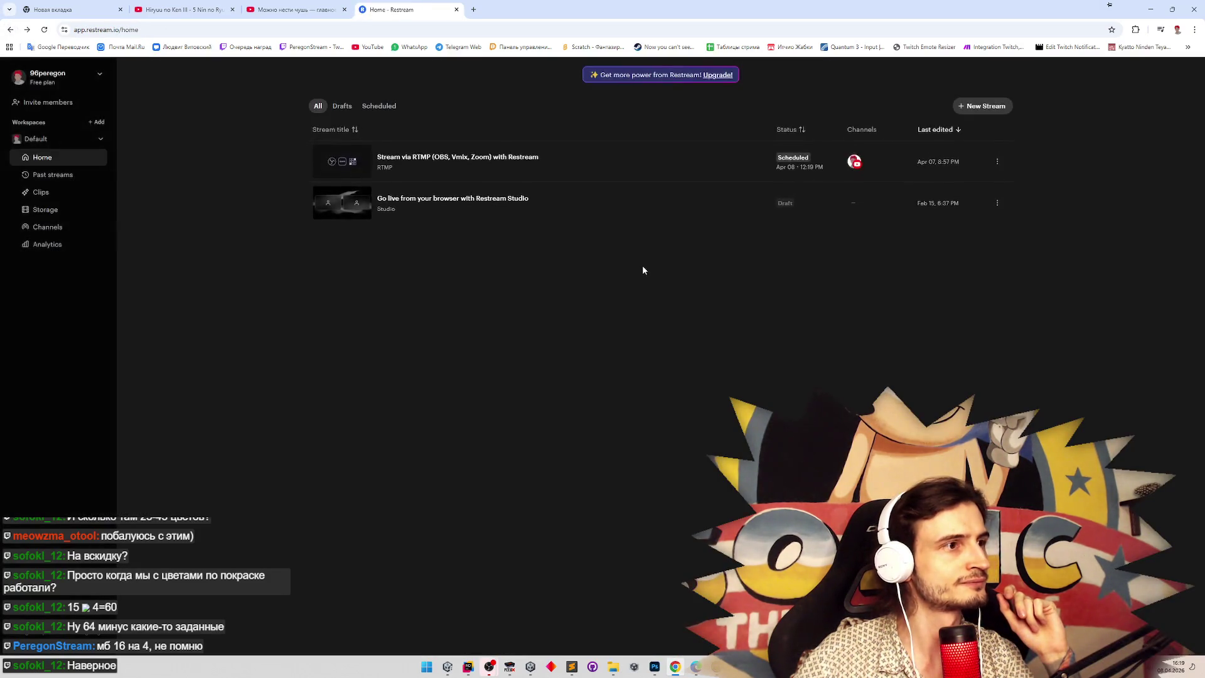
# Create a new Encoder | RTMP stream showing its RTMP URL and stream key.
pyautogui.click(992, 106)
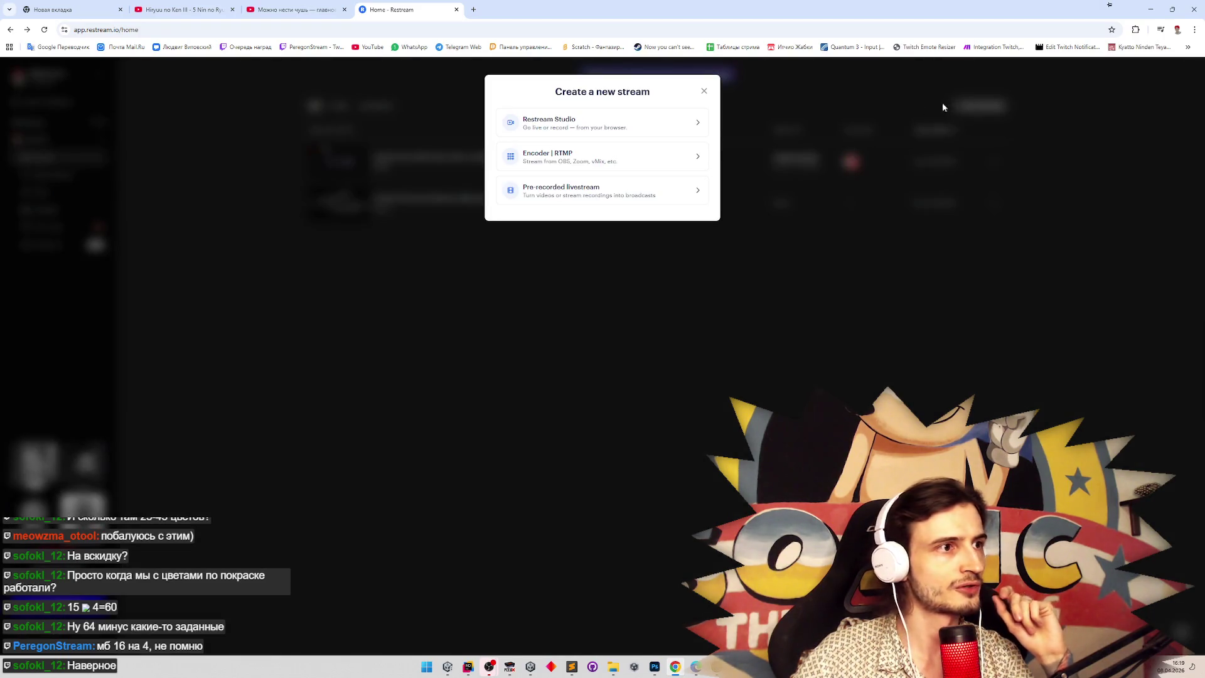
pyautogui.click(652, 159)
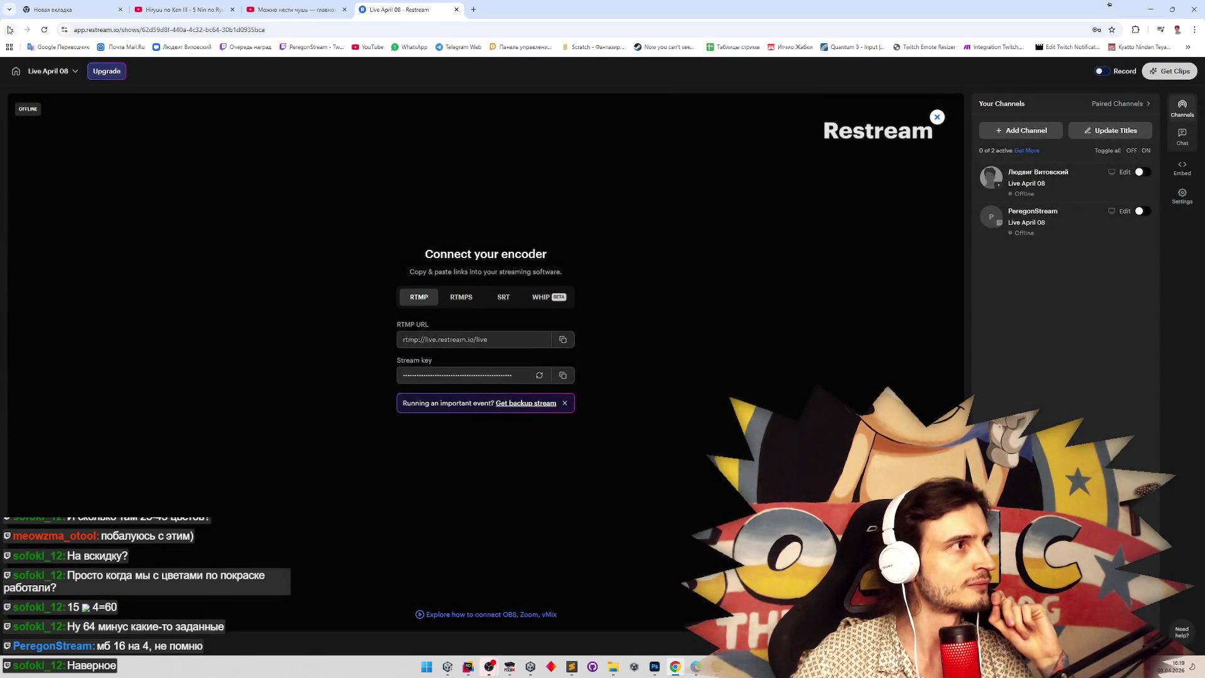
pyautogui.click(10, 29)
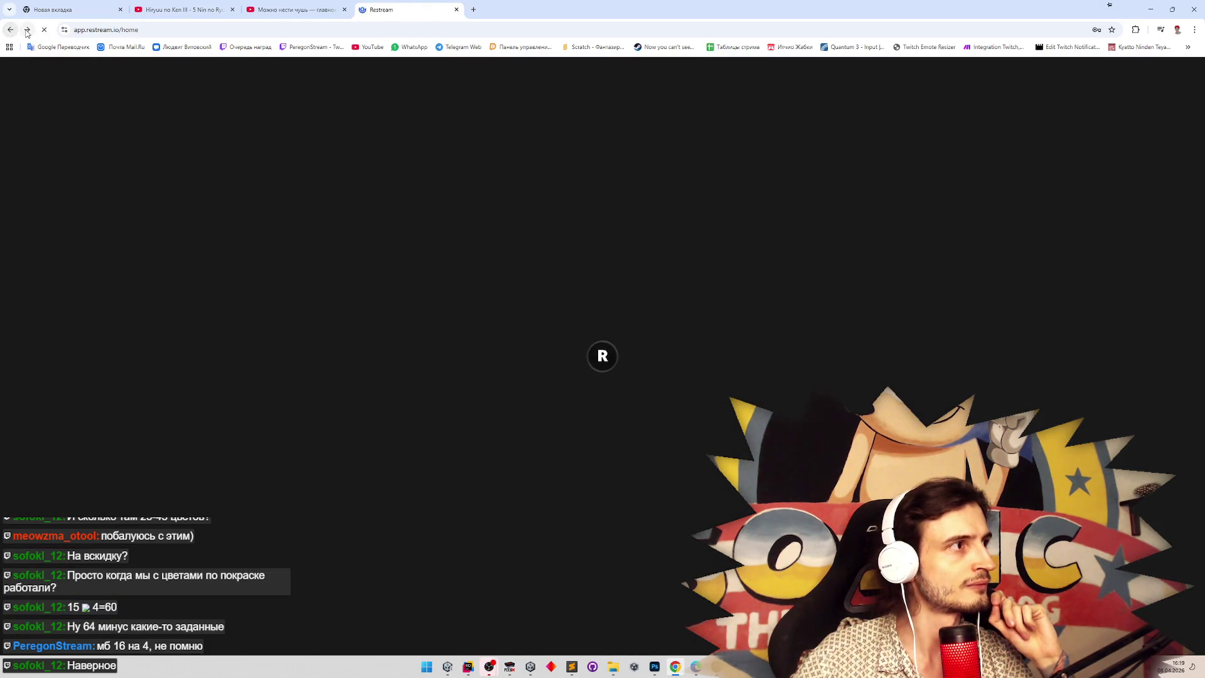
pyautogui.click(977, 107)
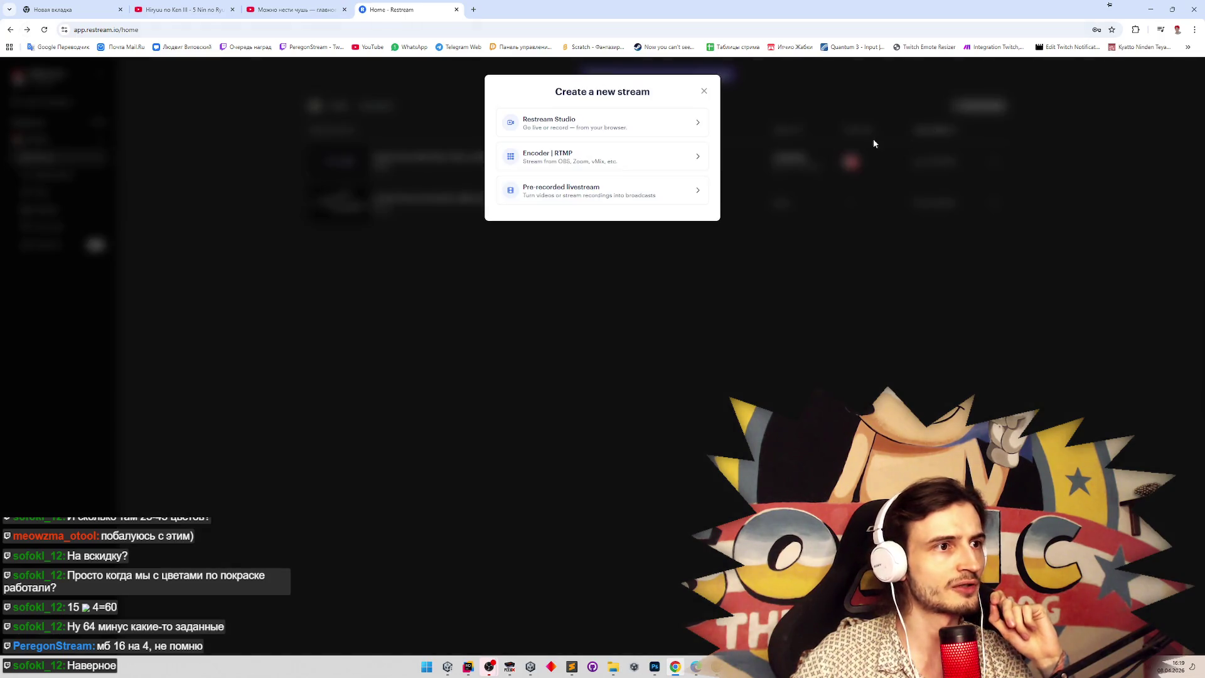
pyautogui.click(633, 170)
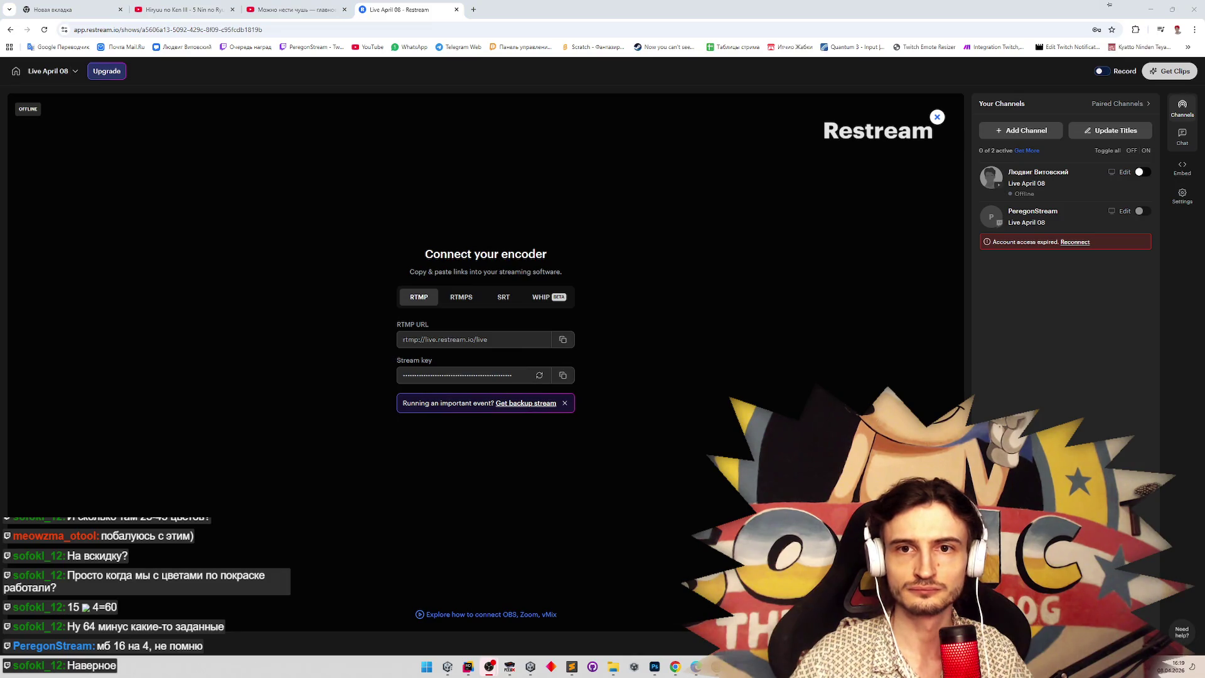
# Select the RTMP URL, remove the expired Twitch channel, decline password saving, and enable YouTube.
pyautogui.click(510, 339)
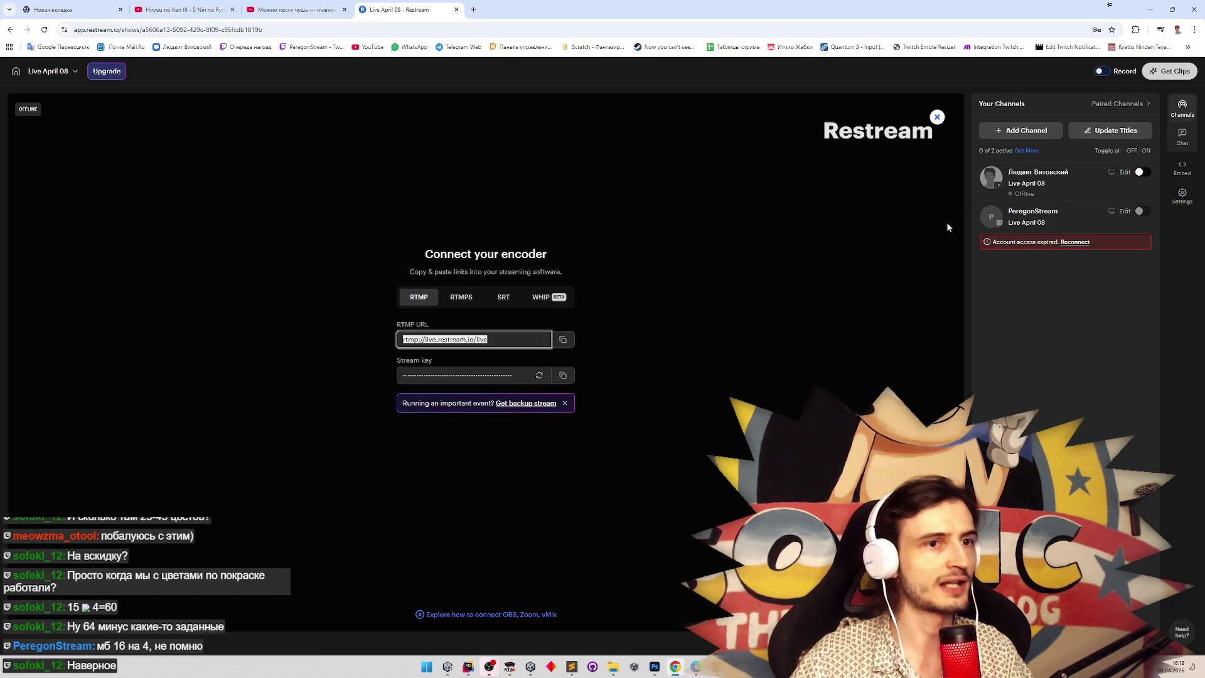
pyautogui.click(1125, 212)
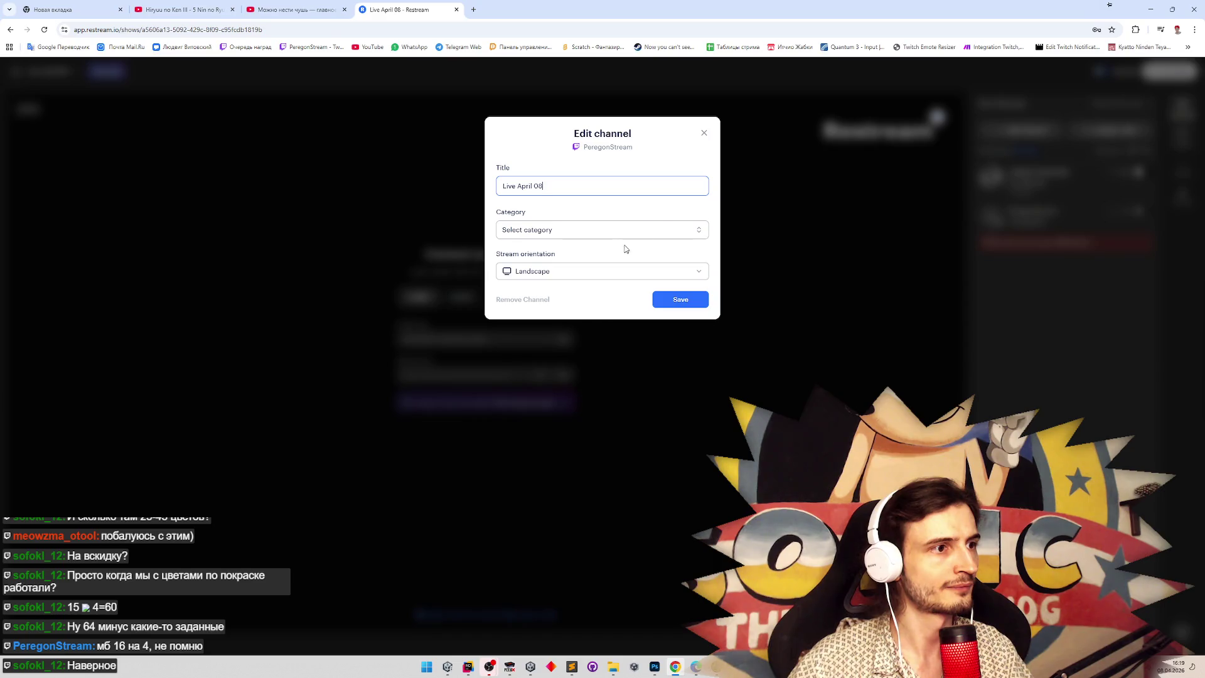
pyautogui.click(544, 307)
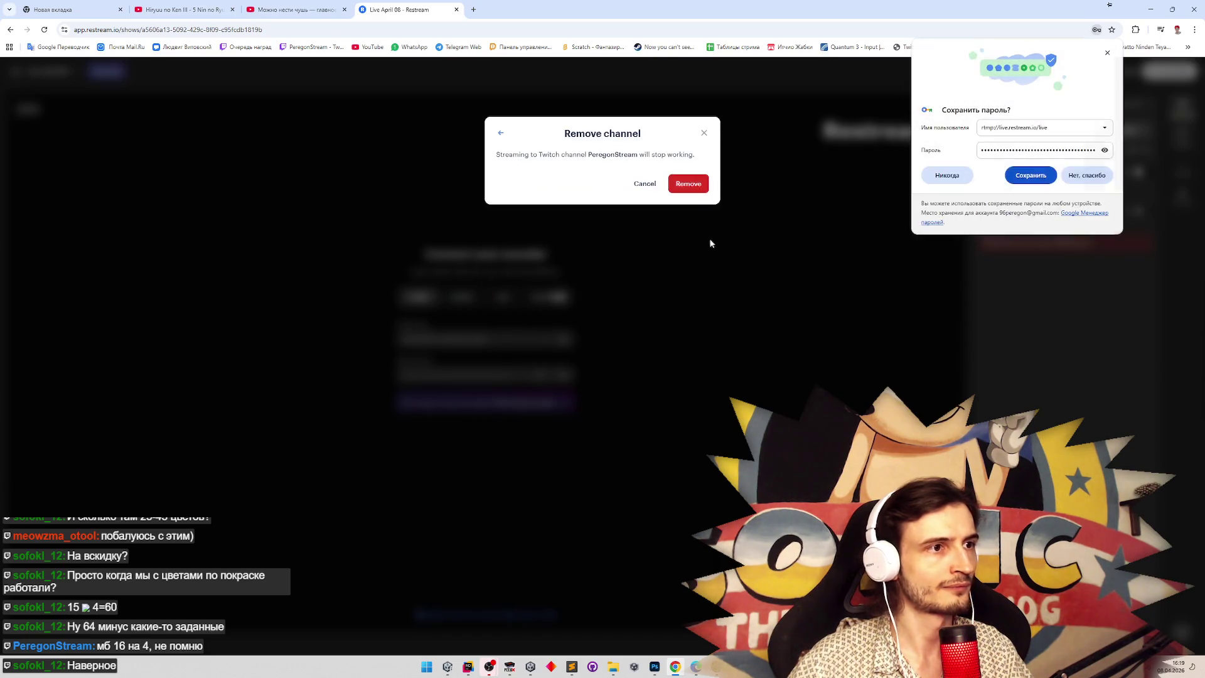
pyautogui.click(688, 183)
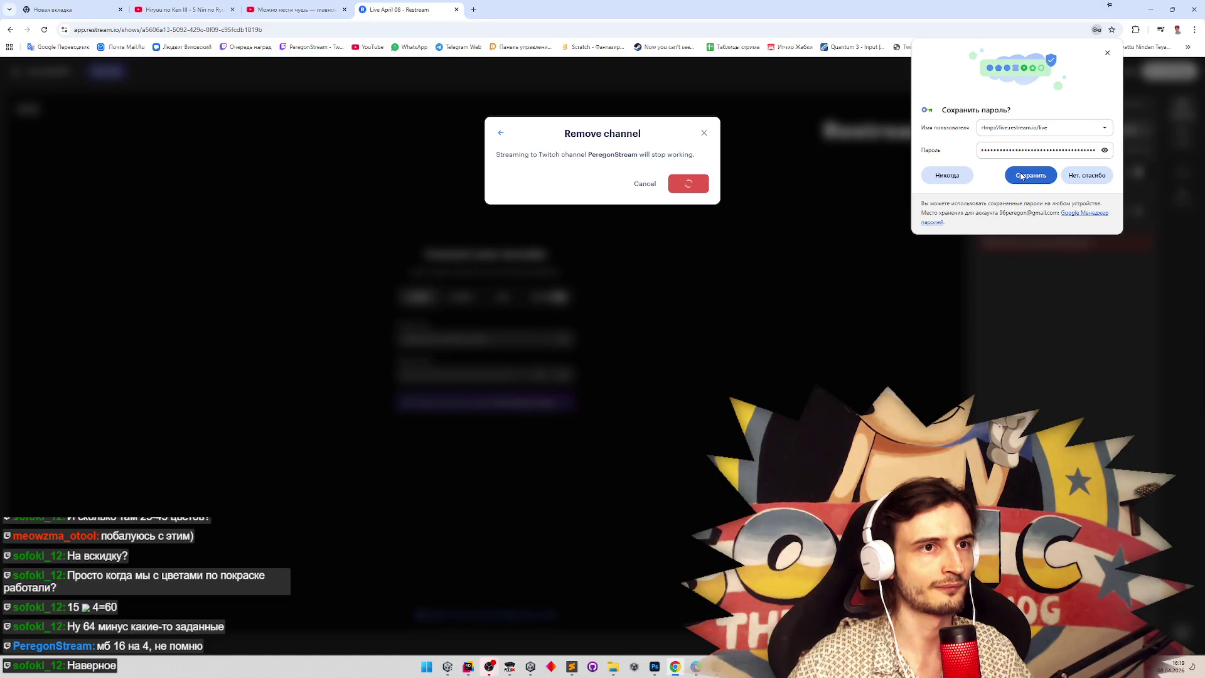
pyautogui.click(935, 177)
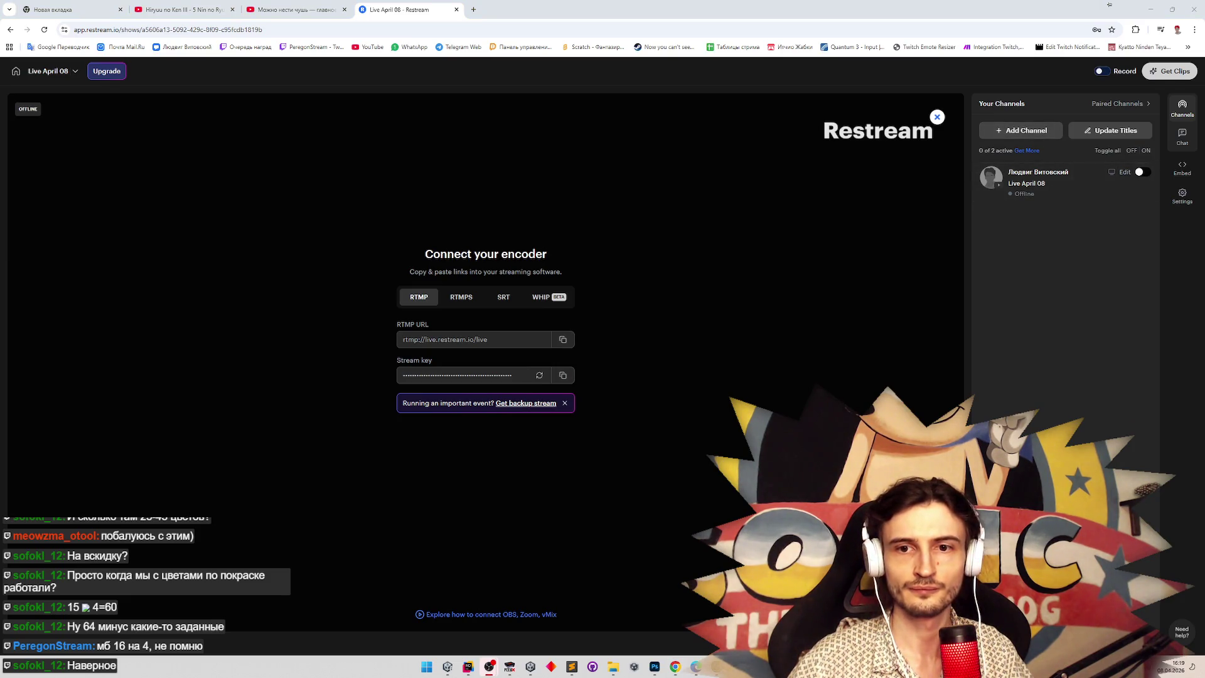
pyautogui.click(1141, 172)
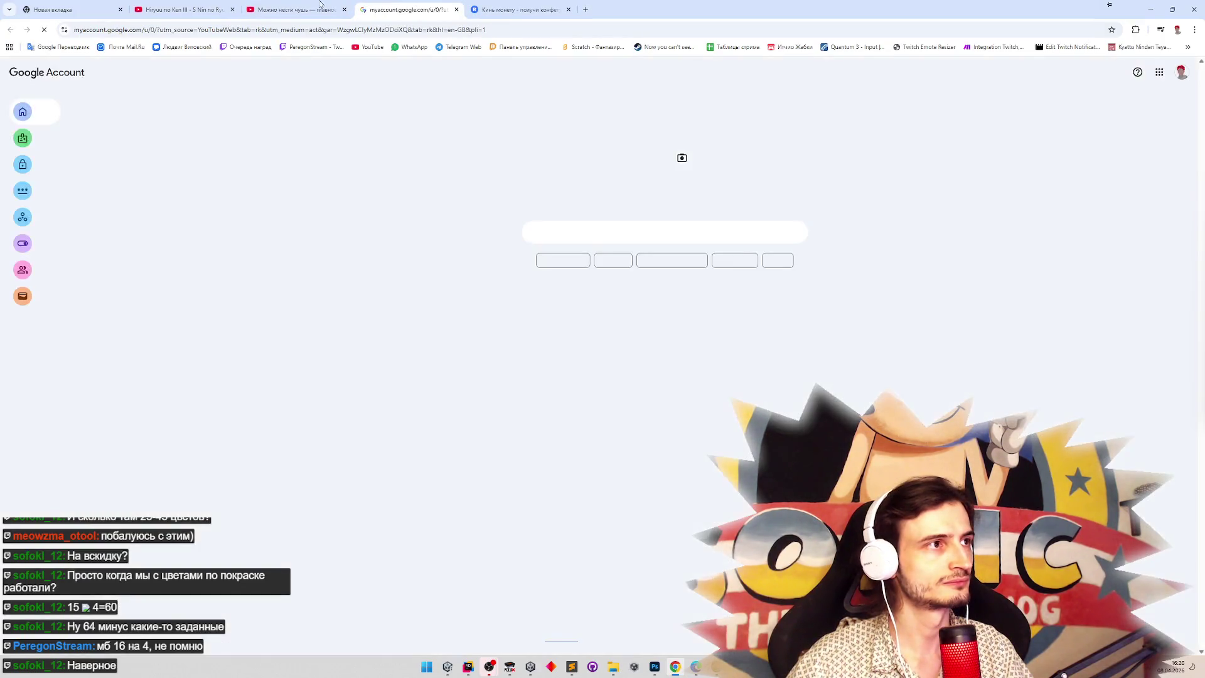
pyautogui.hotkey('ctrl', 'shift', 'Tab')
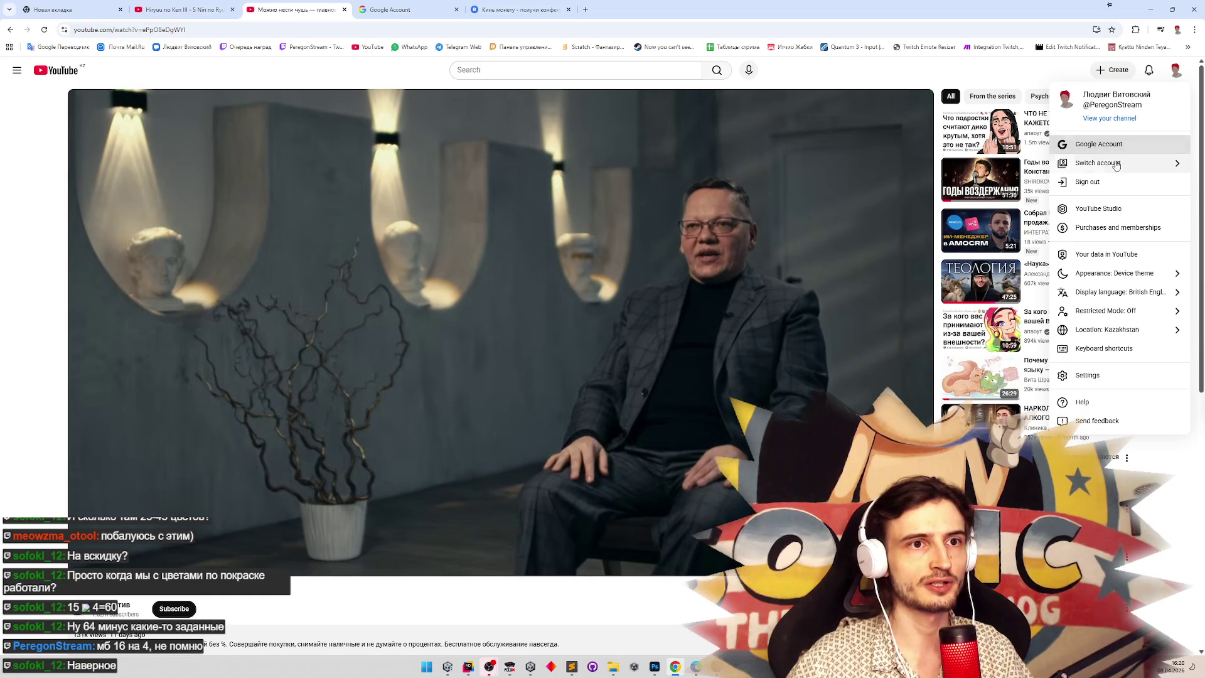
pyautogui.click(1099, 209)
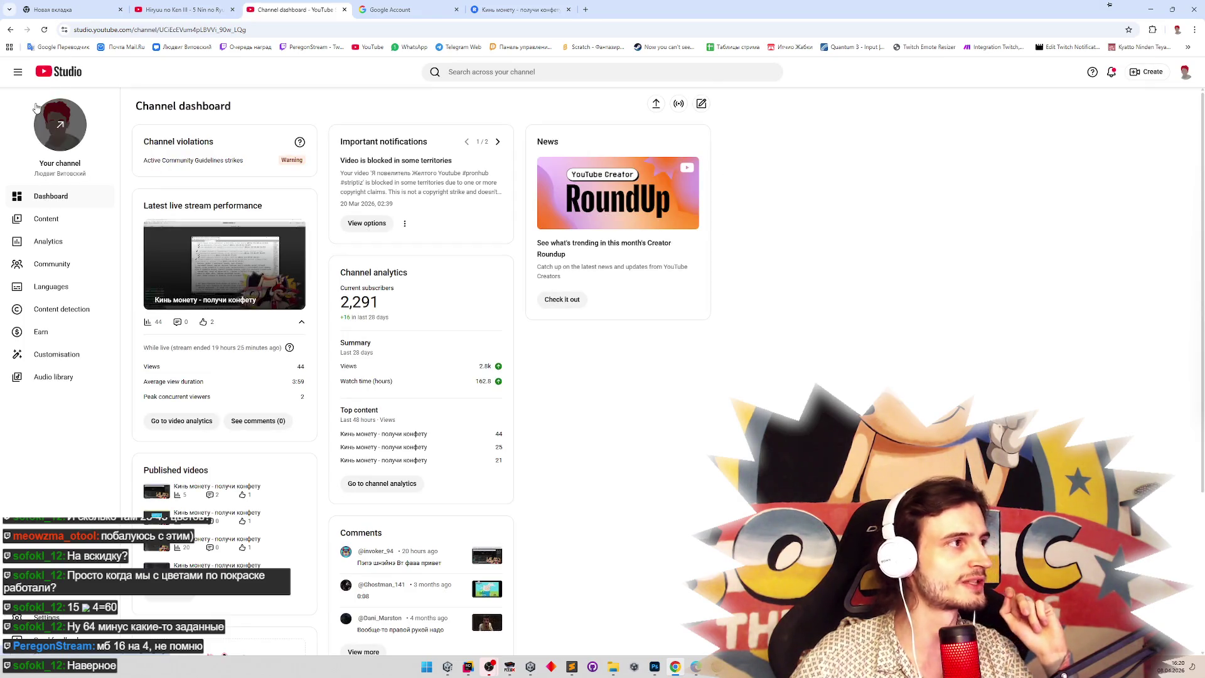
pyautogui.click(56, 75)
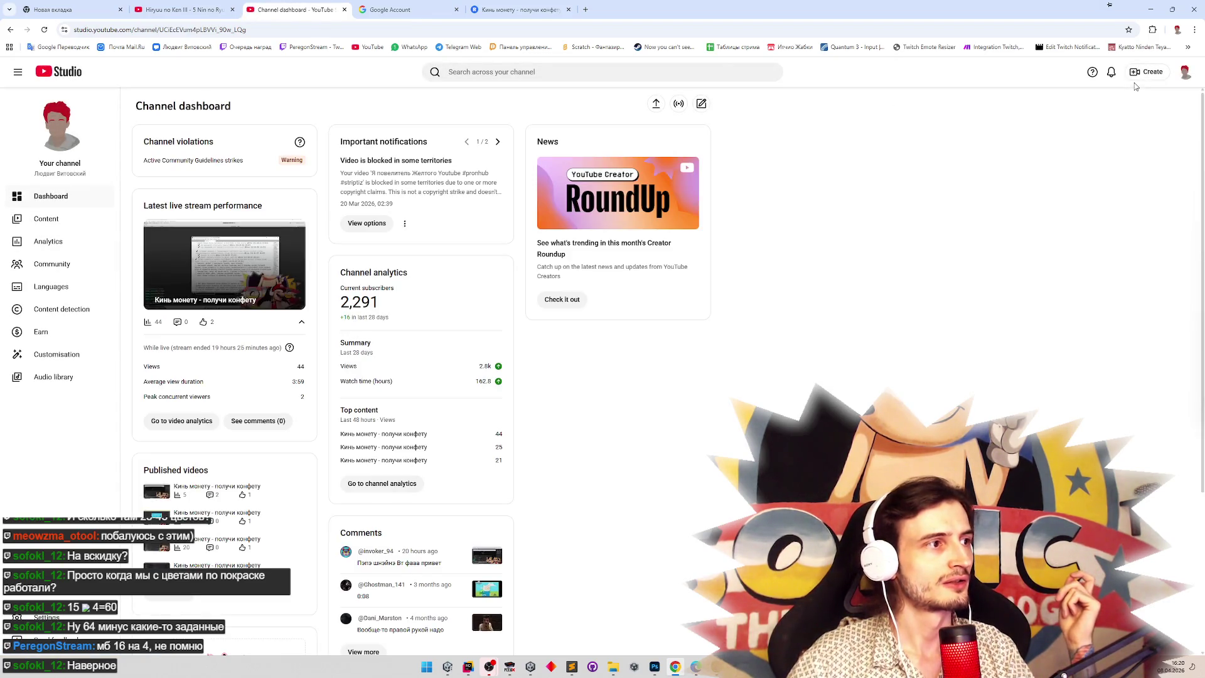
pyautogui.click(46, 139)
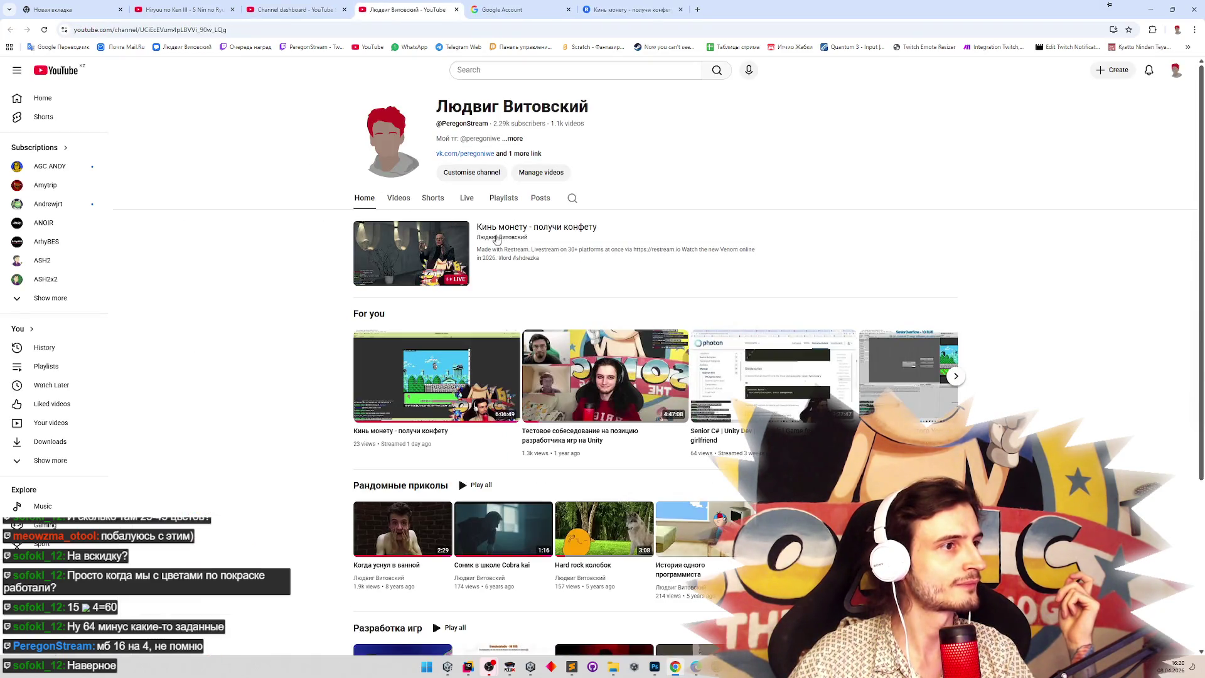
pyautogui.click(519, 229)
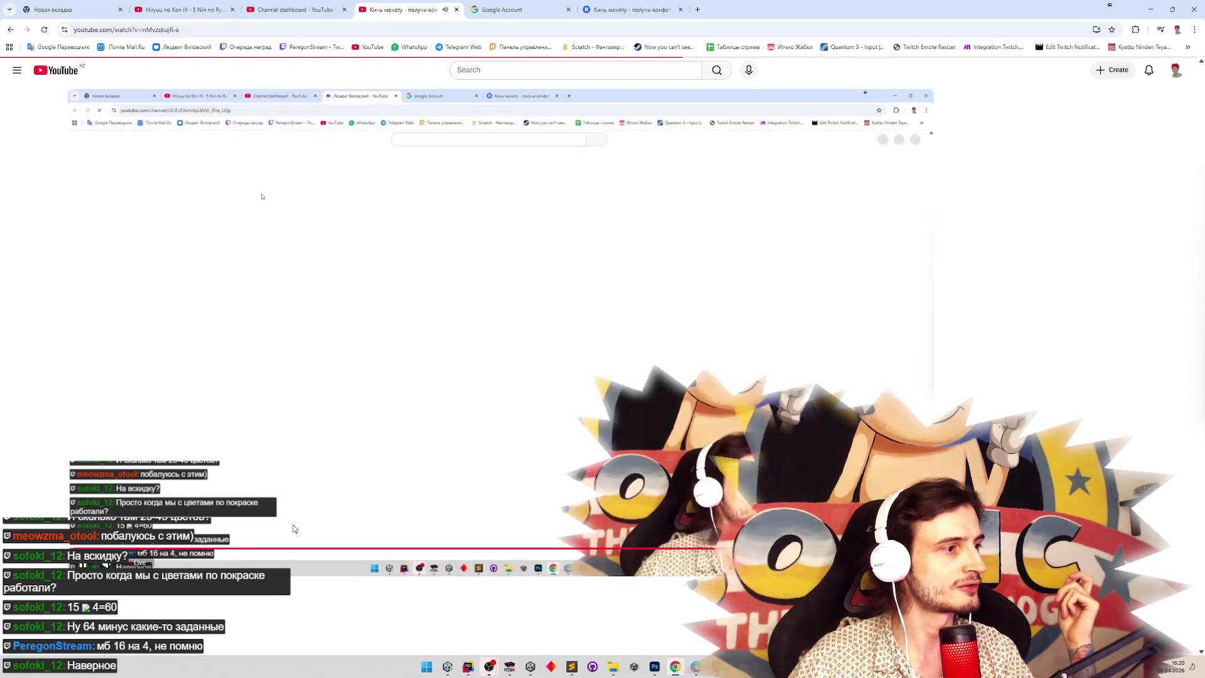
pyautogui.click(284, 552)
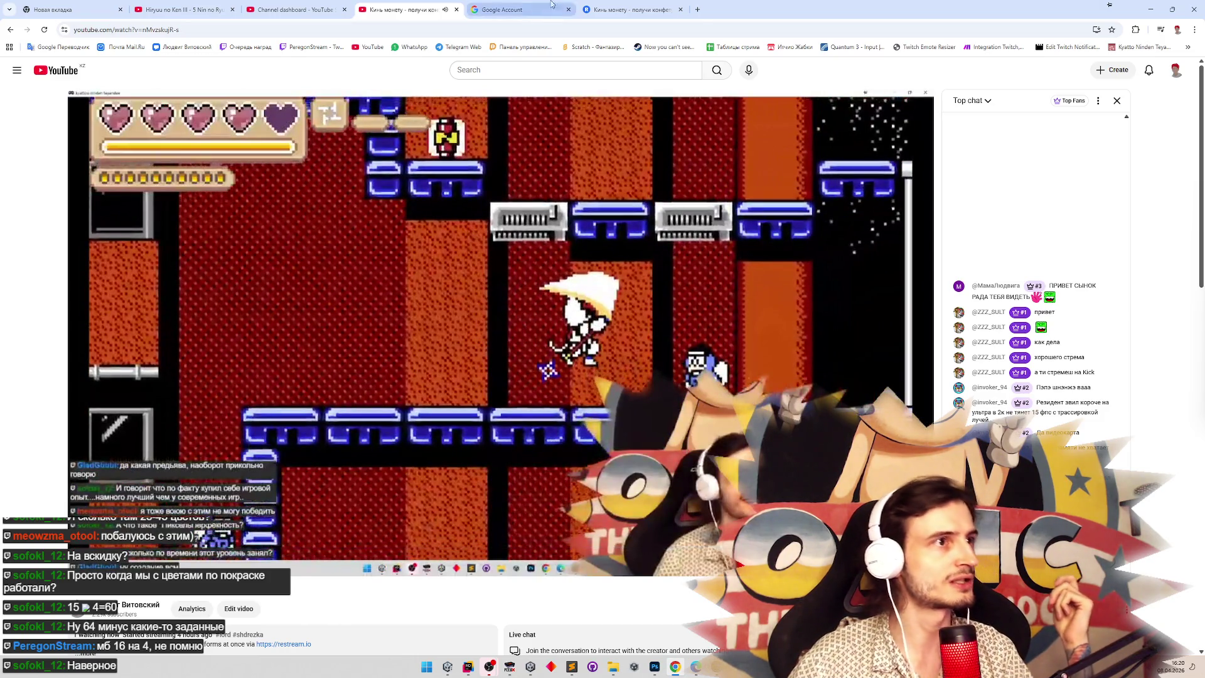
pyautogui.click(631, 10)
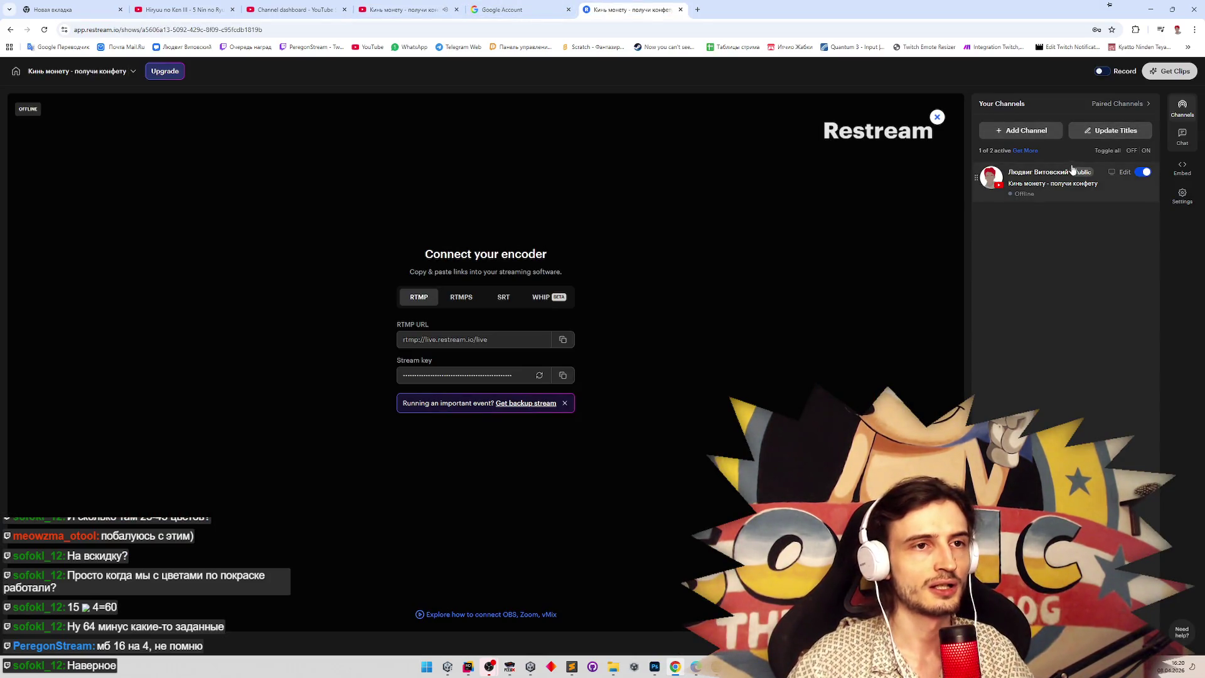
pyautogui.click(1020, 130)
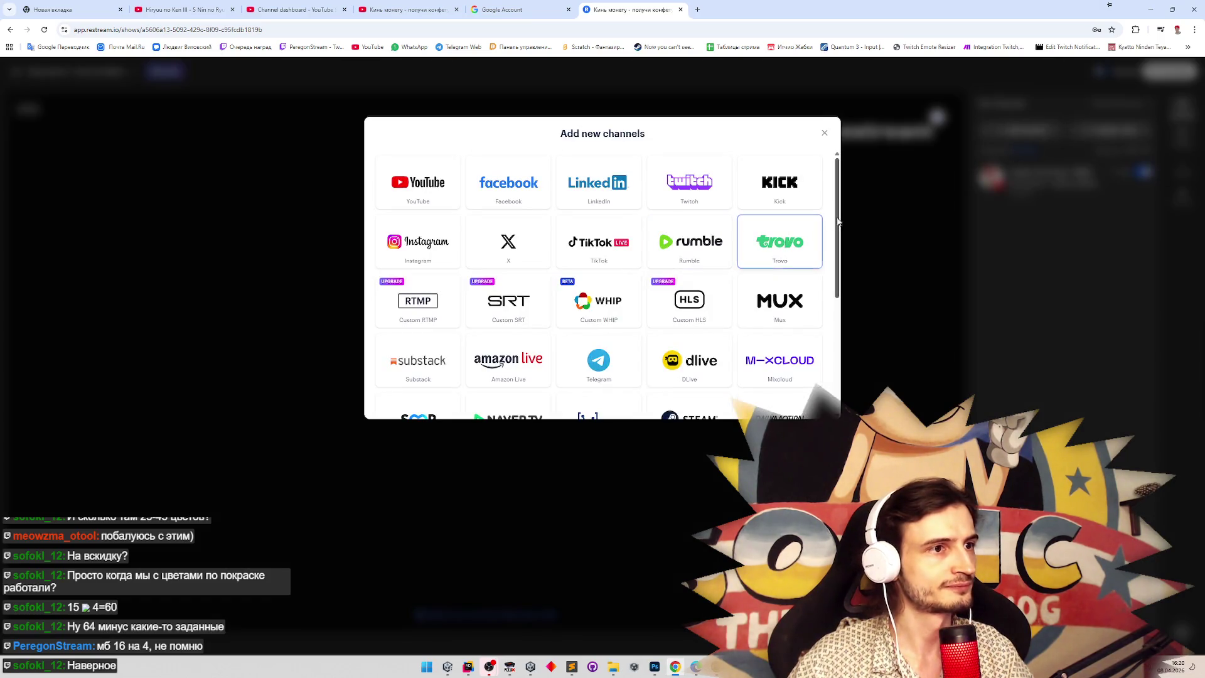
pyautogui.scroll(-2, 825, 297)
pyautogui.scroll(-3, 826, 296)
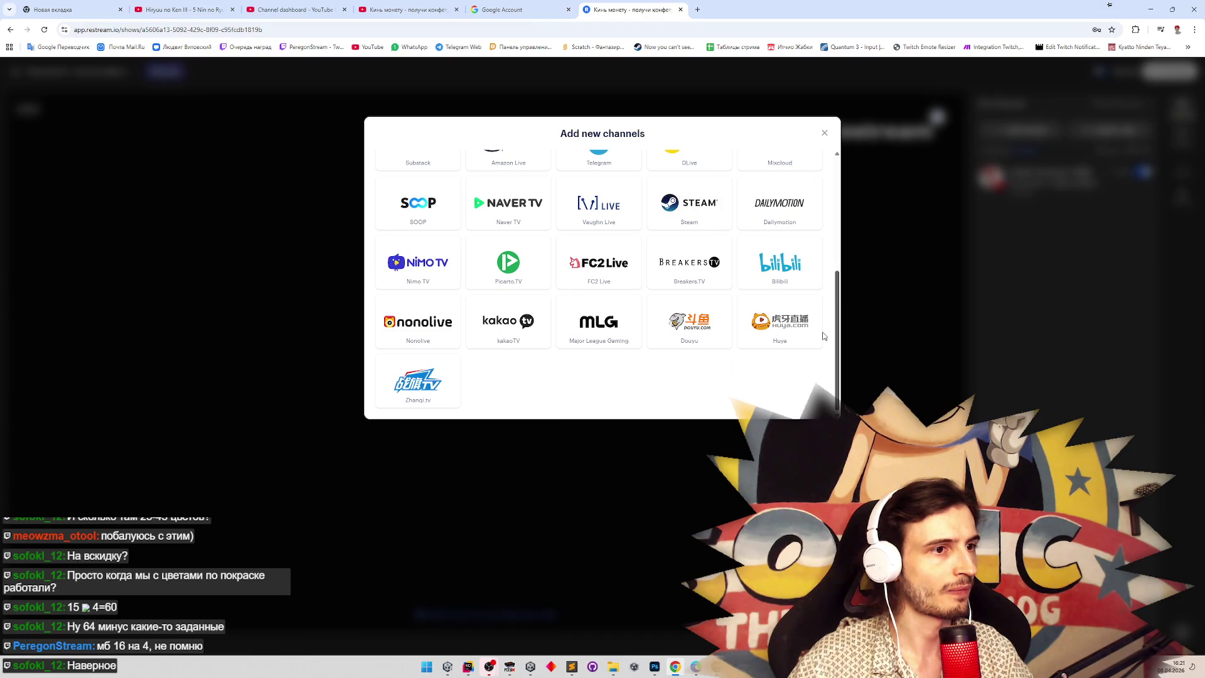
pyautogui.moveTo(835, 334)
pyautogui.mouseDown()
pyautogui.moveTo(844, 212)
pyautogui.moveTo(828, 339)
pyautogui.mouseUp()
pyautogui.scroll(4, 829, 339)
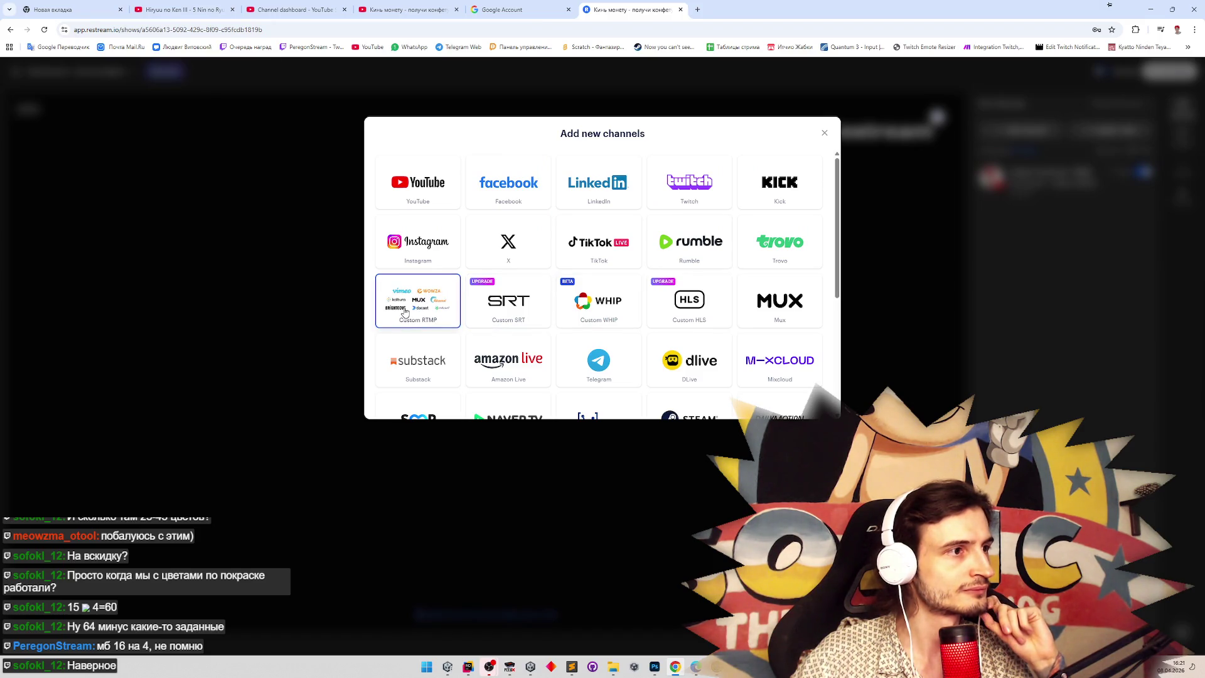
pyautogui.click(405, 312)
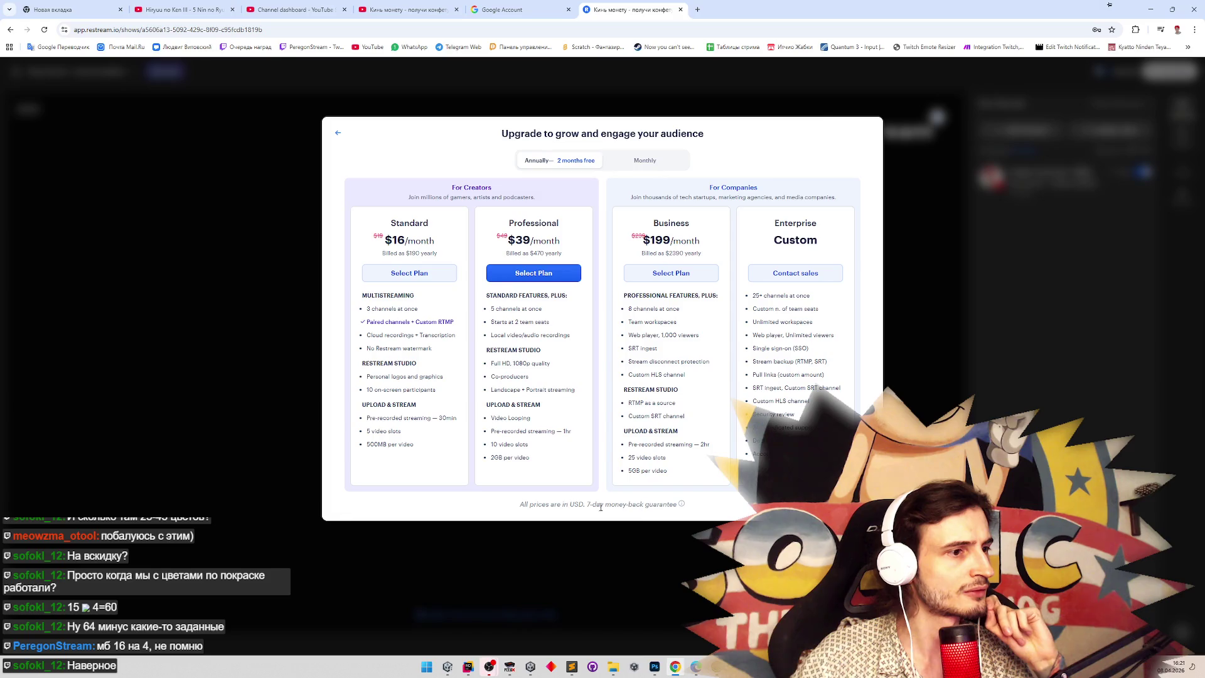
pyautogui.click(901, 156)
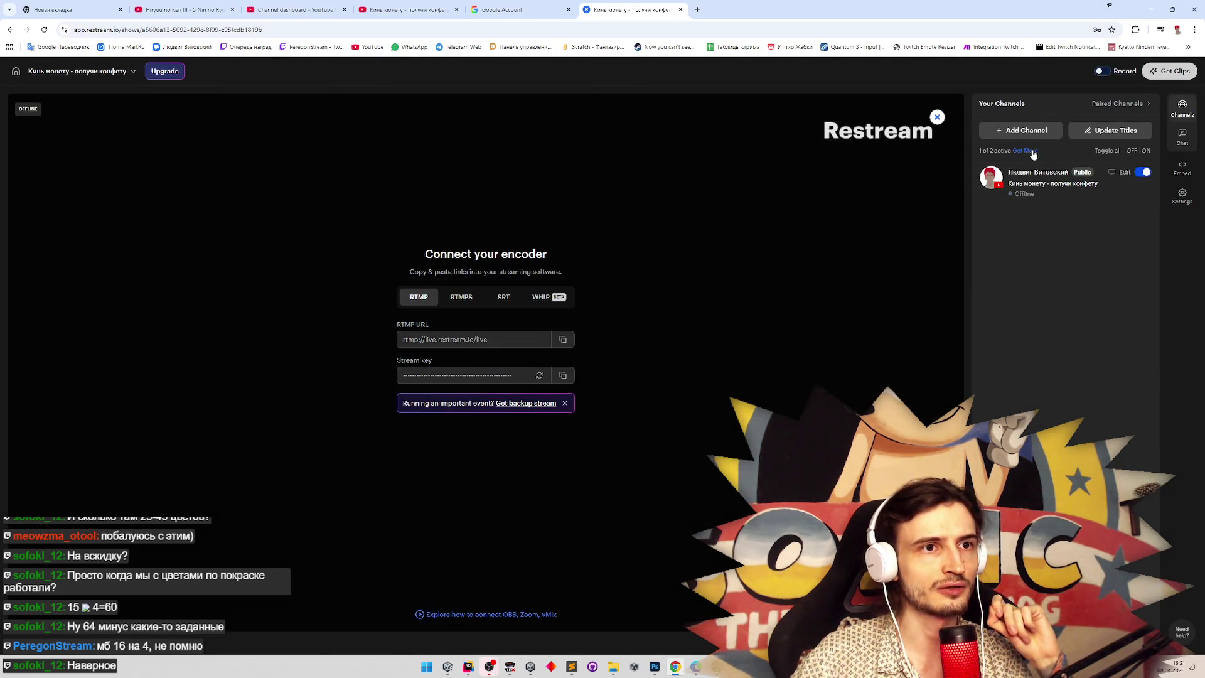
# Browse the Add new channels list and close it without adding a channel.
pyautogui.click(1022, 132)
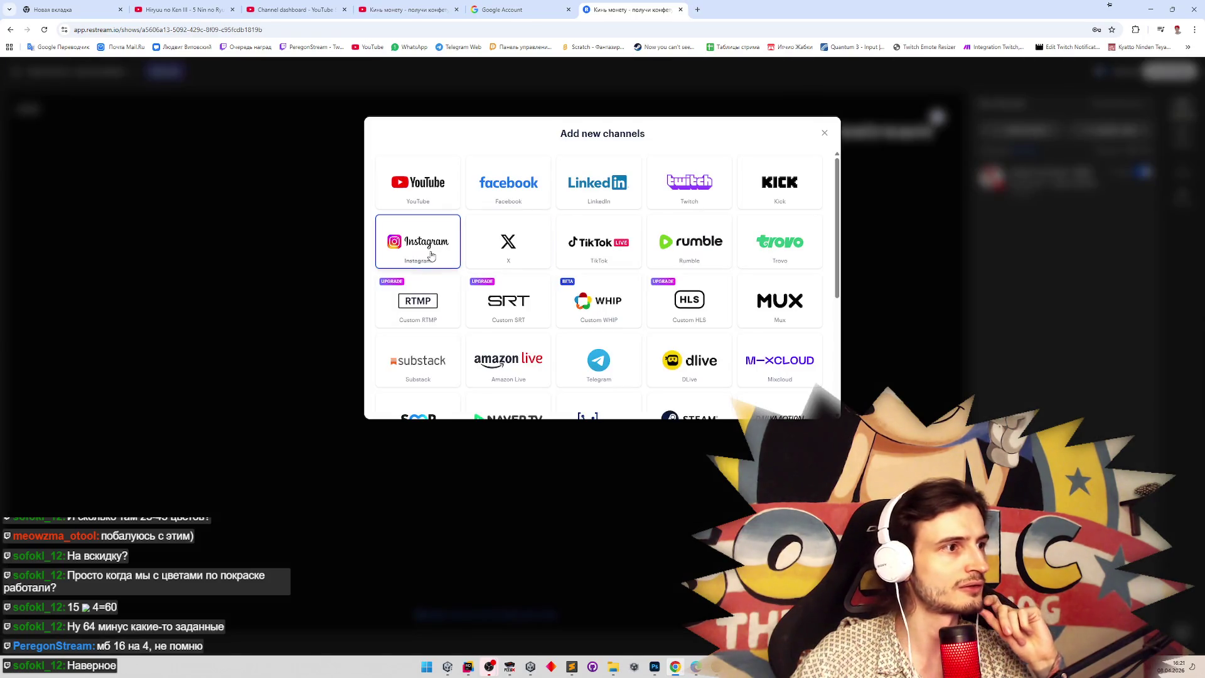
pyautogui.moveTo(840, 264)
pyautogui.mouseDown()
pyautogui.moveTo(837, 295)
pyautogui.moveTo(837, 253)
pyautogui.mouseUp()
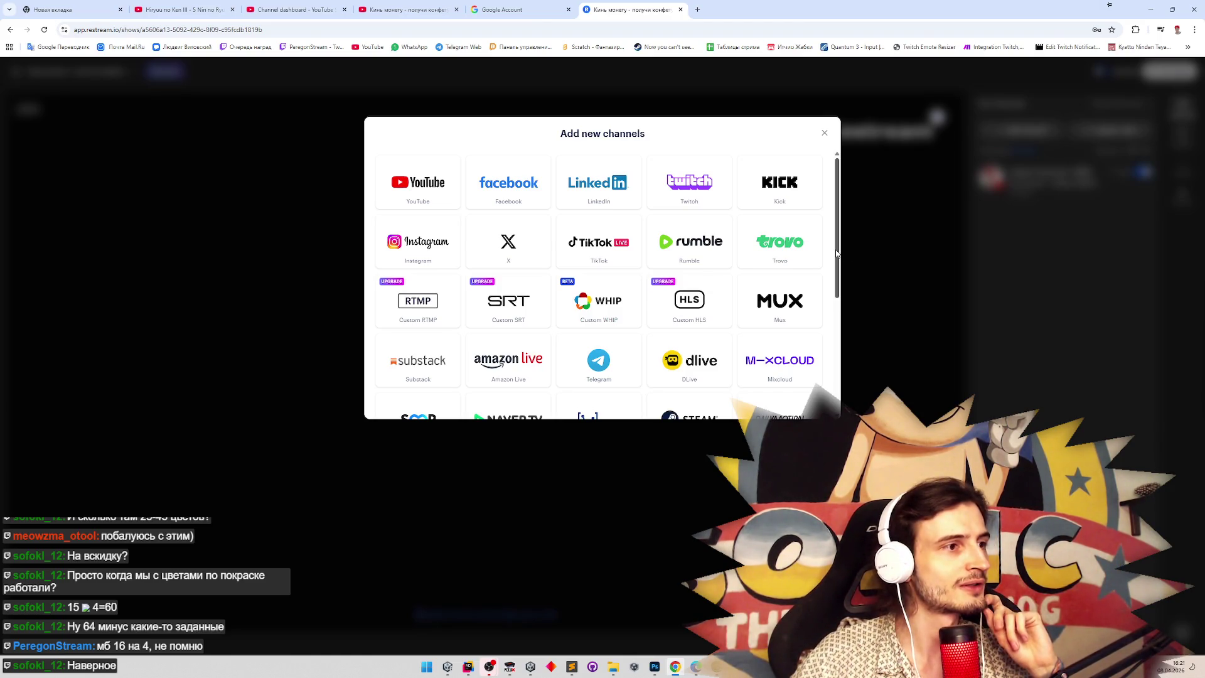
pyautogui.moveTo(837, 253); pyautogui.dragTo(832, 375)
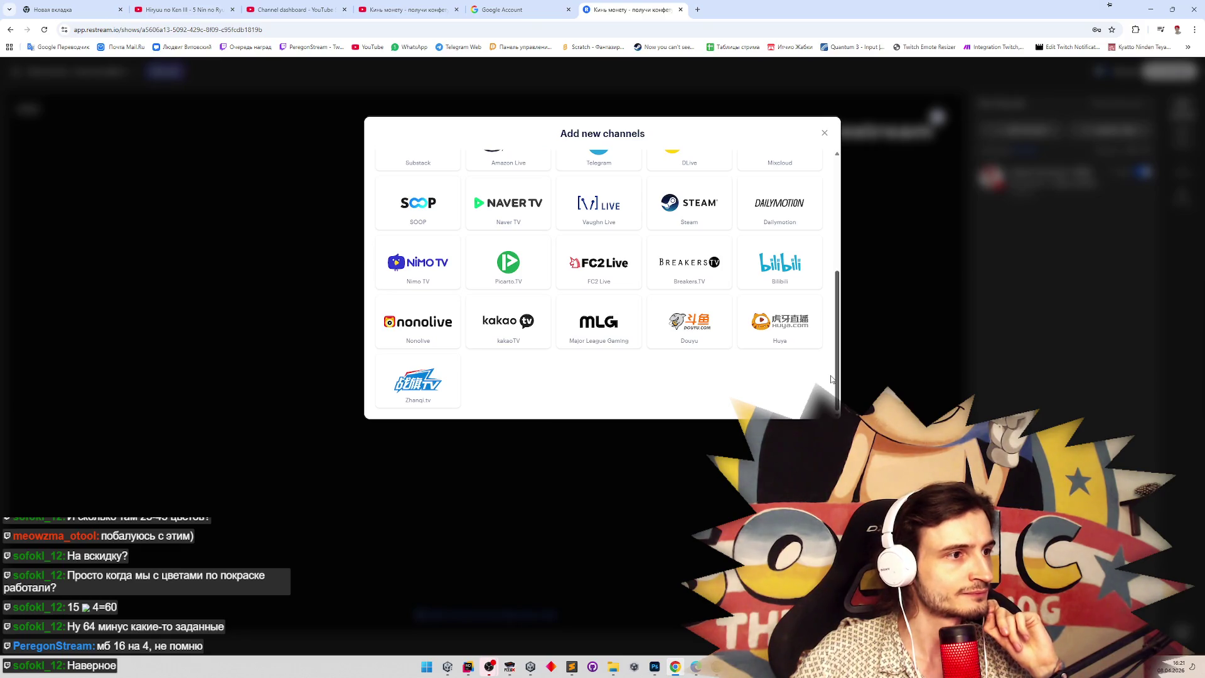
pyautogui.moveTo(832, 379); pyautogui.dragTo(865, 260)
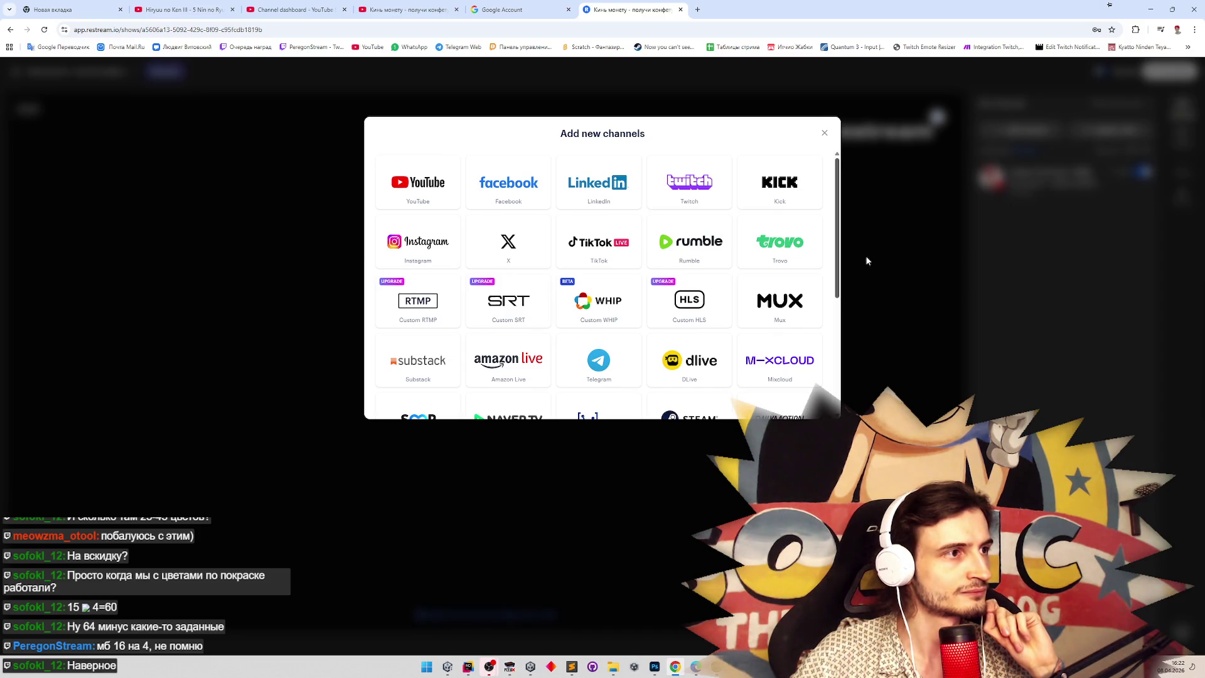
pyautogui.moveTo(865, 255)
pyautogui.mouseDown()
pyautogui.moveTo(864, 288)
pyautogui.moveTo(865, 254)
pyautogui.mouseUp()
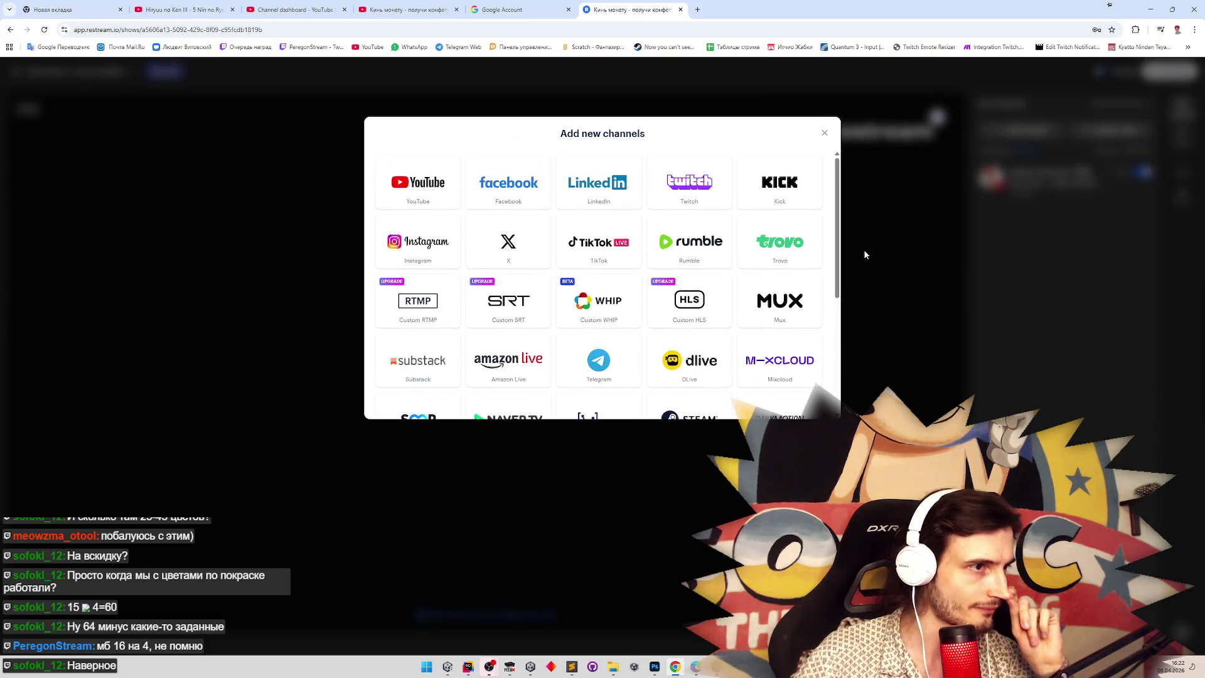
pyautogui.moveTo(835, 259); pyautogui.dragTo(829, 346)
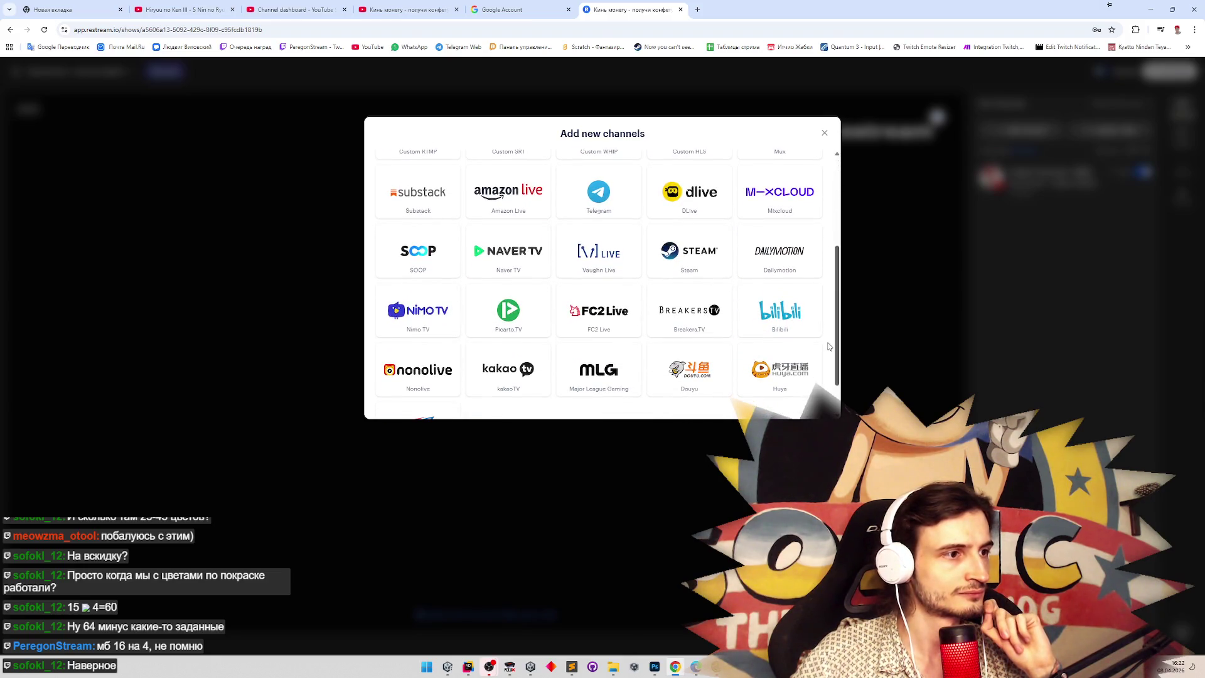
pyautogui.click(914, 347)
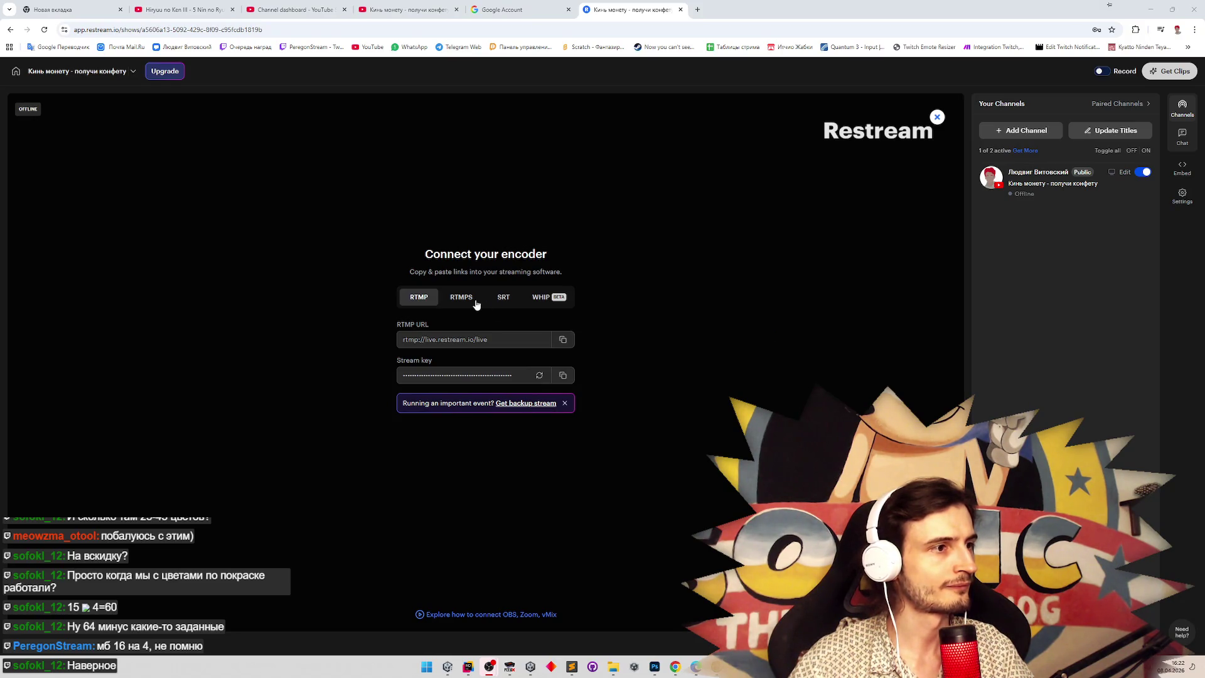
# Compare the RTMPS, SRT and WHIP connection details, return to RTMP, and close Restream.
pyautogui.click(474, 301)
pyautogui.click(504, 298)
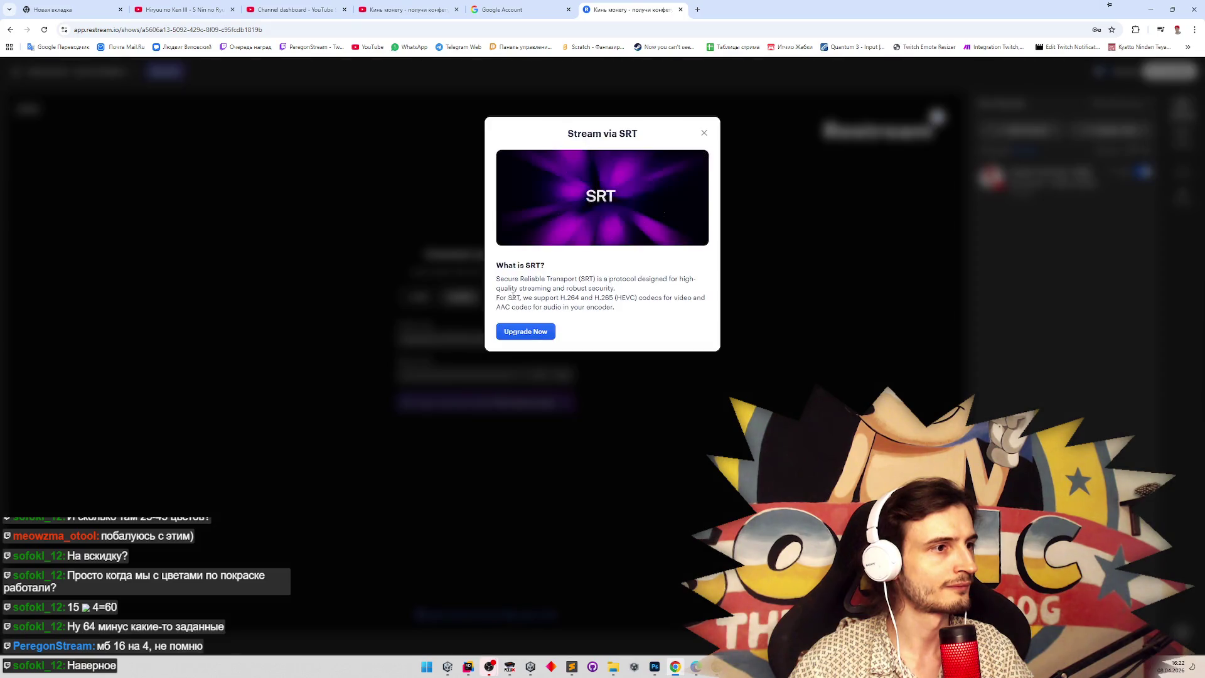
pyautogui.click(705, 133)
pyautogui.click(544, 300)
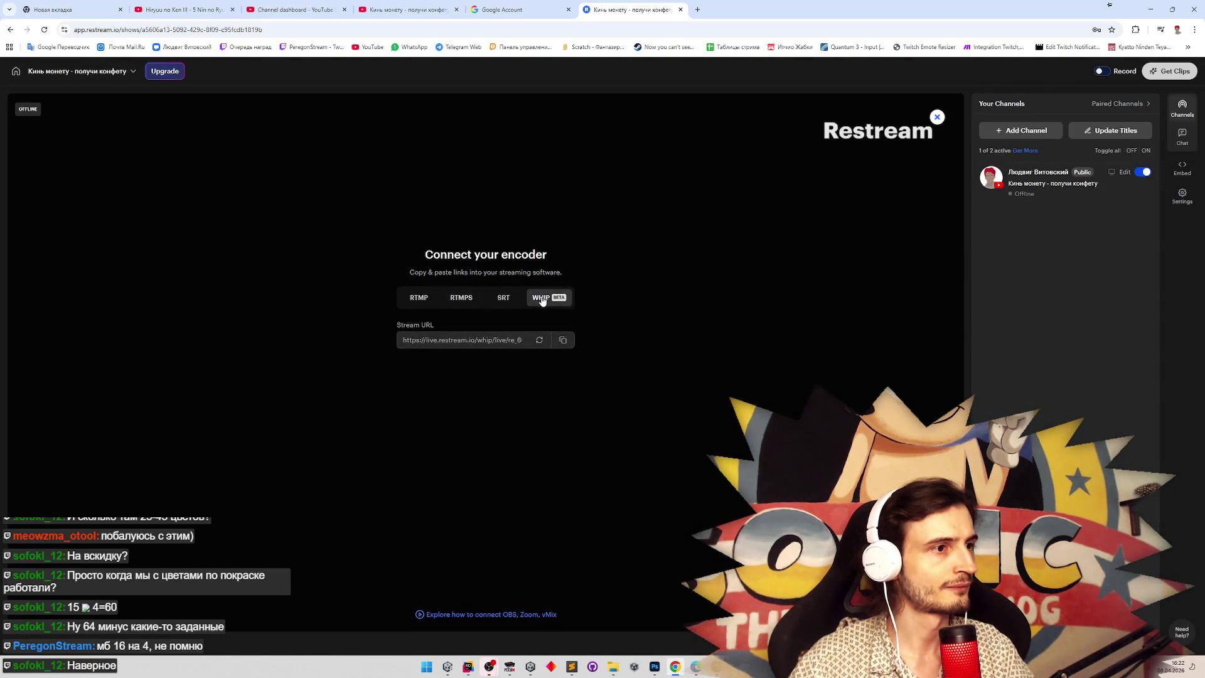
pyautogui.click(420, 300)
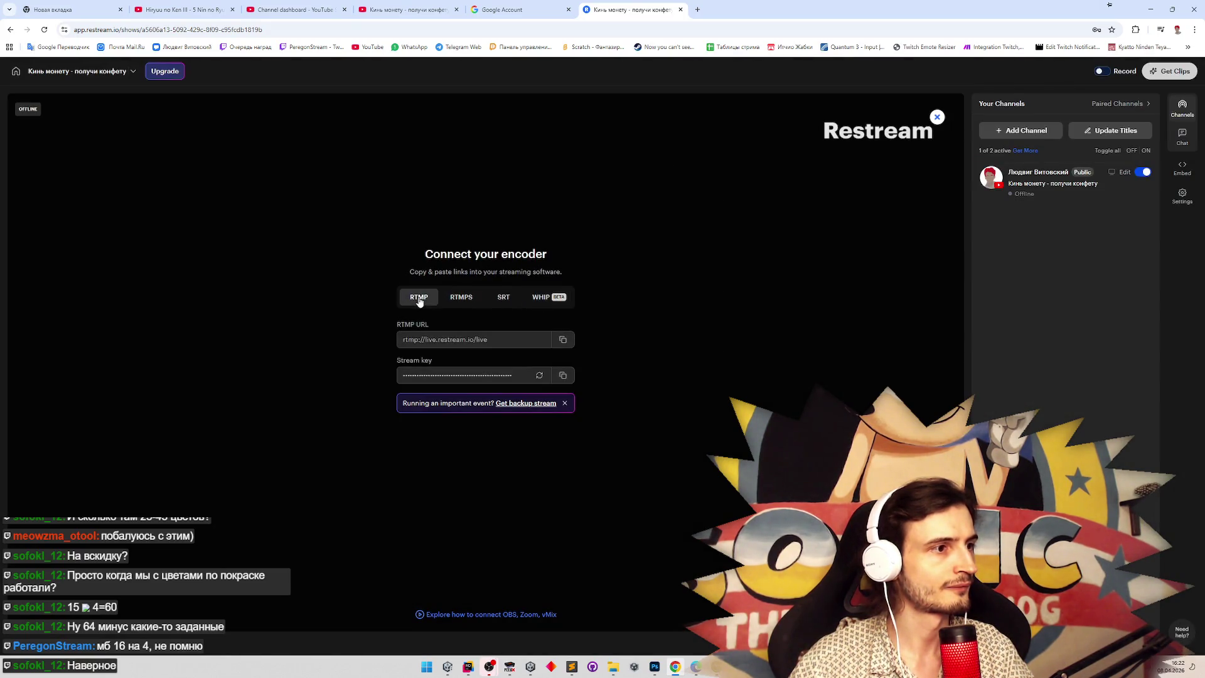
pyautogui.click(681, 9)
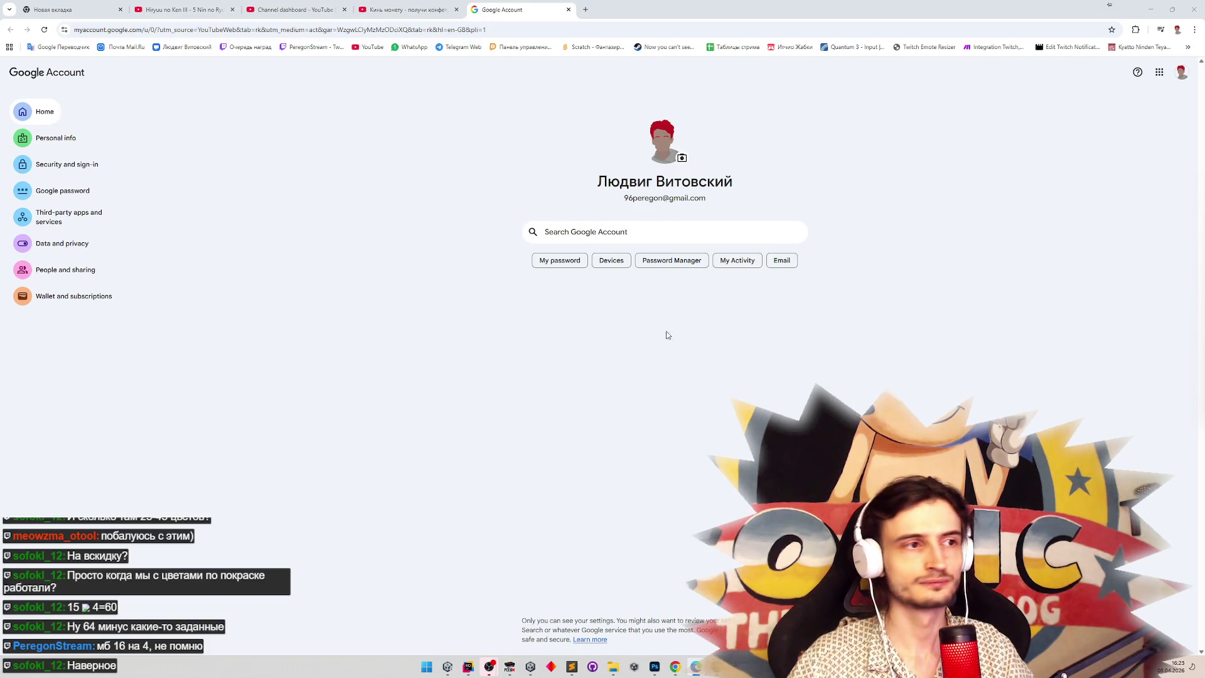
# Close the Google Account, live stream and channel dashboard tabs, then minimize Chrome.
pyautogui.click(569, 10)
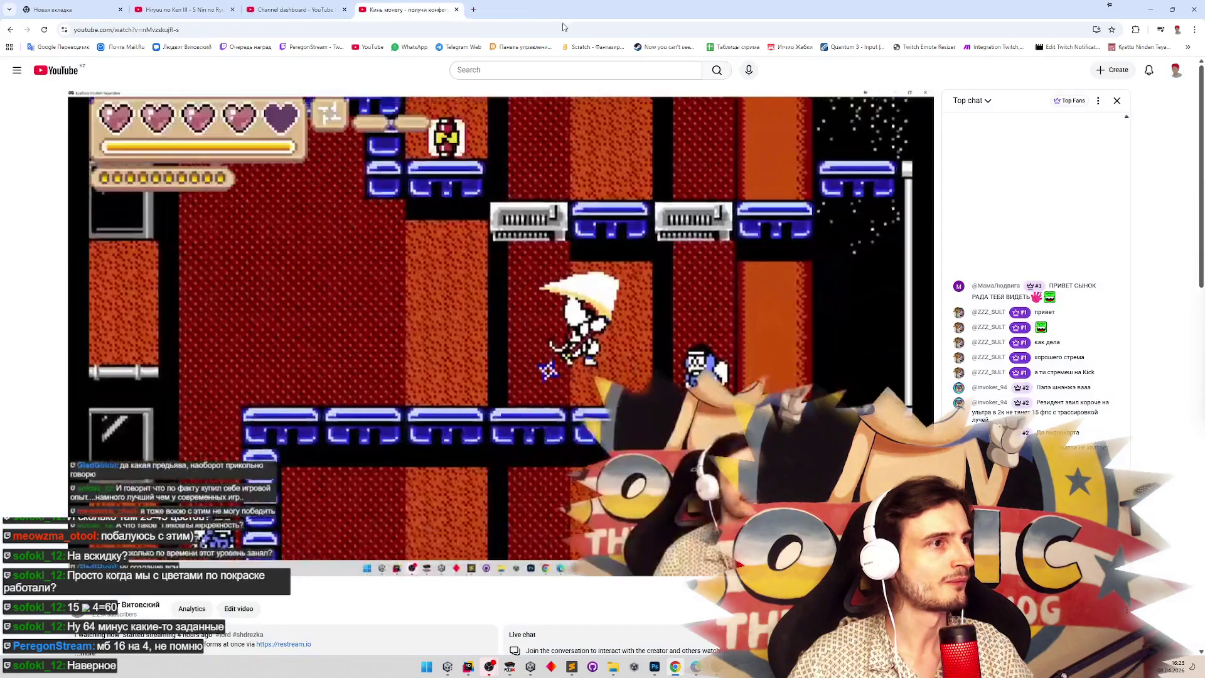
pyautogui.click(457, 9)
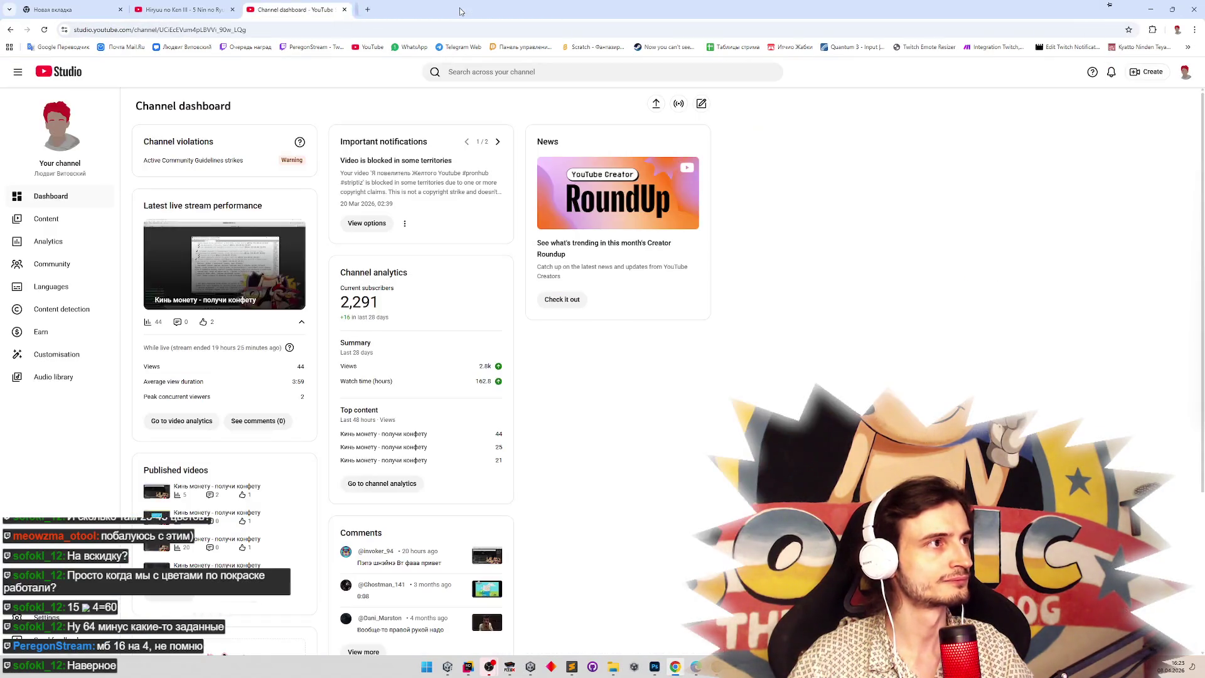
pyautogui.click(345, 10)
pyautogui.click(1146, 13)
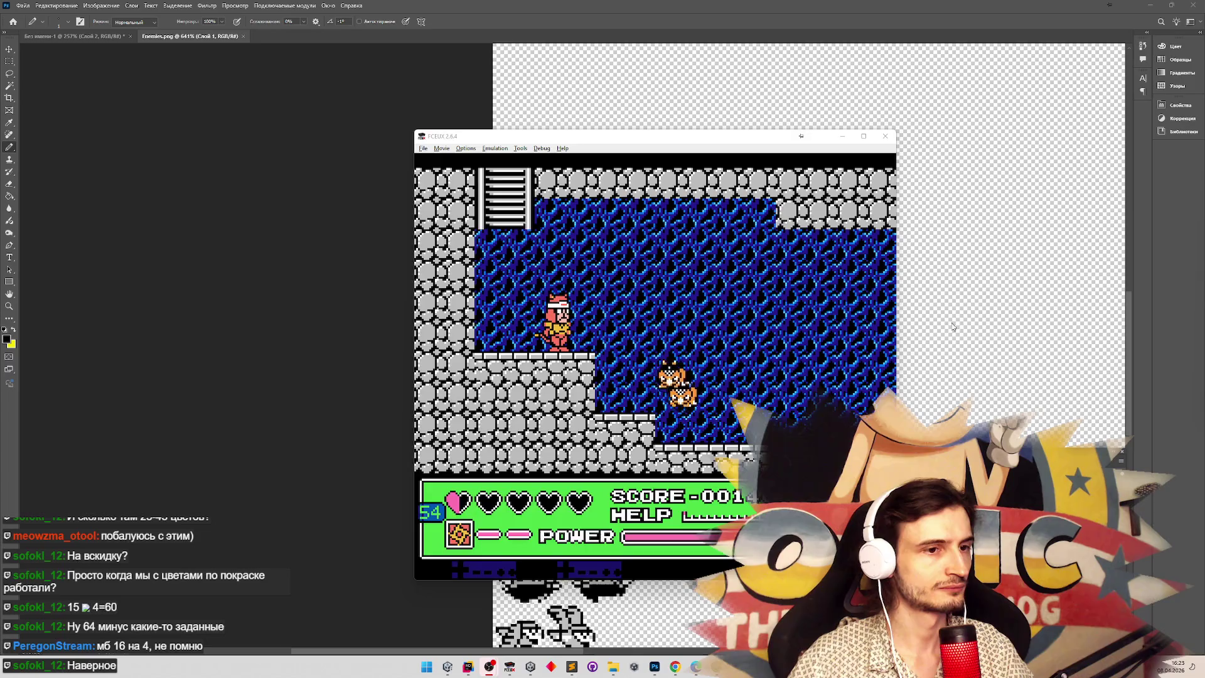
# Zoom Enemies.png to 1210% on the enemy sprites, switch to the Brush, and return to FCEUX.
pyautogui.click(971, 298)
pyautogui.press('z')
pyautogui.scroll(-3, 666, 370)
pyautogui.scroll(4, 665, 370)
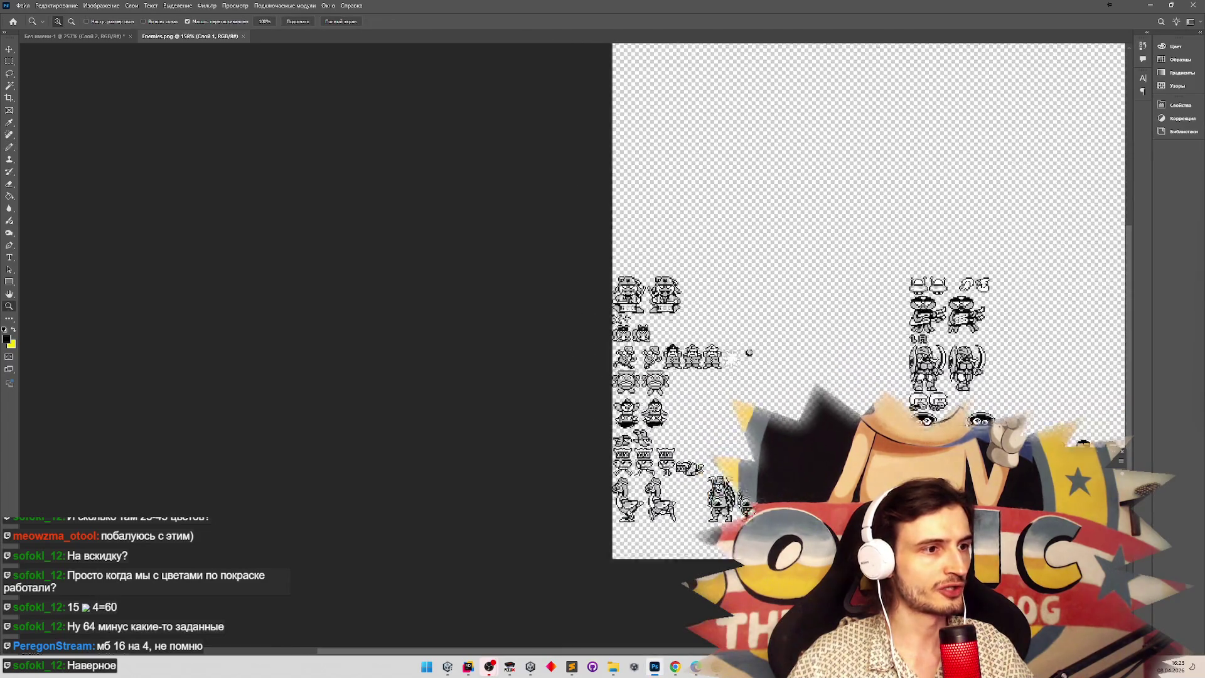
pyautogui.moveTo(658, 371); pyautogui.dragTo(679, 366)
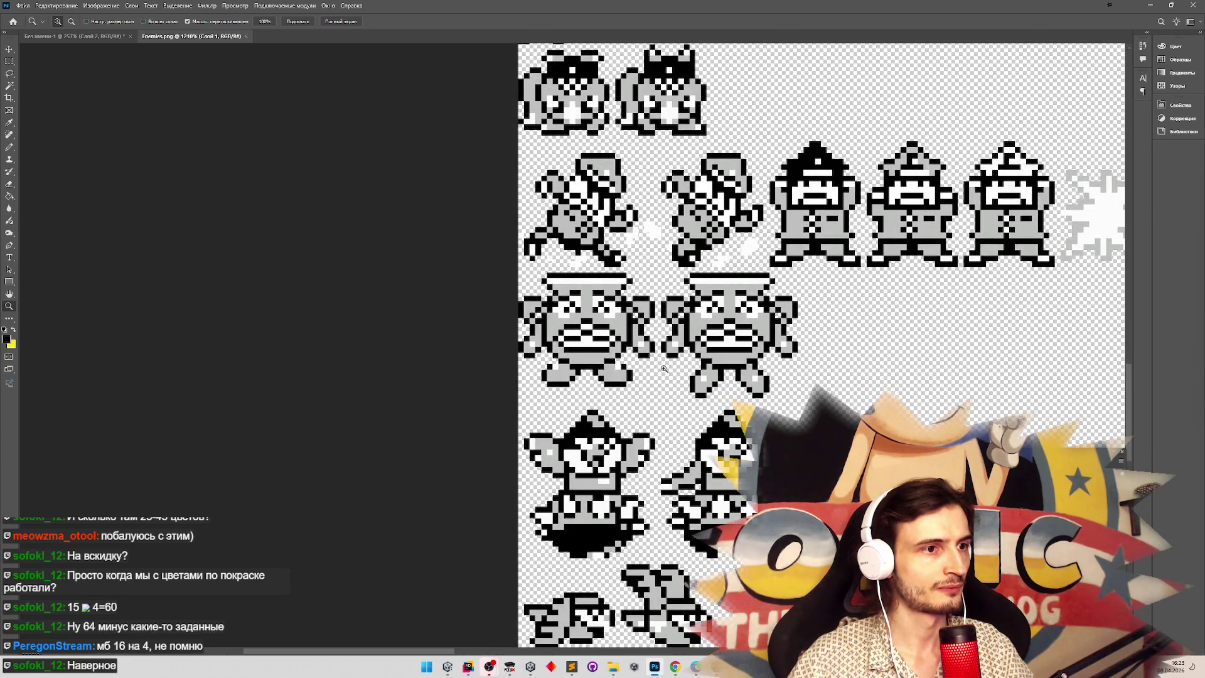
pyautogui.press('b')
pyautogui.hotkey('alt', 'Tab')
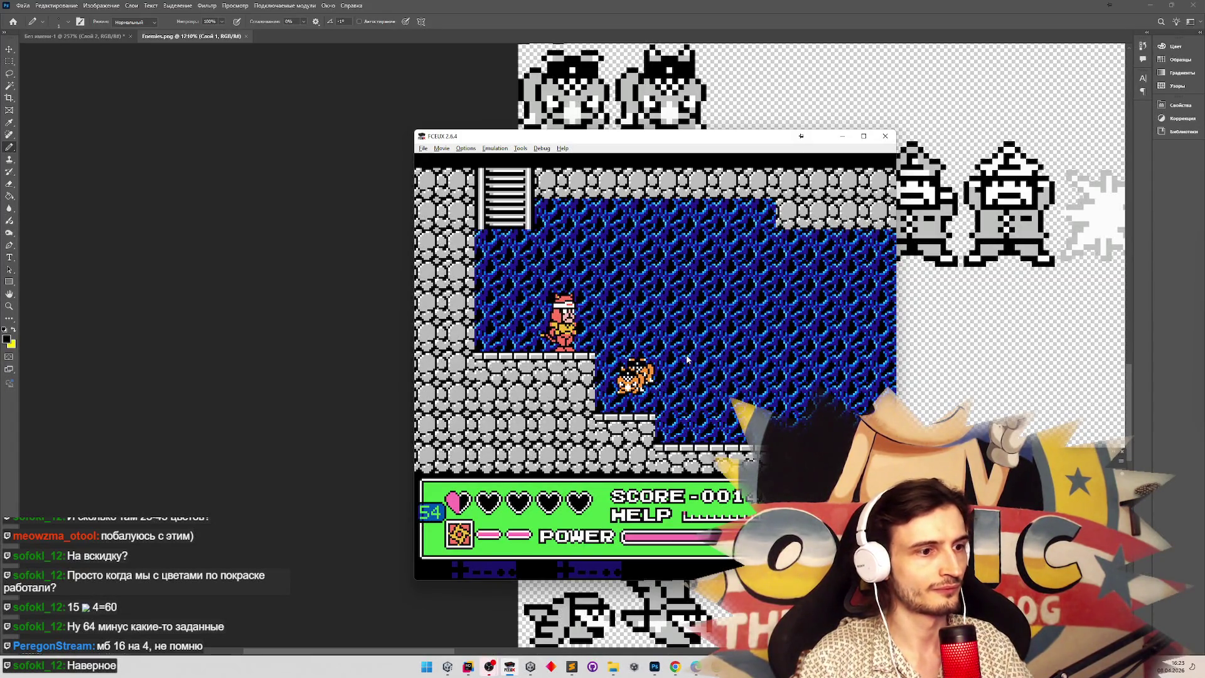
# Load save states 1 and 2 and switch to the white-haired character.
pyautogui.press('F7')
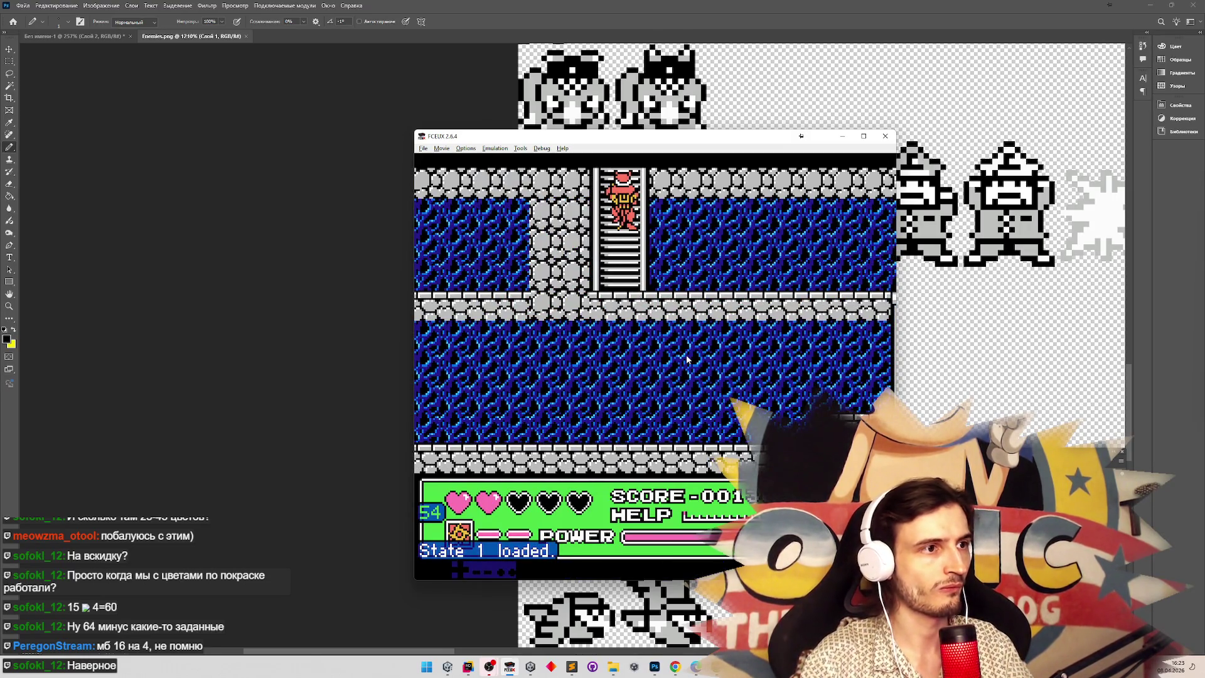
pyautogui.press('2')
pyautogui.press('F7')
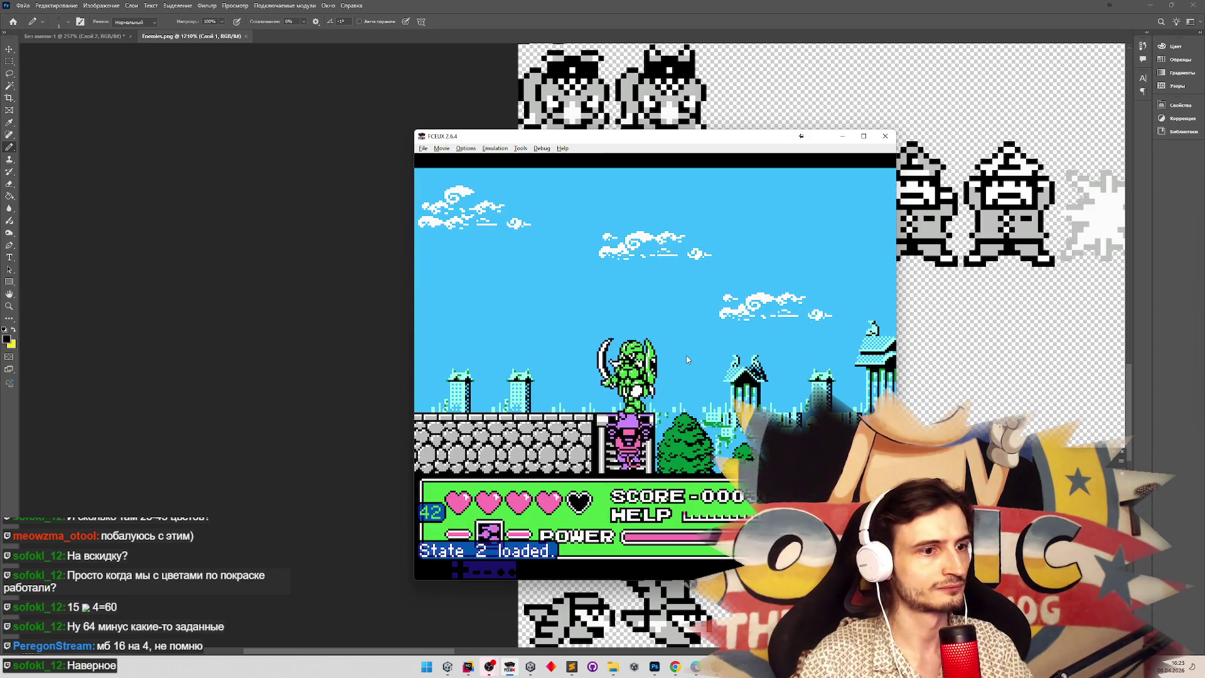
pyautogui.press('Up')
pyautogui.press('Return')
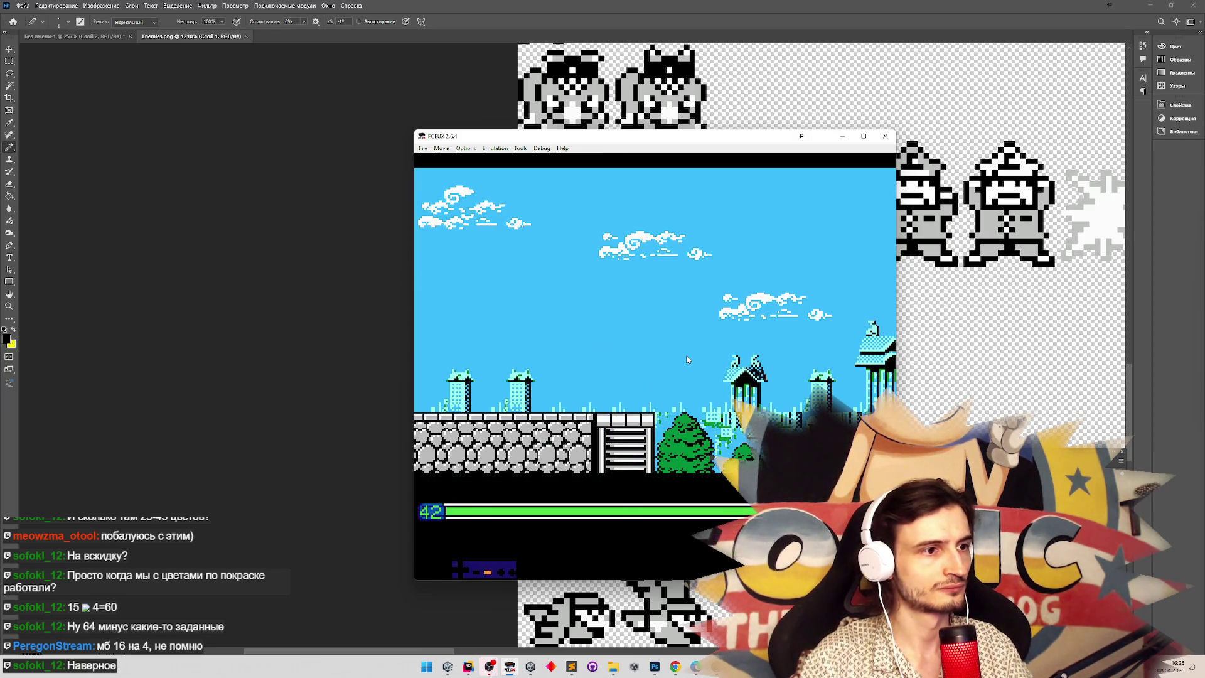
pyautogui.press('Return')
pyautogui.press('f')
# Move the character right across the rooftop toward the scythe enemy.
pyautogui.press('Right')
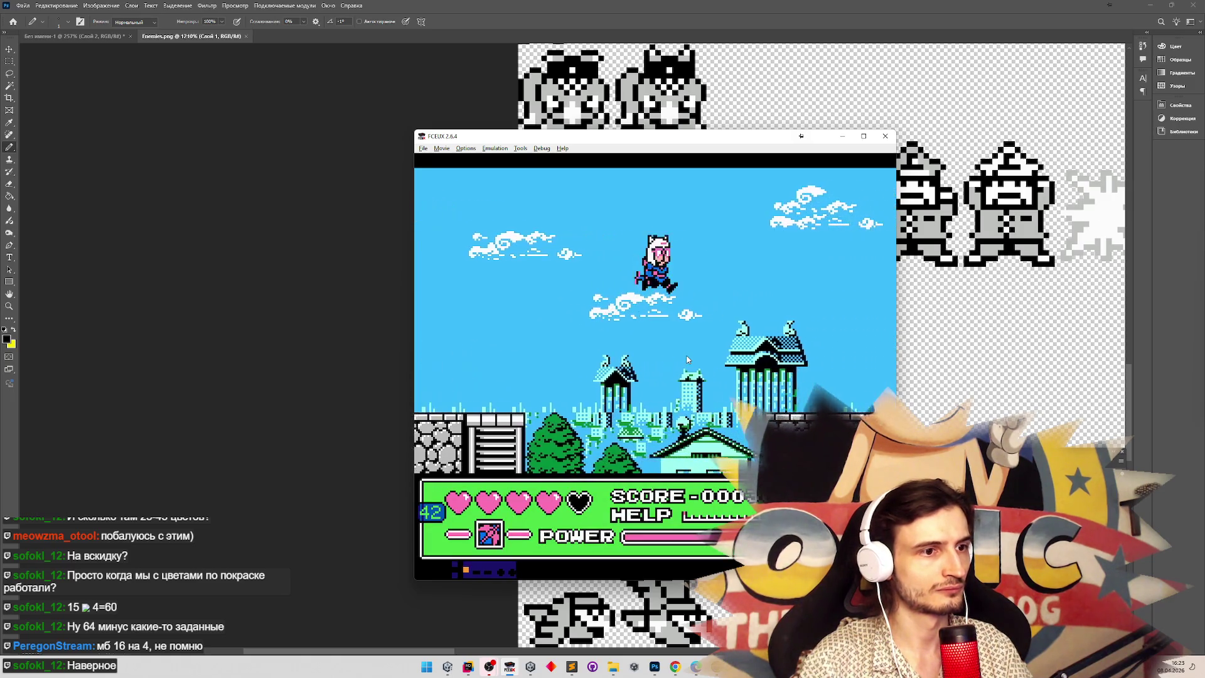
pyautogui.press('Right')
pyautogui.press('f')
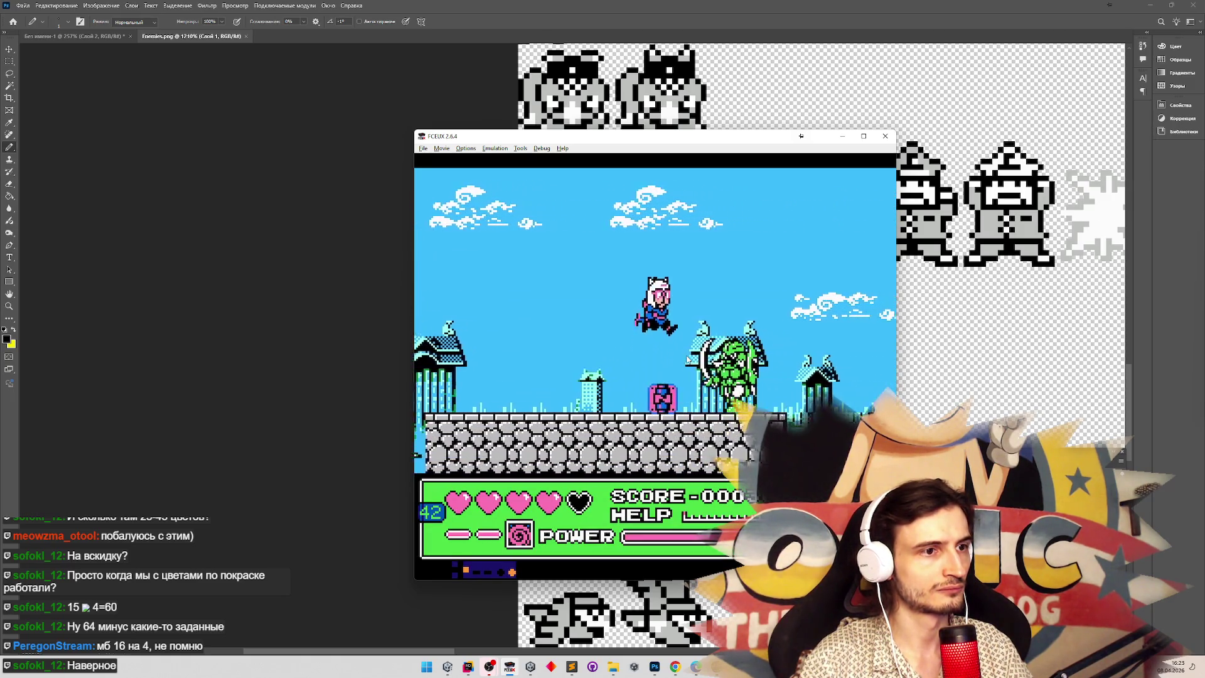
pyautogui.press('Right')
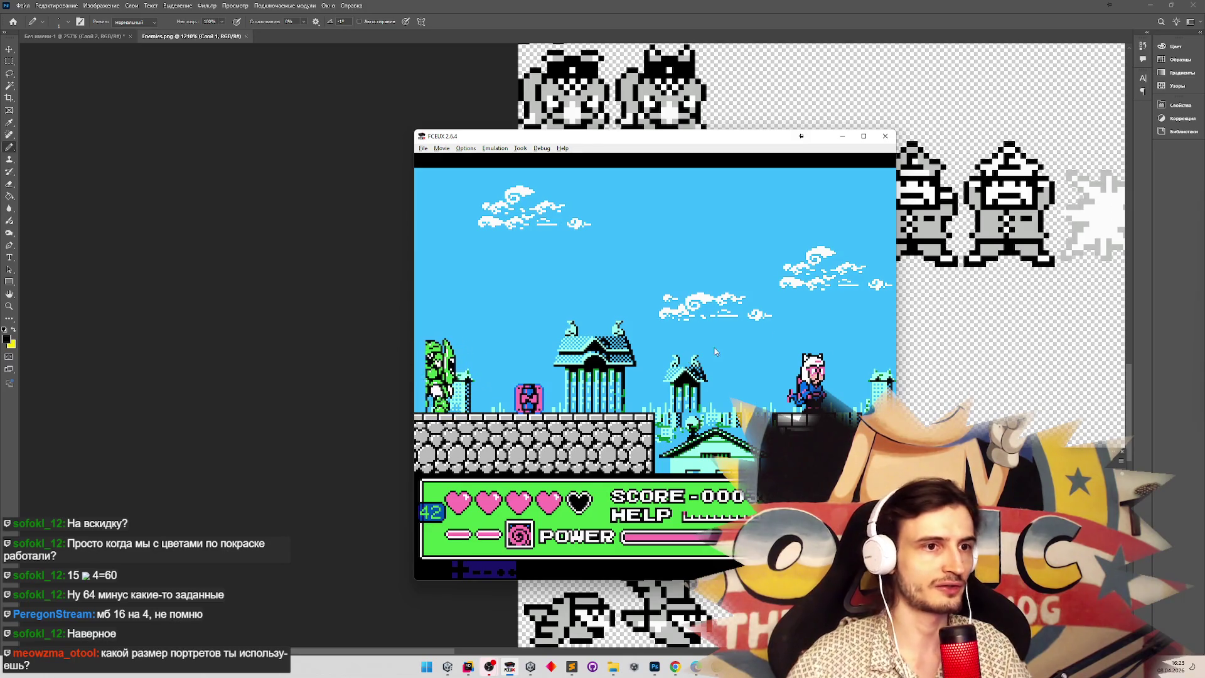
# Open Speedy.png from Photoshop's Recent Documents.
pyautogui.click(129, 39)
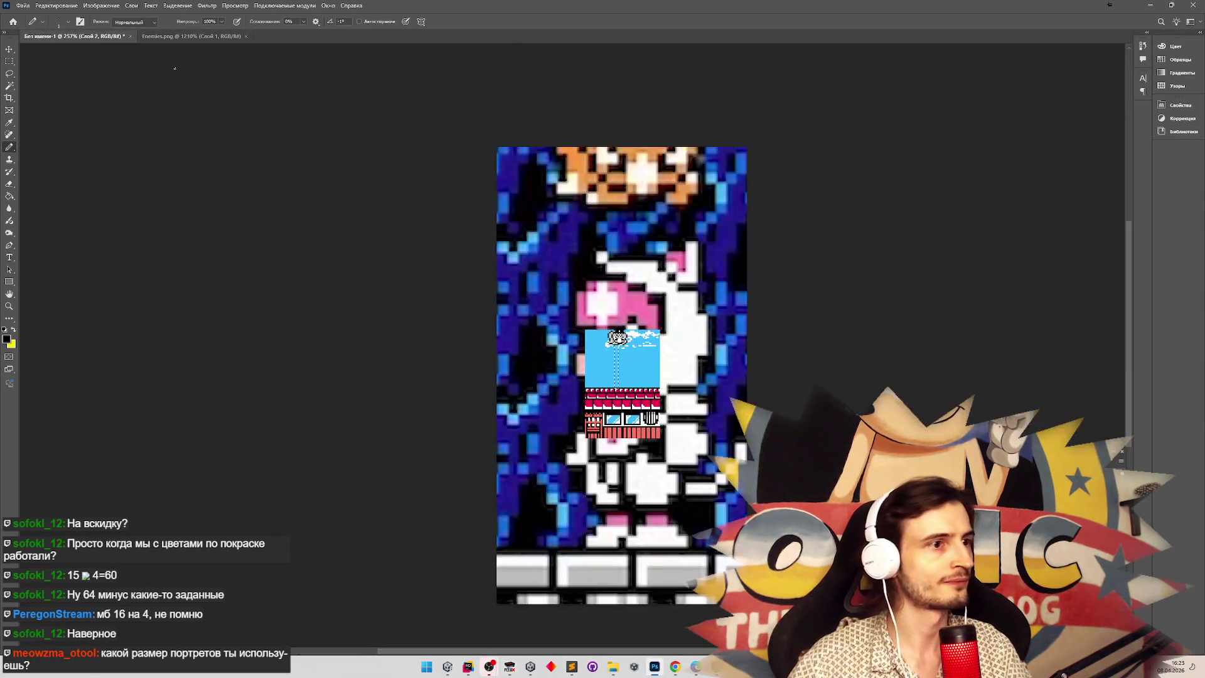
pyautogui.click(31, 9)
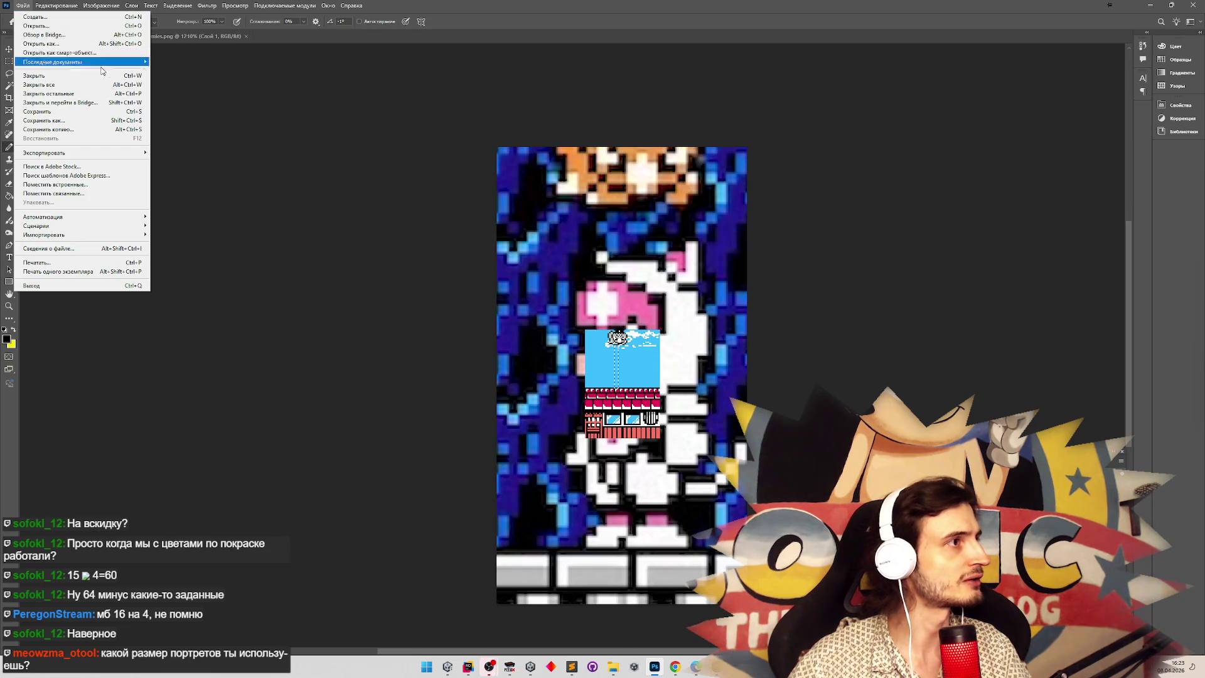
pyautogui.moveTo(114, 67)
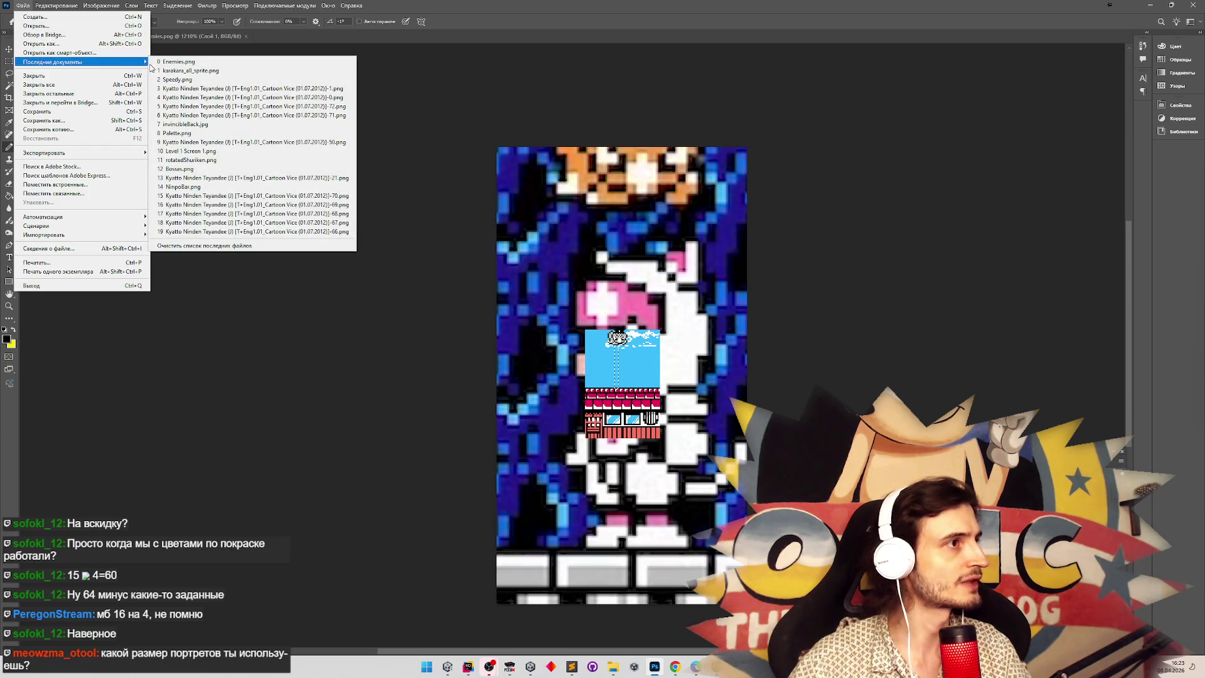
pyautogui.click(178, 79)
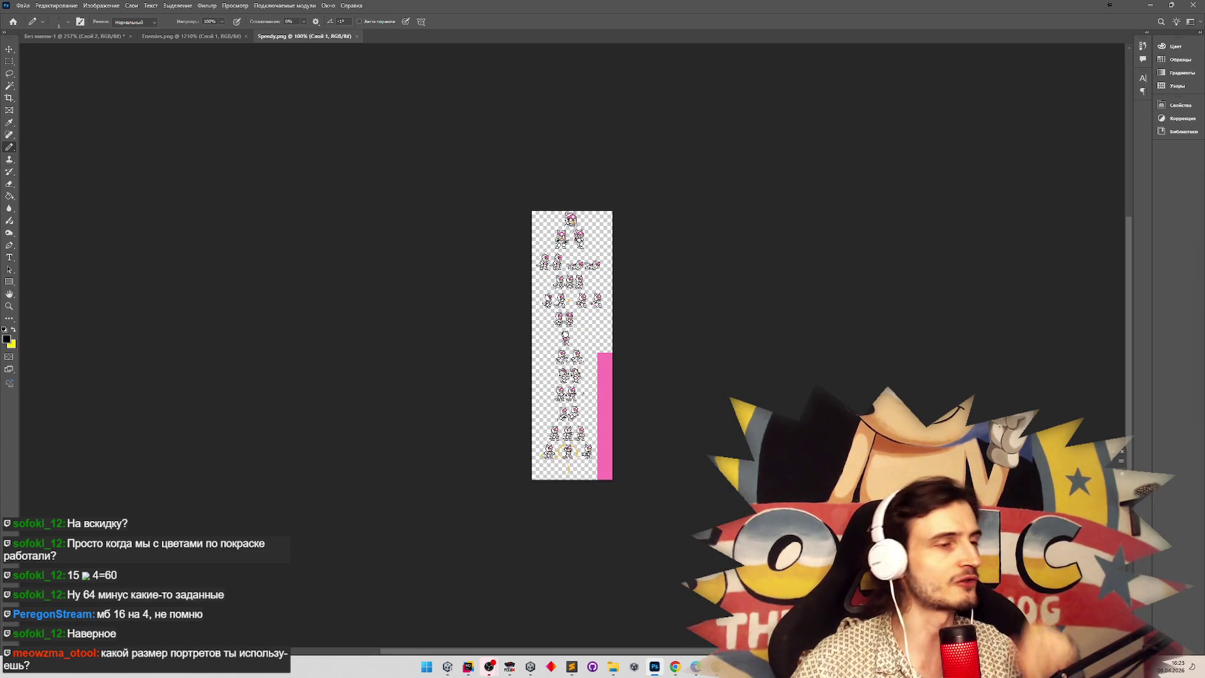
# Zoom onto the top portrait, marquee it to measure 29×32 pixels, deselect, and minimize.
pyautogui.press('z')
pyautogui.moveTo(444, 199); pyautogui.dragTo(444, 199)
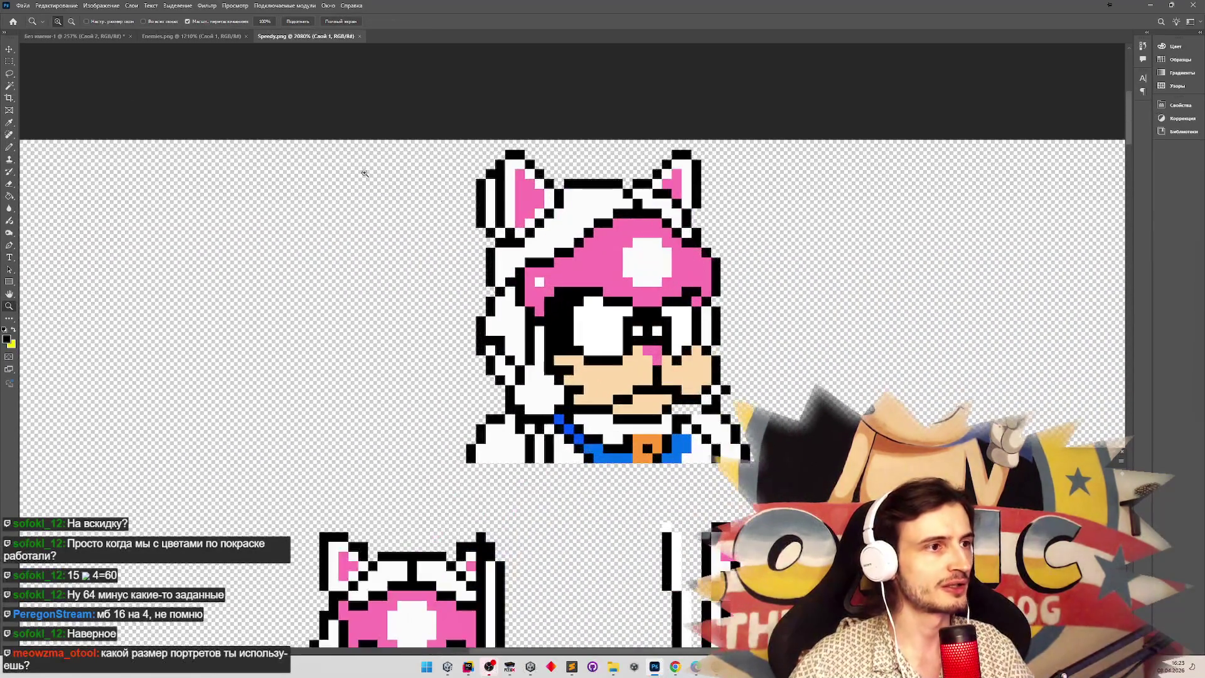
pyautogui.press('m')
pyautogui.moveTo(470, 456)
pyautogui.mouseDown()
pyautogui.moveTo(613, 314)
pyautogui.moveTo(731, 149)
pyautogui.moveTo(779, 149)
pyautogui.mouseUp()
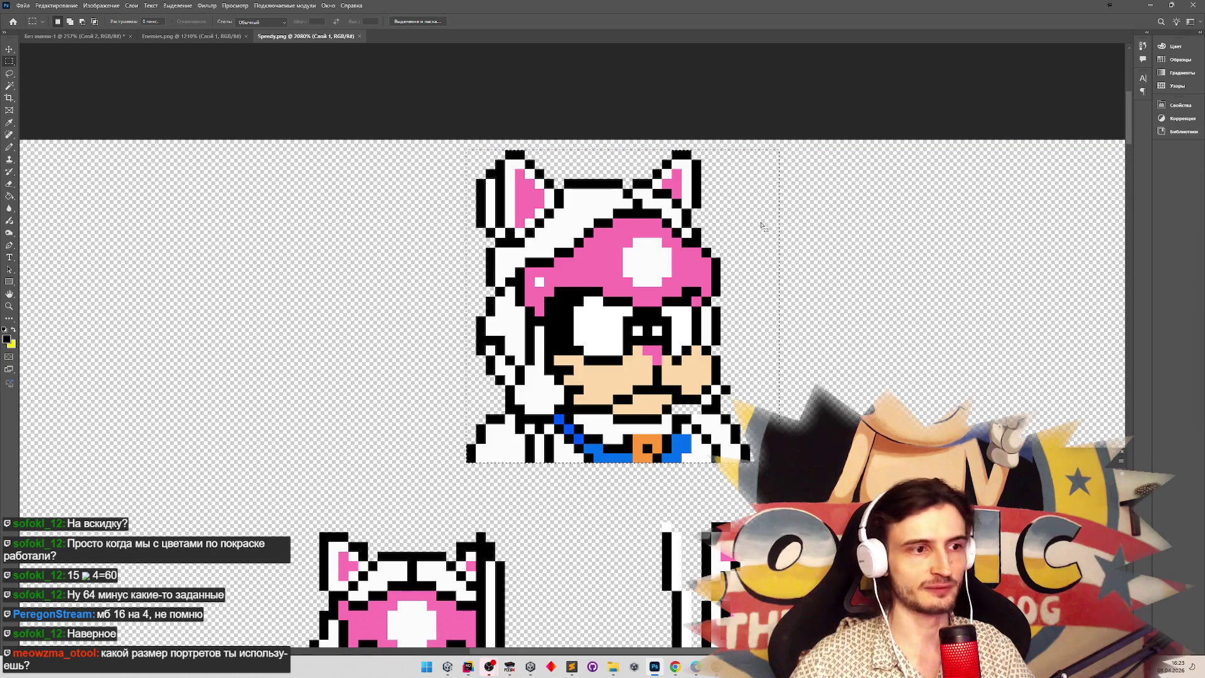
pyautogui.hotkey('ctrl', 'd')
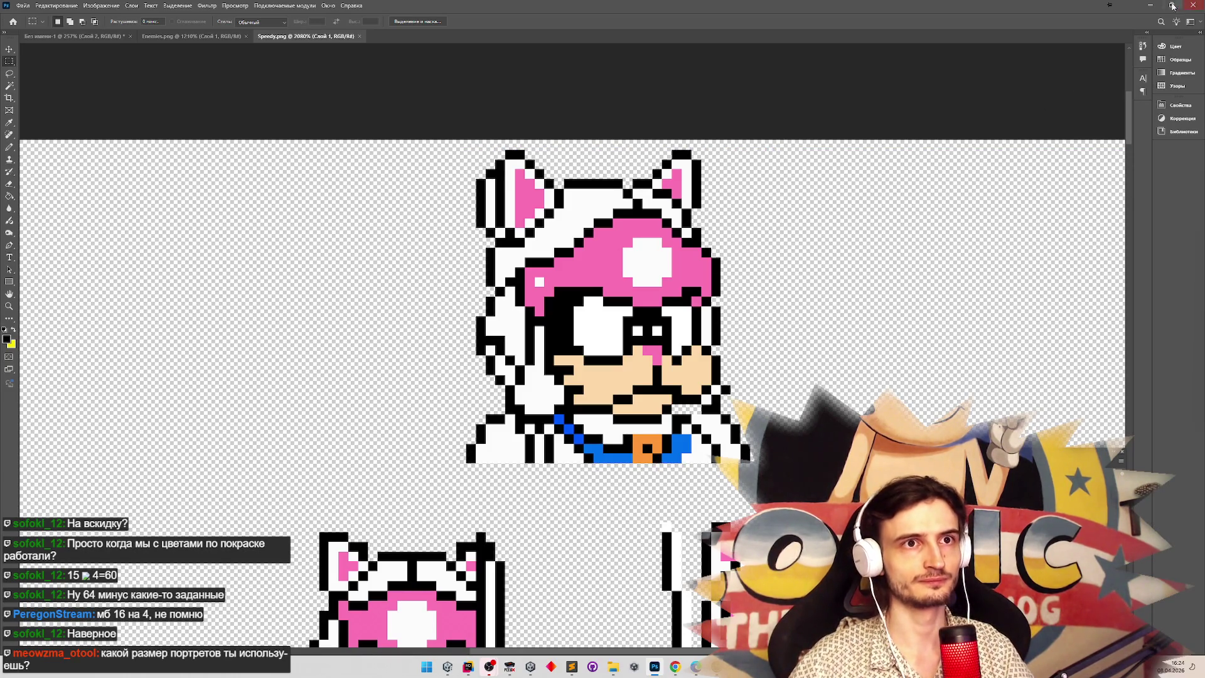
pyautogui.click(1150, 5)
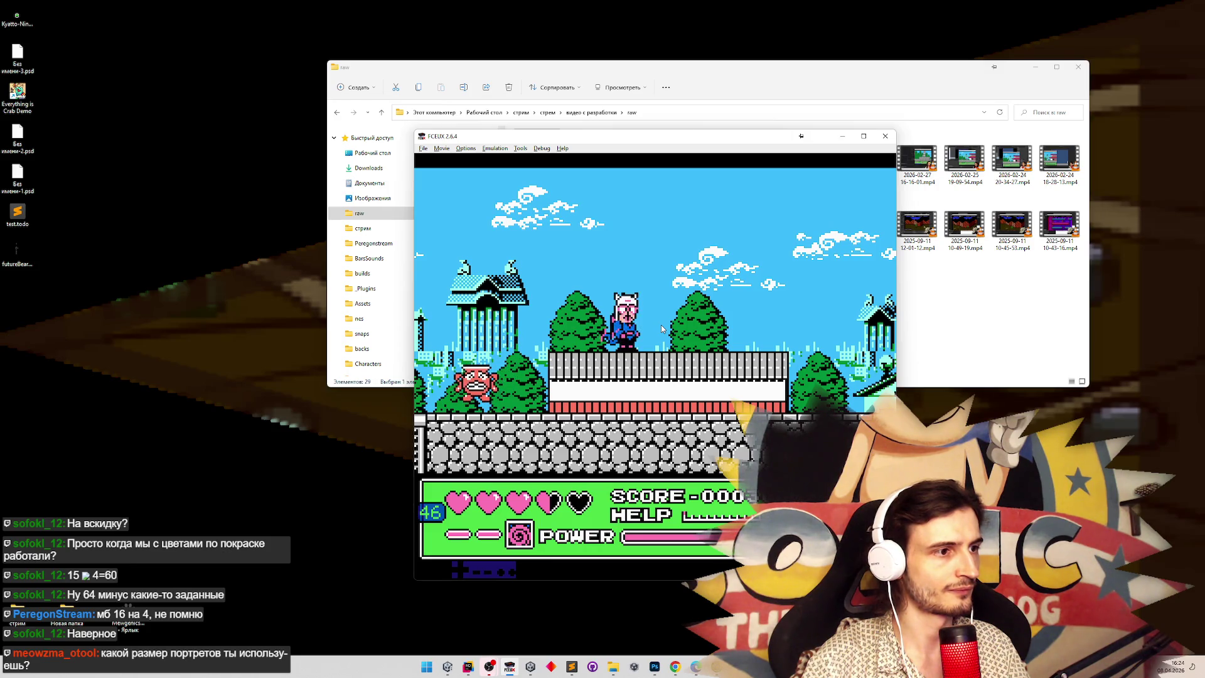
# Play through the outdoor level, running and jumping across rooftops, wall and fence.
pyautogui.press('Right')
pyautogui.press('f')
pyautogui.press('Right')
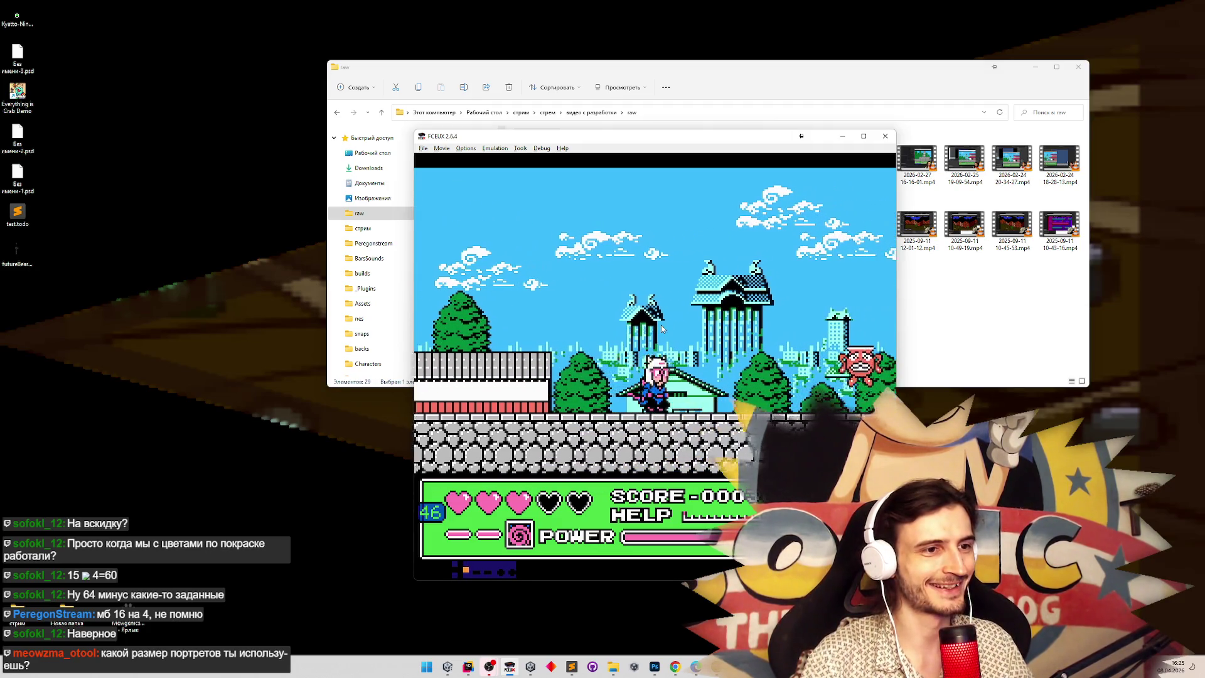
pyautogui.press('Left')
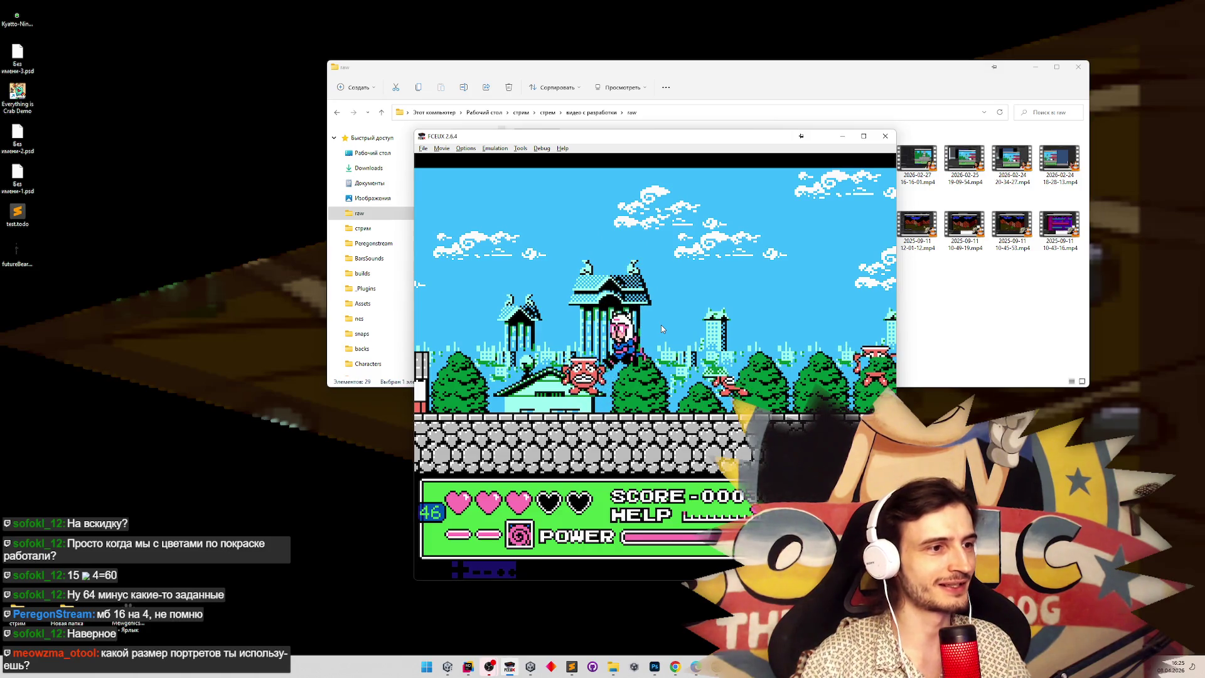
pyautogui.press('Left')
pyautogui.press('Left')
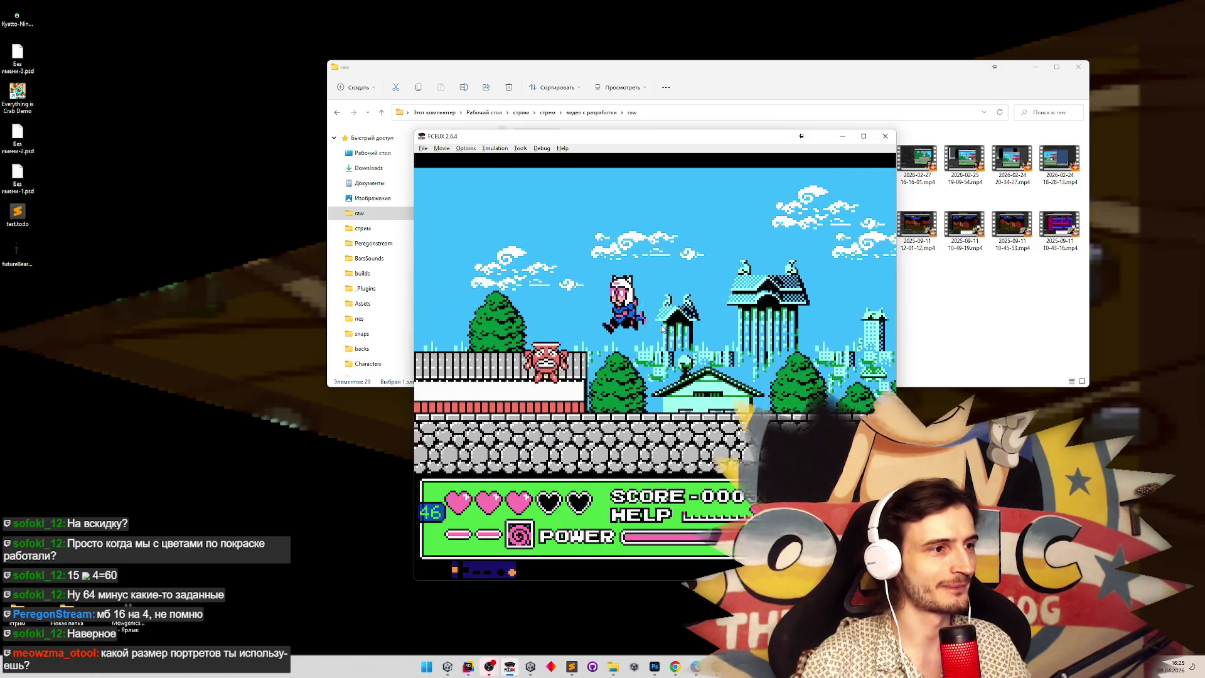
pyautogui.press('Left')
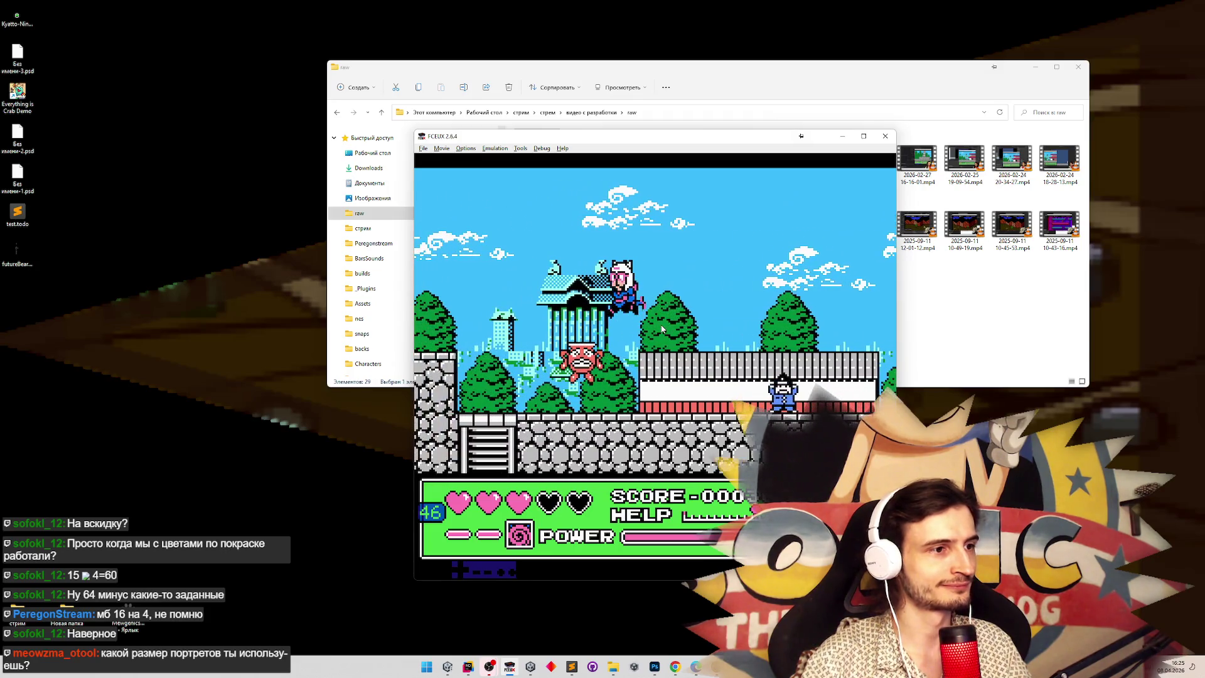
pyautogui.press('Left')
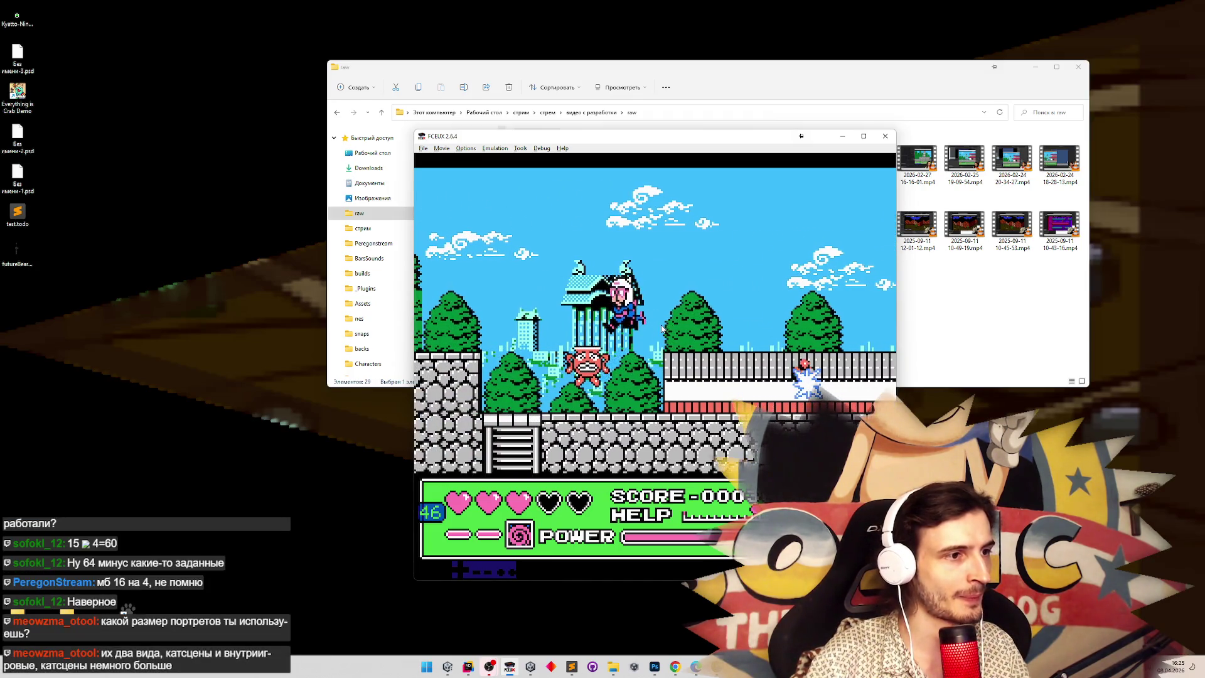
pyautogui.press('f')
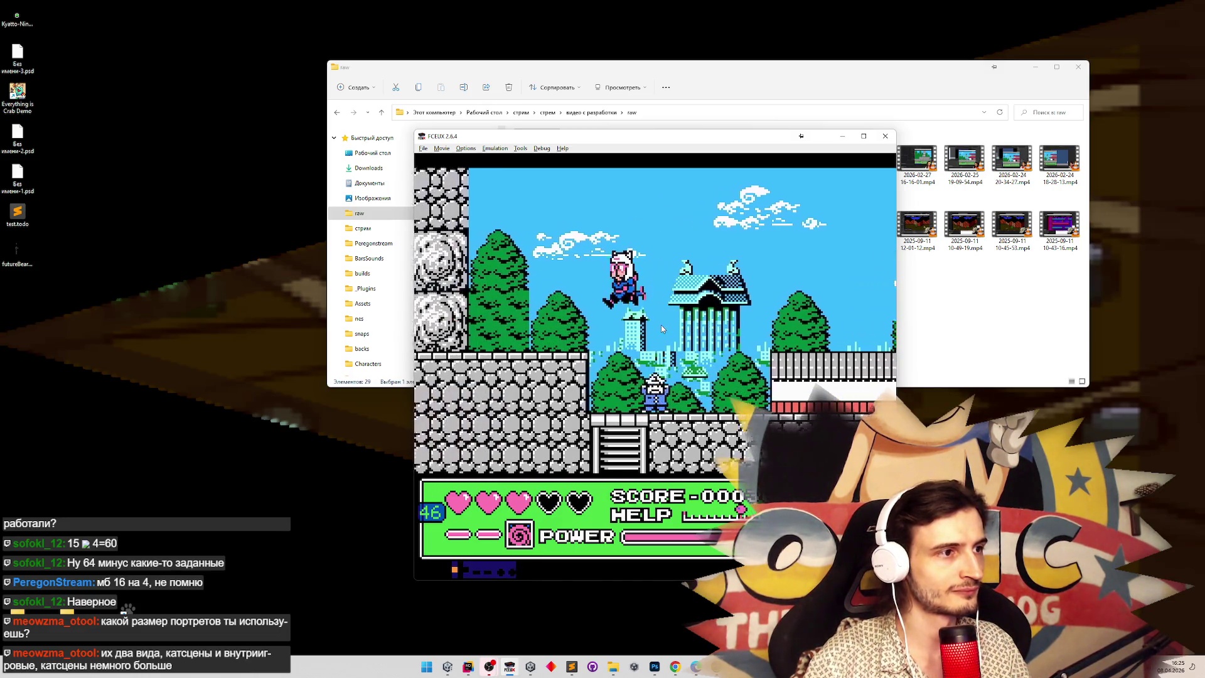
pyautogui.press('f')
pyautogui.press('Right')
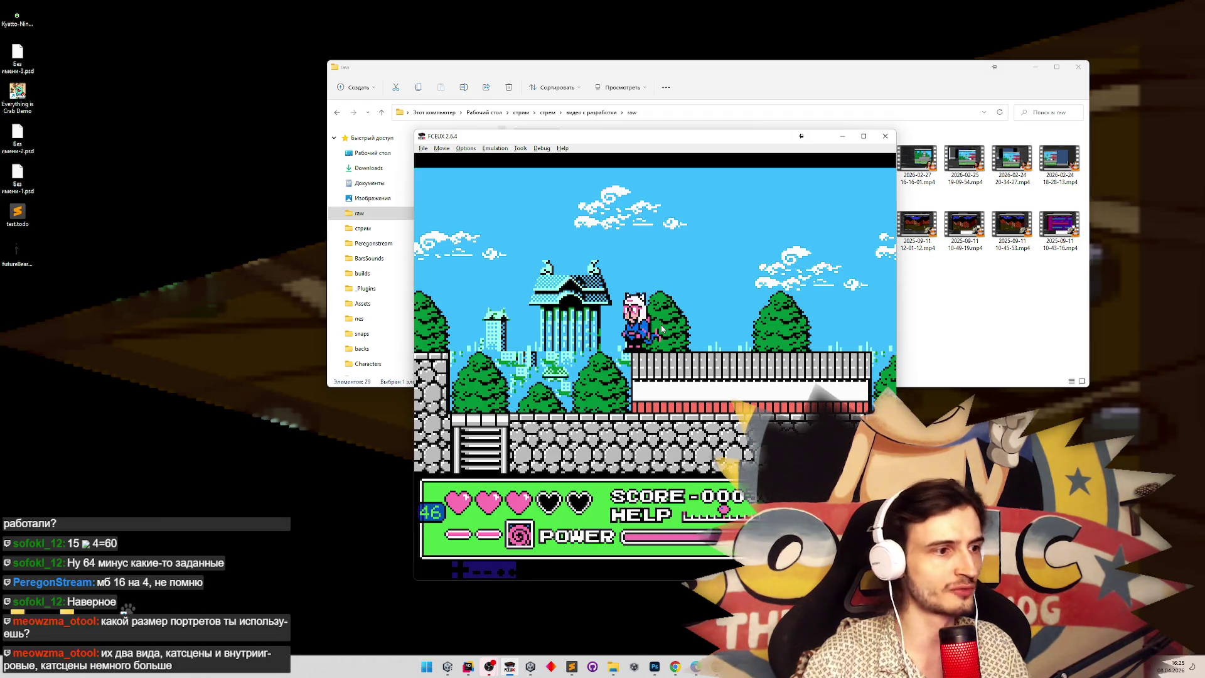
# Pause on Speedy's portrait bar and screen-capture the portrait area.
pyautogui.press('Return')
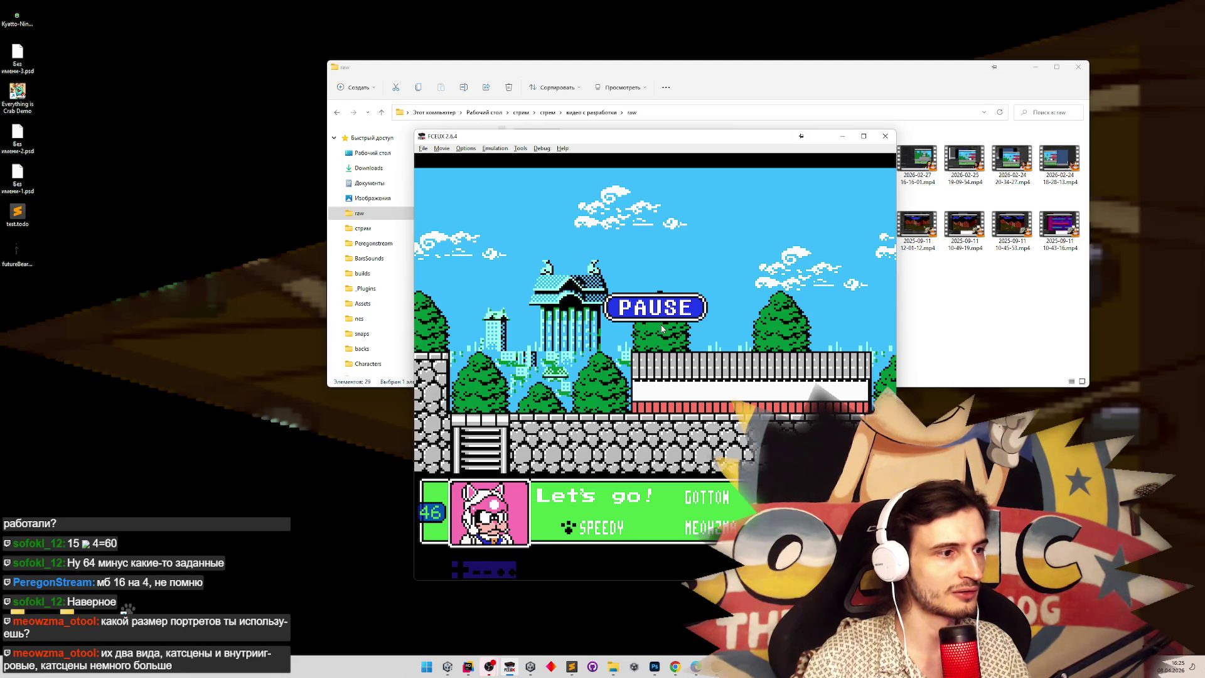
pyautogui.press('super+shift+s')
pyautogui.moveTo(452, 480); pyautogui.dragTo(529, 560)
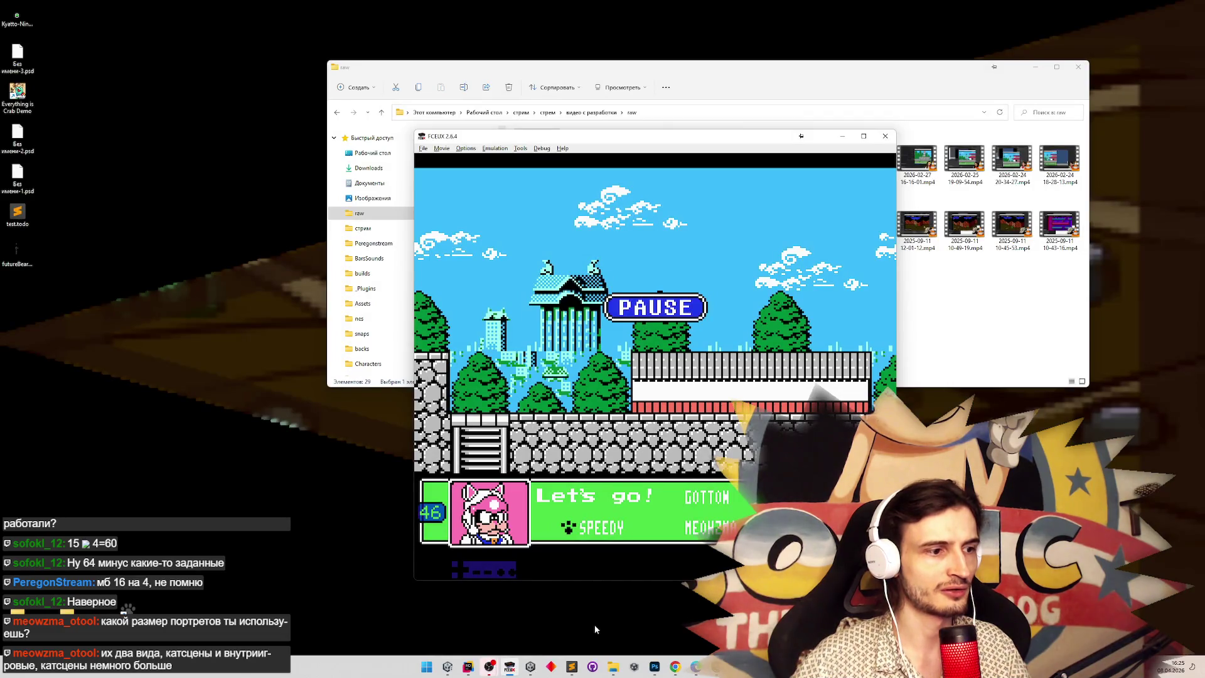
# Position the pasted portrait on the Speedy sprite sheet, restore it once, then delete it again.
pyautogui.click(654, 667)
pyautogui.scroll(3, 608, 327)
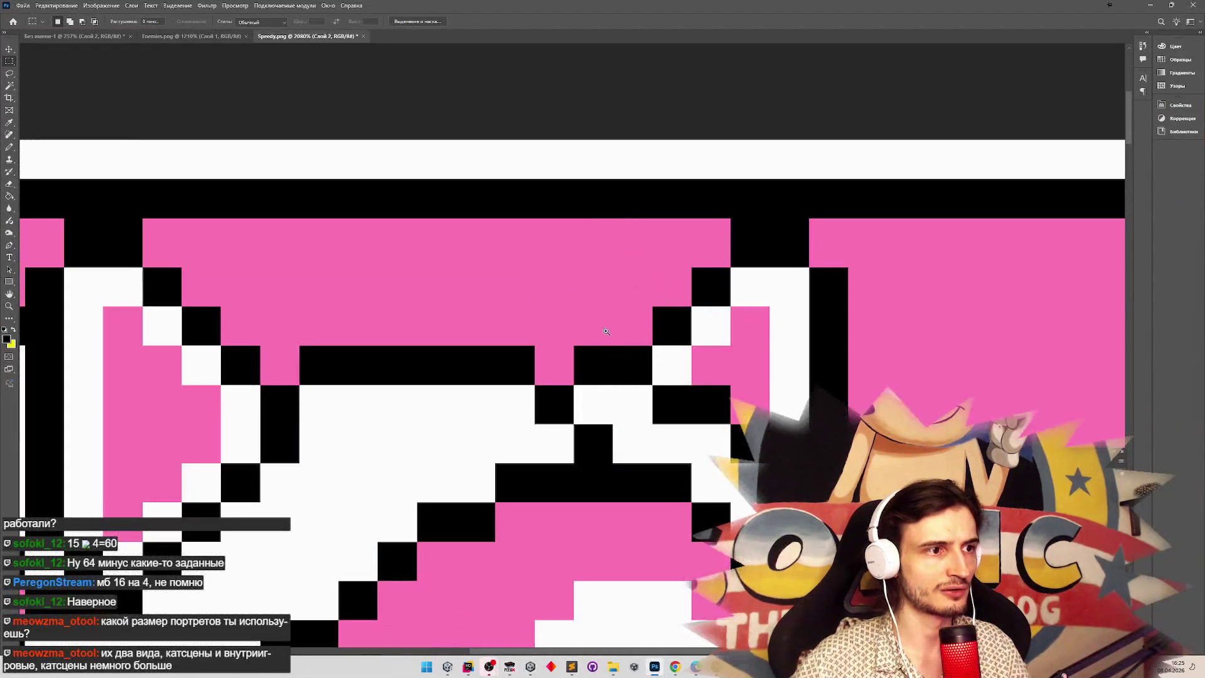
pyautogui.scroll(-5, 608, 327)
pyautogui.scroll(1, 669, 500)
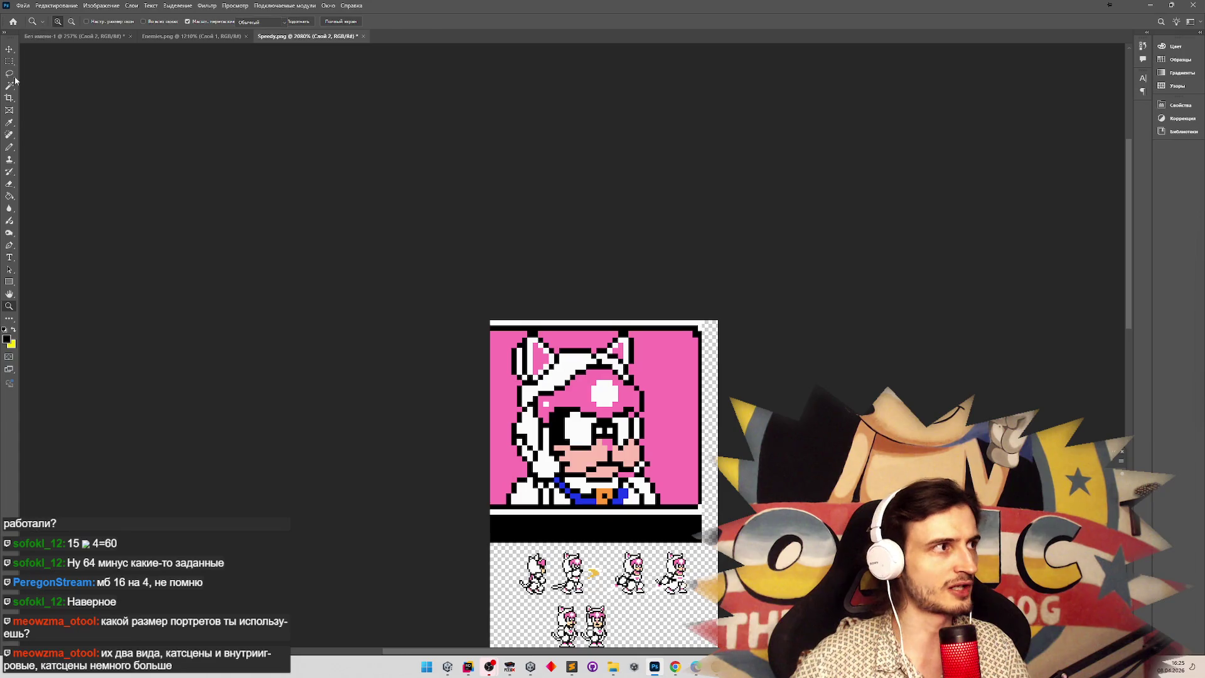
pyautogui.moveTo(526, 399)
pyautogui.mouseDown()
pyautogui.moveTo(390, 363)
pyautogui.moveTo(526, 402)
pyautogui.moveTo(496, 380)
pyautogui.moveTo(550, 414)
pyautogui.mouseUp()
pyautogui.press('Delete')
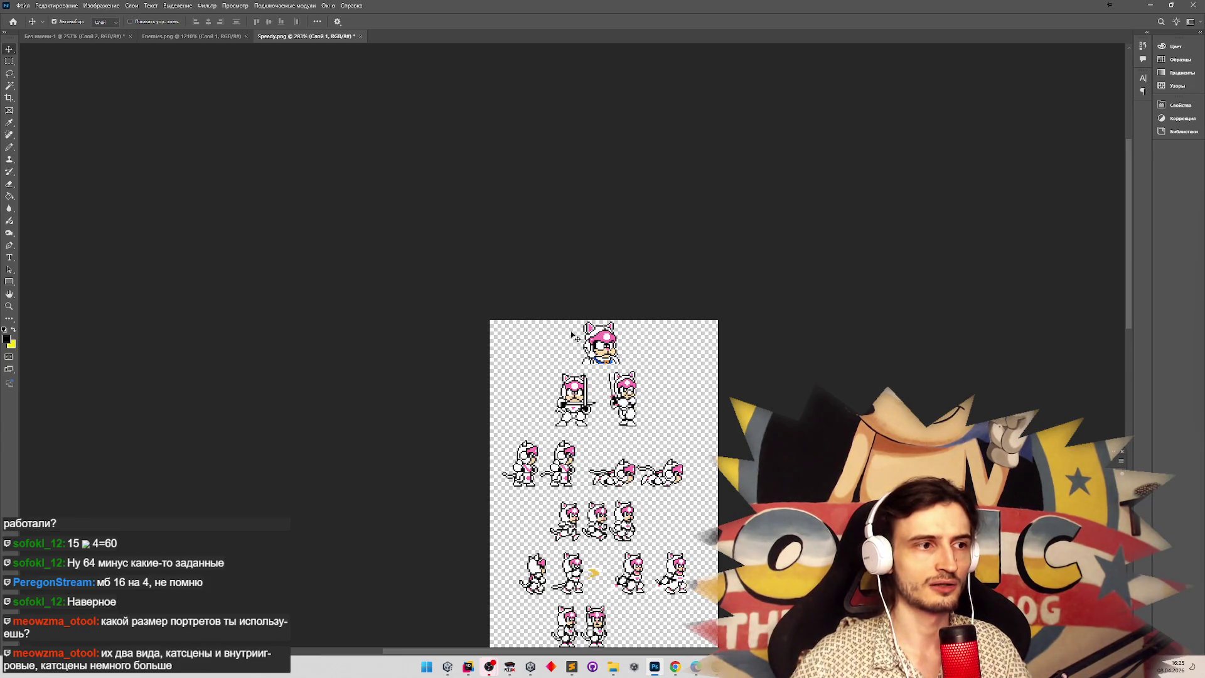
pyautogui.hotkey('ctrl', 'z')
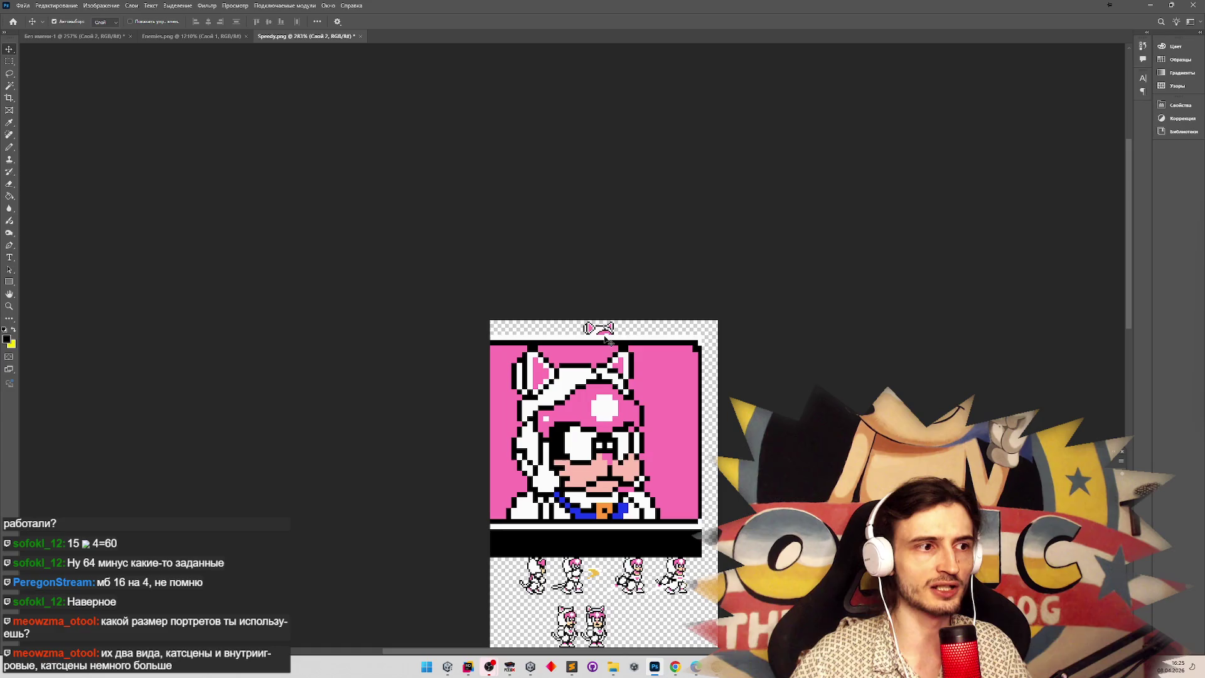
pyautogui.press('Delete')
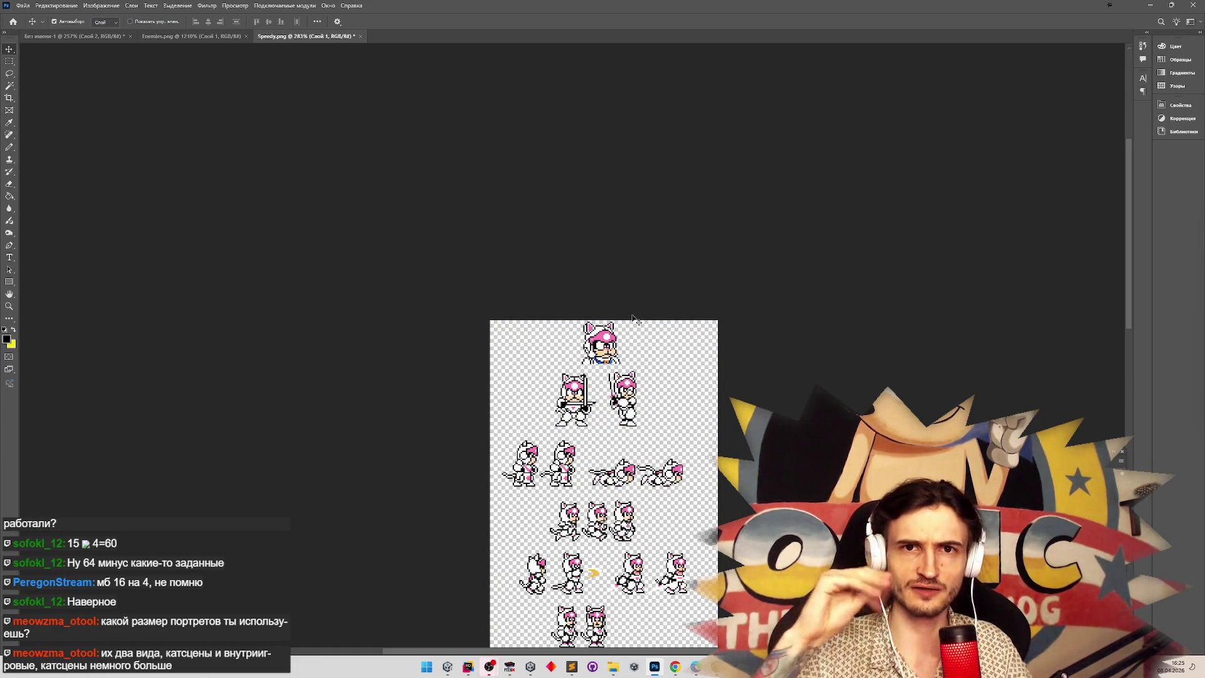
# Switch to the Без имени-1 document in Photoshop.
pyautogui.scroll(5, 667, 352)
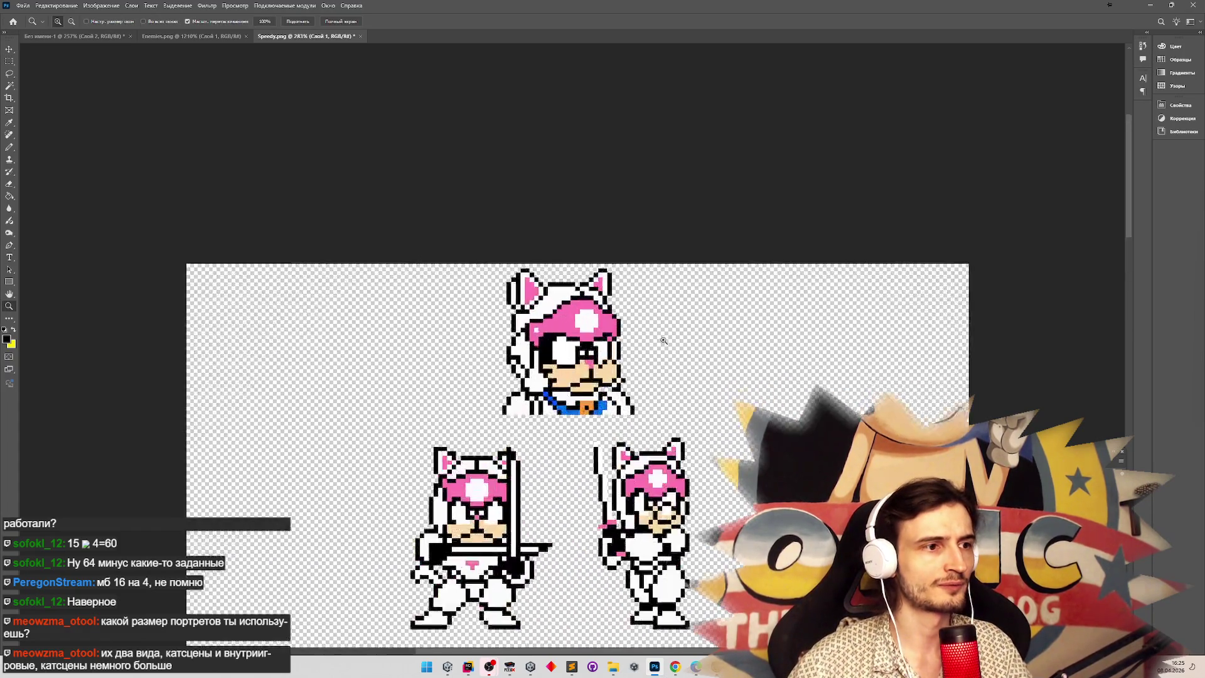
pyautogui.scroll(-10, 633, 274)
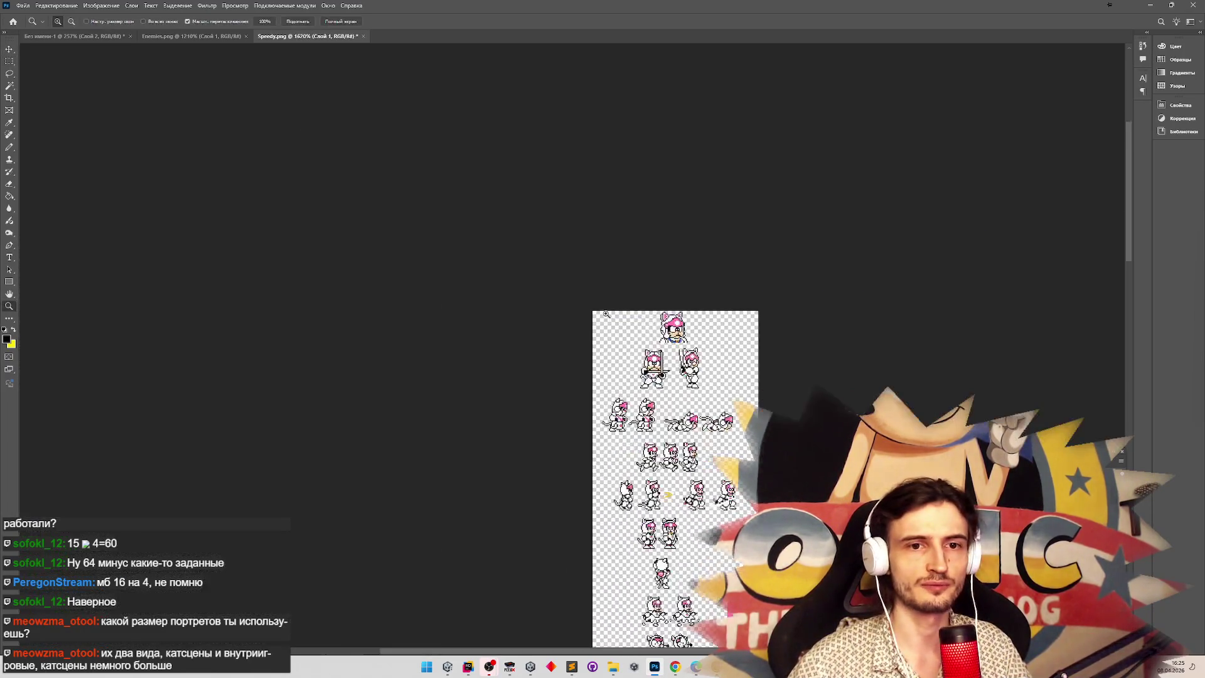
pyautogui.scroll(3, 885, 241)
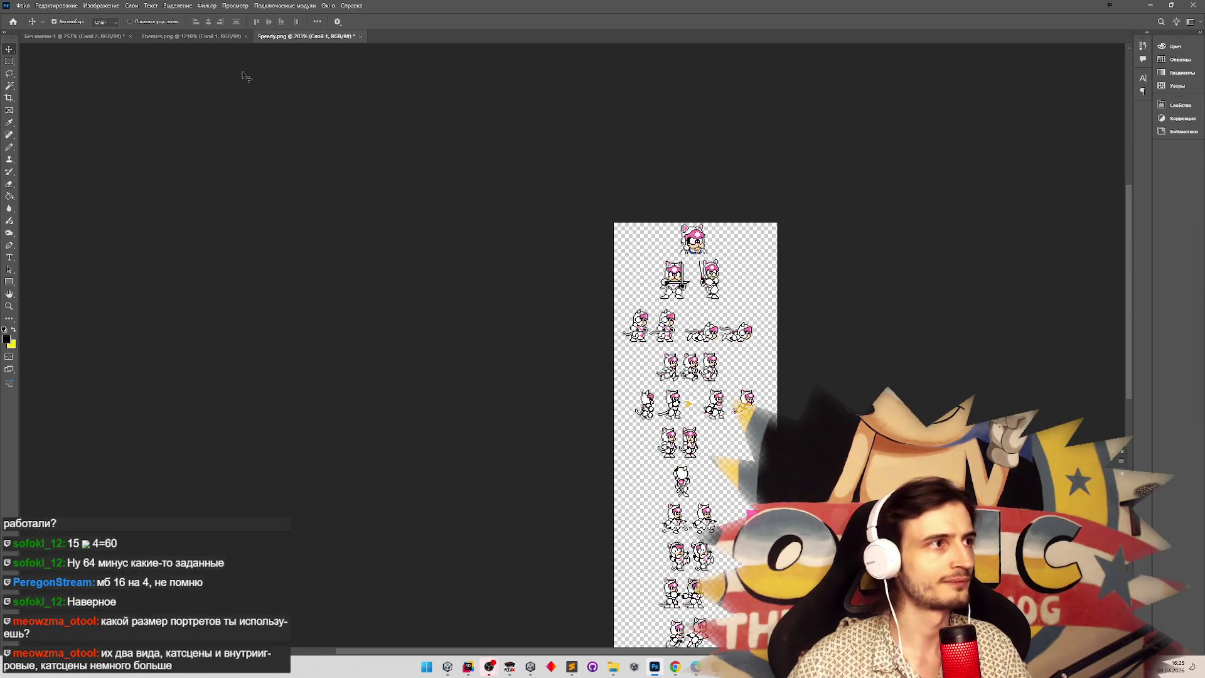
pyautogui.click(93, 37)
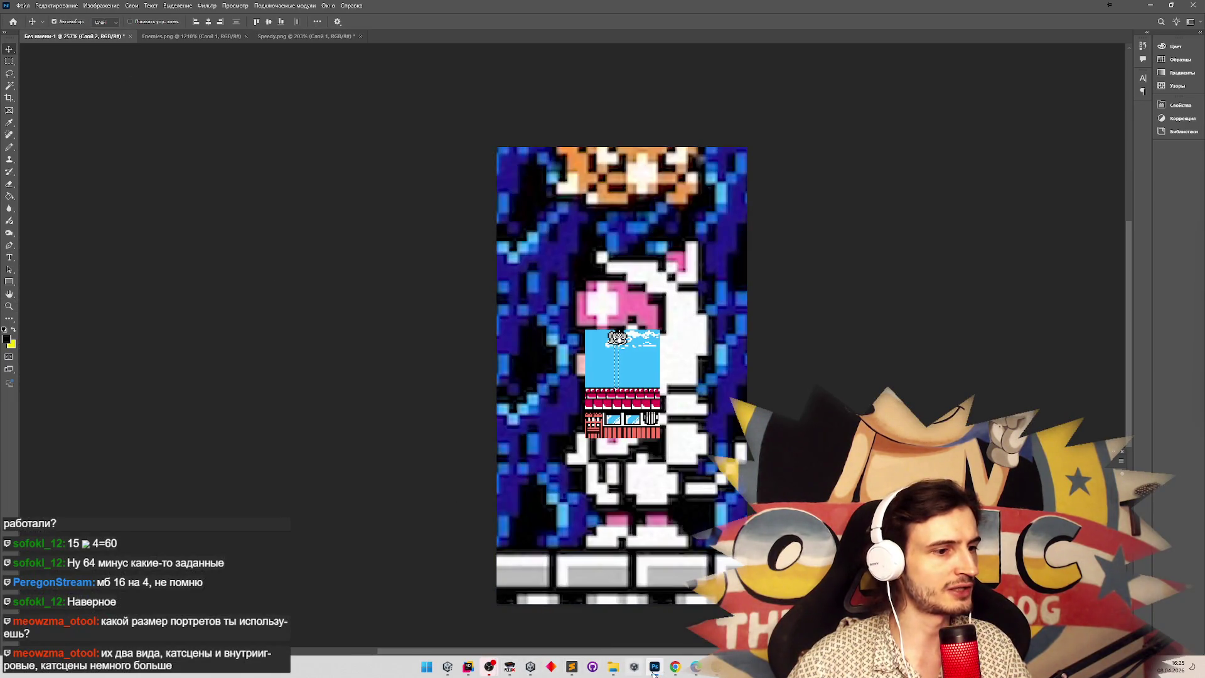
# Open the Kyatto Ninden Teyandee bookmark in a new Chrome tab.
pyautogui.click(677, 667)
pyautogui.rightClick(1144, 47)
pyautogui.click(1114, 70)
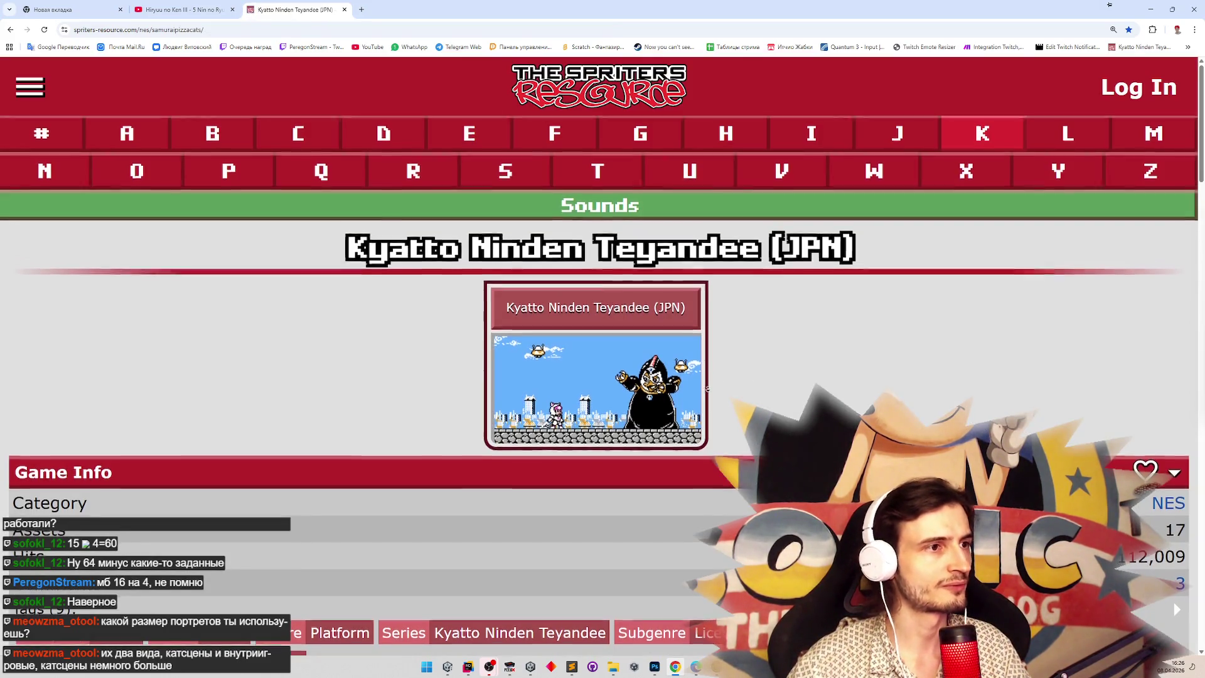
# Scroll the Kyatto Ninden Teyandee page down to the Miscellaneous section.
pyautogui.scroll(-10, 745, 381)
pyautogui.scroll(-5, 818, 391)
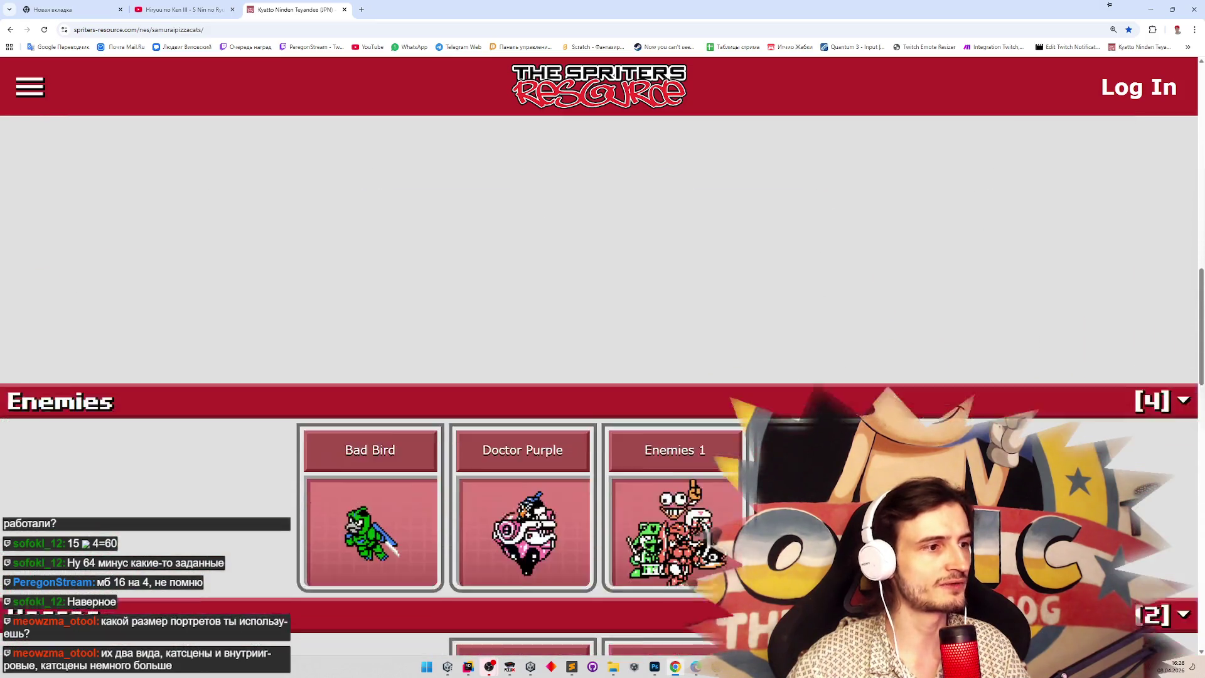
pyautogui.scroll(7, 883, 236)
pyautogui.scroll(2, 883, 235)
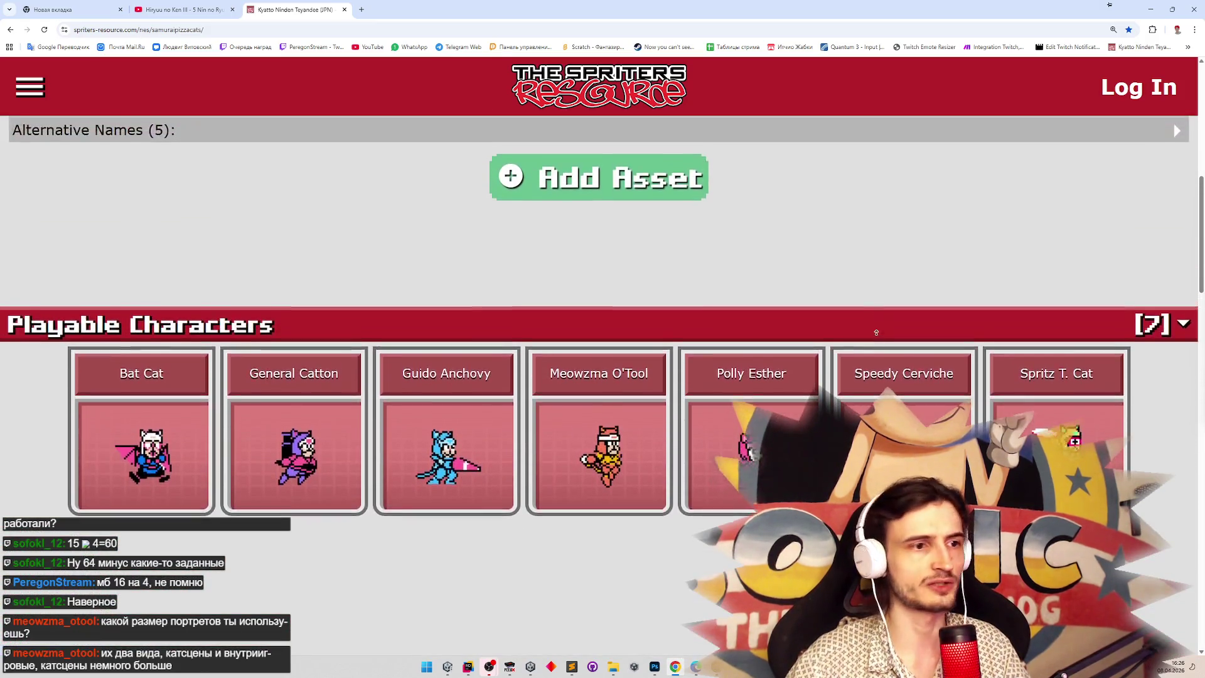
pyautogui.scroll(-5, 884, 235)
pyautogui.scroll(-5, 602, 376)
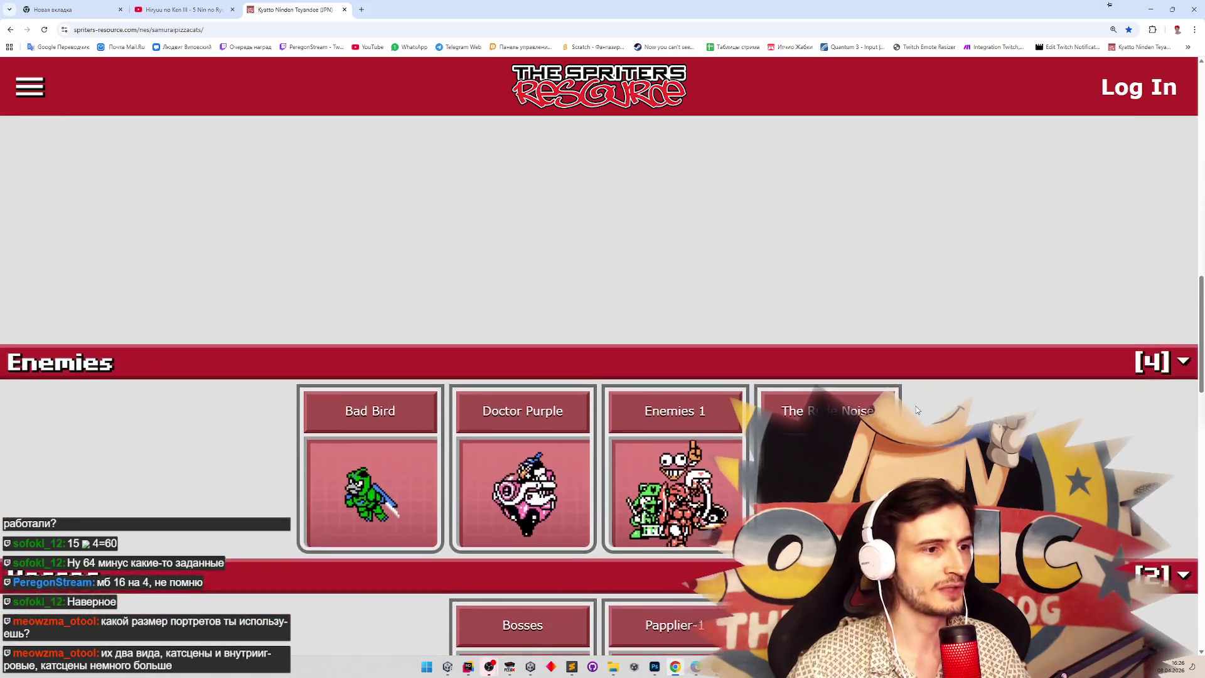
pyautogui.scroll(-1, 452, 298)
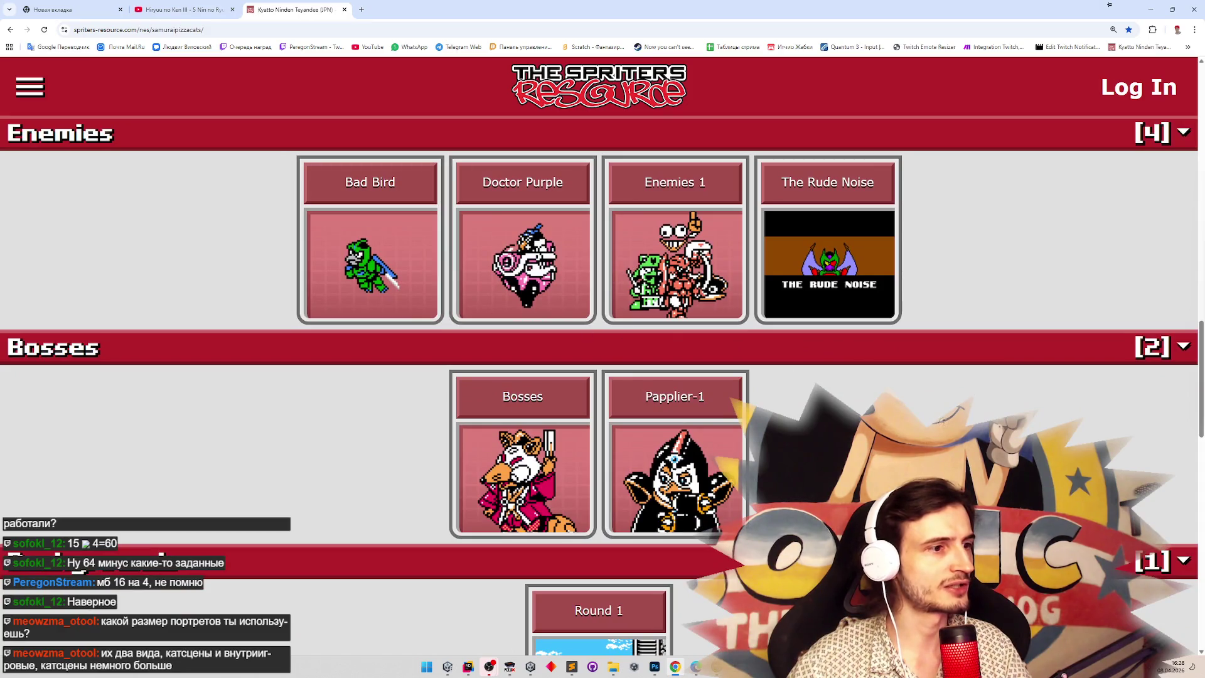
pyautogui.press('Down')
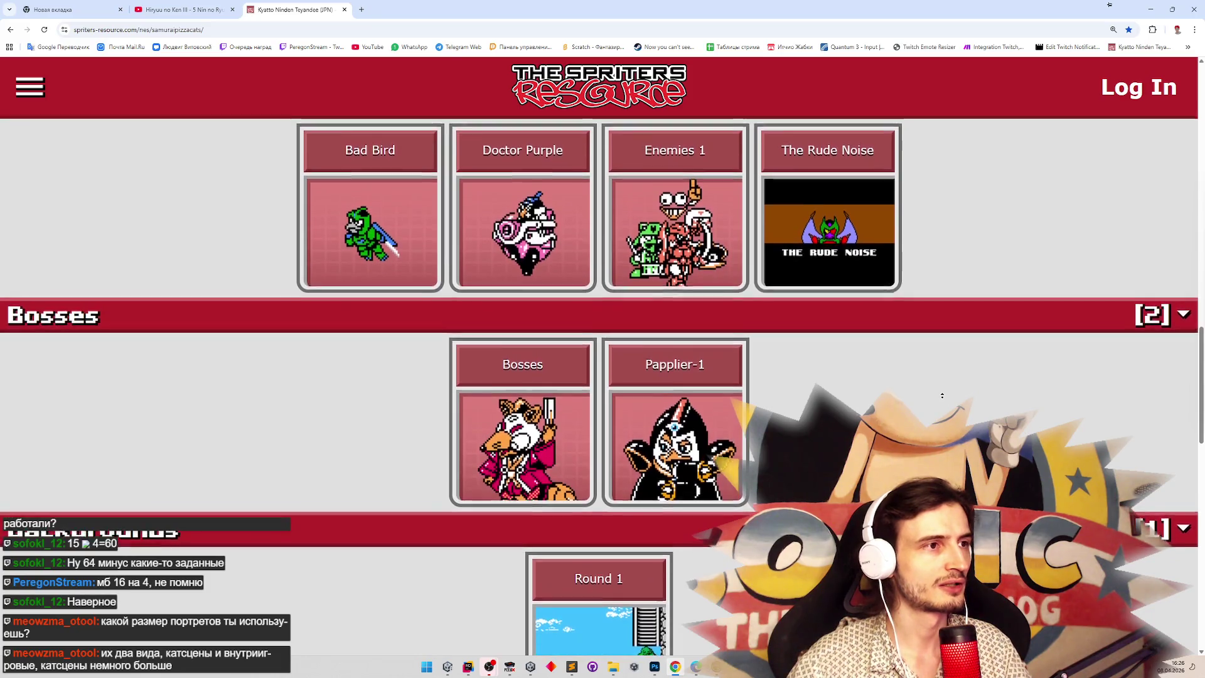
pyautogui.press('Down')
pyautogui.press('Down')
pyautogui.press('Down')
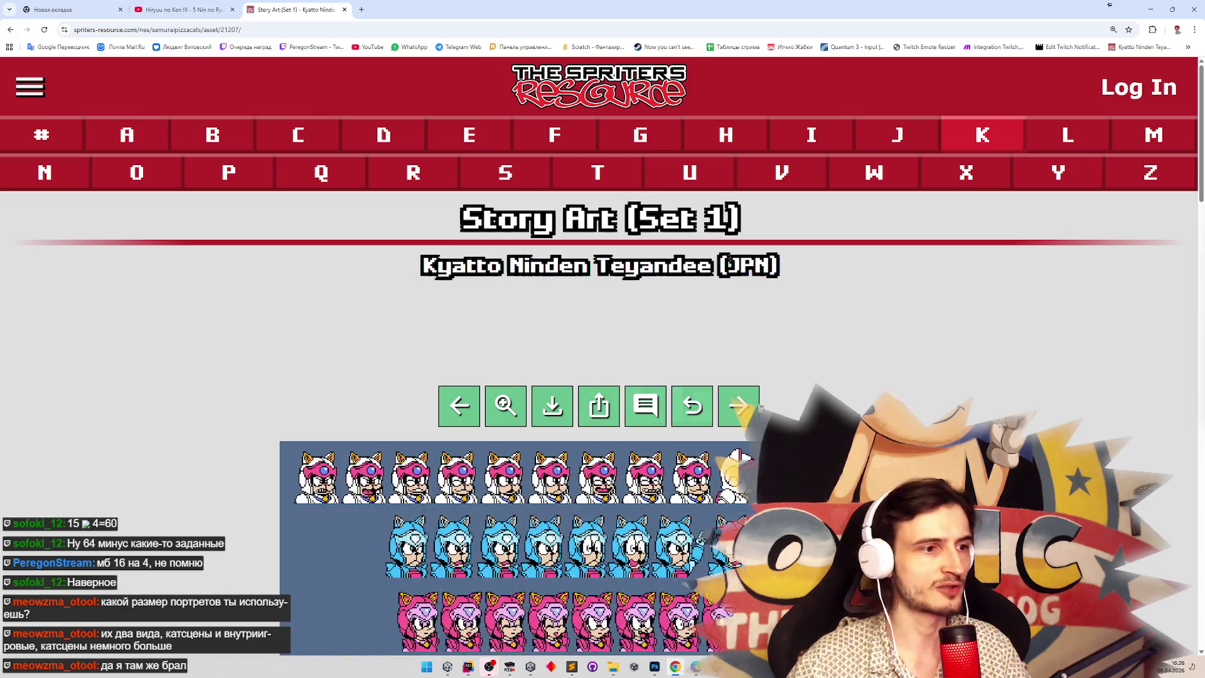
# Look through the character portraits on the Story Art (Set 1) sheet.
pyautogui.press('Down')
pyautogui.press('Down')
pyautogui.press('Down')
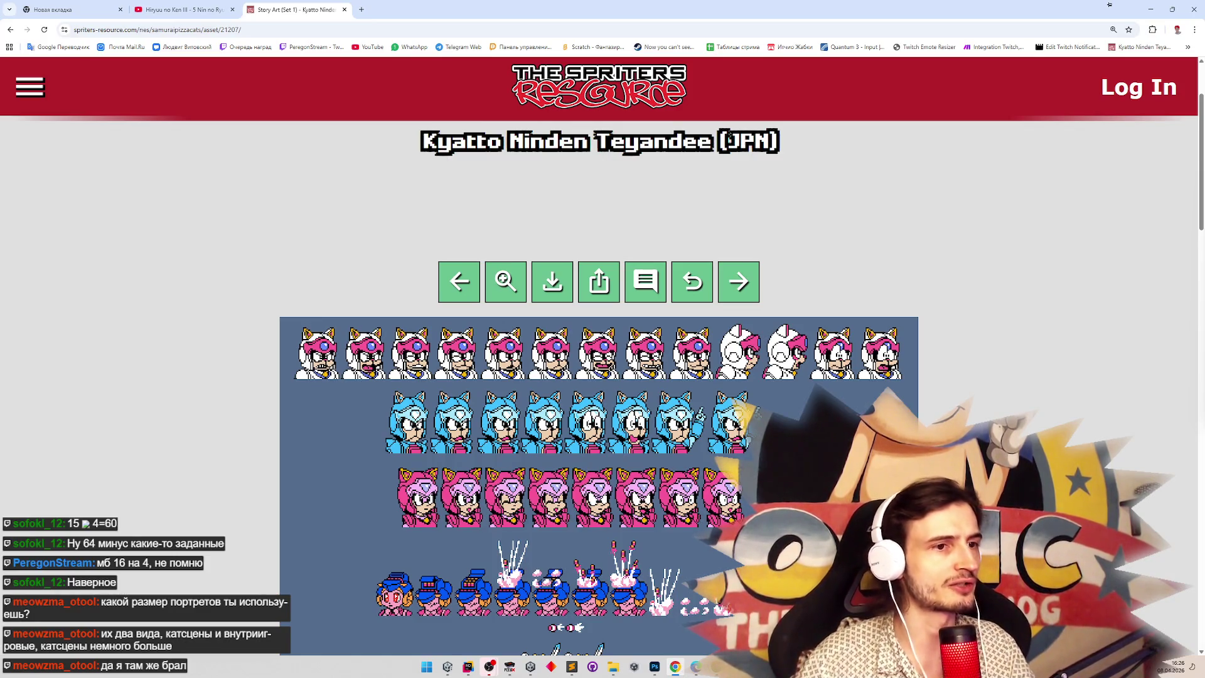
pyautogui.scroll(-2, 599, 408)
pyautogui.scroll(-12, 599, 377)
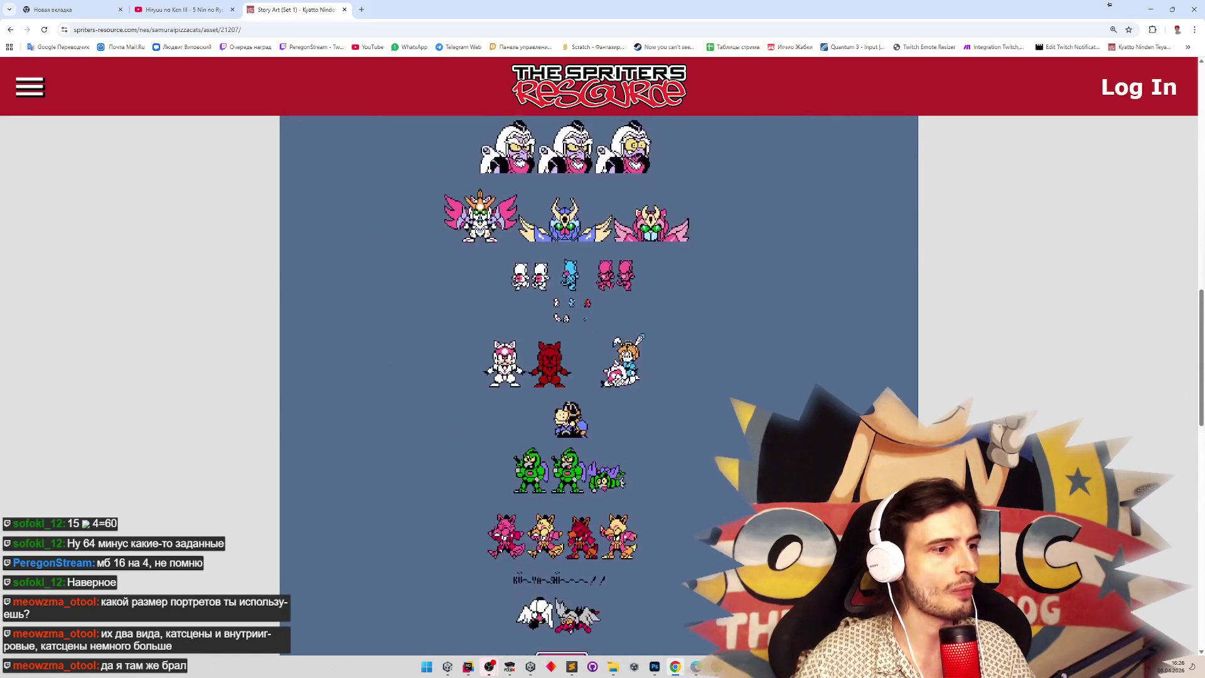
pyautogui.scroll(-5, 599, 376)
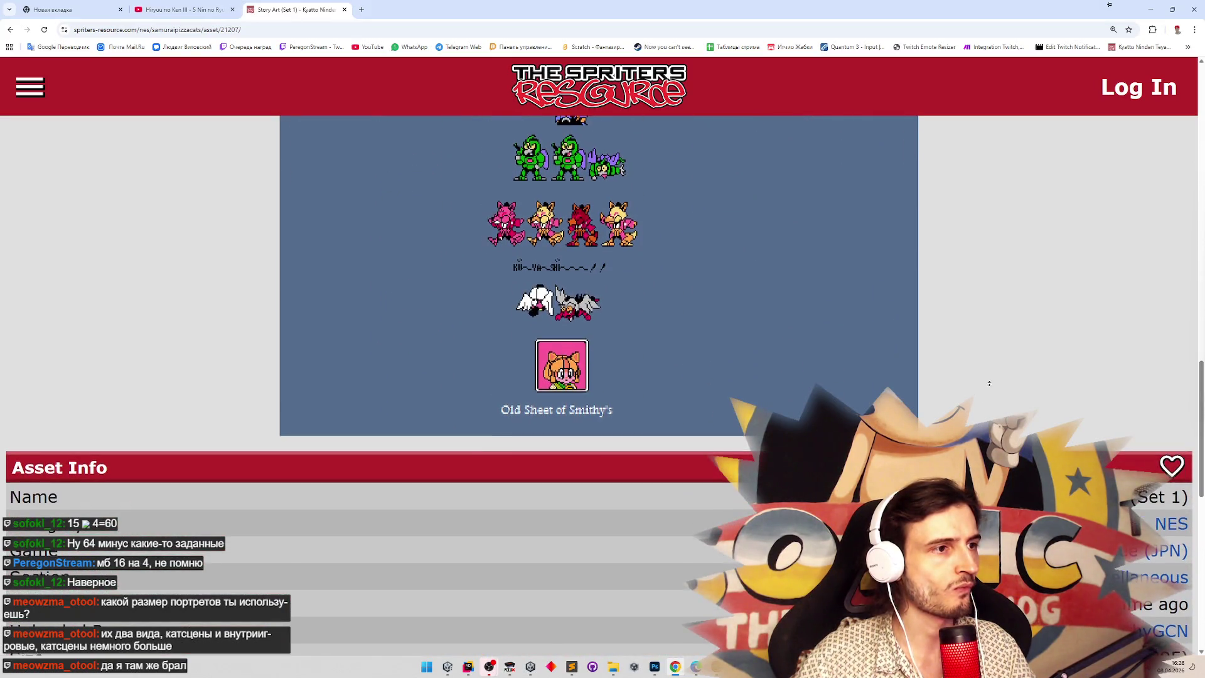
pyautogui.scroll(15, 1109, 4)
# Minimize Chrome and Photoshop to reveal the paused FCEUX game.
pyautogui.click(1154, 10)
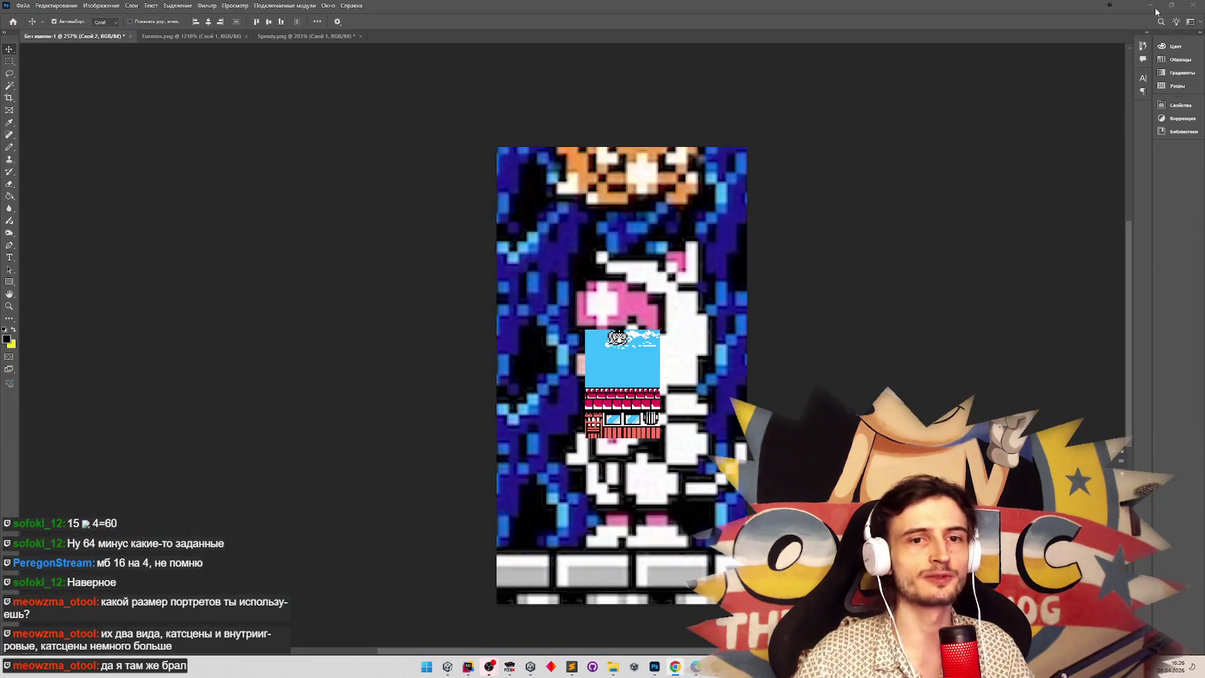
pyautogui.click(1152, 7)
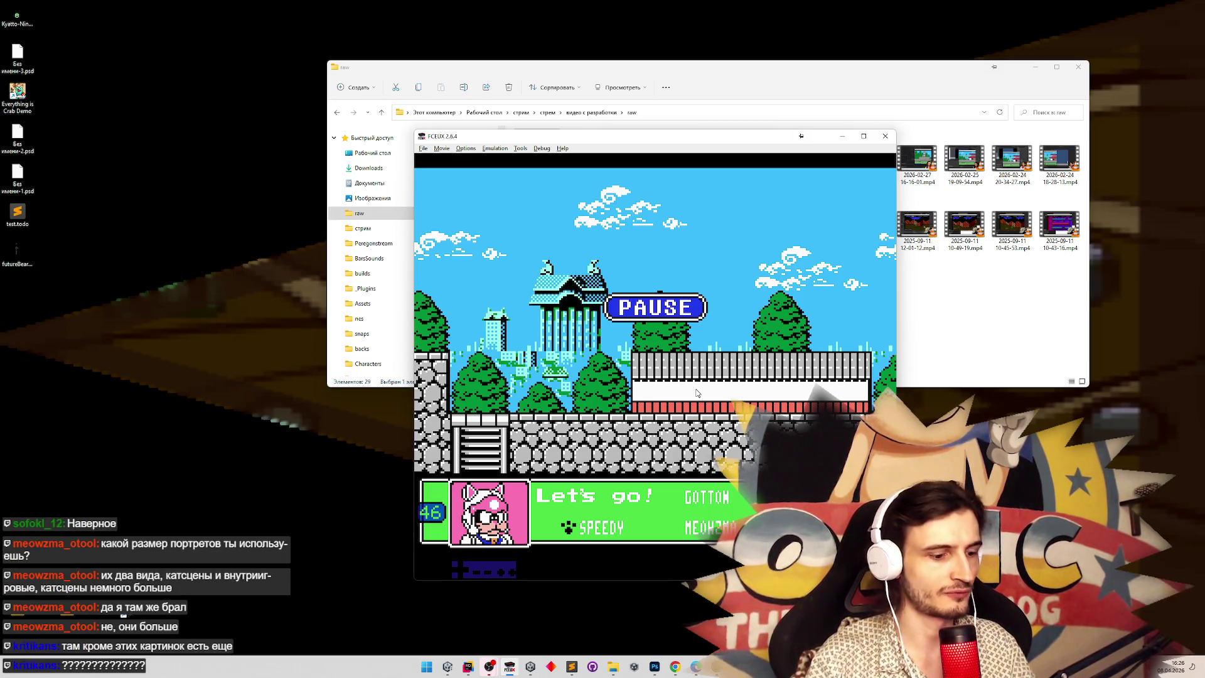
# Resume the game and run the cat-girl across walls, fences and the castle roof.
pyautogui.press('Return')
pyautogui.press('Right')
pyautogui.press('Left')
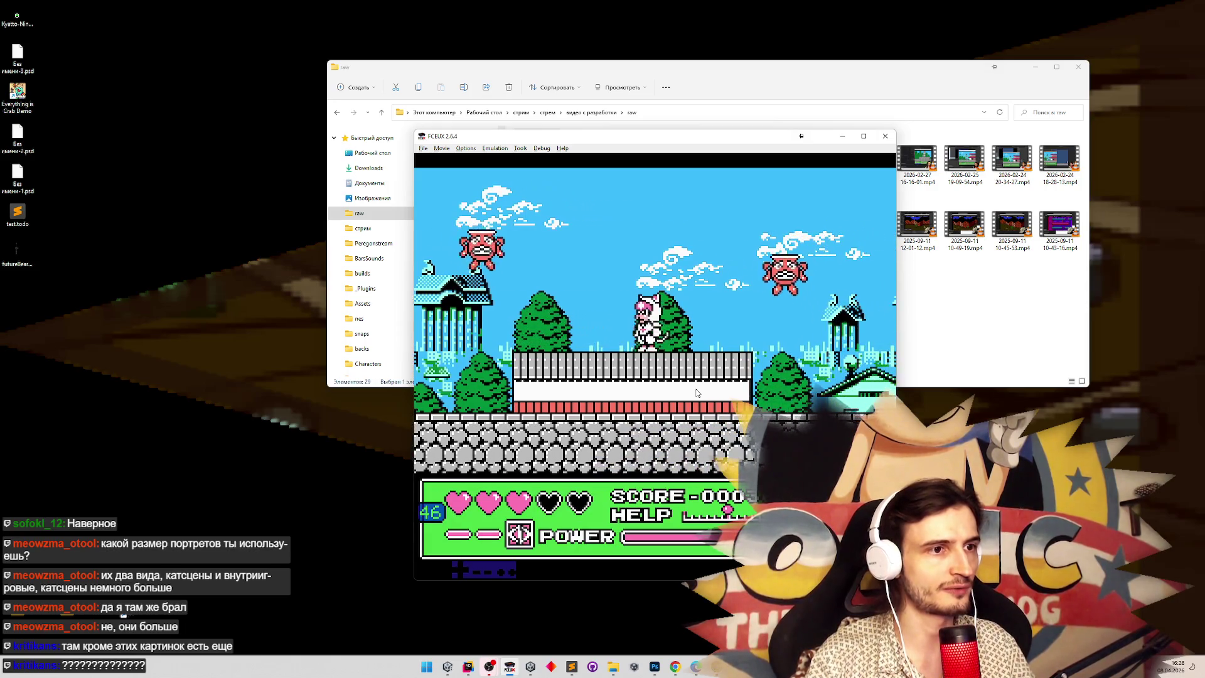
pyautogui.press('Return')
pyautogui.press('Return')
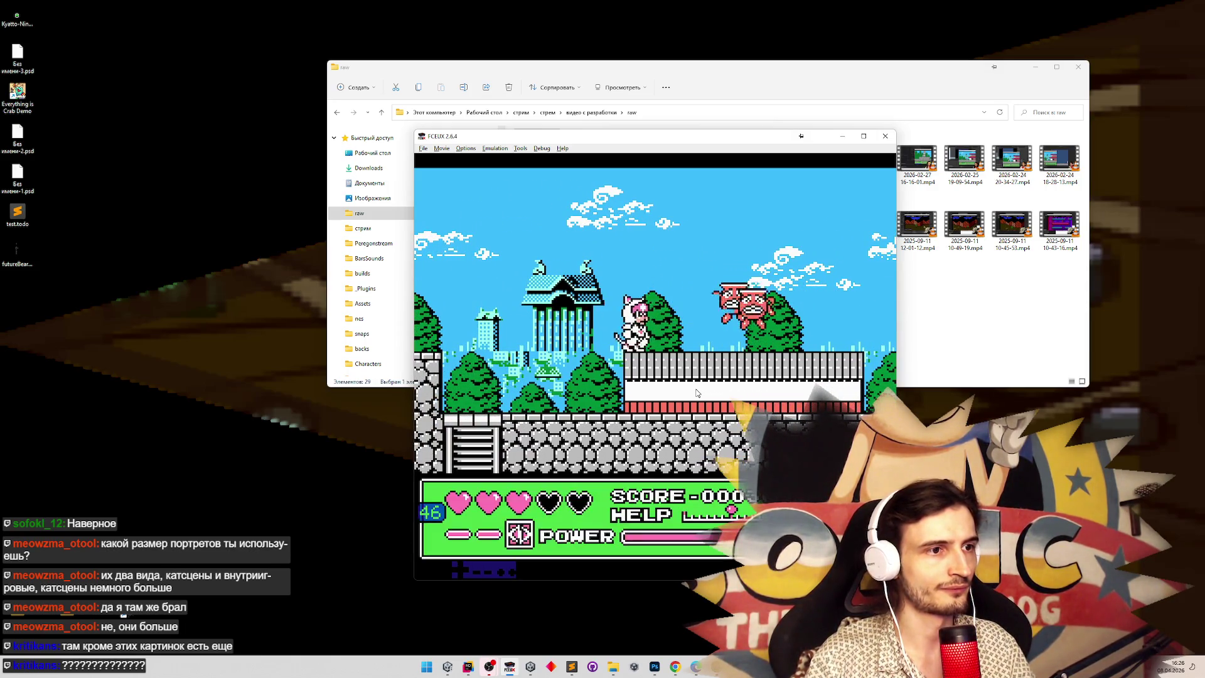
pyautogui.press('Right')
pyautogui.press('Return')
pyautogui.press('Return')
pyautogui.press('Return')
pyautogui.press('Return')
pyautogui.press('Left')
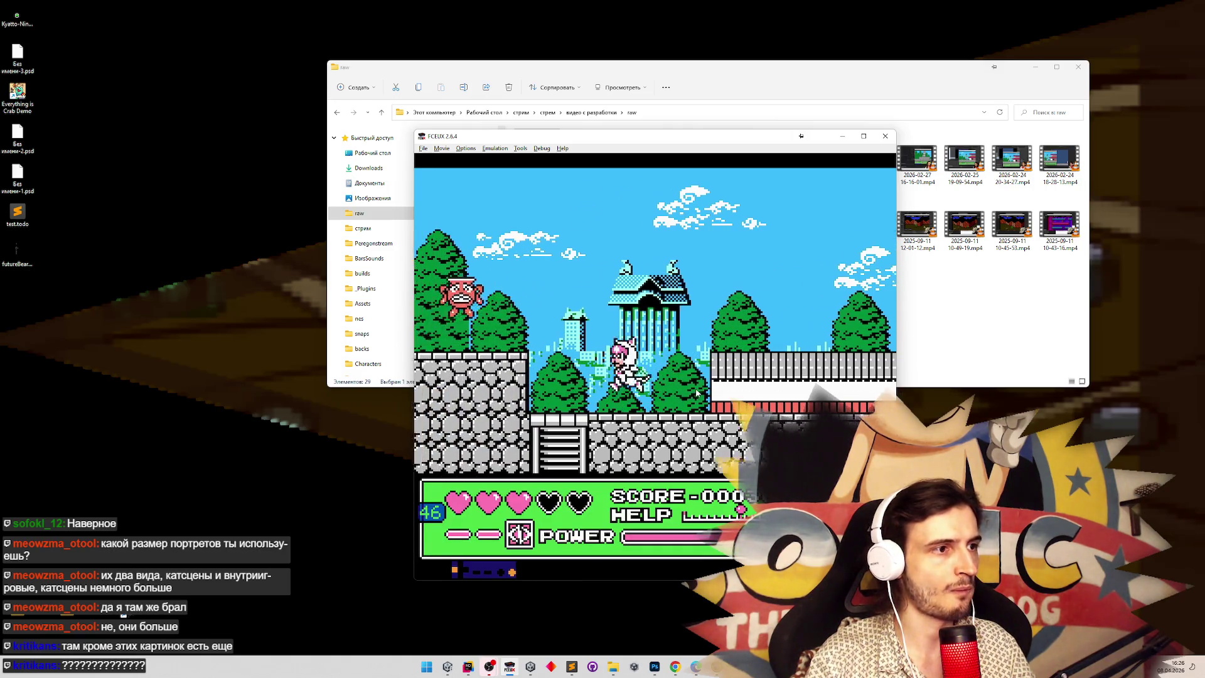
pyautogui.press('f')
pyautogui.press('Left')
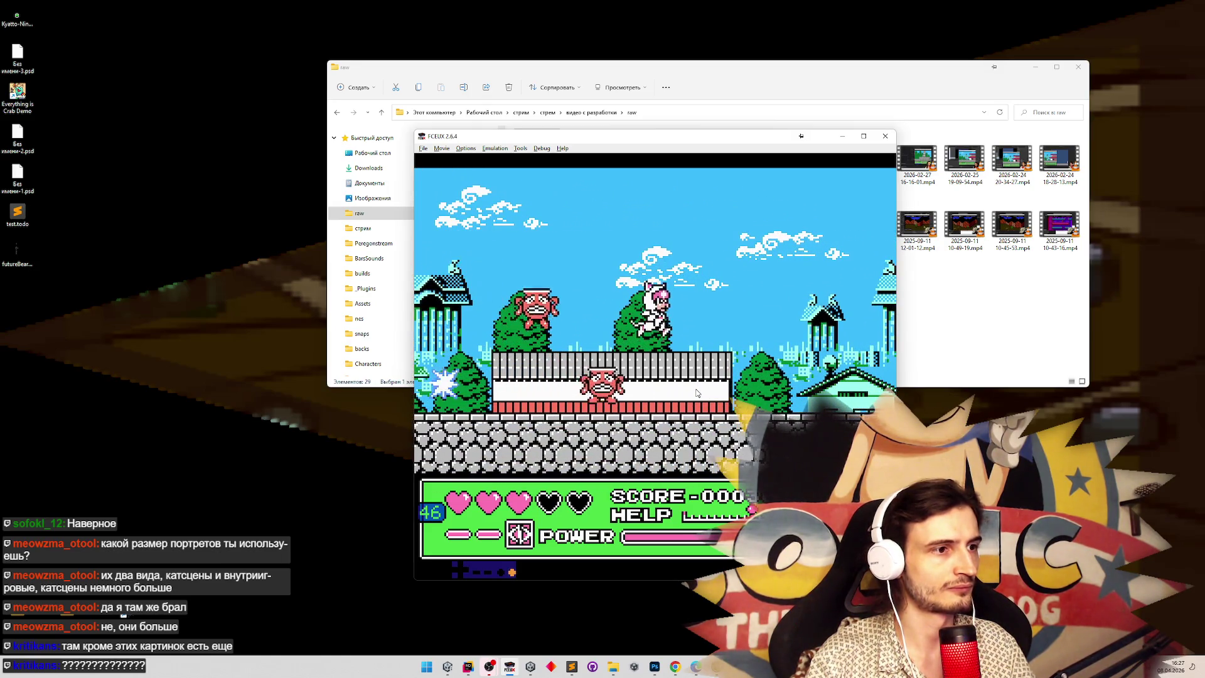
pyautogui.press('Right')
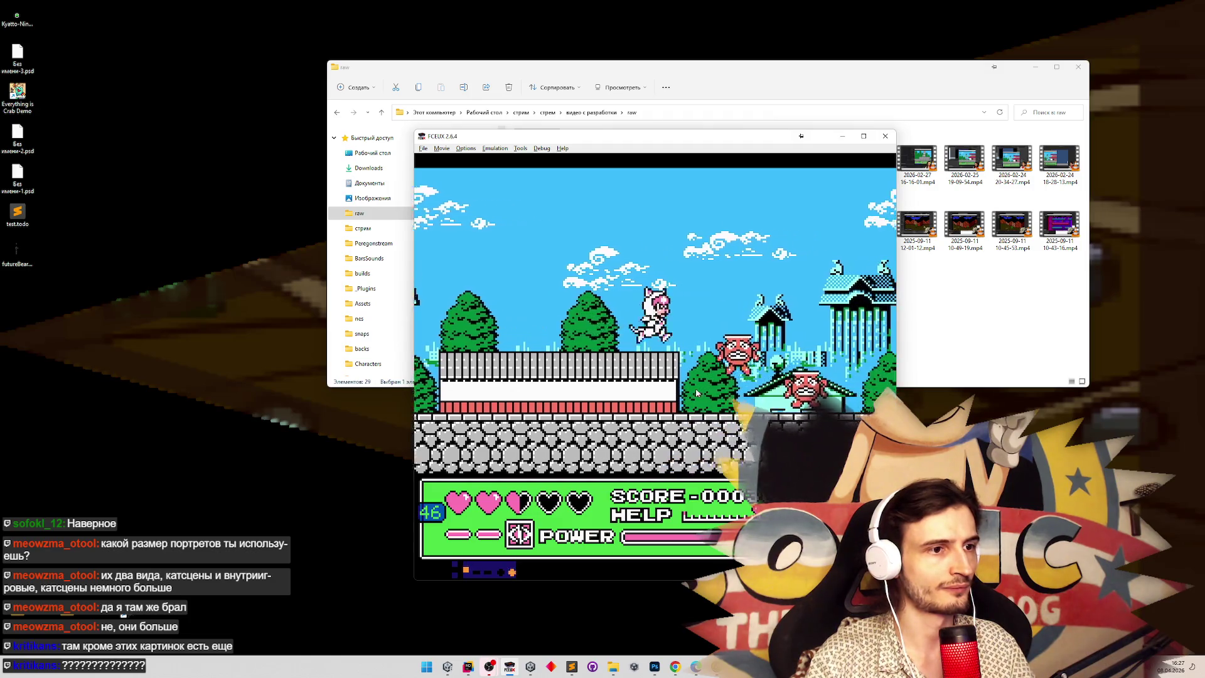
pyautogui.press('Left')
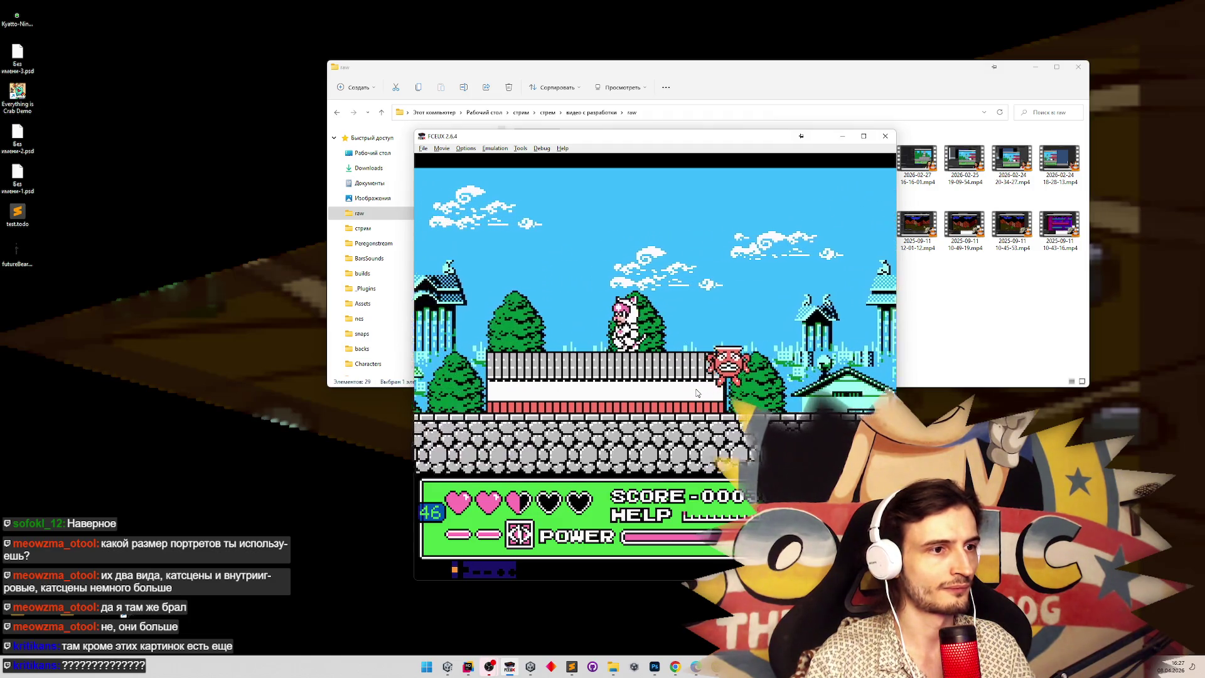
pyautogui.press('Left')
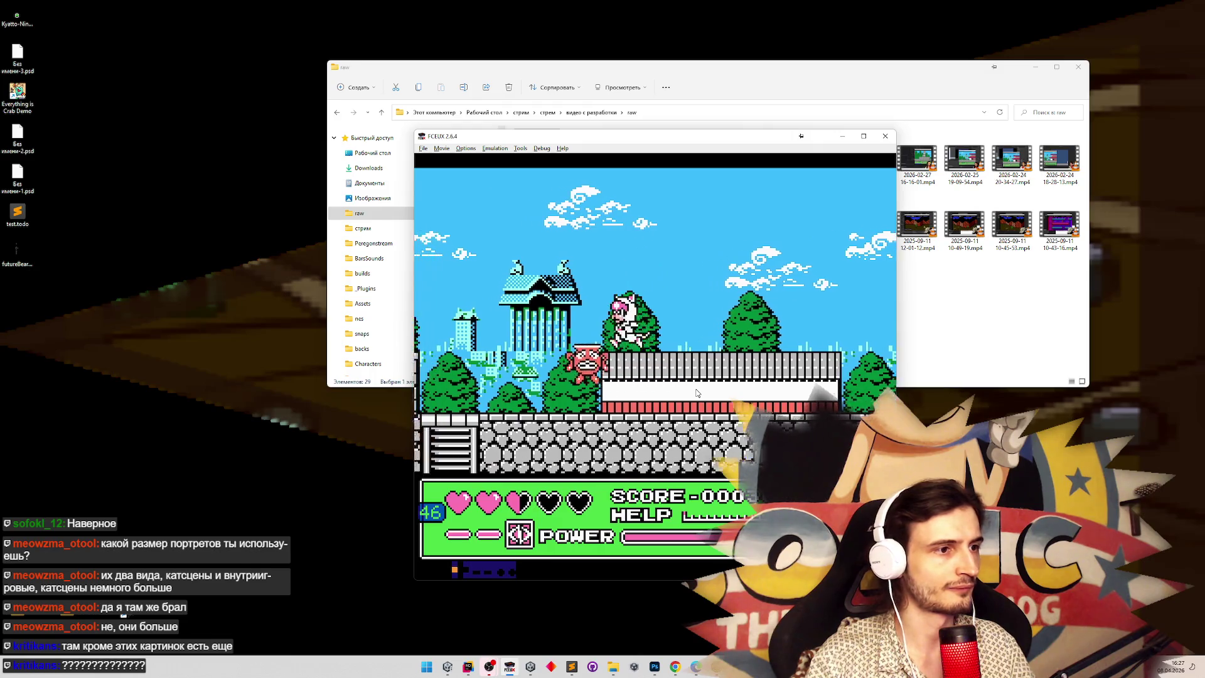
pyautogui.press('Left')
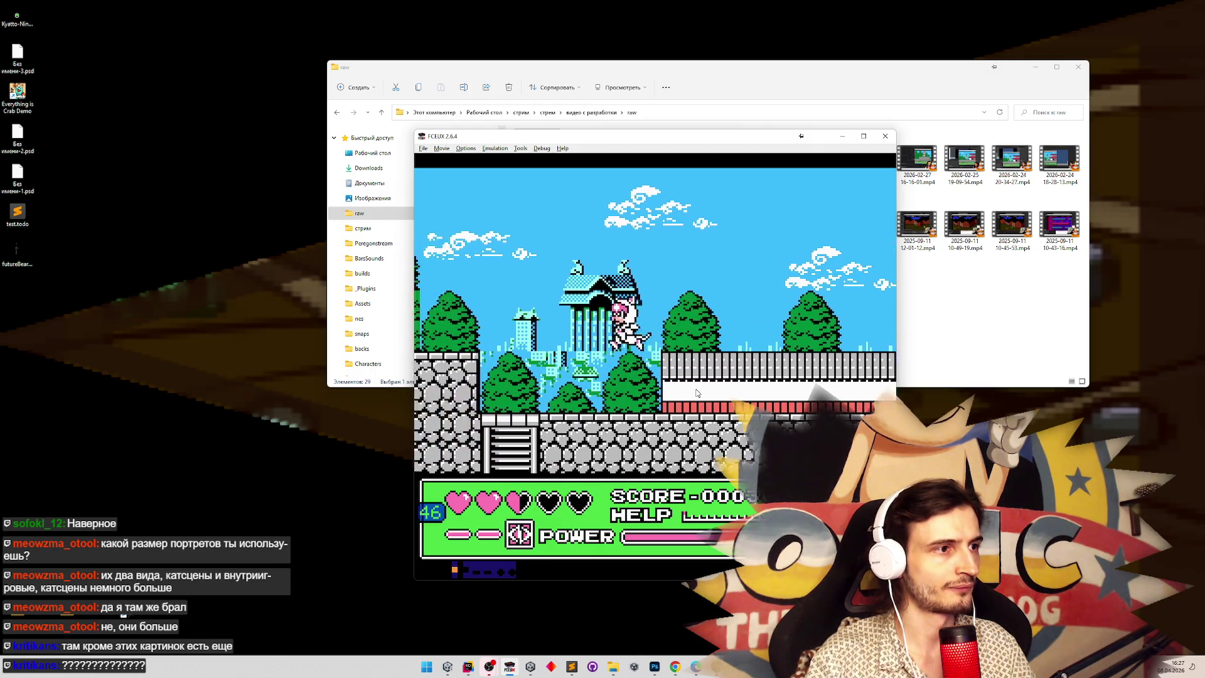
pyautogui.press('Right')
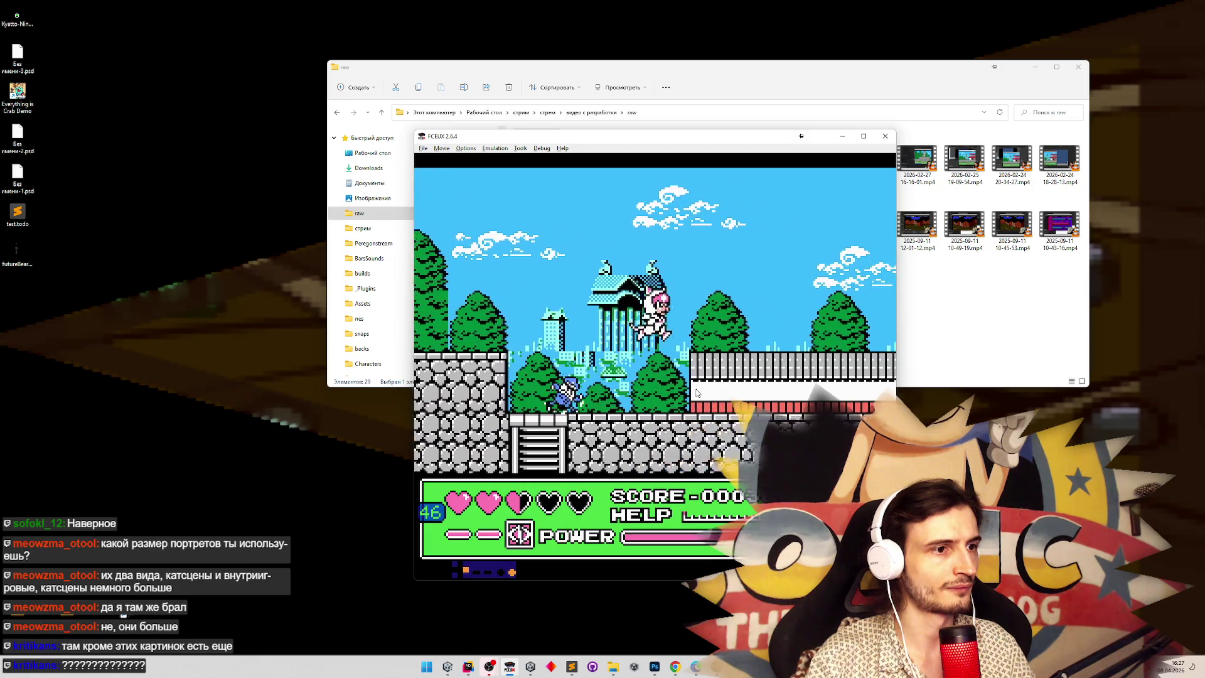
pyautogui.press('Left')
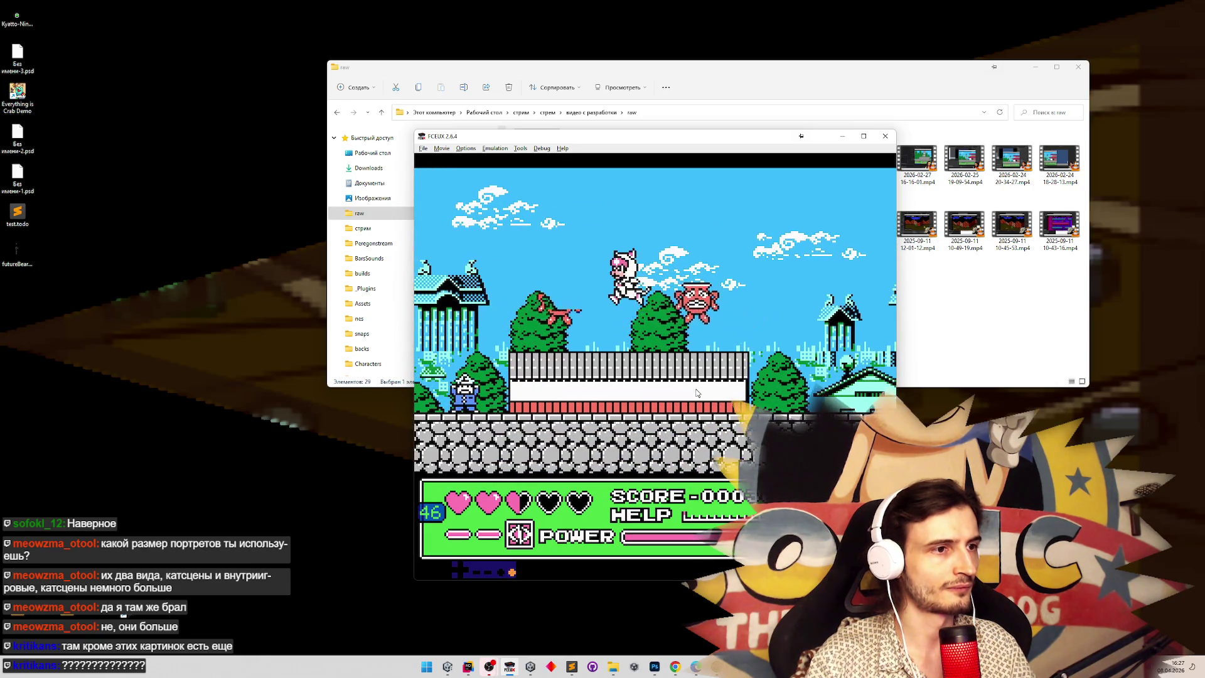
pyautogui.press('Left')
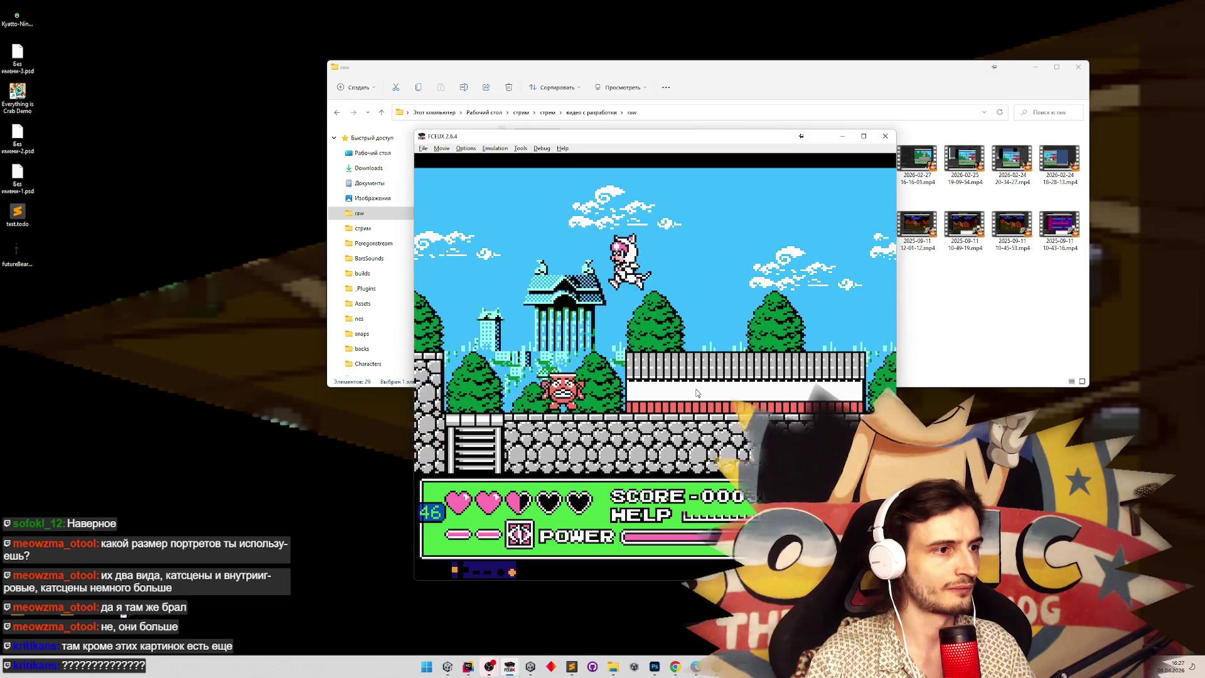
pyautogui.press('Right')
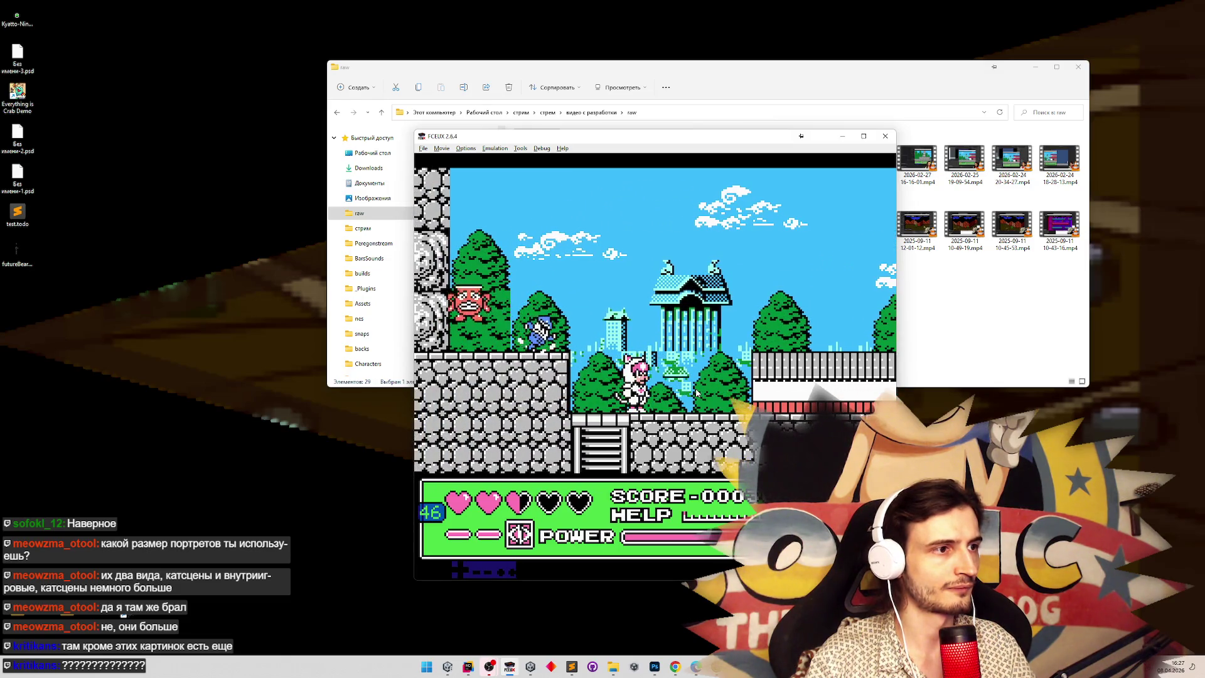
pyautogui.press('Left')
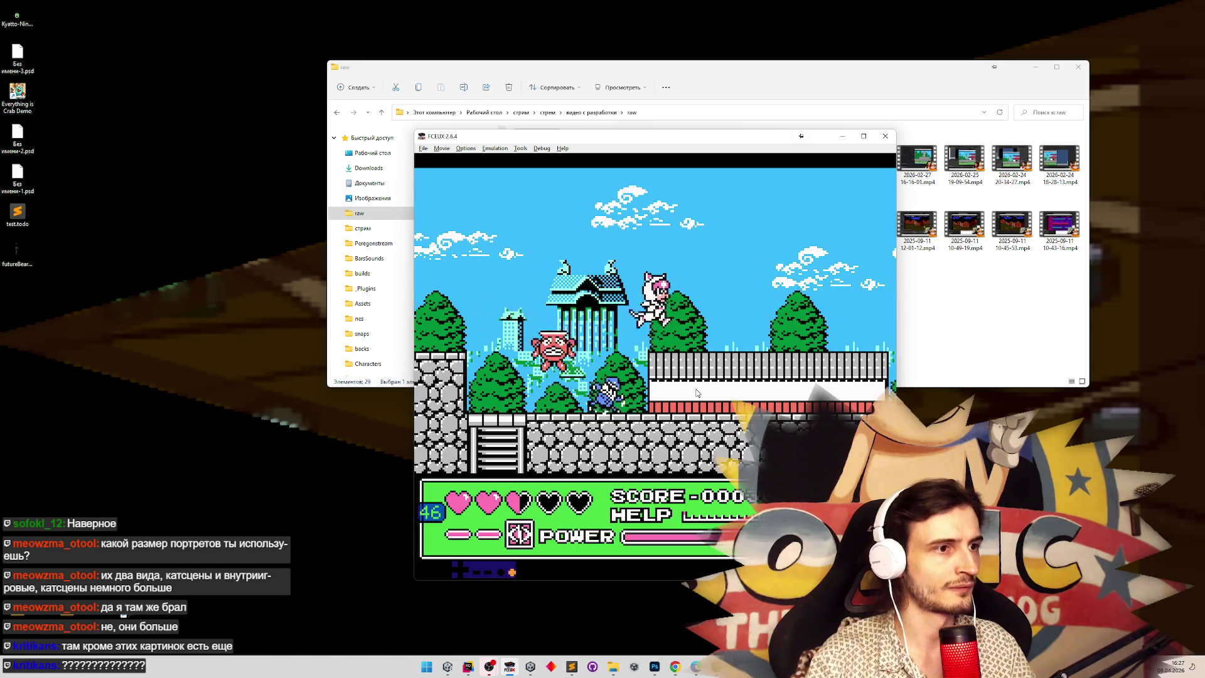
pyautogui.press('Left')
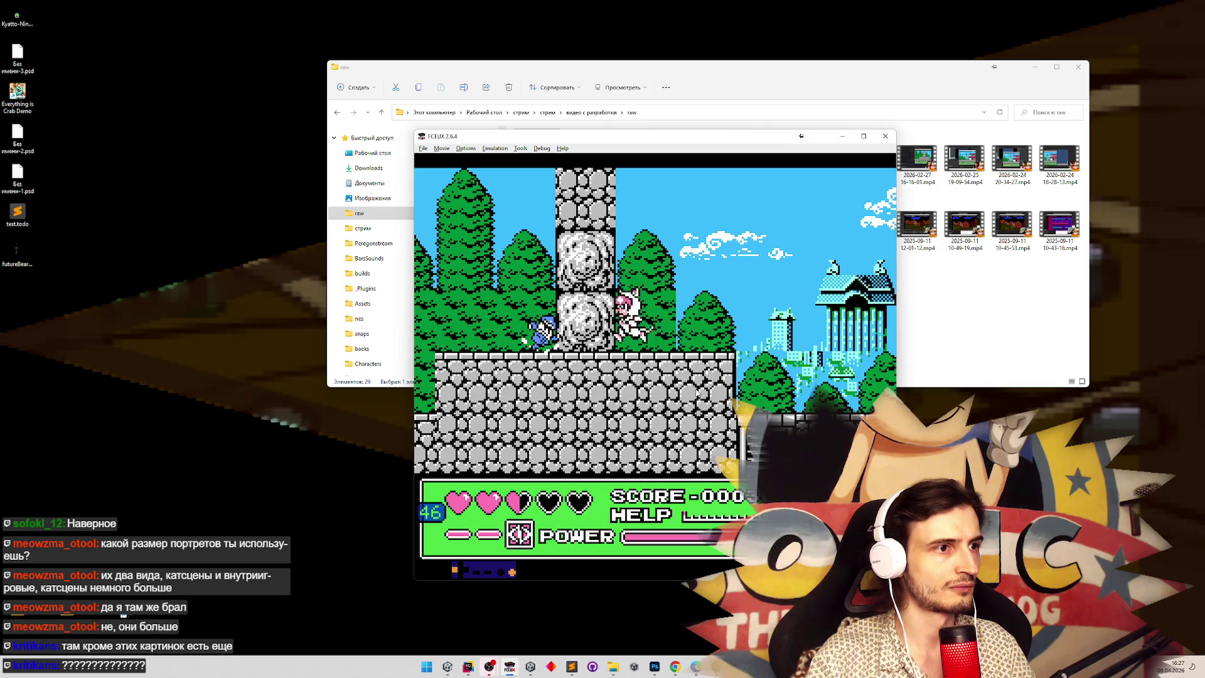
# Draw out the red enemies along the fenced walkway, then pause and minimize FCEUX.
pyautogui.press('Right')
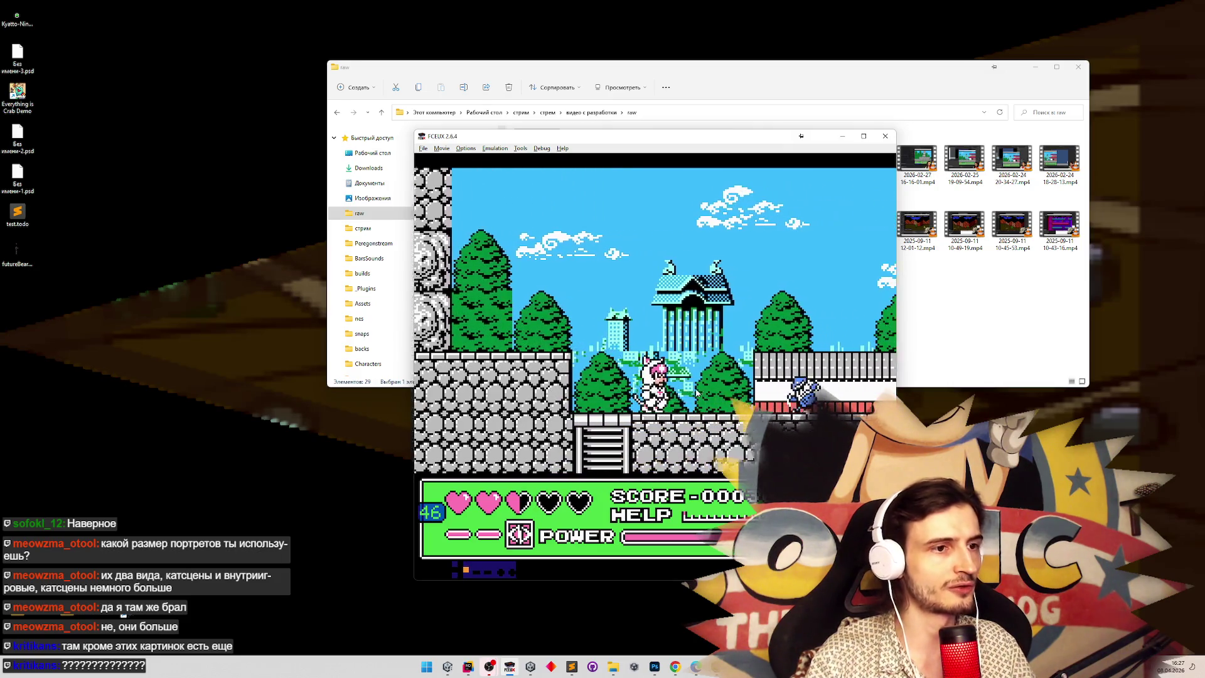
pyautogui.press('Right')
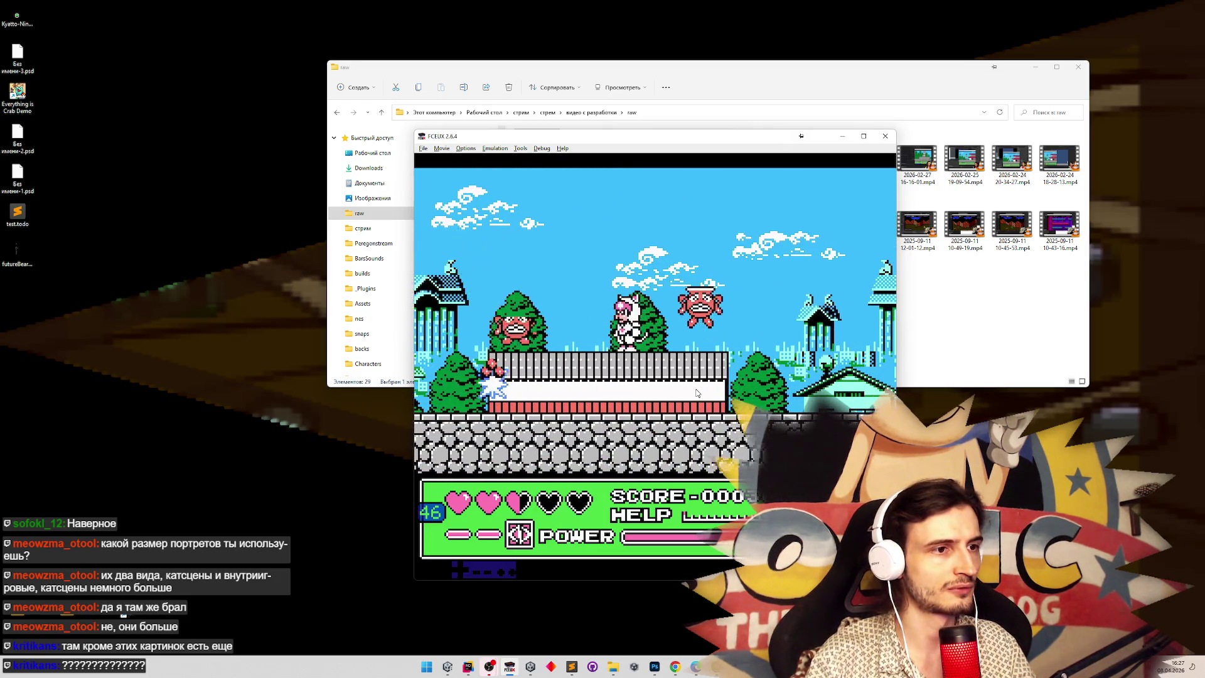
pyautogui.press('Left')
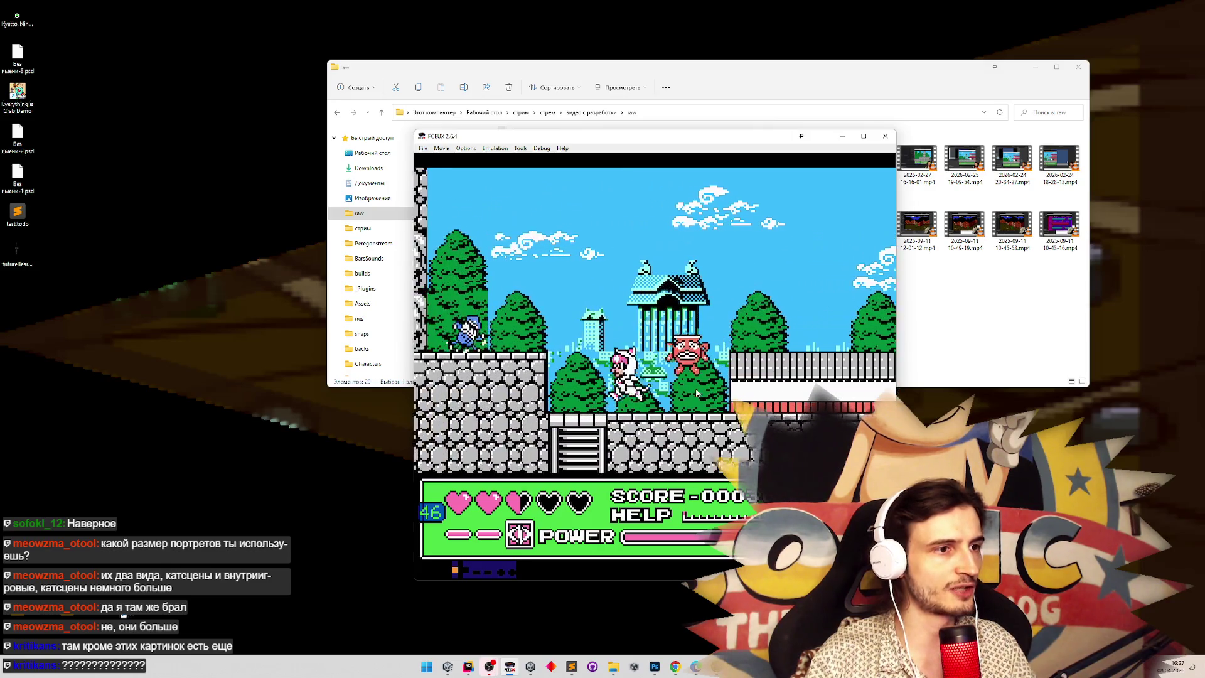
pyautogui.press('Left')
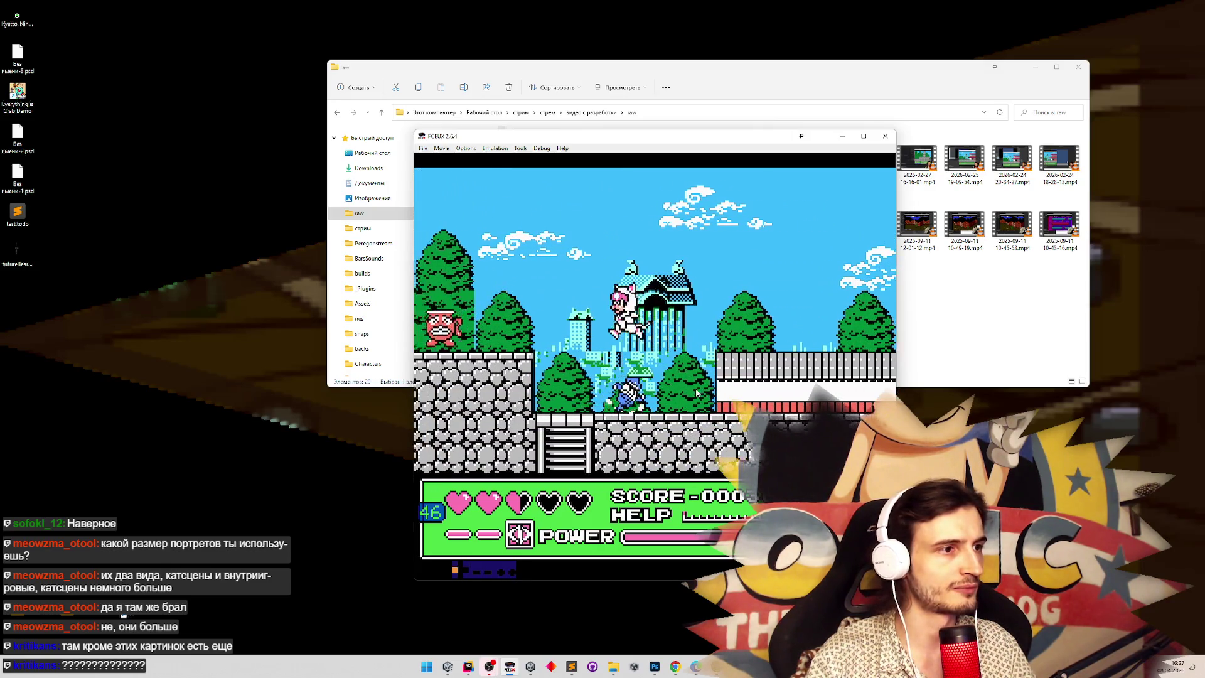
pyautogui.press('Right')
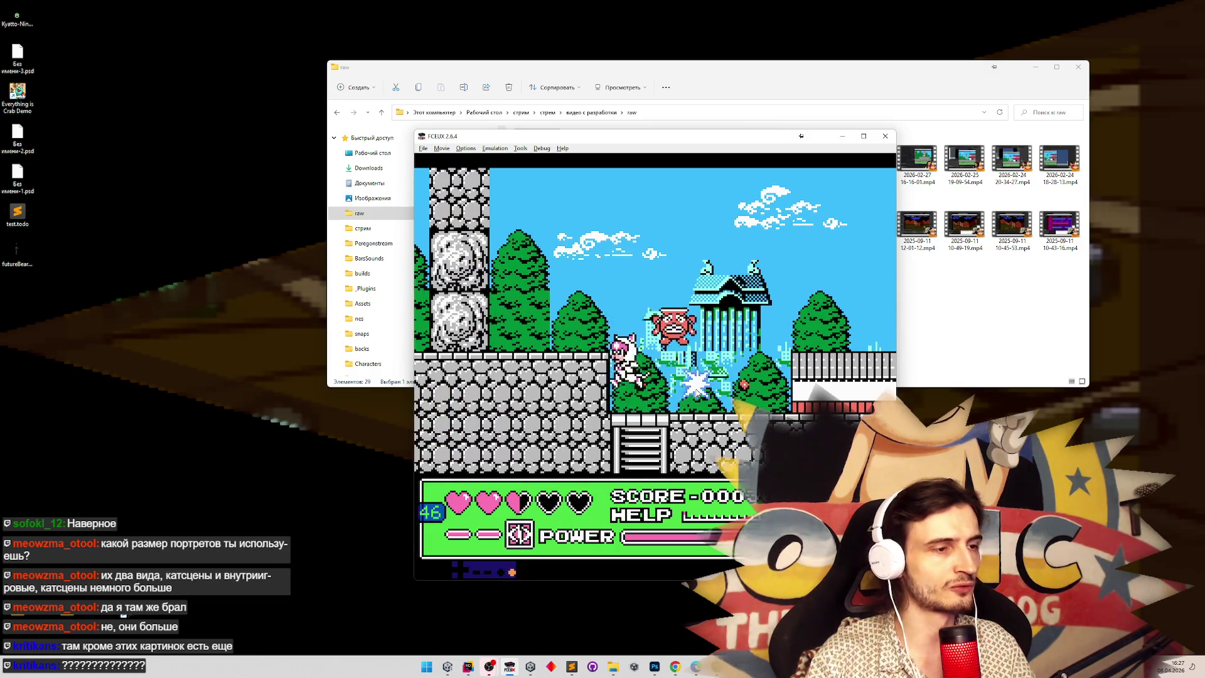
pyautogui.press('Right')
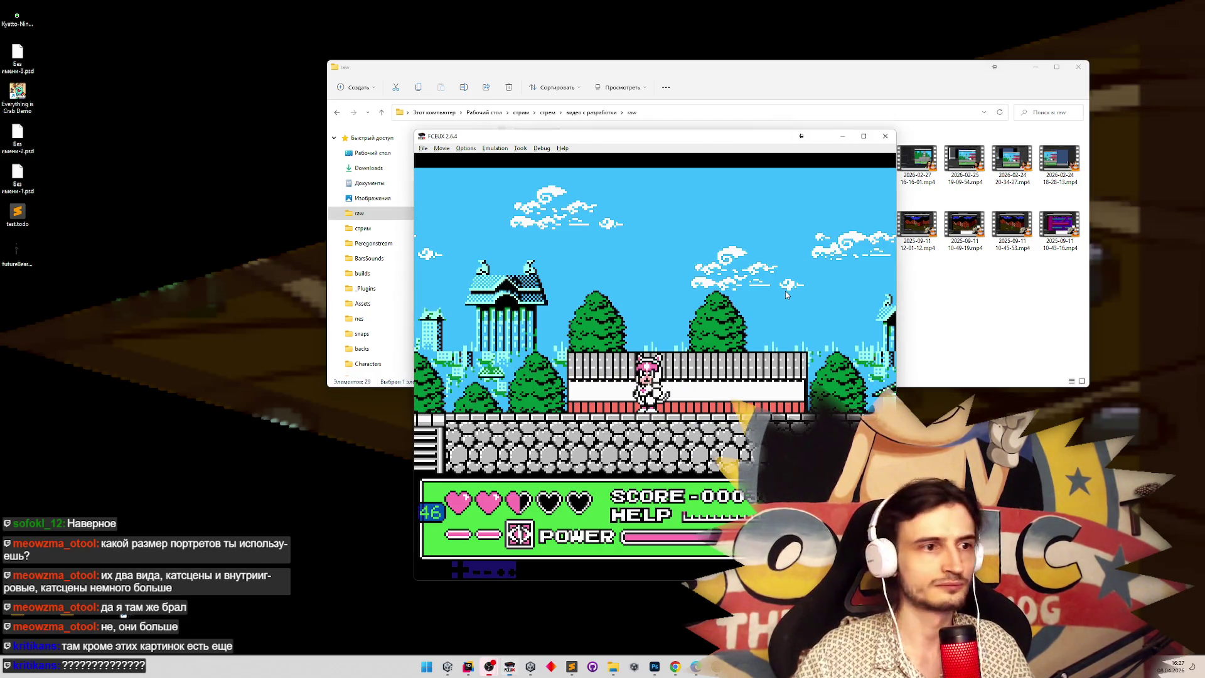
pyautogui.press('Left')
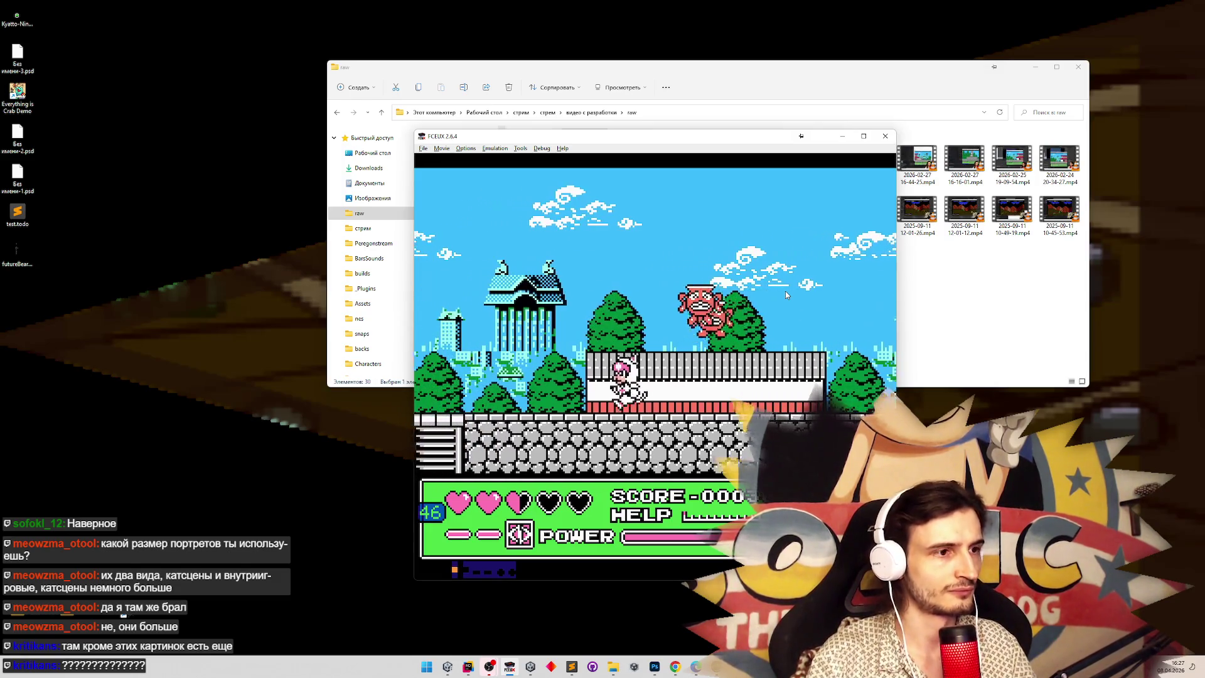
pyautogui.press('Left')
pyautogui.press('Left')
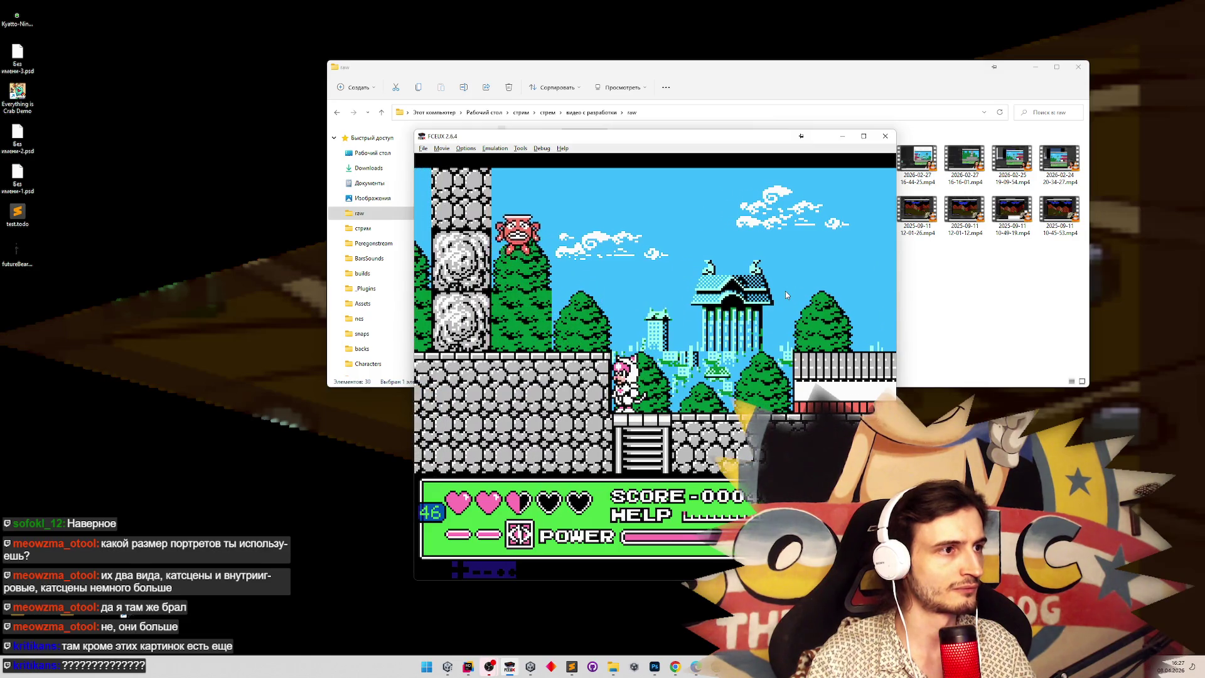
pyautogui.press('Right')
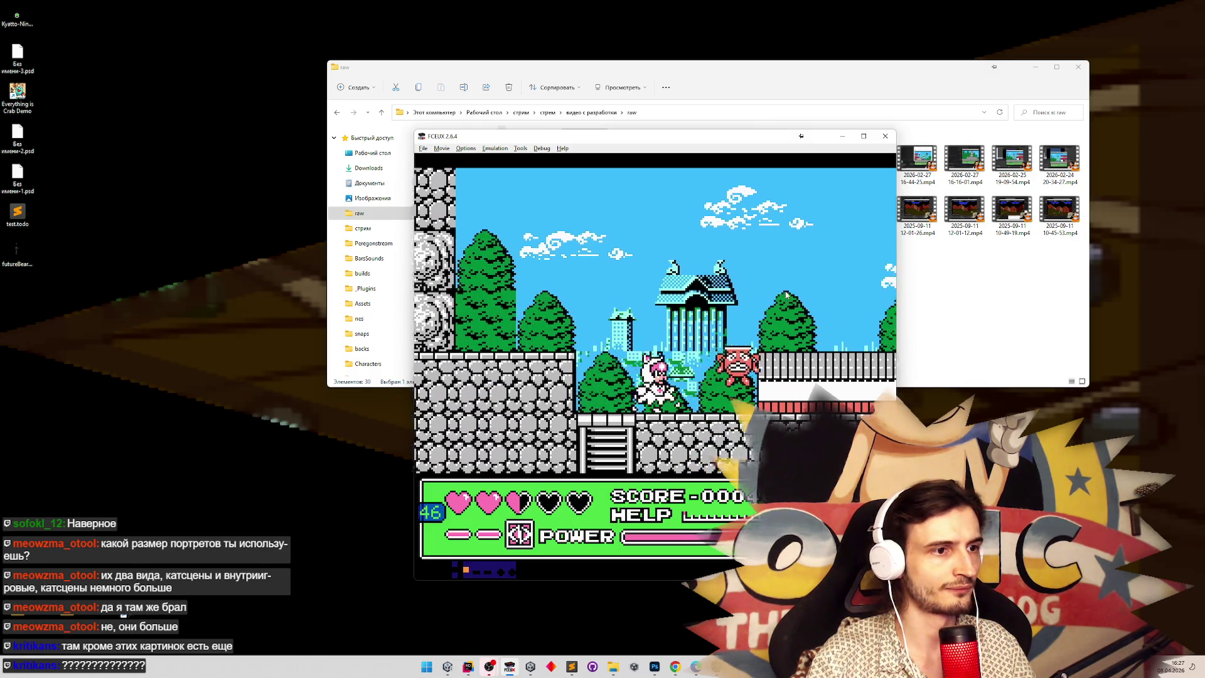
pyautogui.press('Right')
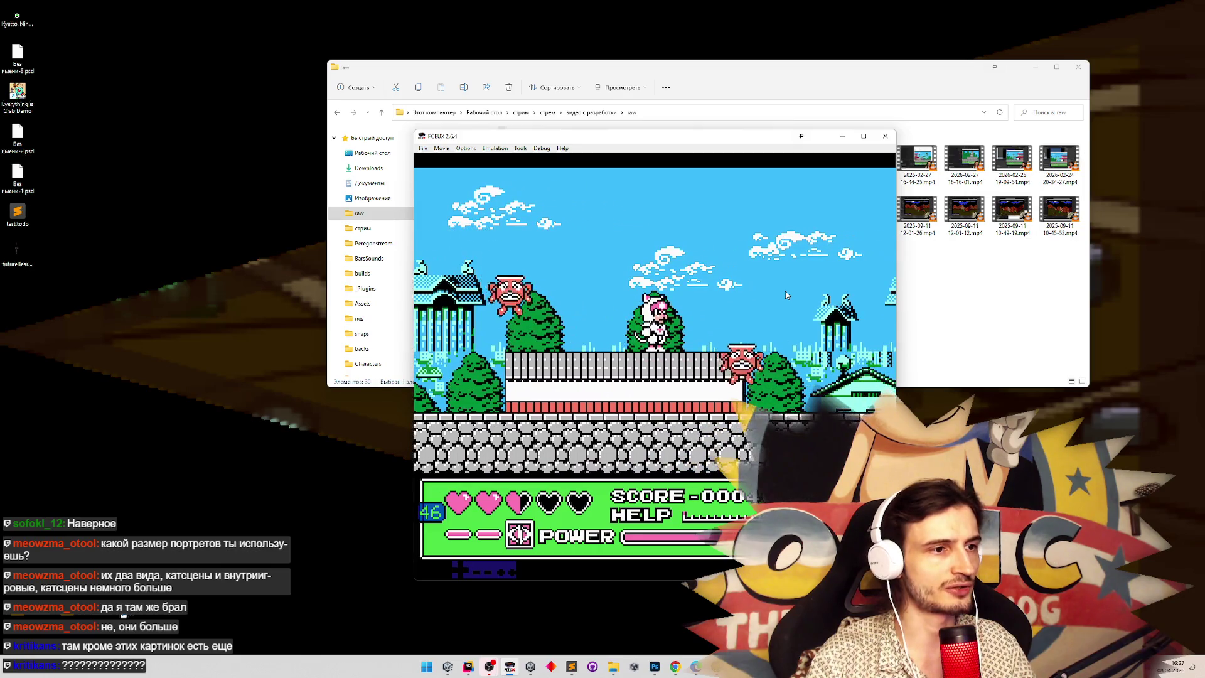
pyautogui.press('Right')
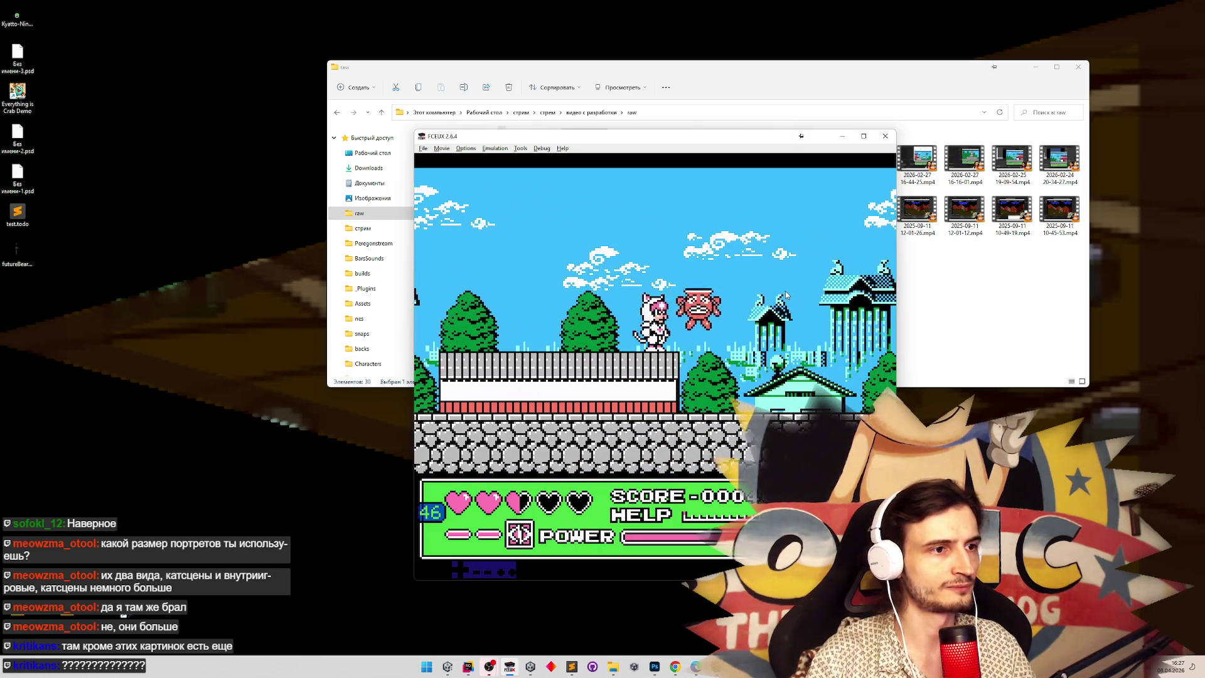
pyautogui.press('Right')
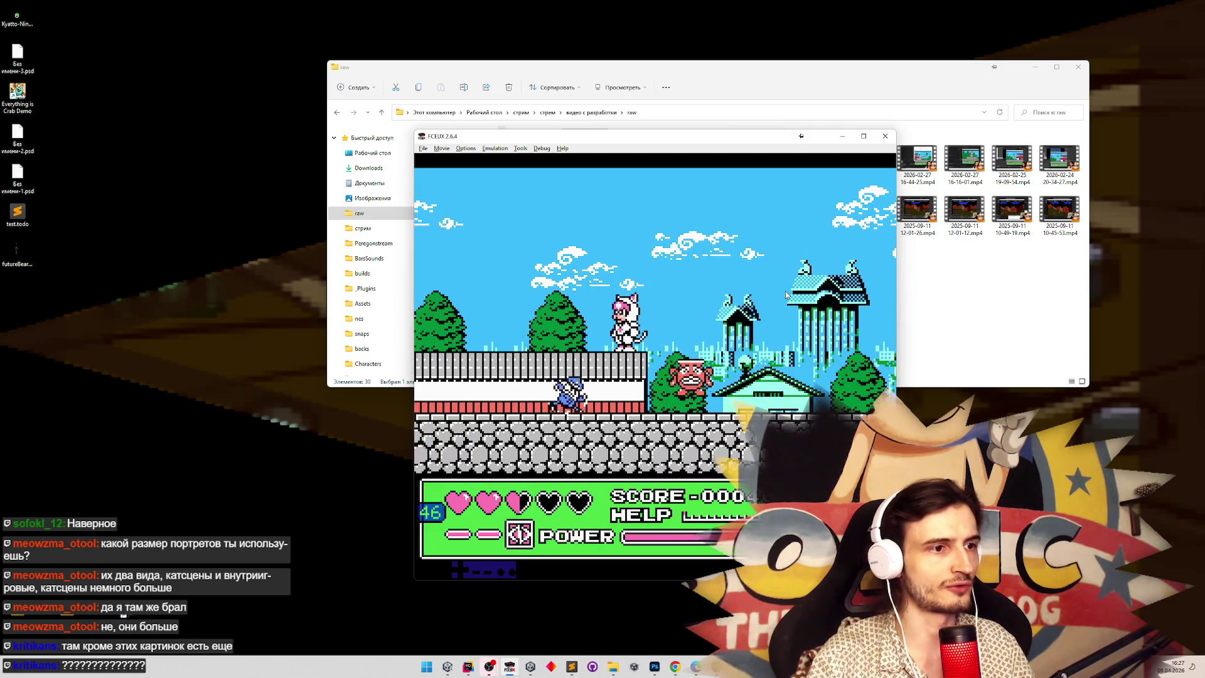
pyautogui.press('Right')
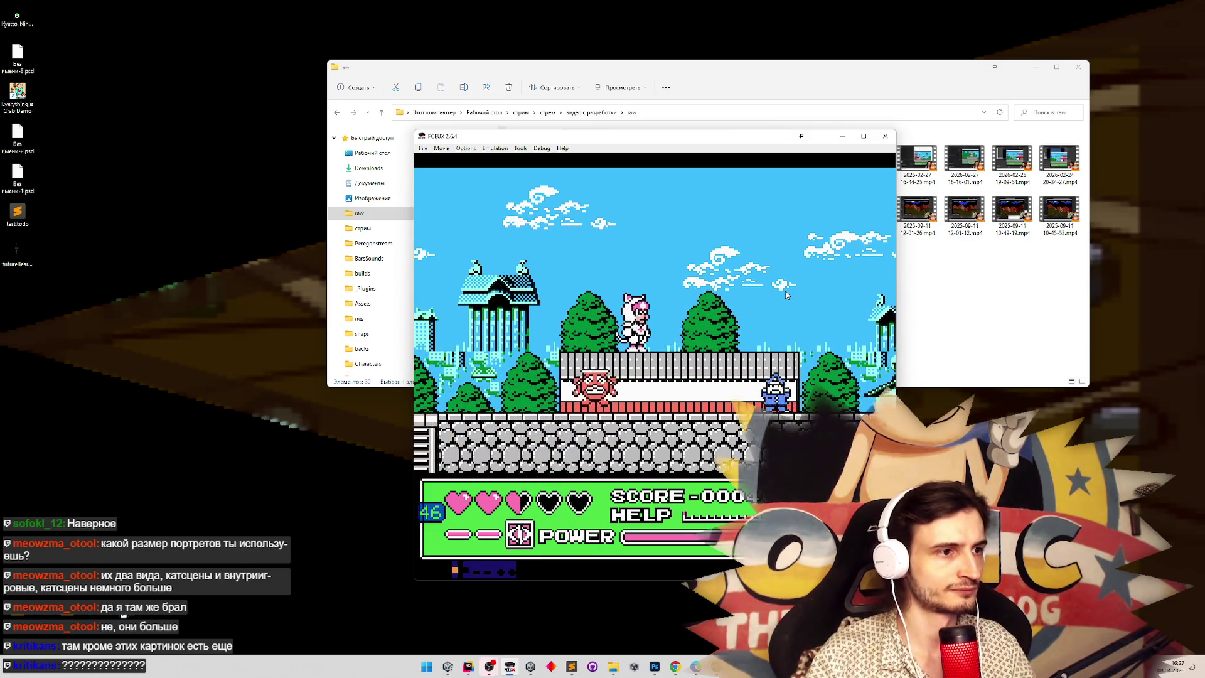
pyautogui.press('Left')
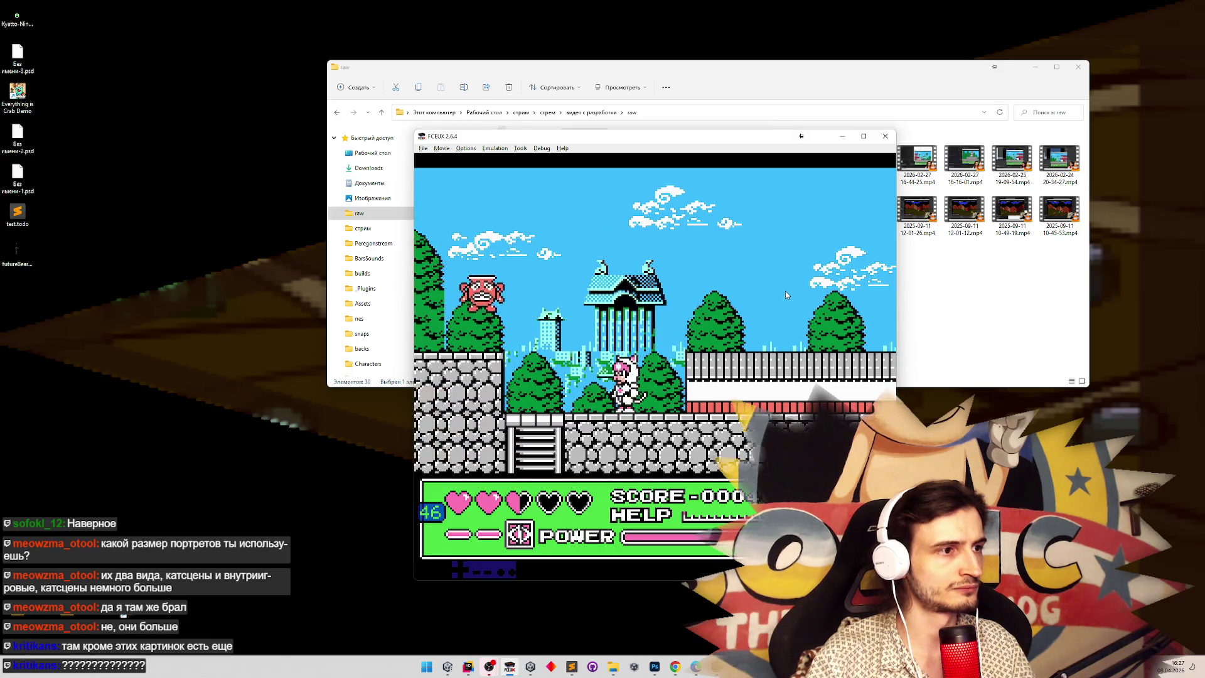
pyautogui.press('Right')
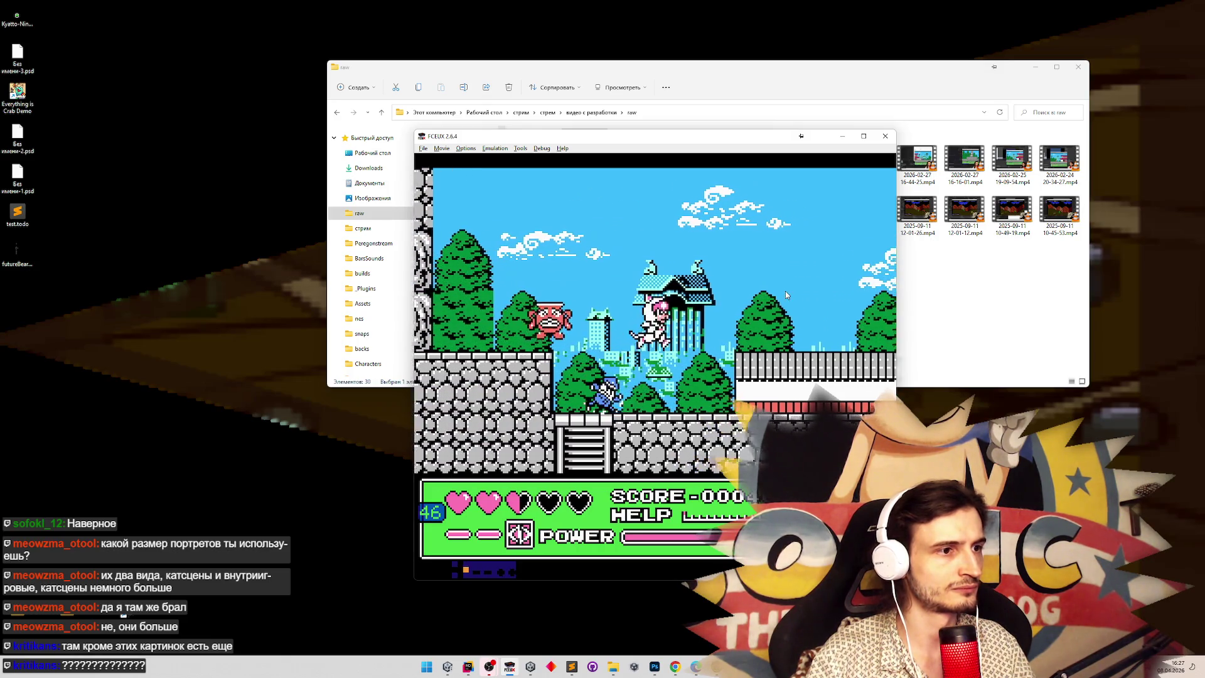
pyautogui.press('Right')
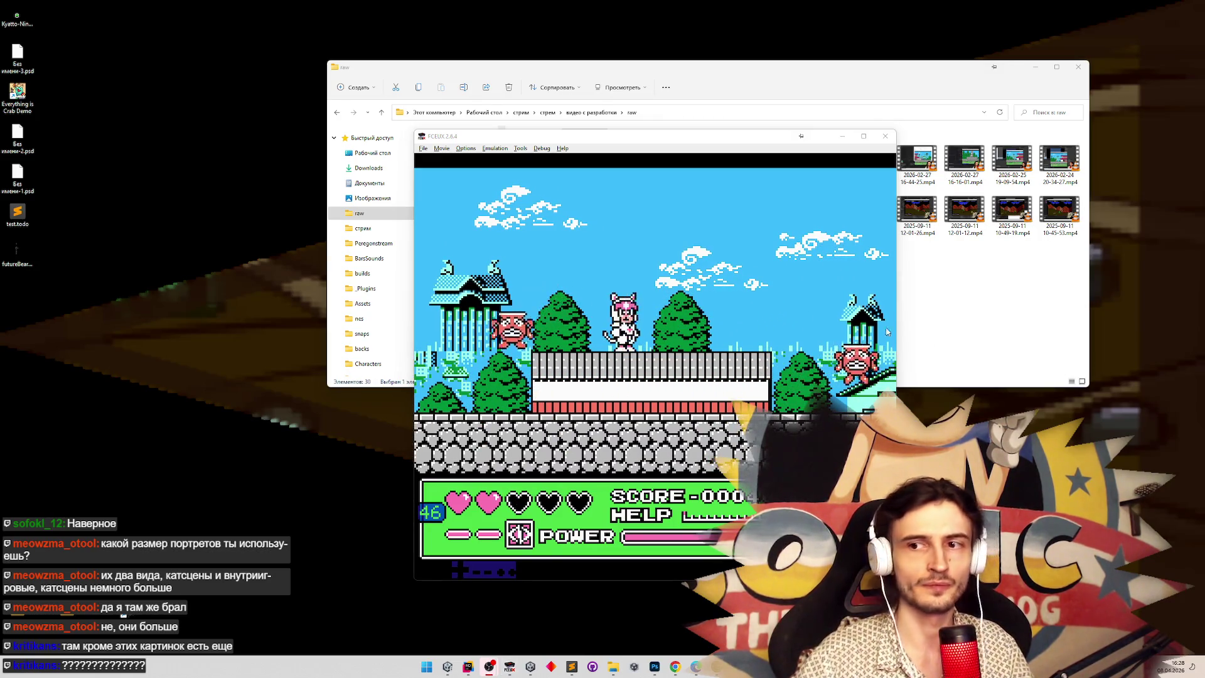
pyautogui.press('Return')
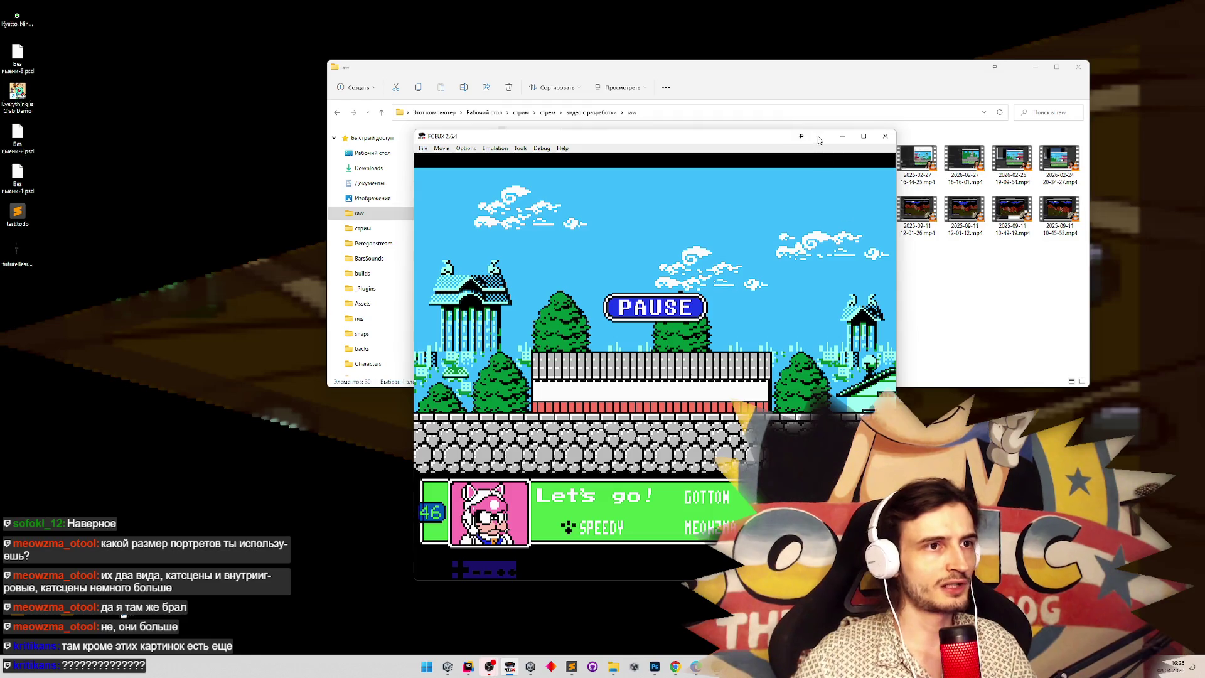
pyautogui.click(836, 135)
# Search the Project window for 'nem', select the Enemies texture, and open it in the Sprite Editor.
pyautogui.click(448, 668)
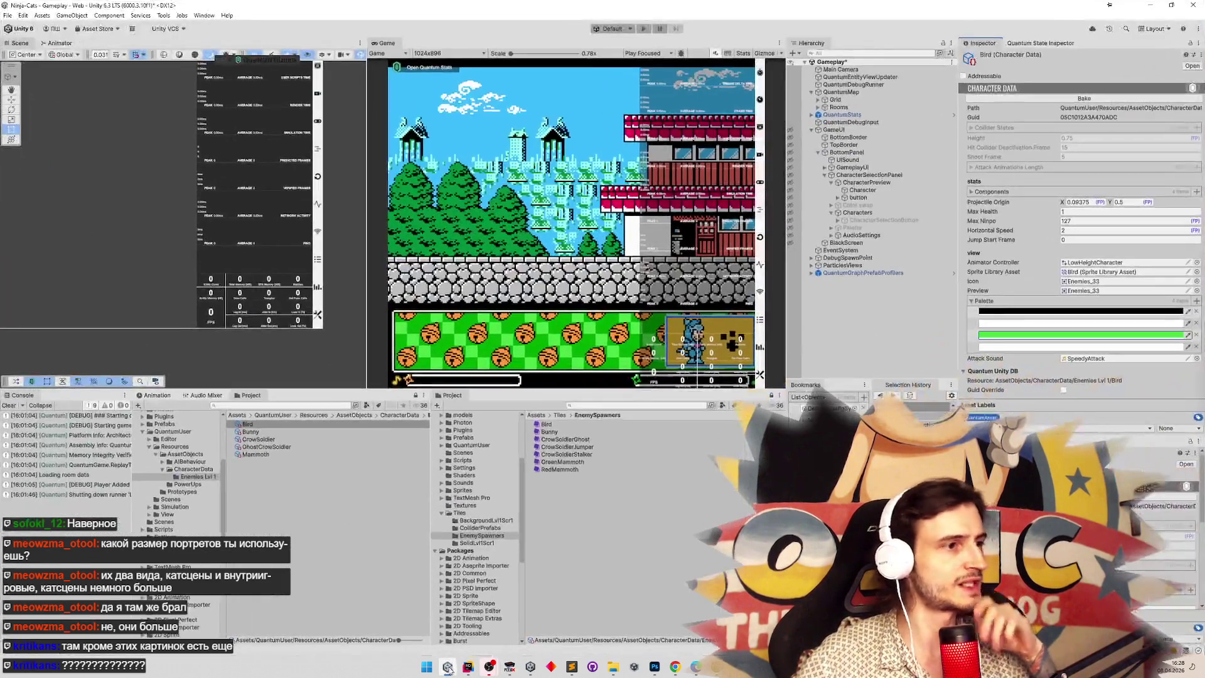
pyautogui.click(655, 667)
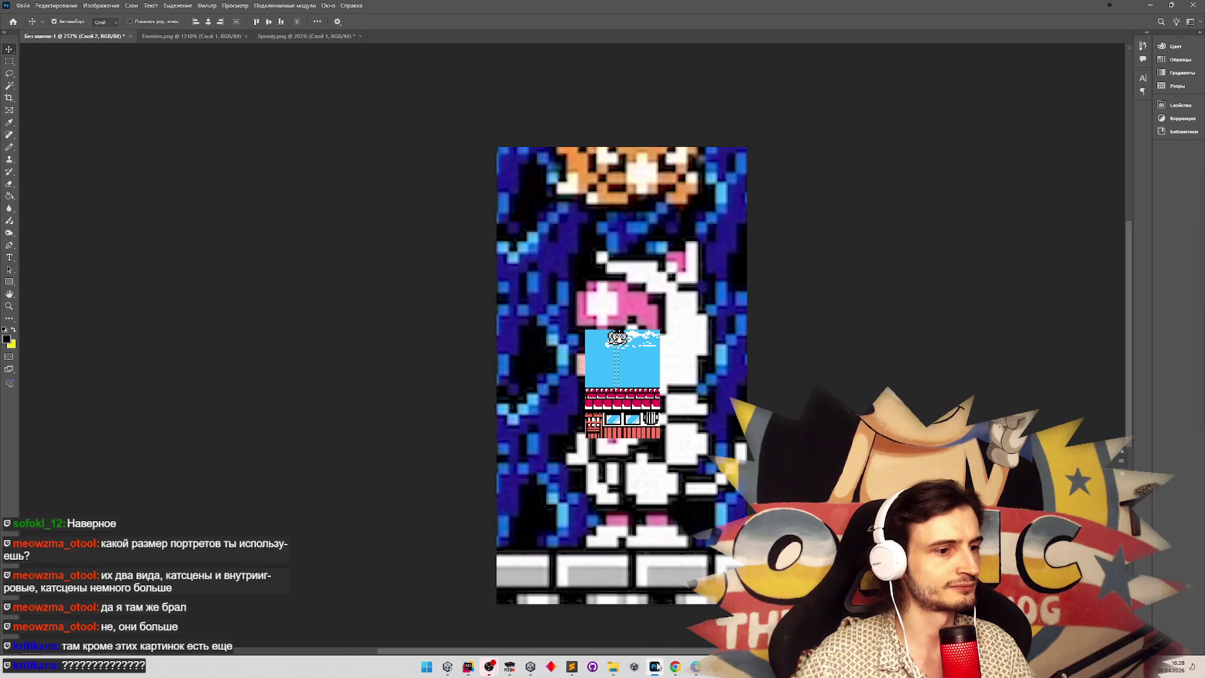
pyautogui.click(656, 666)
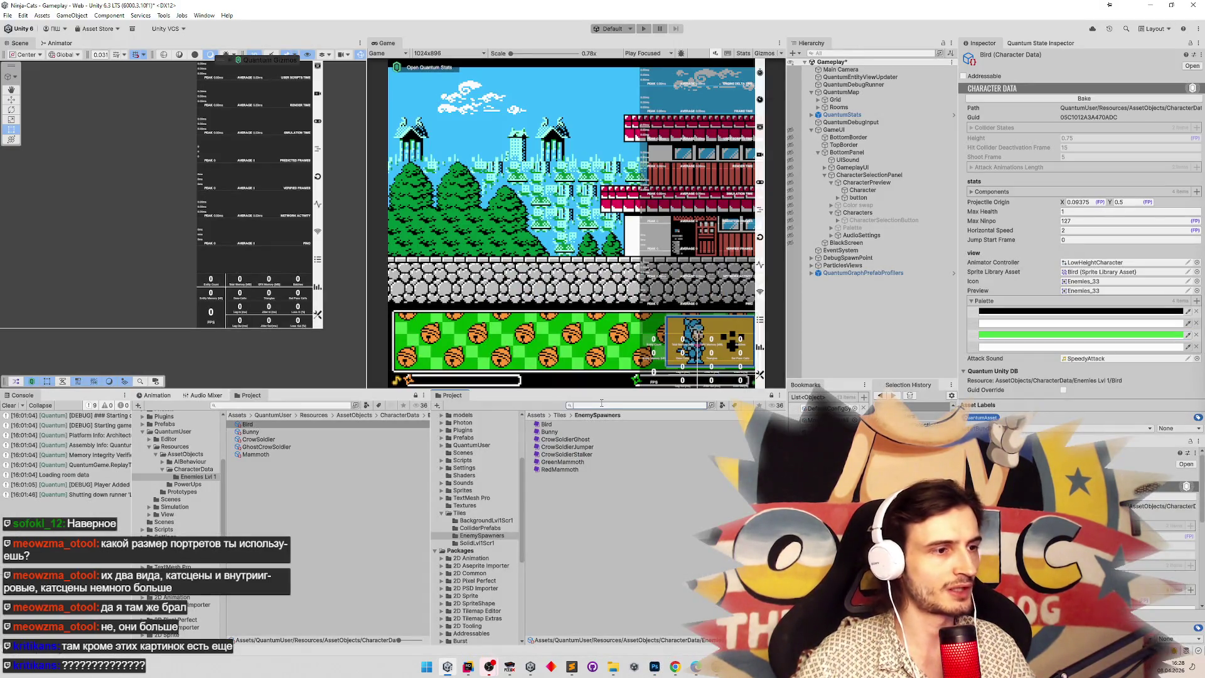
pyautogui.write('enem')
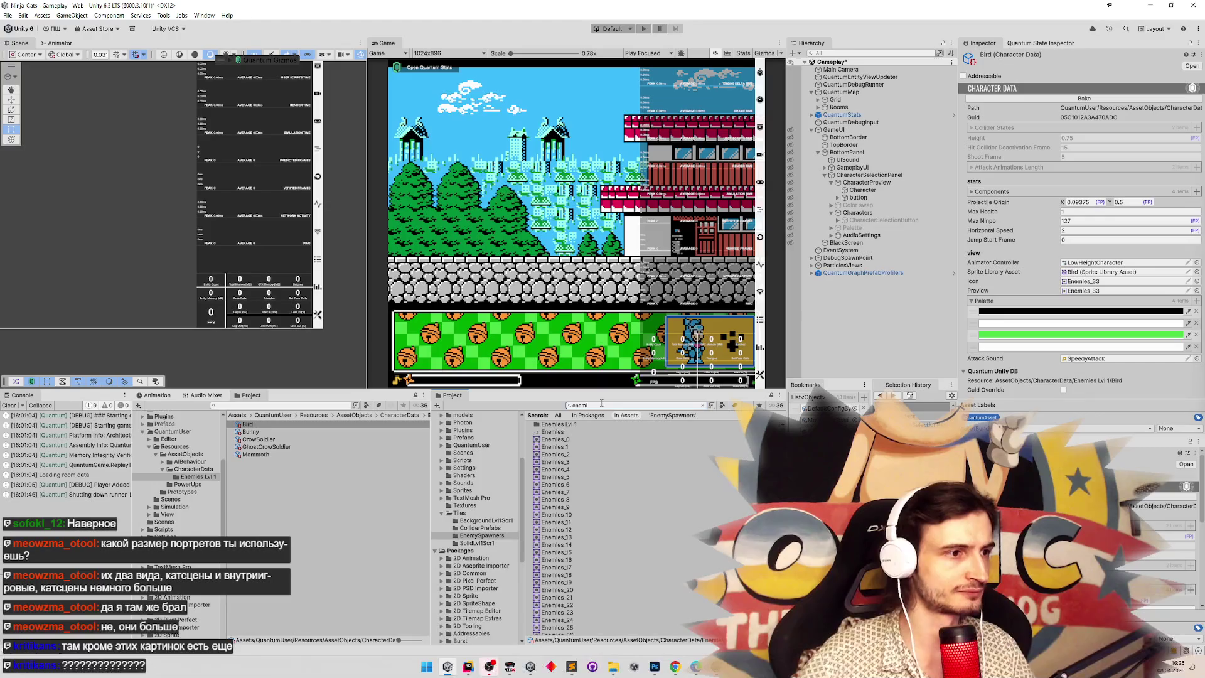
pyautogui.click(565, 432)
pyautogui.click(1136, 167)
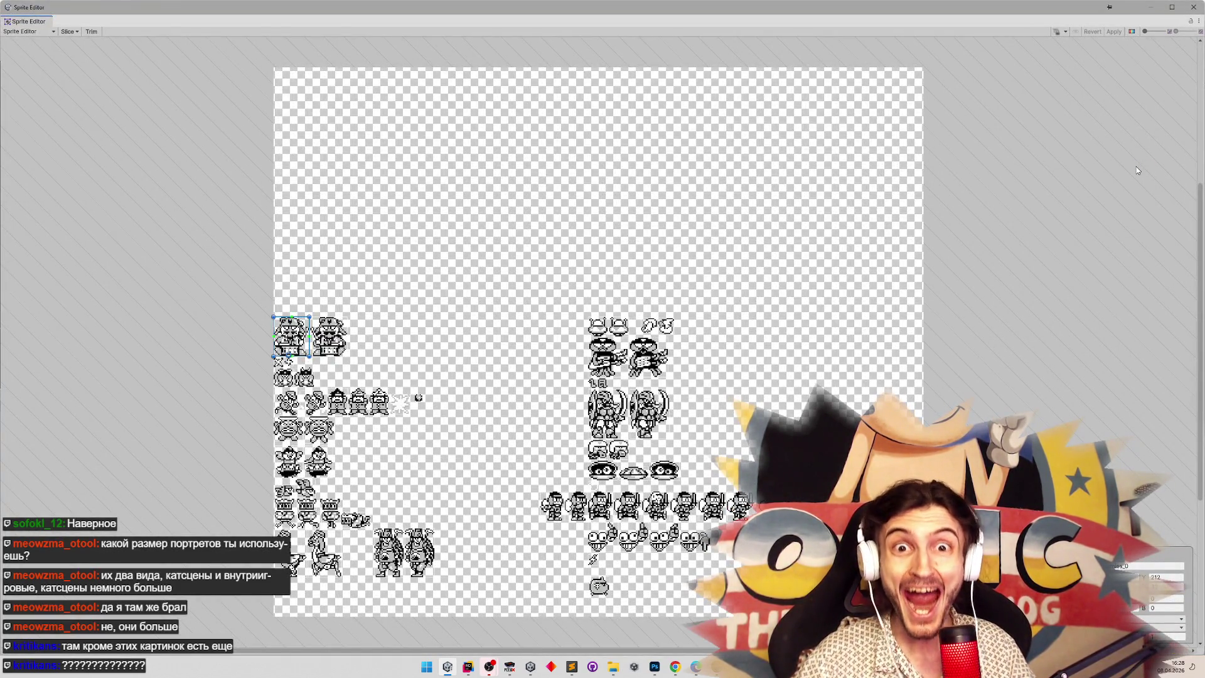
# Zoom in on the Enemies sheet sprites, then bring FCEUX back in front.
pyautogui.scroll(10, 646, 520)
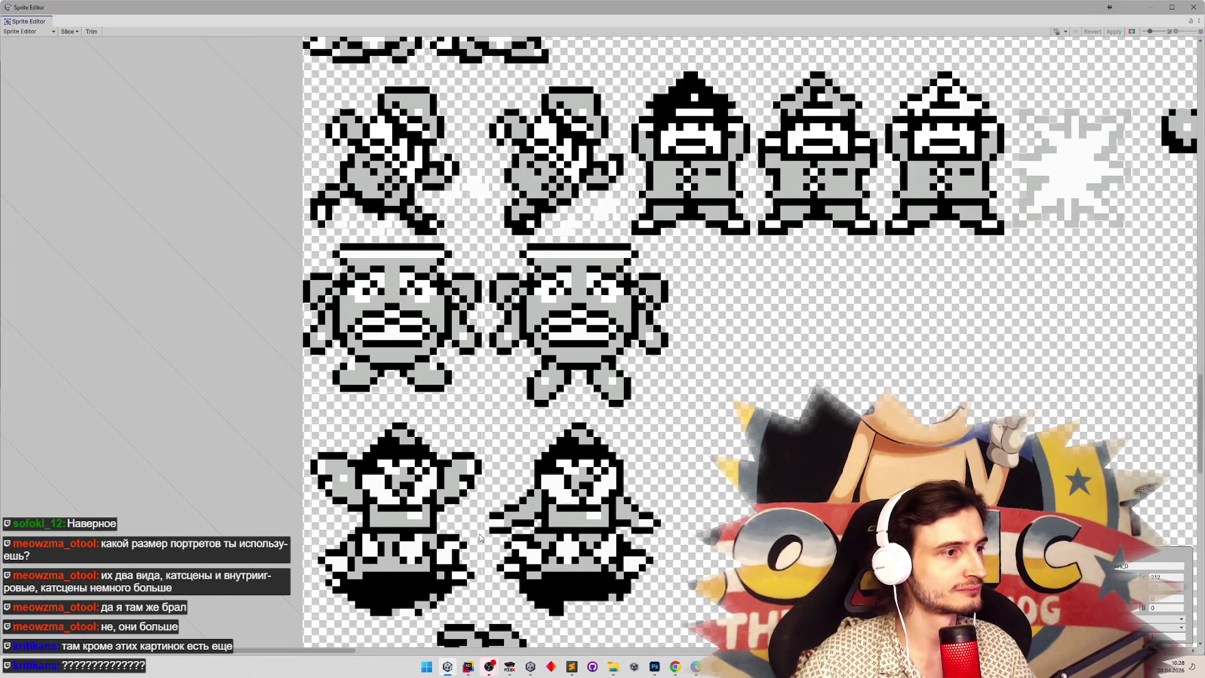
pyautogui.click(509, 666)
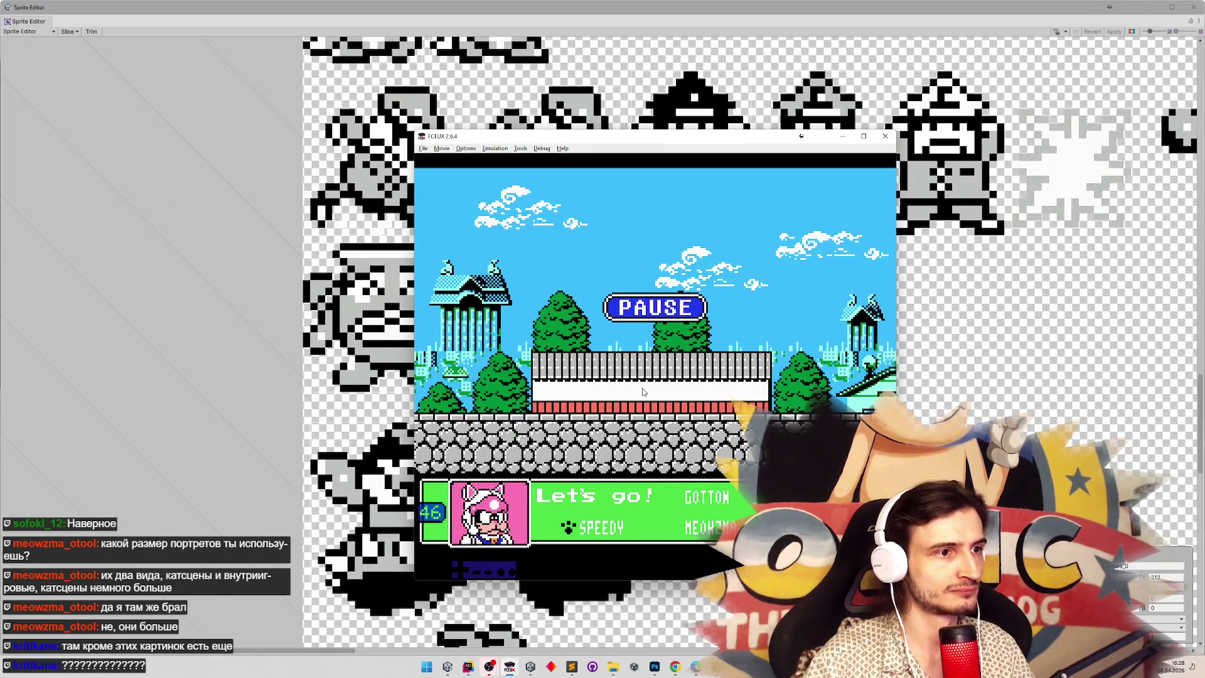
# Unpause FCEUX, run right and back left to watch the red pot enemy hop, then minimize.
pyautogui.press('Return')
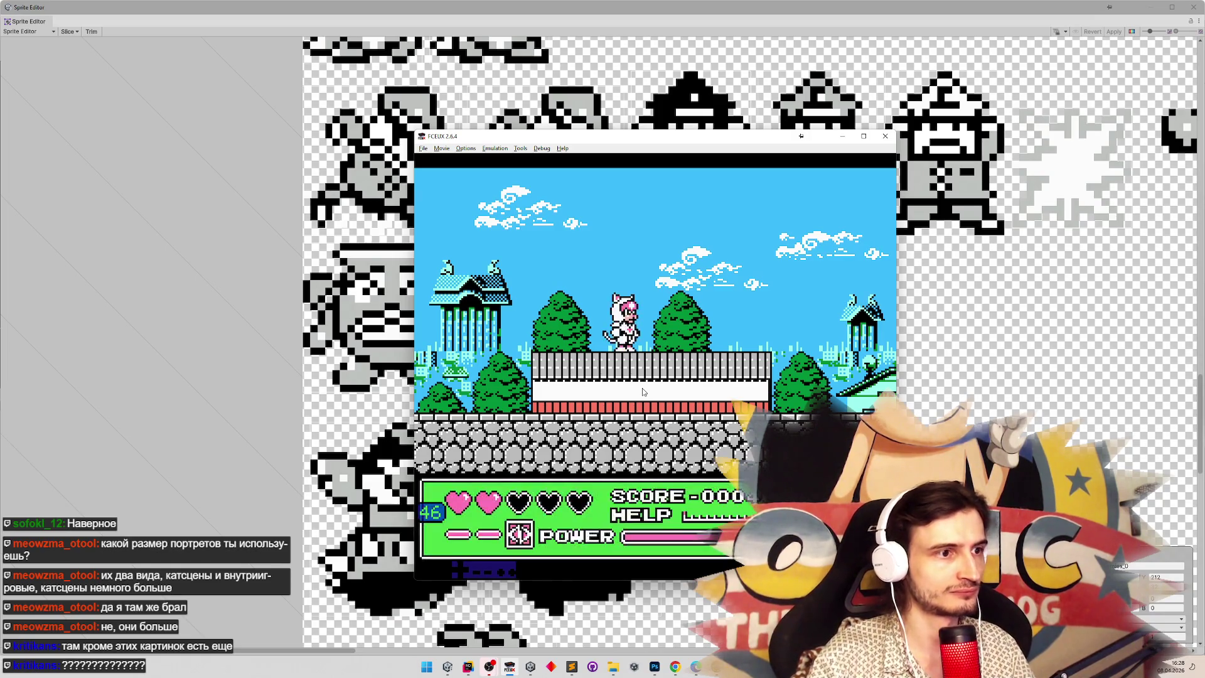
pyautogui.press('Right')
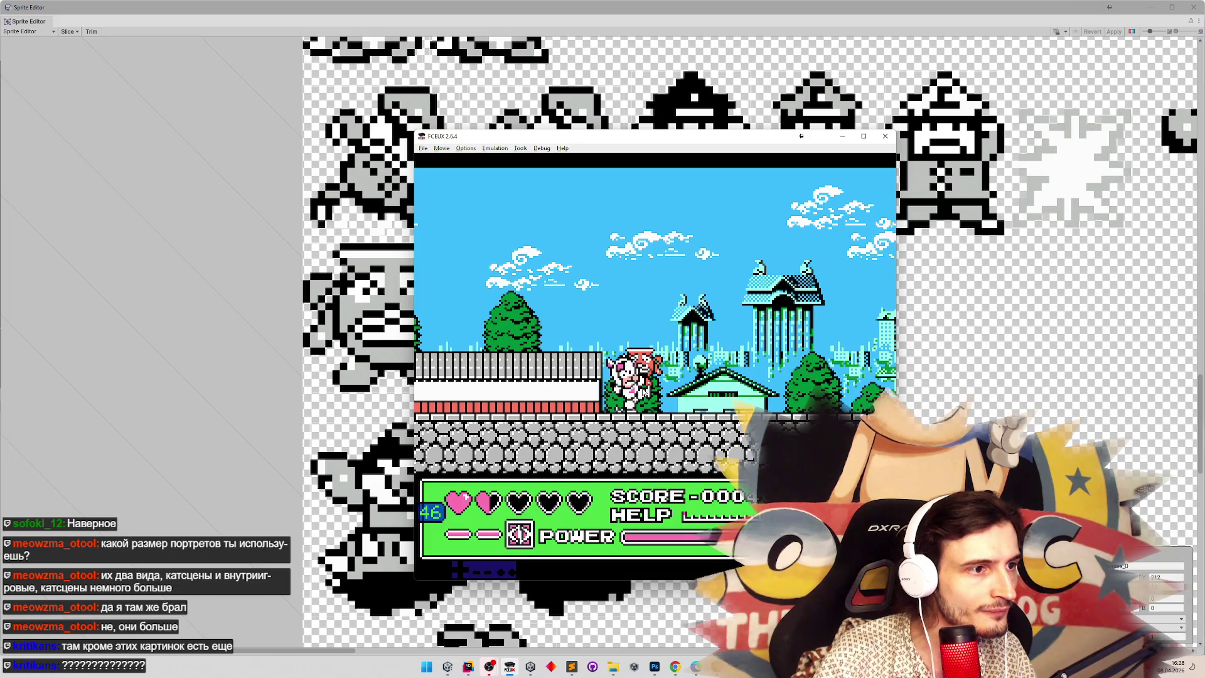
pyautogui.press('Left')
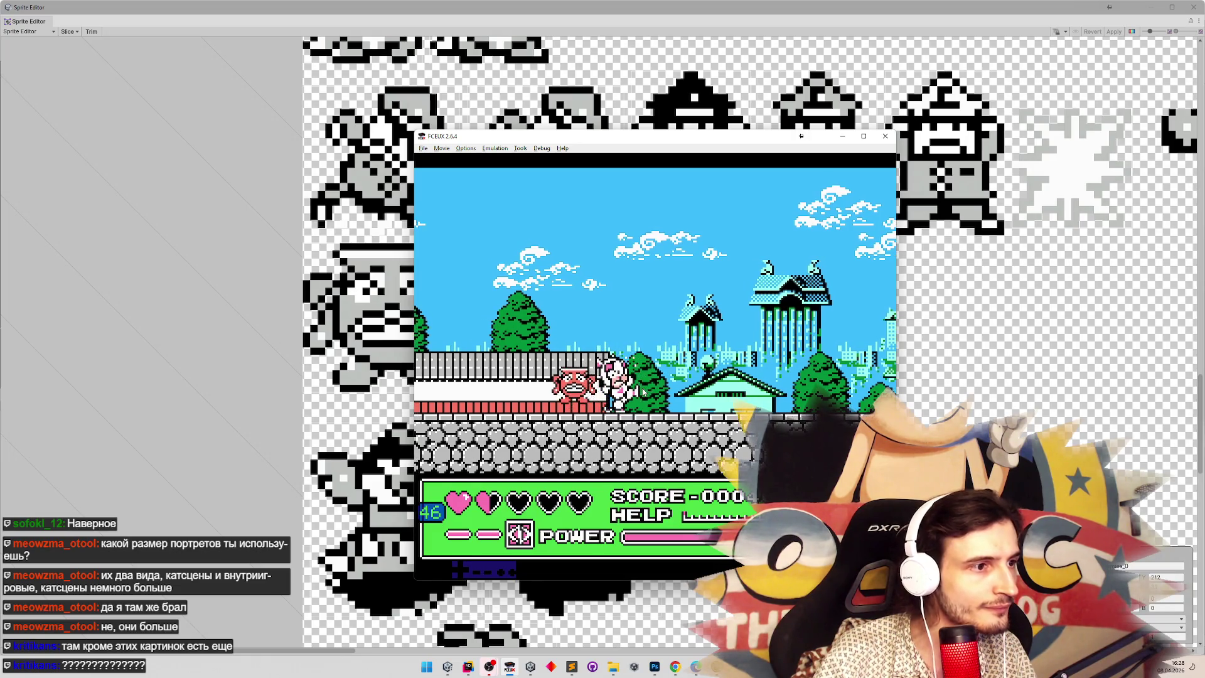
pyautogui.press('Left')
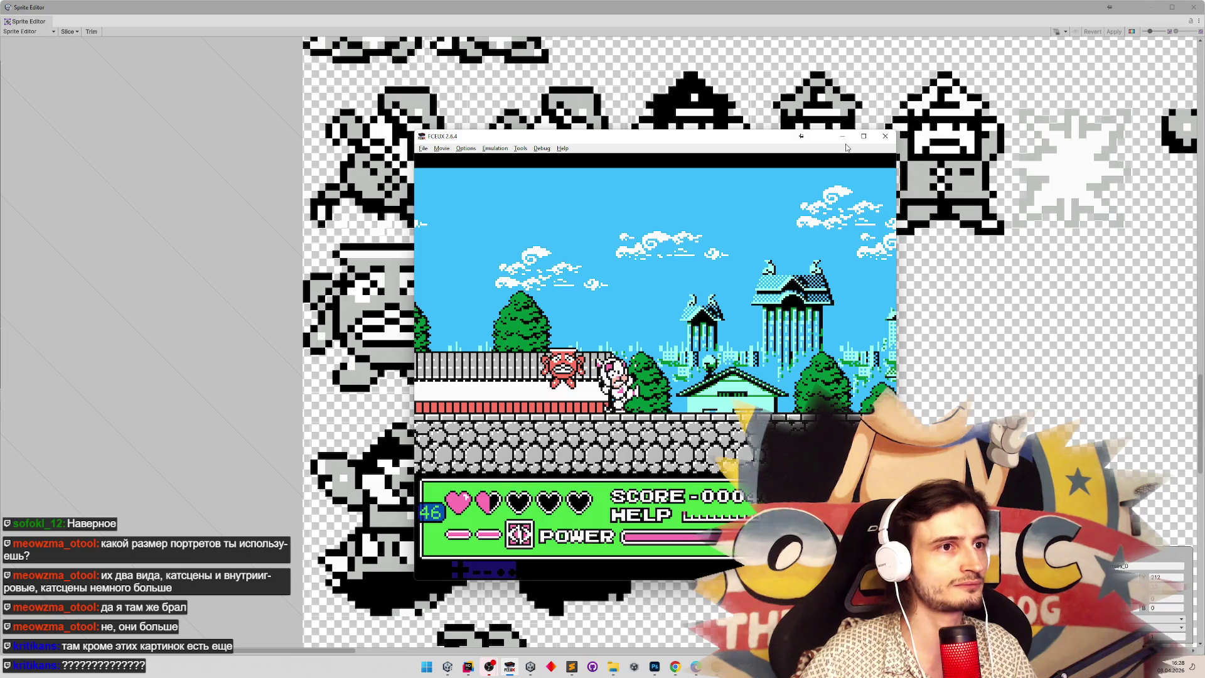
pyautogui.click(842, 137)
# Select the left face slice and stretch its bottom edge down.
pyautogui.click(370, 326)
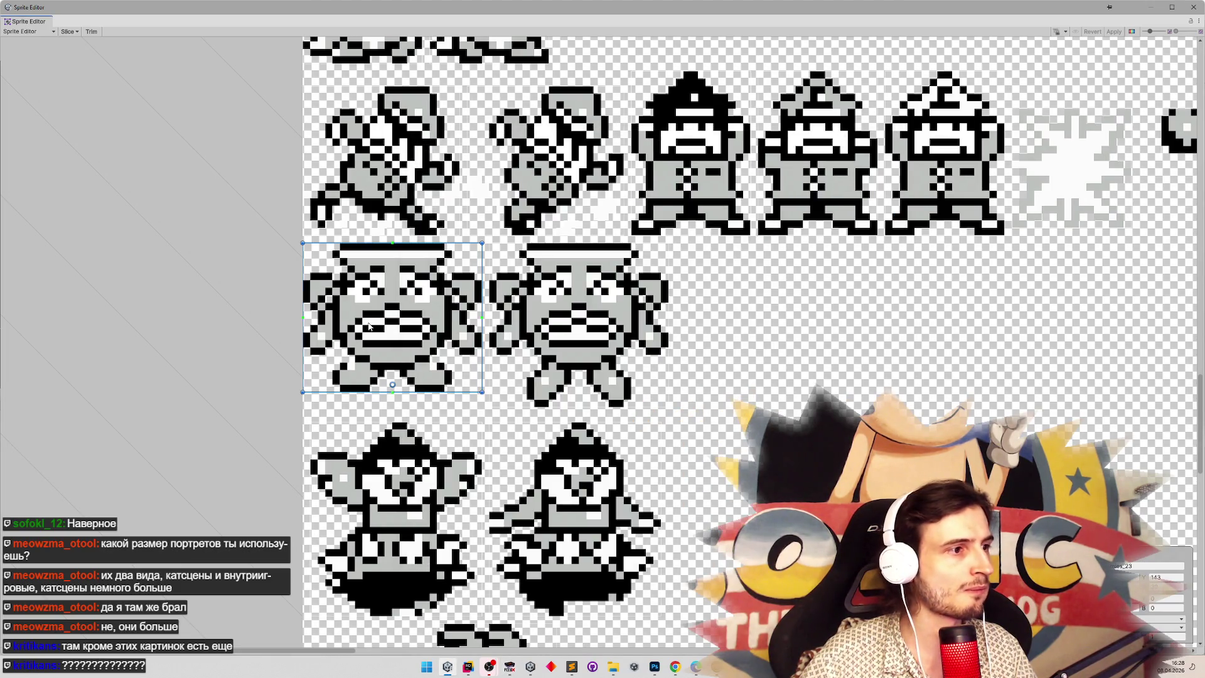
pyautogui.click(408, 408)
pyautogui.click(422, 391)
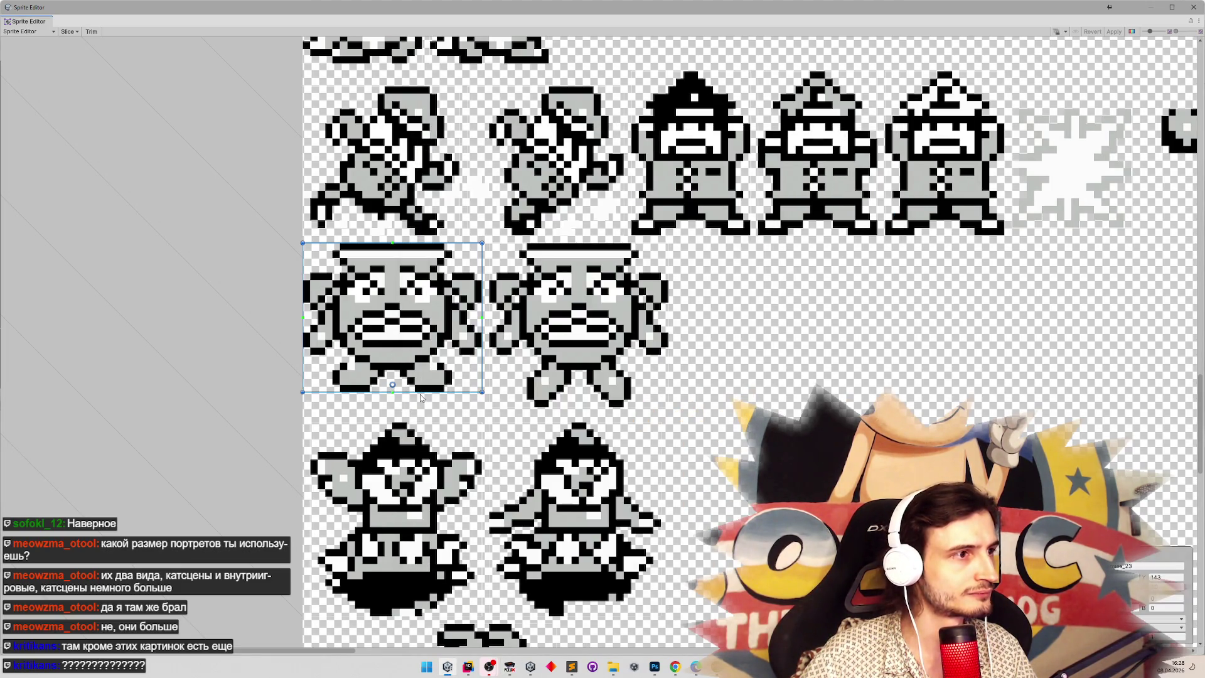
pyautogui.moveTo(420, 393); pyautogui.dragTo(418, 407)
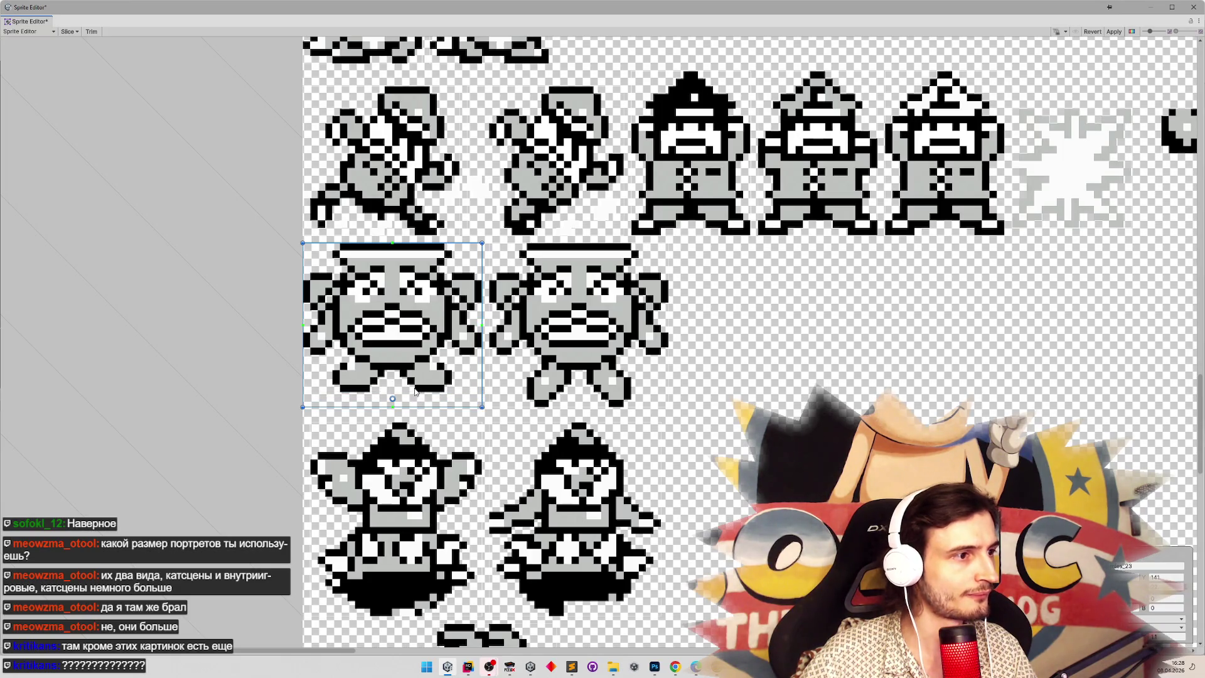
pyautogui.click(564, 379)
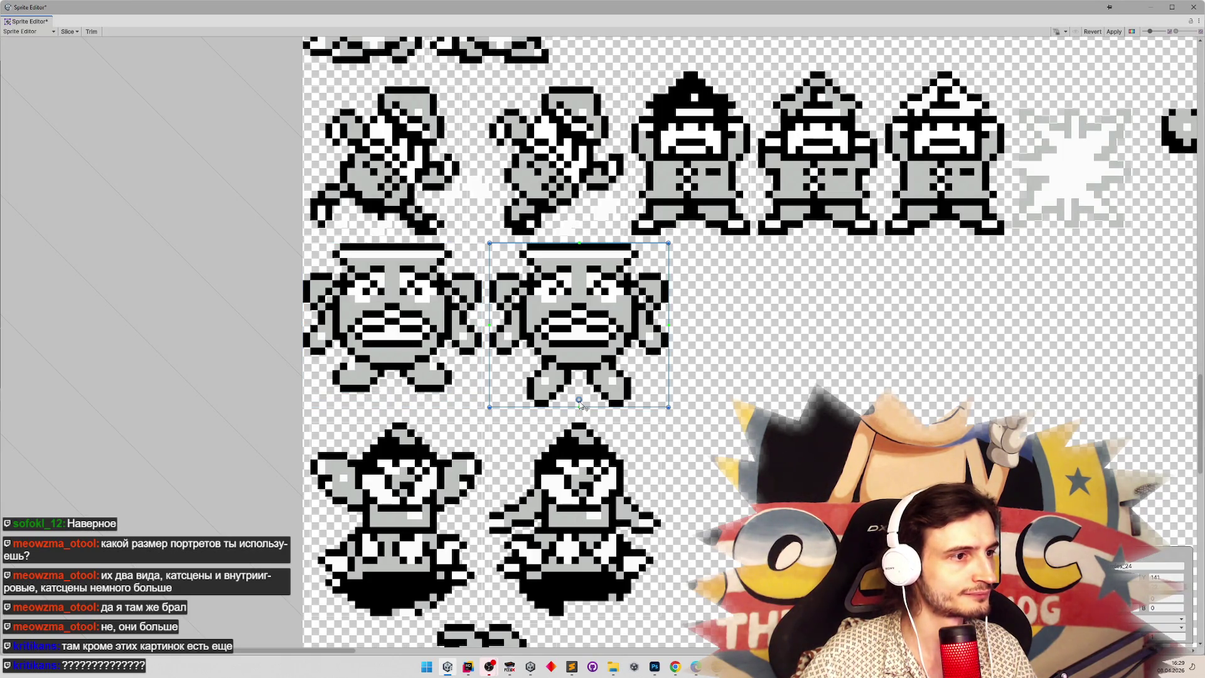
# Compare with the right face slice, pull the left slice's bottom back up, and close the Sprite Editor.
pyautogui.click(407, 381)
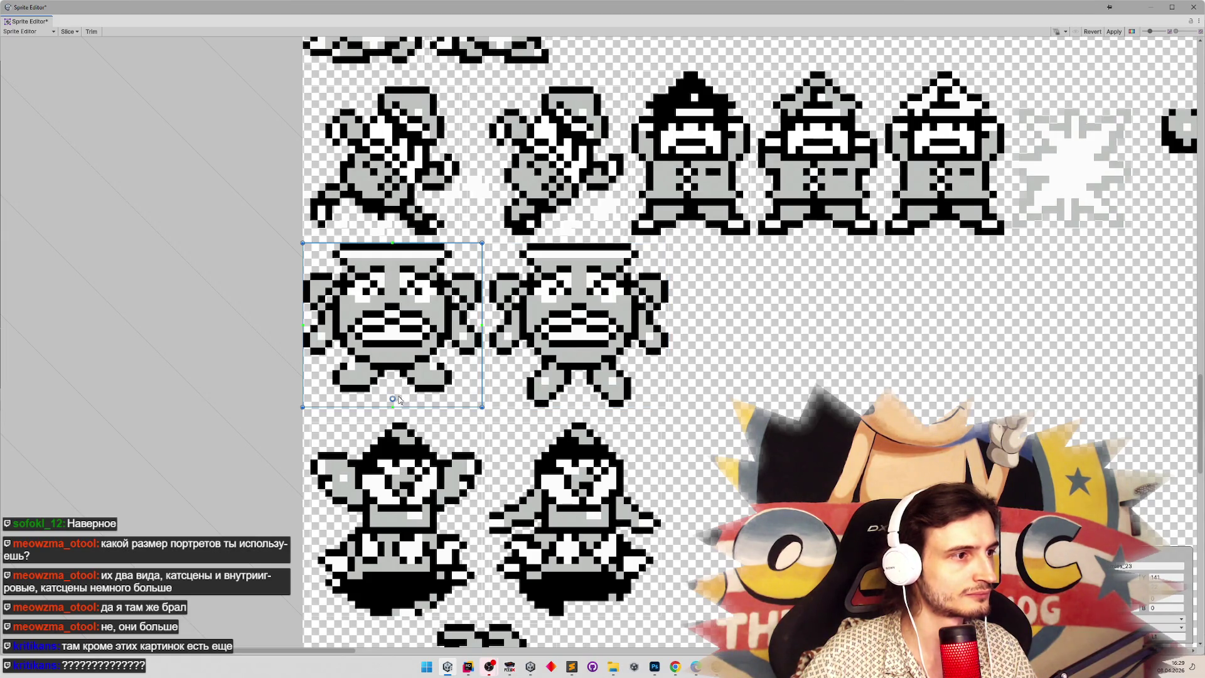
pyautogui.click(567, 371)
pyautogui.click(415, 346)
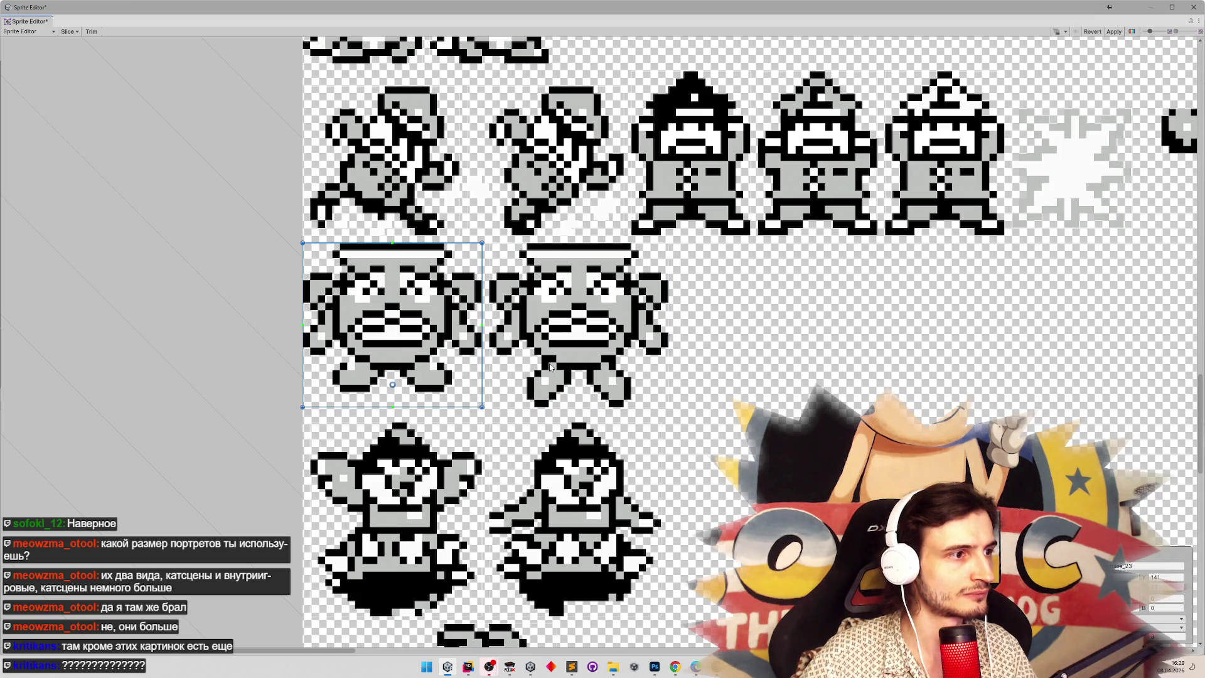
pyautogui.moveTo(424, 407); pyautogui.dragTo(425, 393)
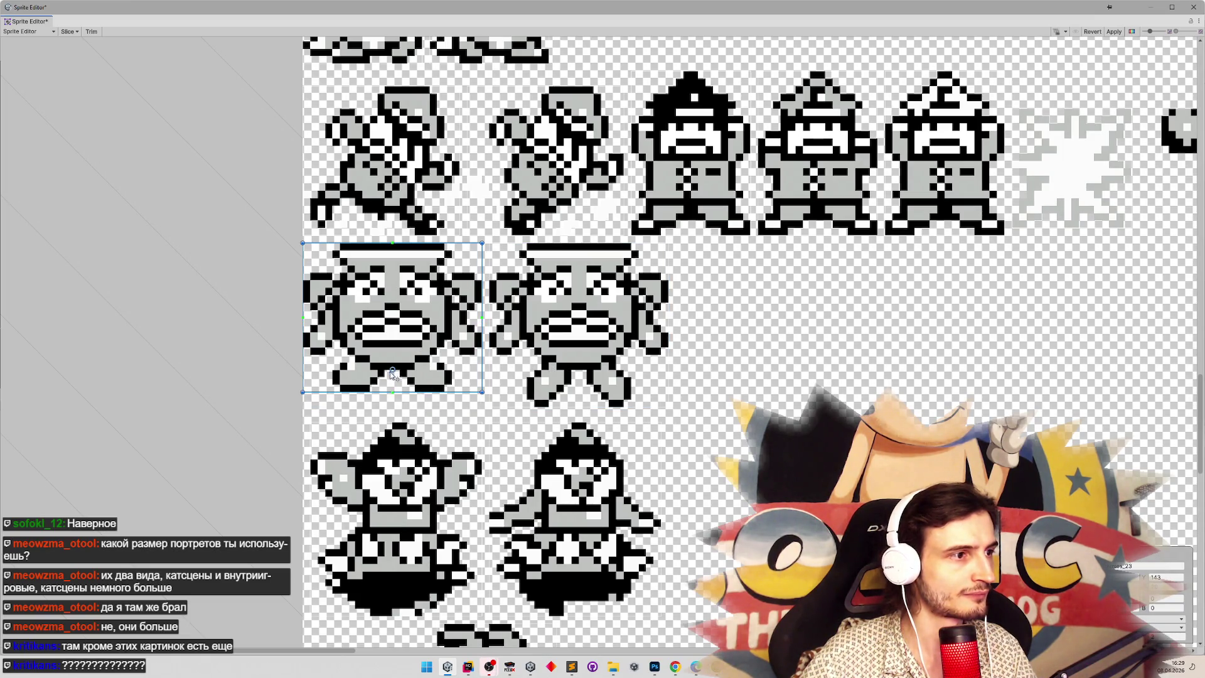
pyautogui.click(563, 350)
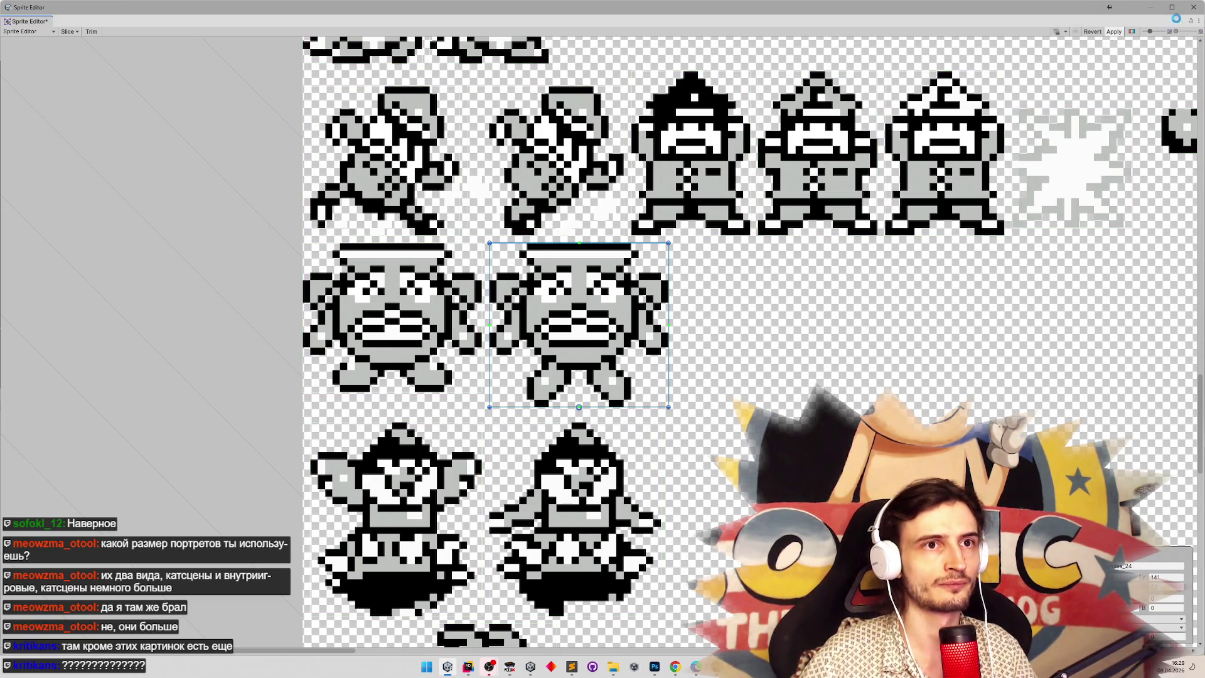
pyautogui.click(1194, 7)
# Search 'bir' and duplicate the Bird character data as Pot.
pyautogui.click(599, 405)
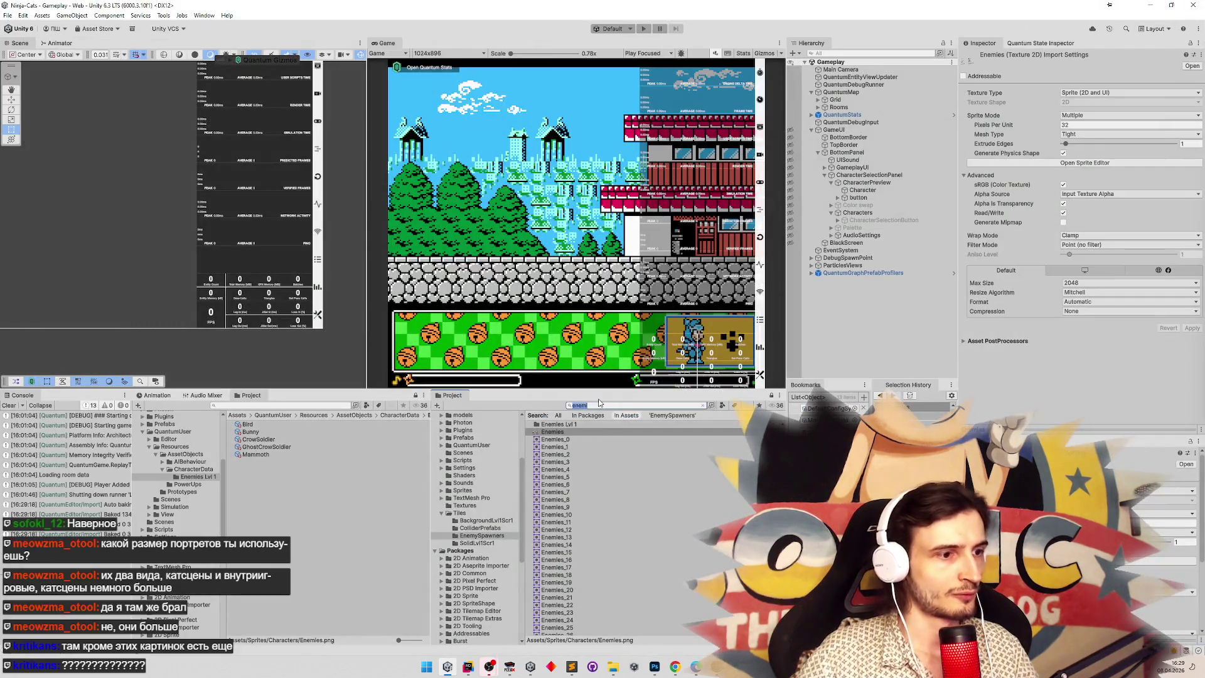
pyautogui.write('bir')
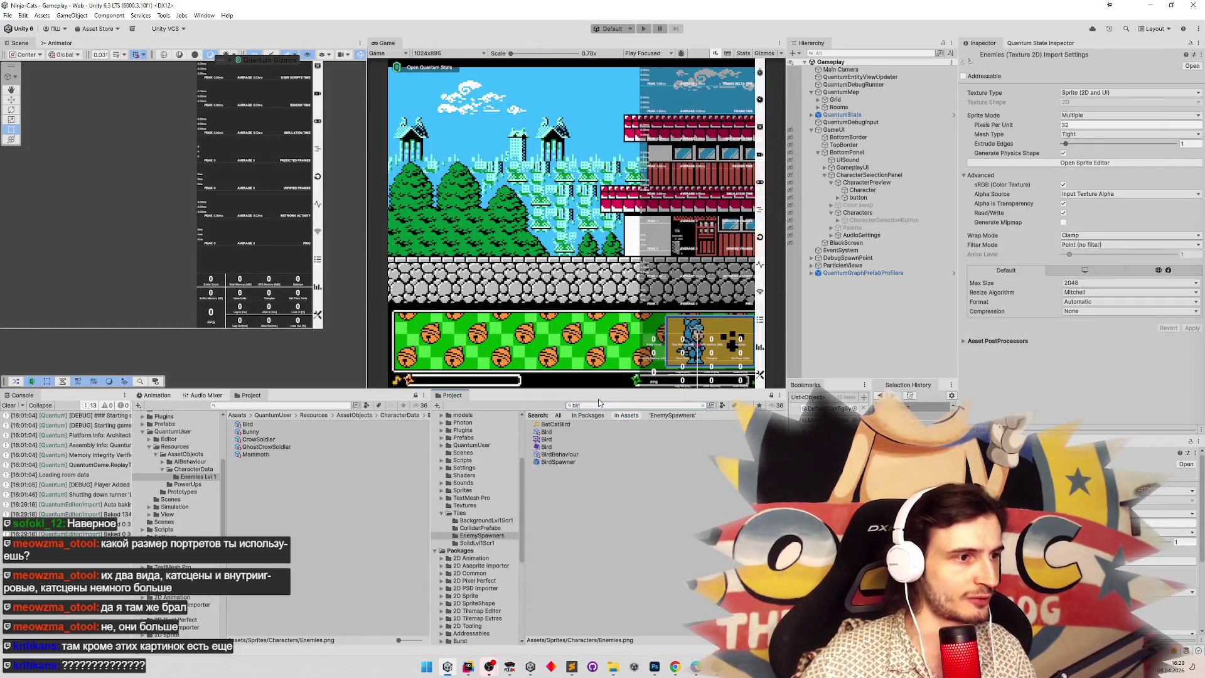
pyautogui.click(567, 432)
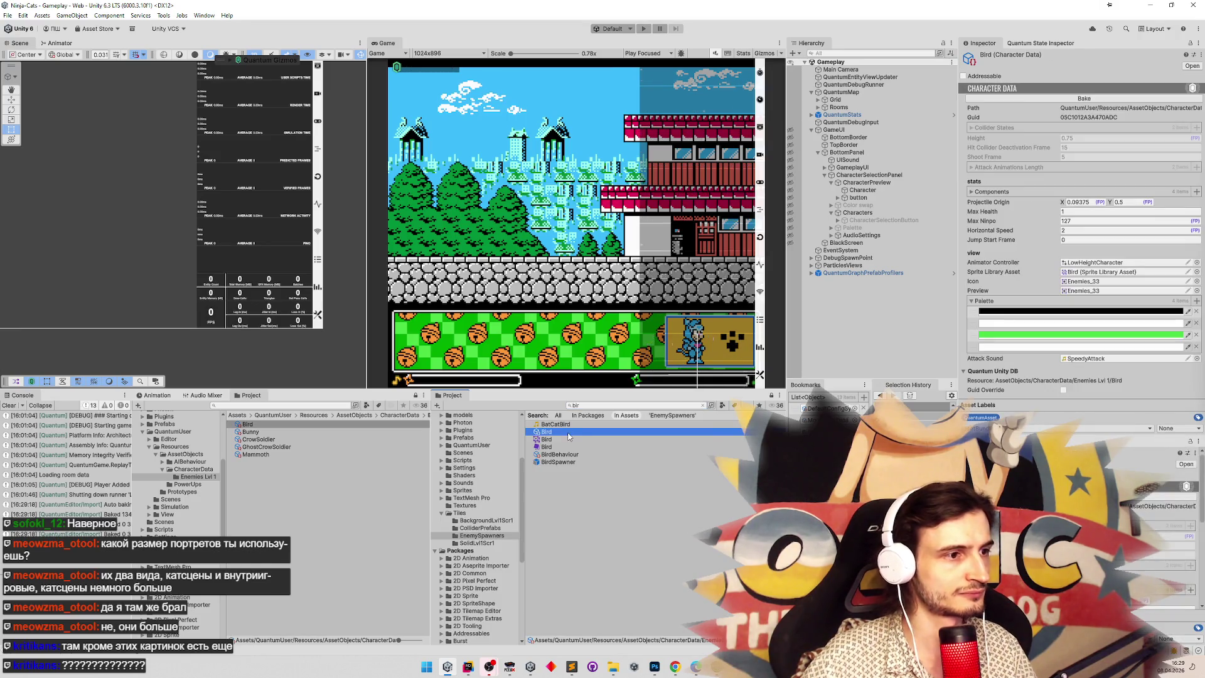
pyautogui.hotkey('ctrl', 'd')
pyautogui.write('Pot')
pyautogui.press('Return')
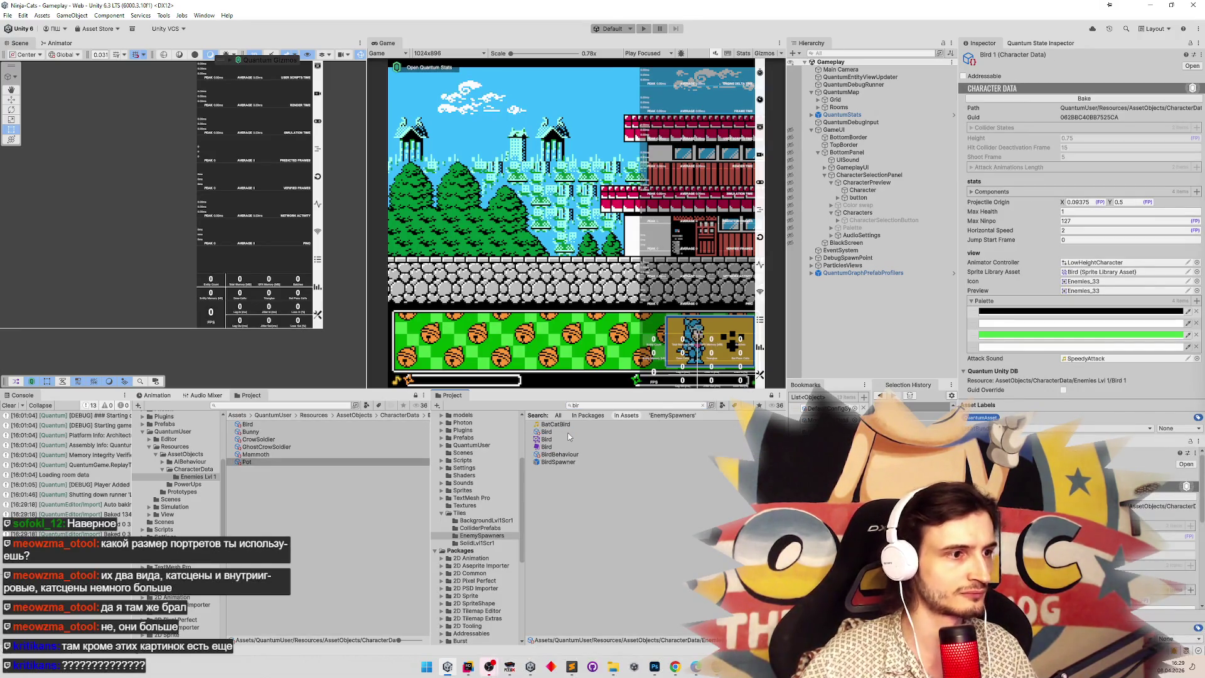
# Search 'pot' and delete the Bird-based Pot asset.
pyautogui.click(644, 408)
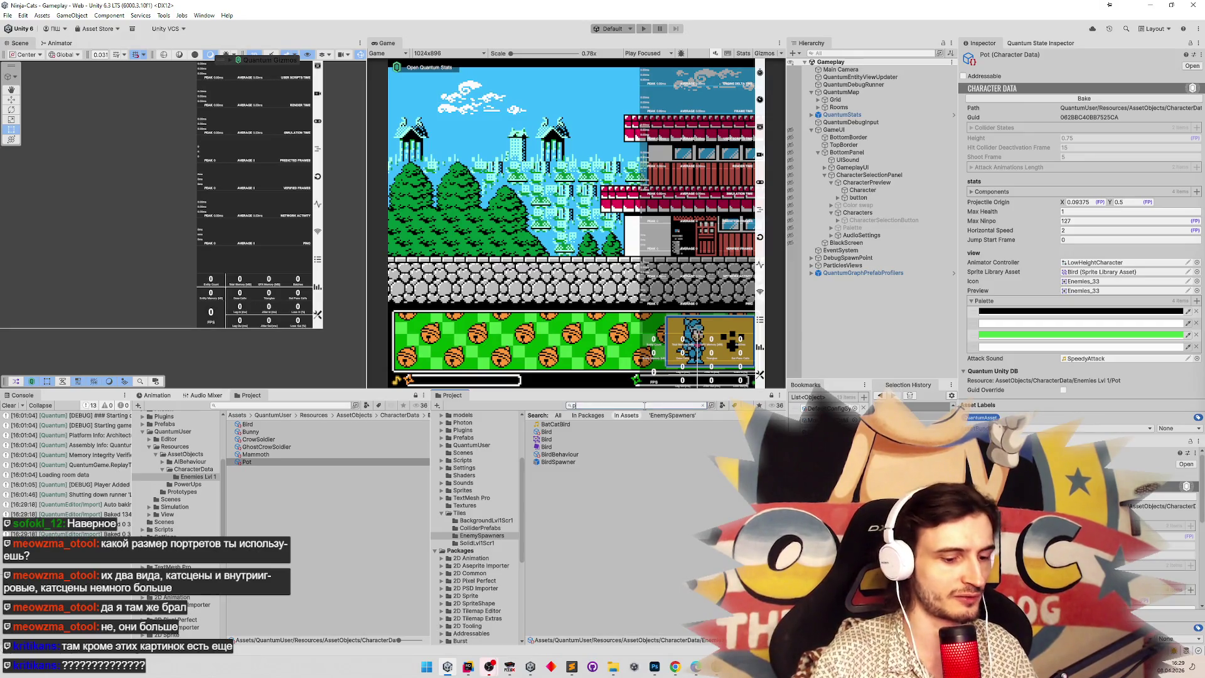
pyautogui.write('pot')
pyautogui.click(597, 425)
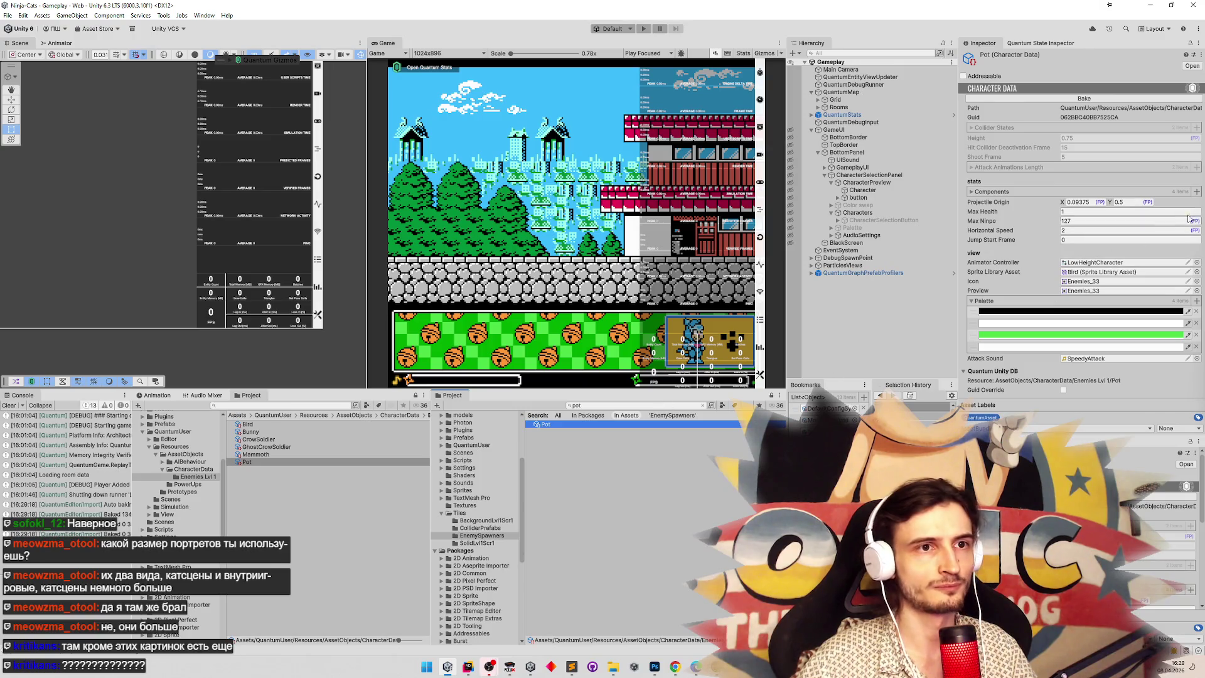
pyautogui.click(1130, 223)
pyautogui.click(554, 424)
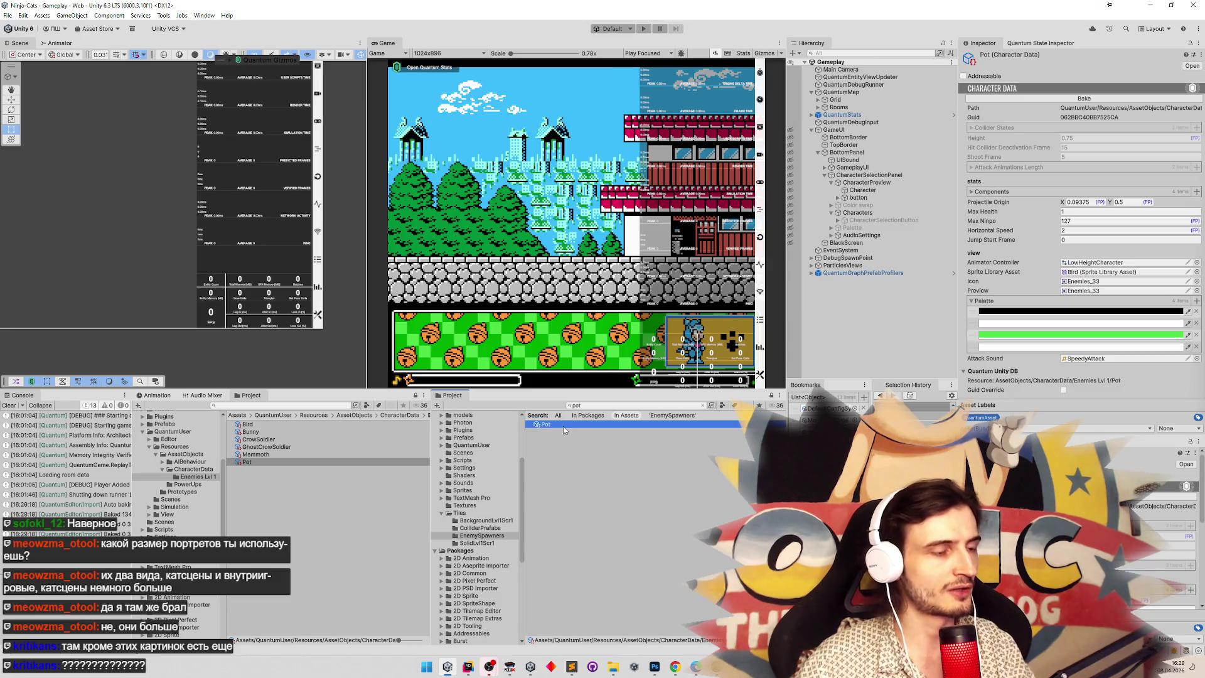
# Search 'bunn', duplicate the three Bunny assets, and rename the Bunny 1 character data copy to Pot.
pyautogui.click(605, 406)
pyautogui.write('bunn')
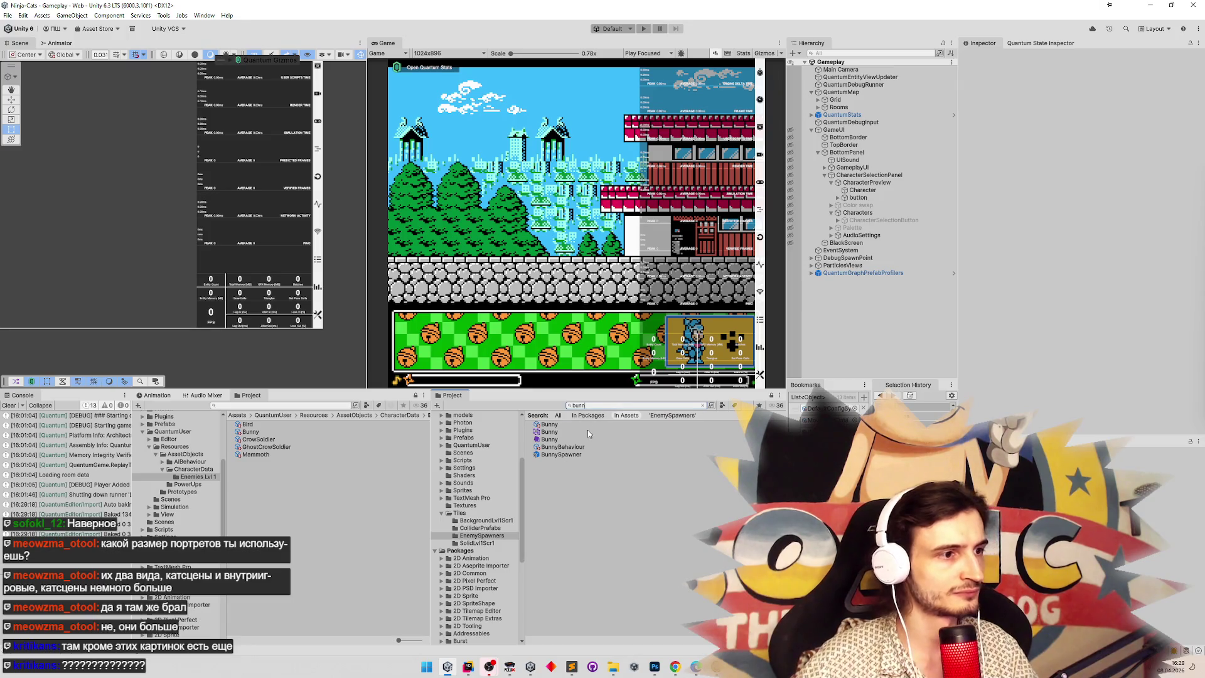
pyautogui.click(589, 427)
pyautogui.keyDown('ctrl'); pyautogui.click(566, 432); pyautogui.keyUp('ctrl')
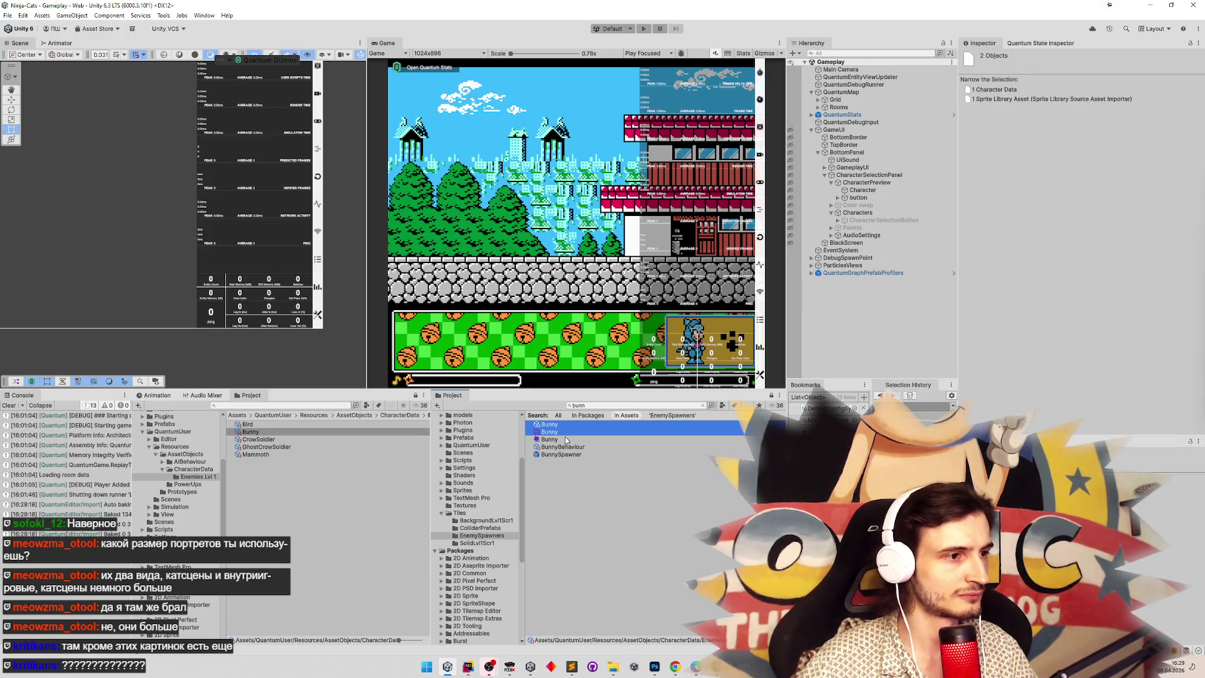
pyautogui.keyDown('ctrl'); pyautogui.click(564, 440); pyautogui.keyUp('ctrl')
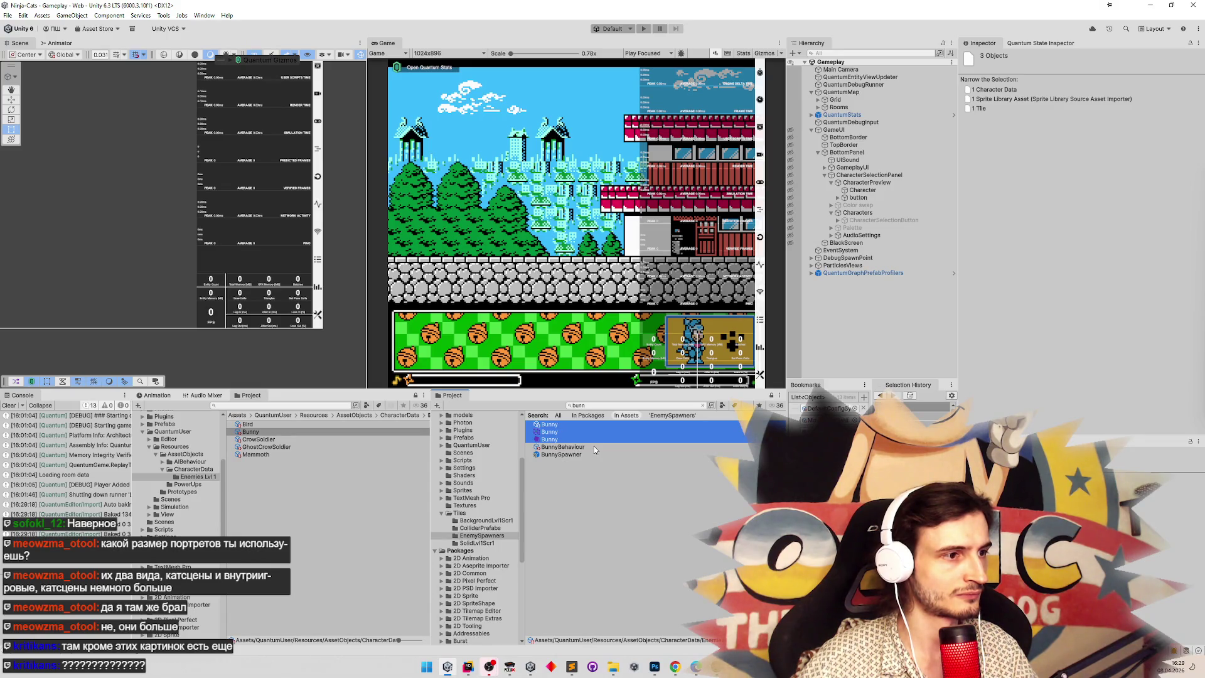
pyautogui.hotkey('ctrl', 'd')
pyautogui.click(583, 444)
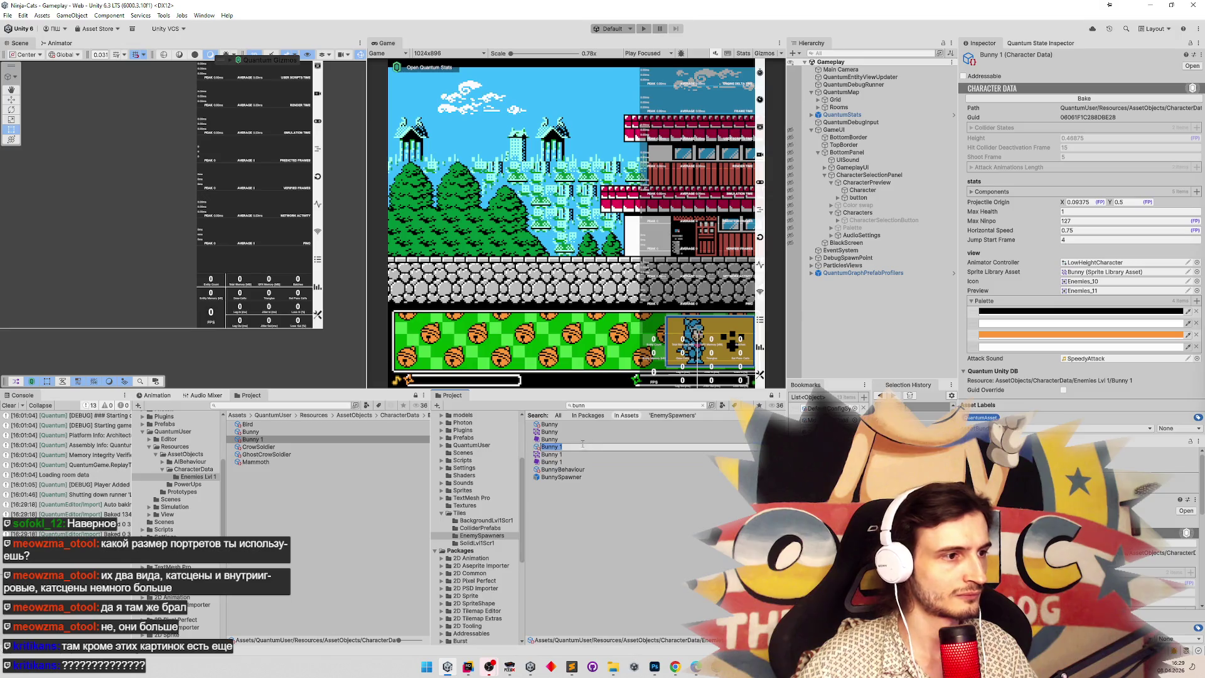
pyautogui.write('Po')
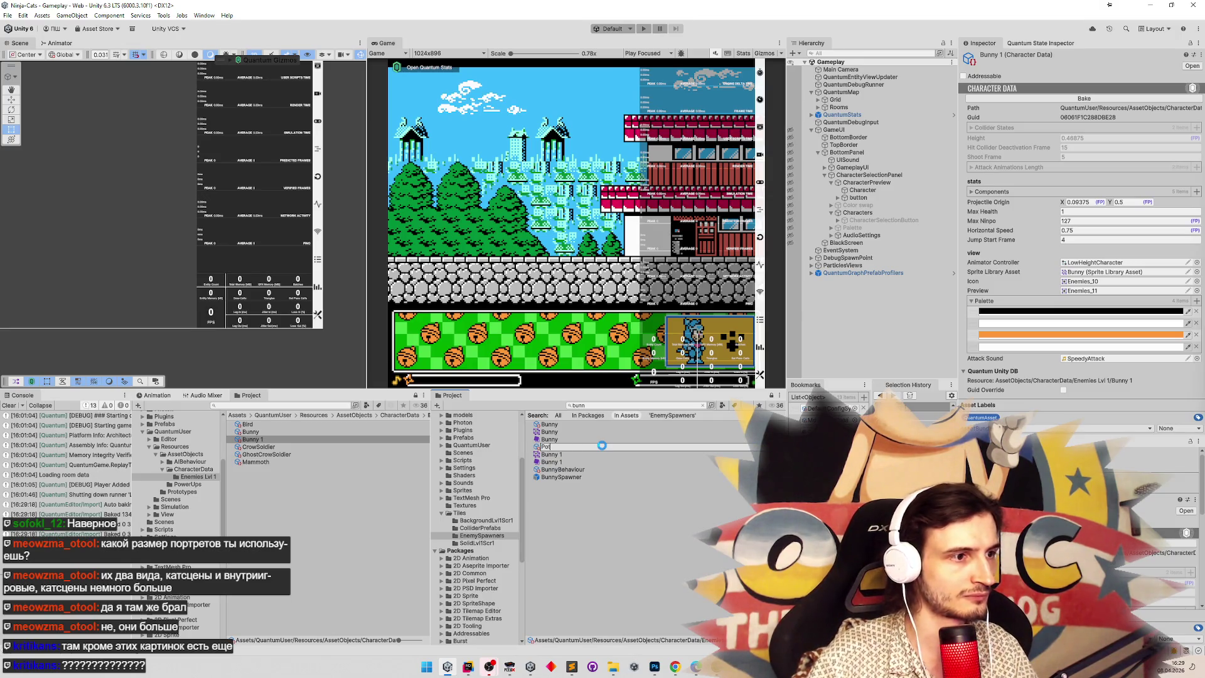
pyautogui.write('t')
pyautogui.press('Return')
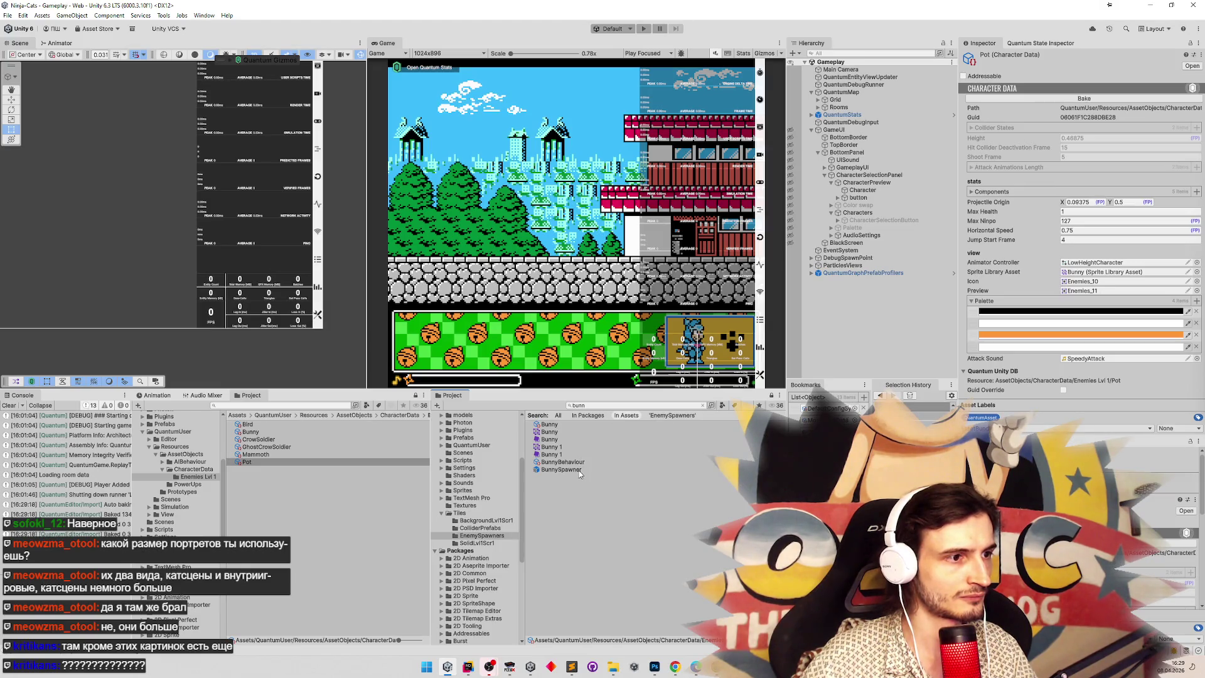
pyautogui.click(578, 471)
# Duplicate the BunnySpawner prefab and rename the copy PotSpawner.
pyautogui.hotkey('ctrl', 'd')
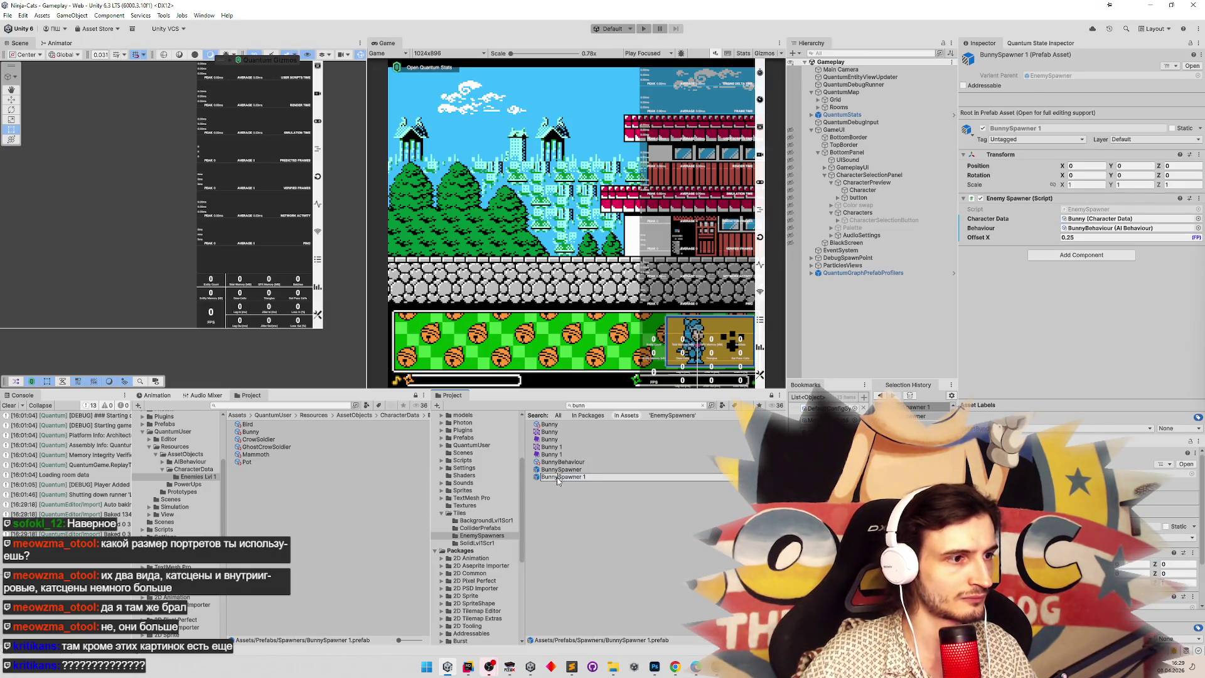
pyautogui.press('Left')
pyautogui.press('BackSpace')
pyautogui.press('BackSpace')
pyautogui.press('BackSpace')
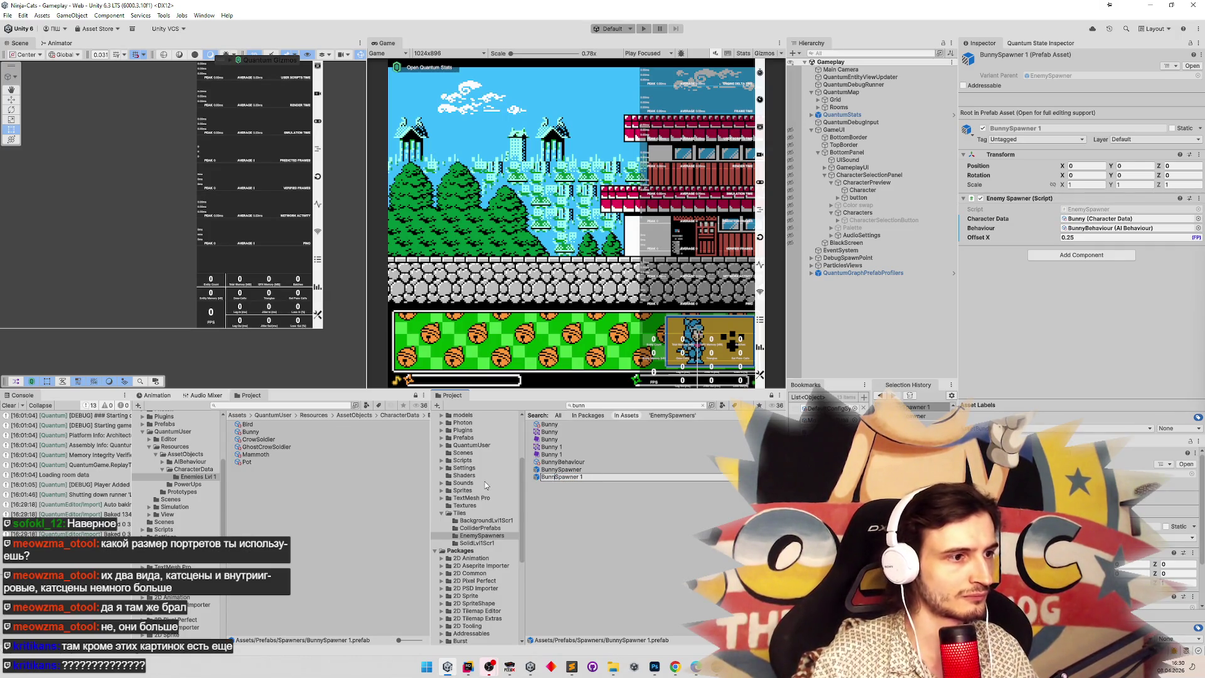
pyautogui.write('Pot')
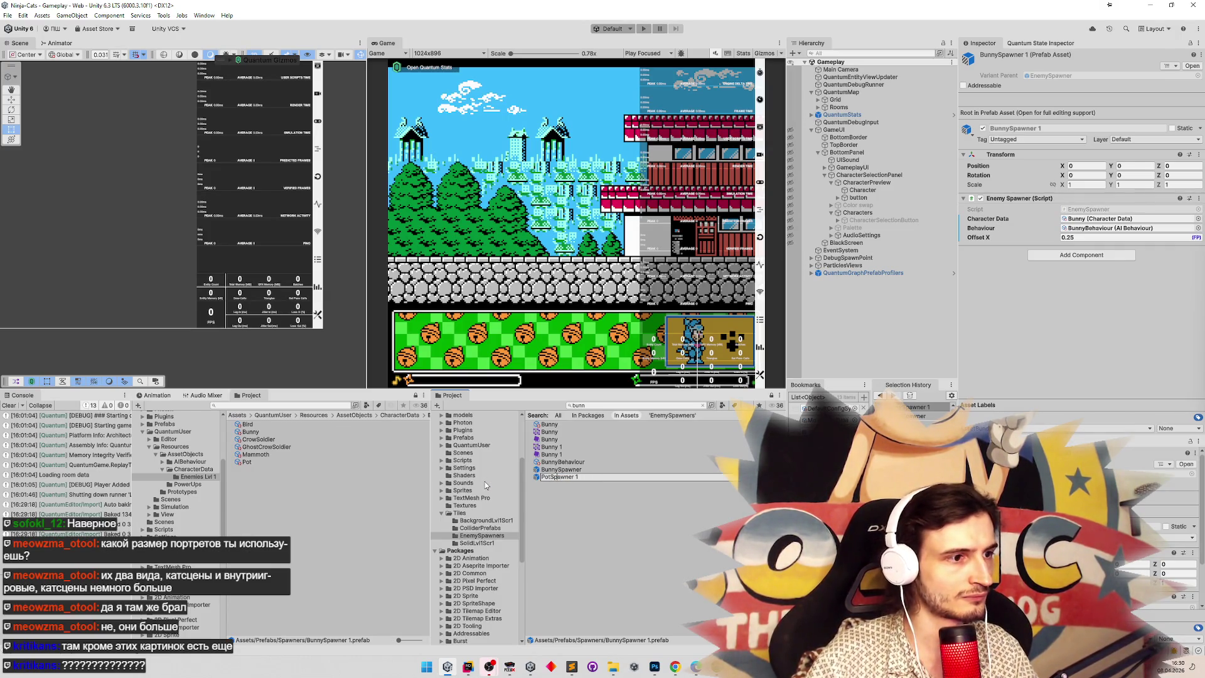
pyautogui.press('BackSpace')
pyautogui.press('BackSpace')
pyautogui.press('Return')
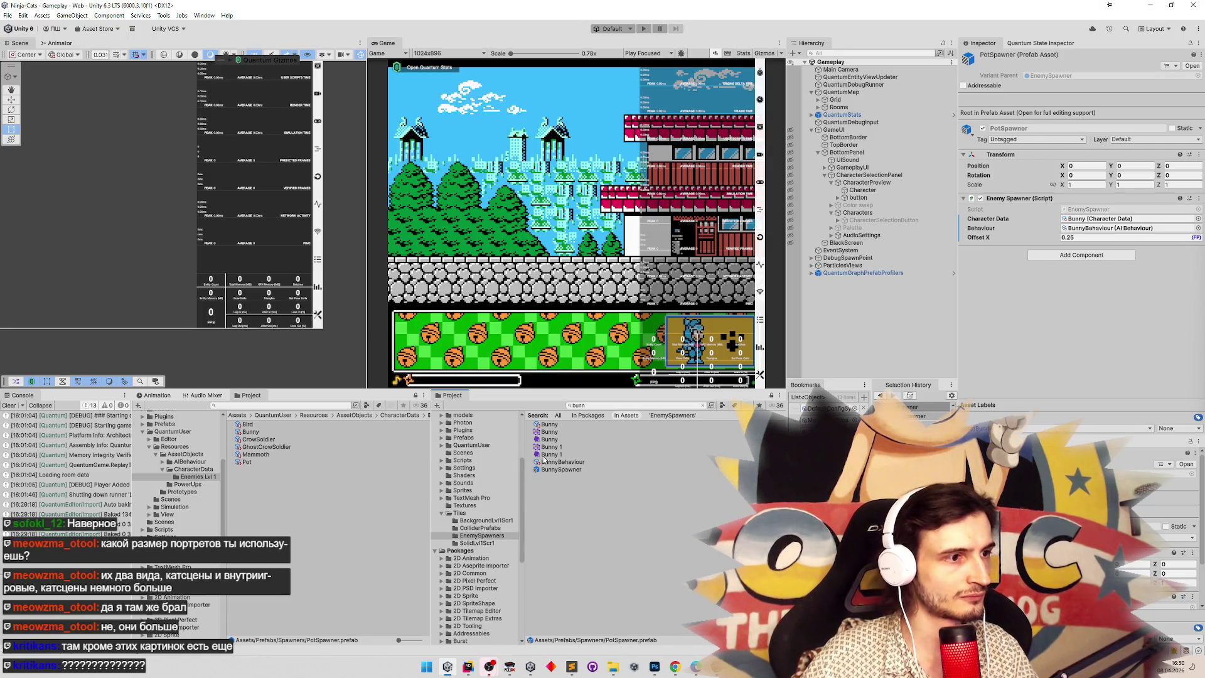
# Rename the Bunny 1 sprite library copy to Pot and begin renaming the Bunny 1 tile.
pyautogui.click(553, 447)
pyautogui.press('F2')
pyautogui.write('Pot')
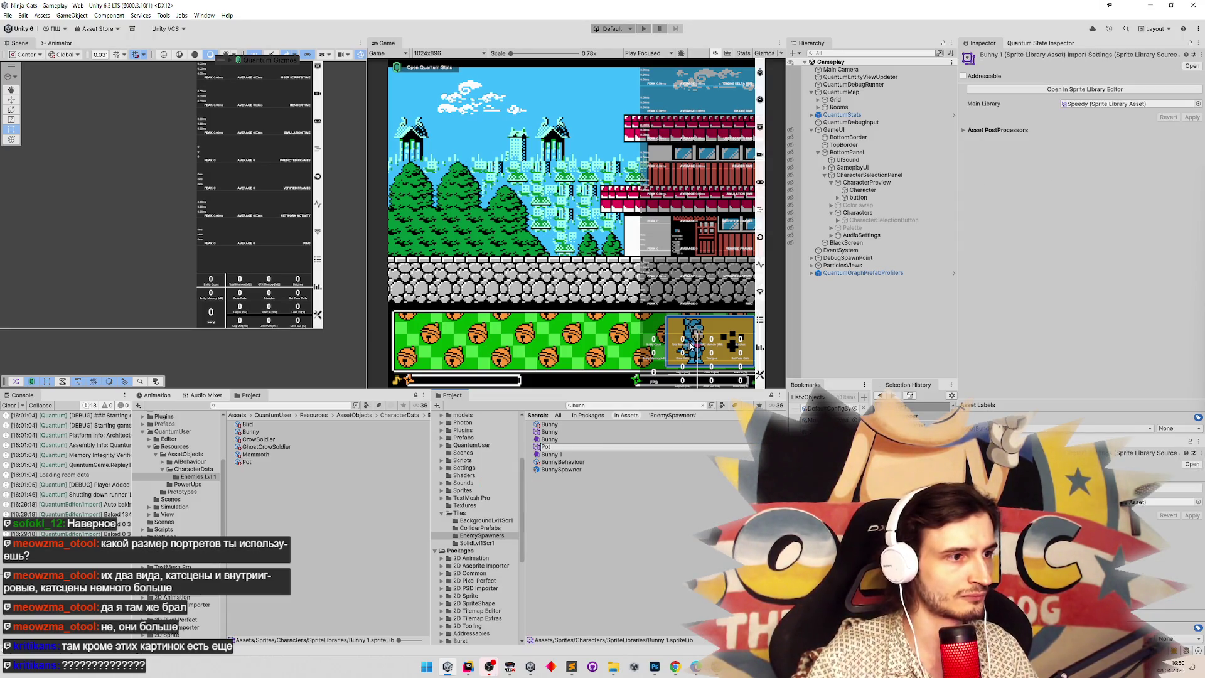
pyautogui.press('Return')
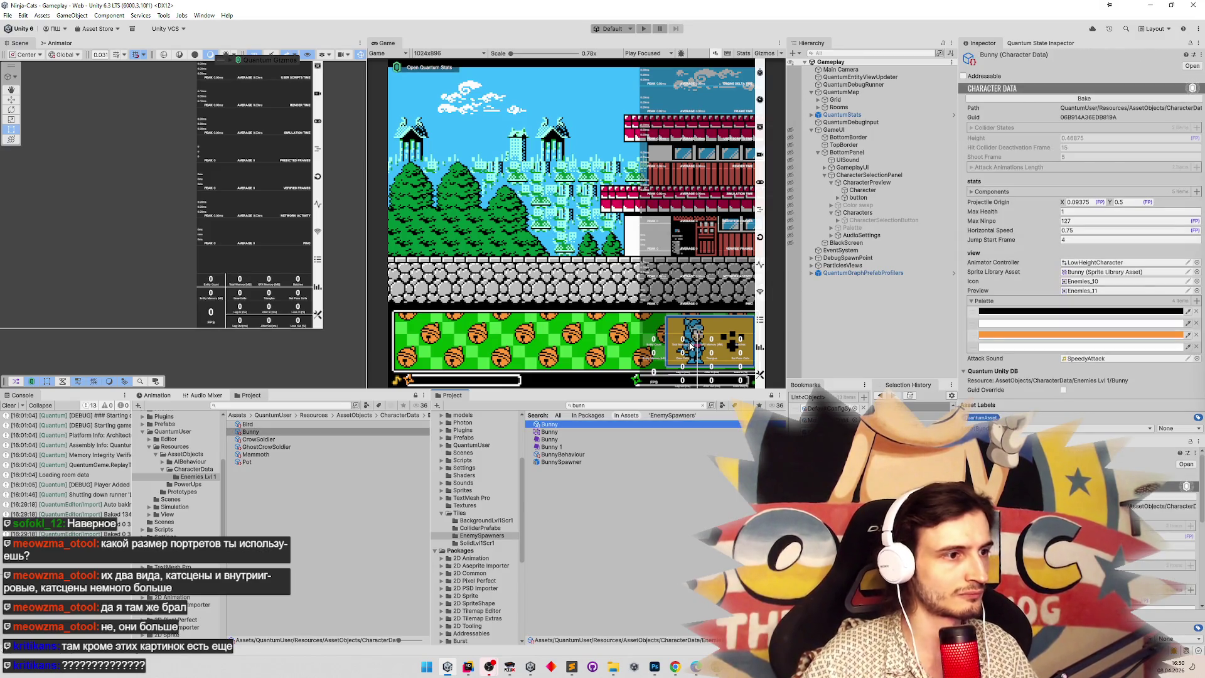
pyautogui.press('Down')
pyautogui.press('F2')
# Find the Pot tile and make PotSpawner its GameObject to Instantiate.
pyautogui.write('Pot')
pyautogui.press('Return')
pyautogui.click(624, 407)
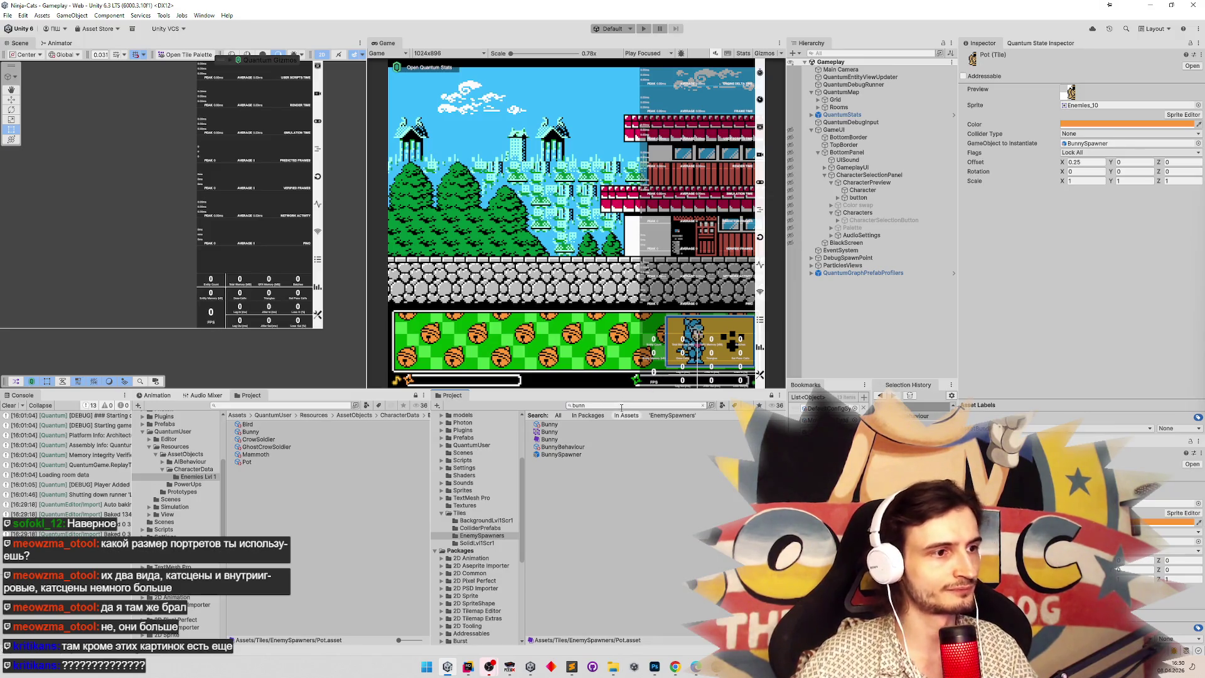
pyautogui.write('pot')
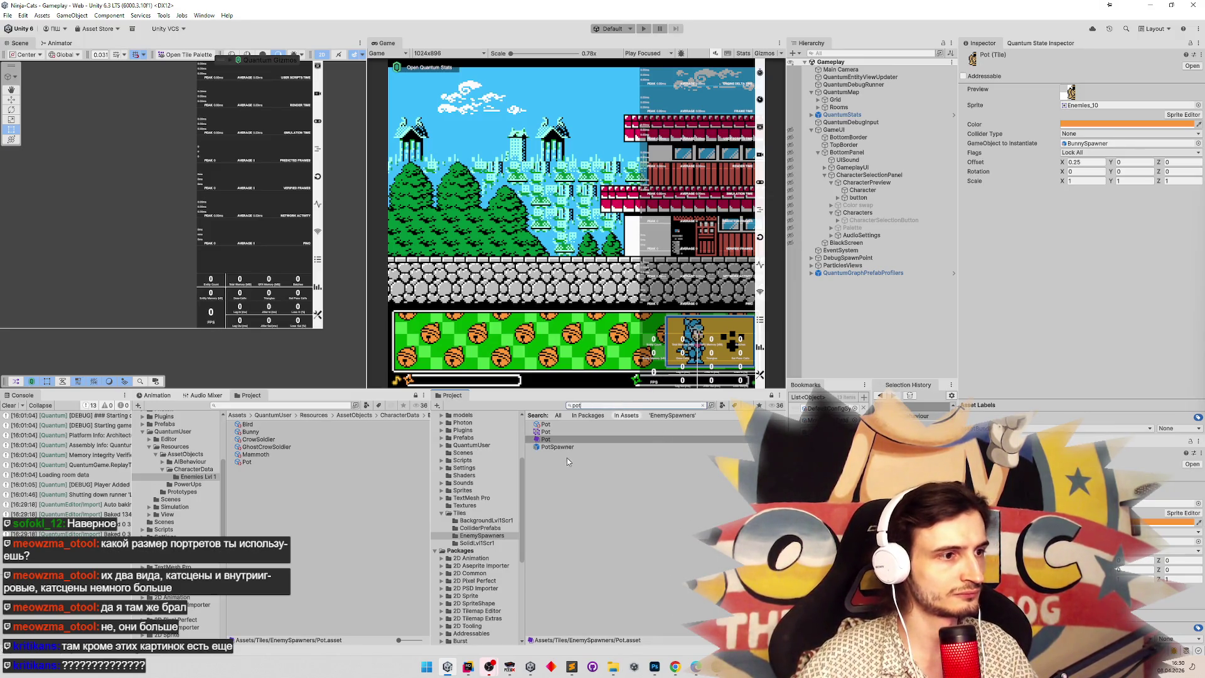
pyautogui.click(557, 446)
pyautogui.click(546, 439)
pyautogui.moveTo(557, 447); pyautogui.dragTo(1062, 135)
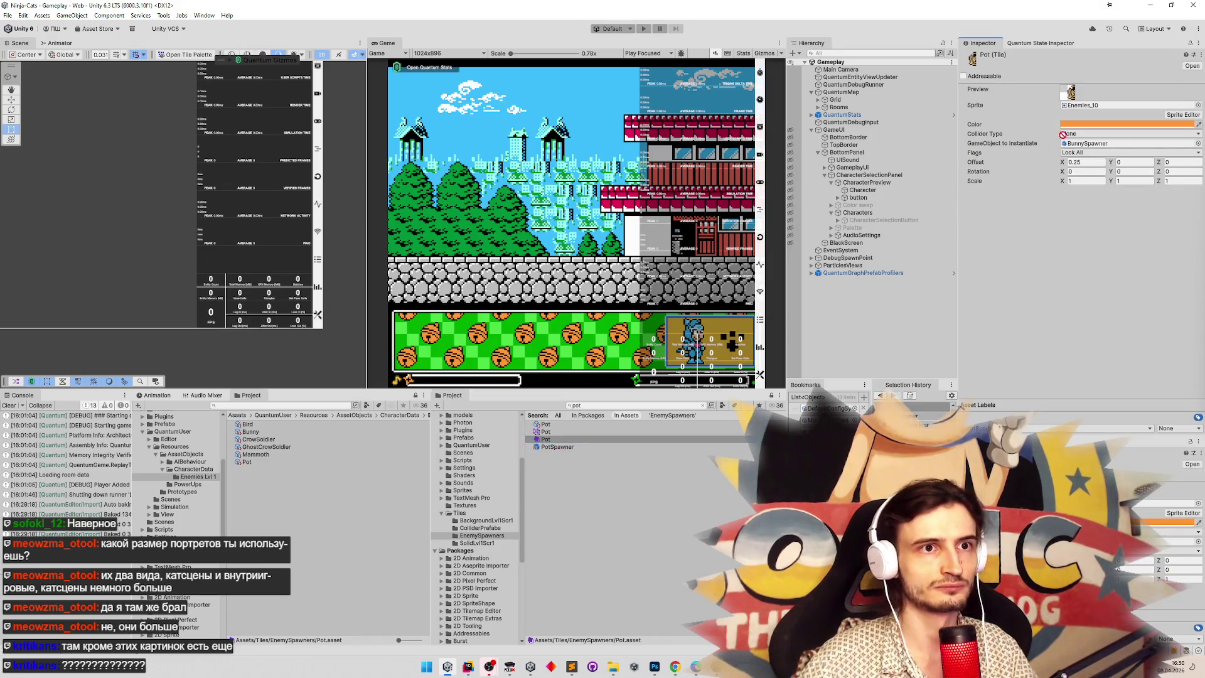
# Set the Pot tile's sprite to Enemies_23, then select the Pot sprite library asset.
pyautogui.click(1197, 106)
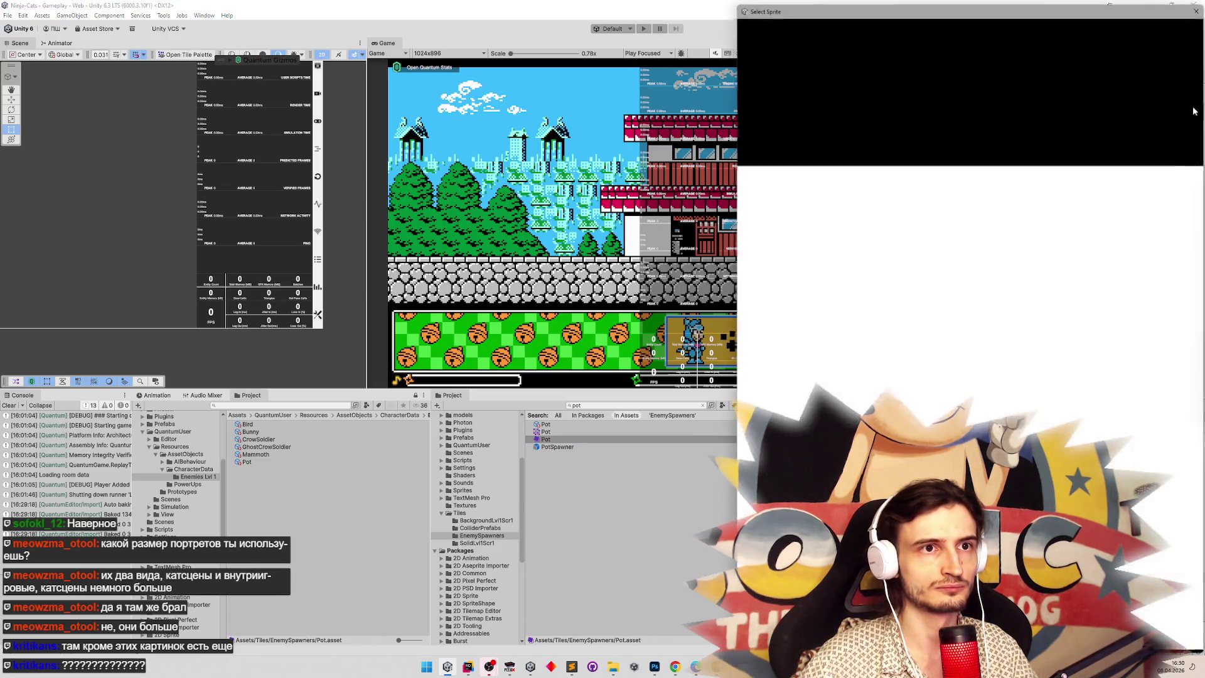
pyautogui.scroll(4, 1192, 295)
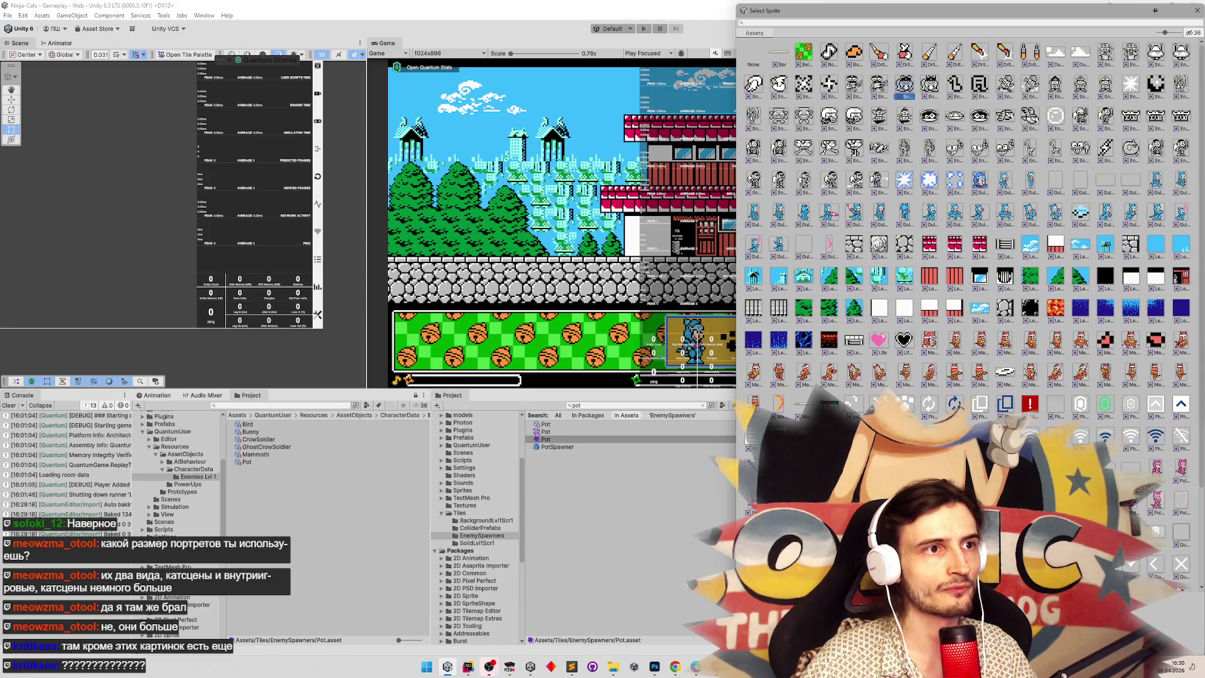
pyautogui.doubleClick(814, 120)
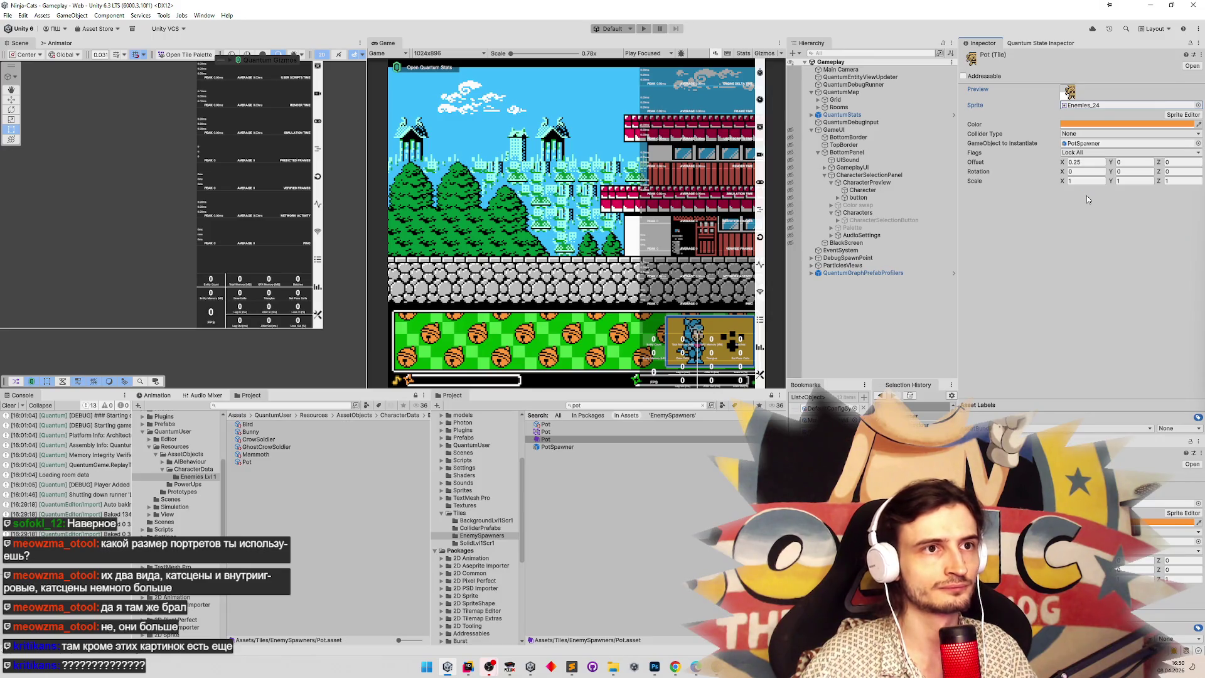
pyautogui.click(1199, 105)
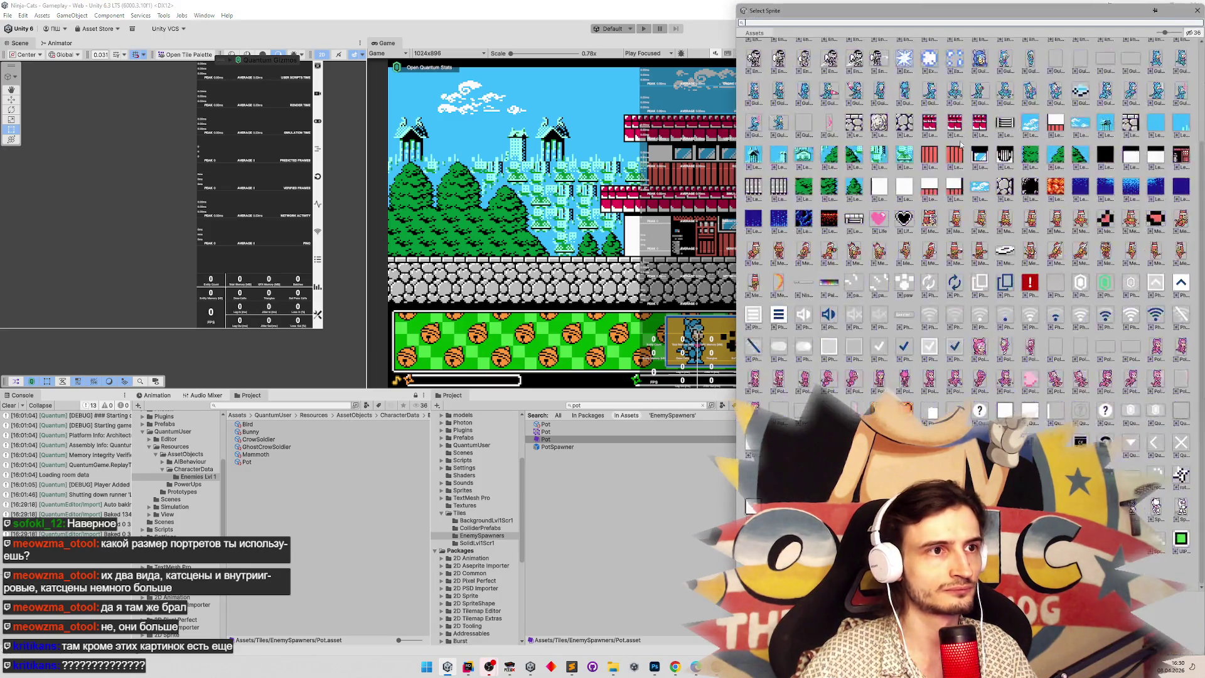
pyautogui.scroll(3, 1171, 177)
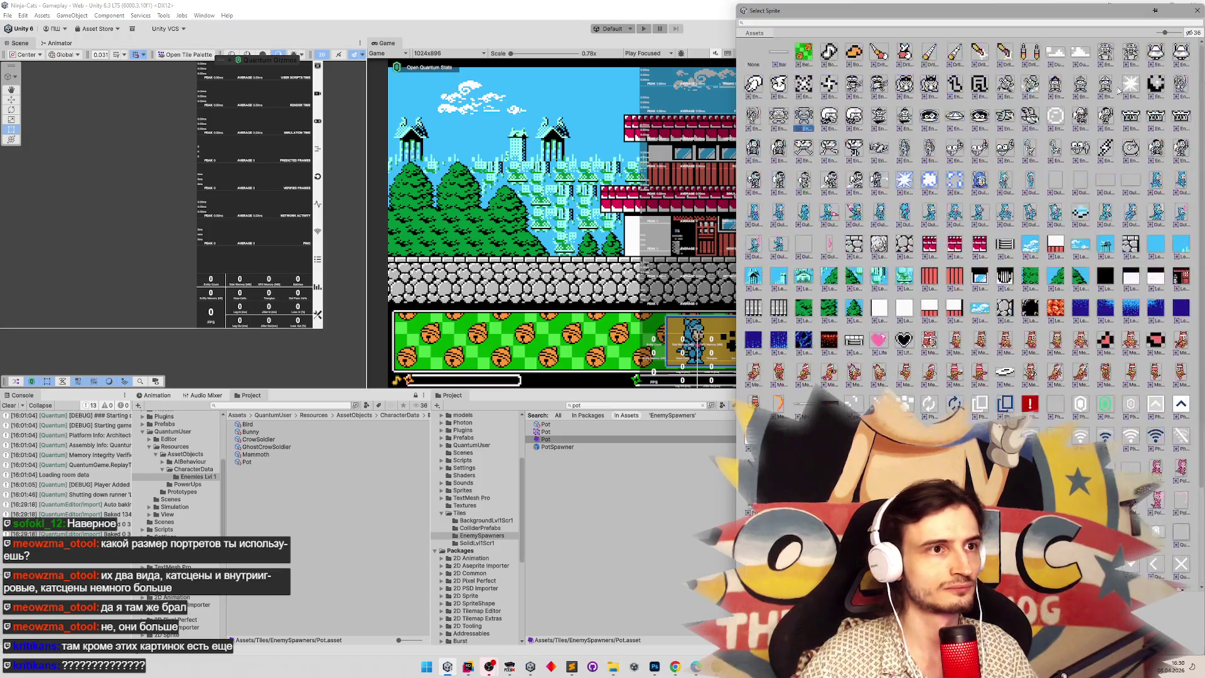
pyautogui.doubleClick(799, 119)
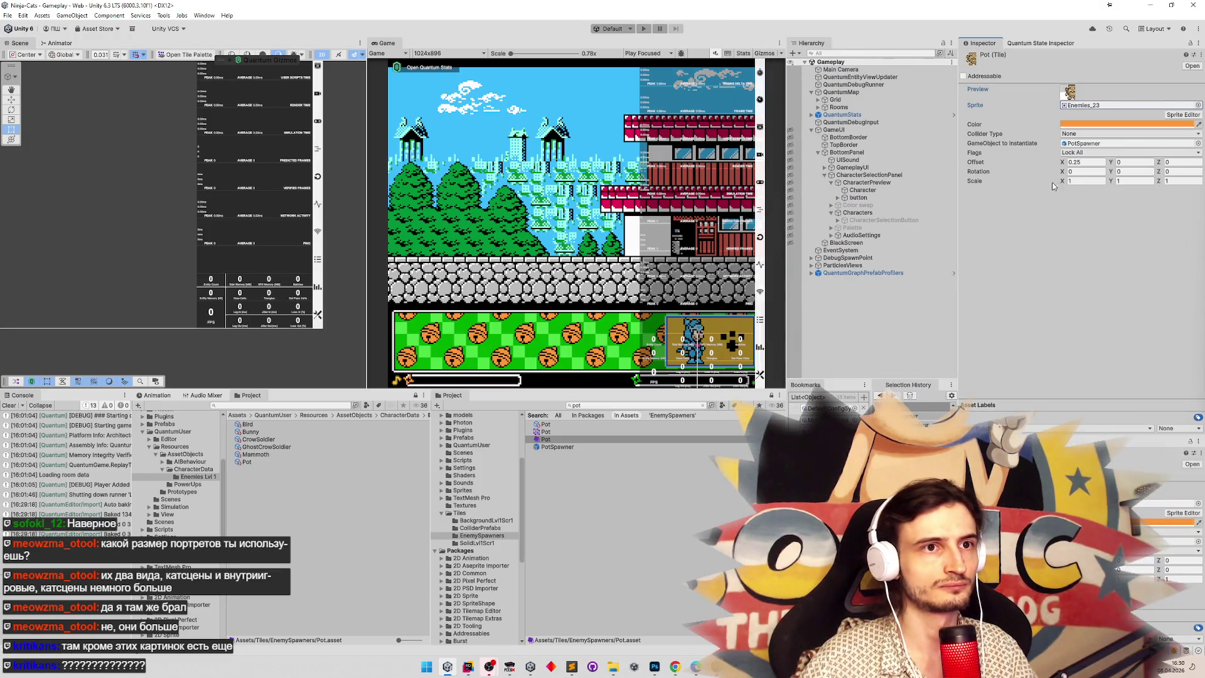
pyautogui.click(557, 441)
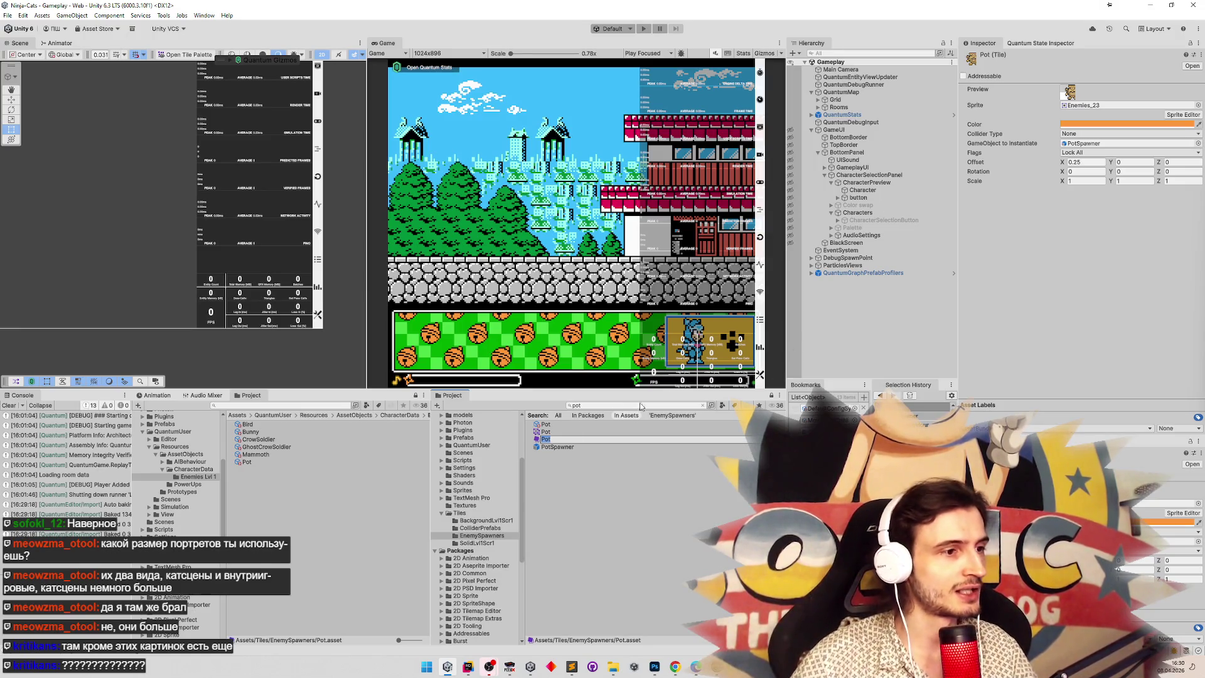
pyautogui.click(546, 434)
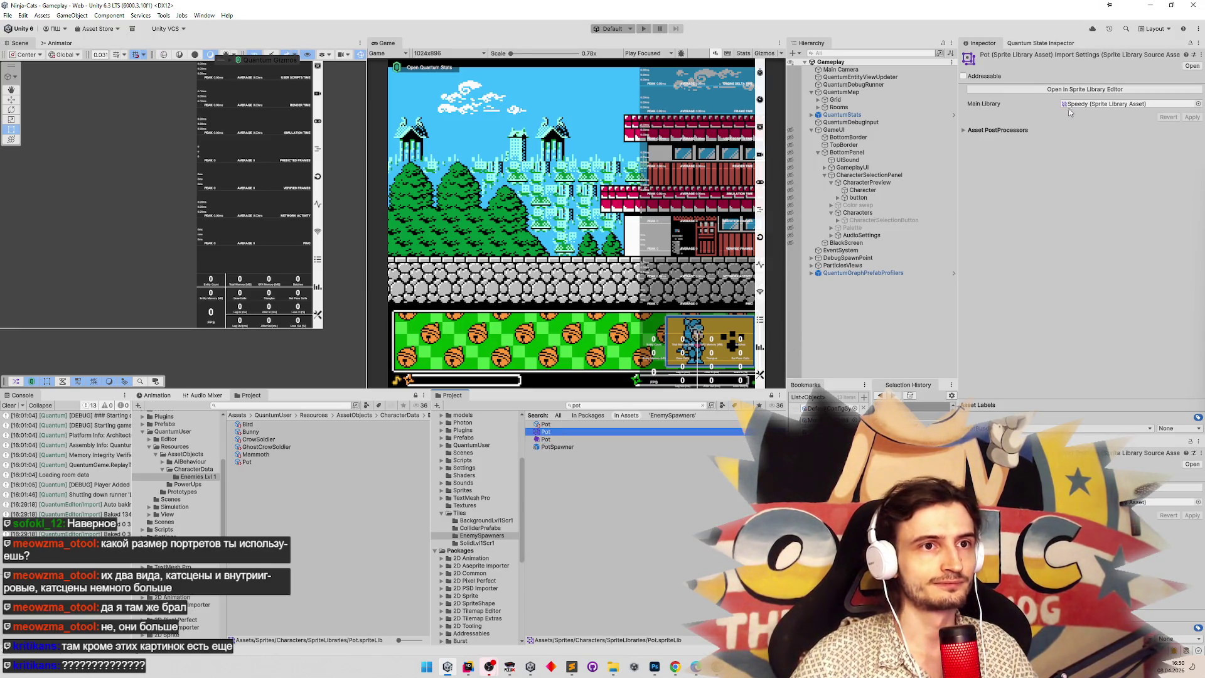
# In the Sprite Library Editor, set the Pot library's Idle1 to Enemies_23 and Idle2 to Enemies_24.
pyautogui.click(1080, 92)
pyautogui.click(753, 344)
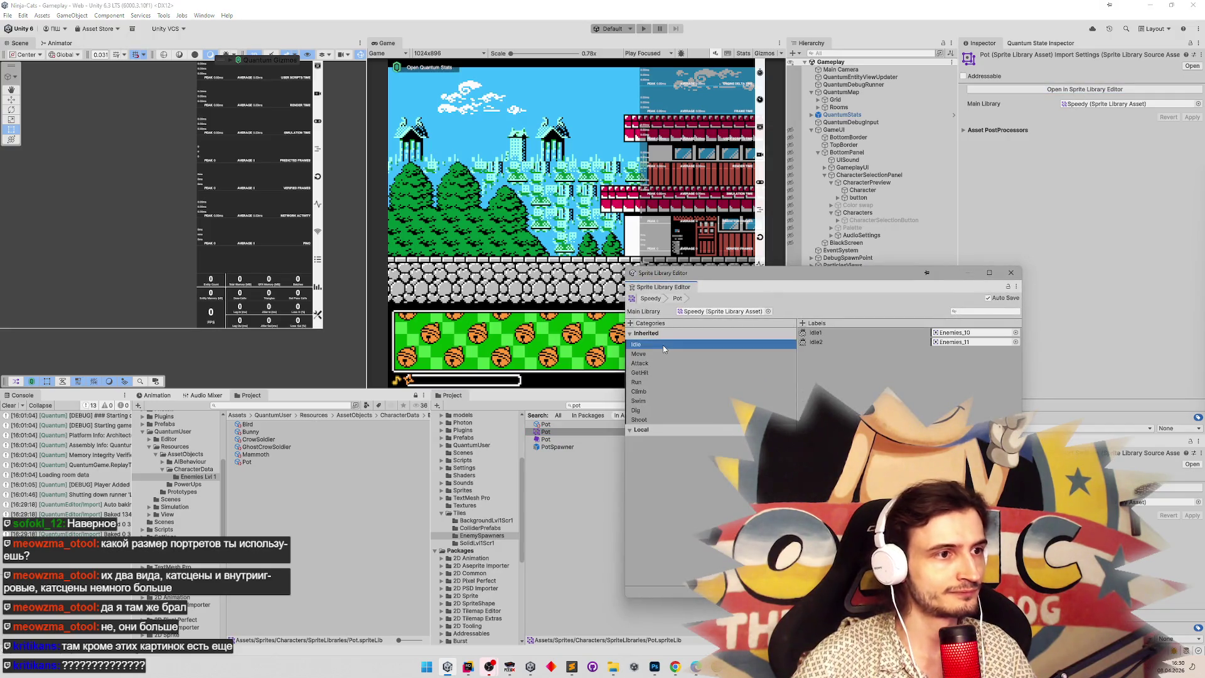
pyautogui.click(1015, 333)
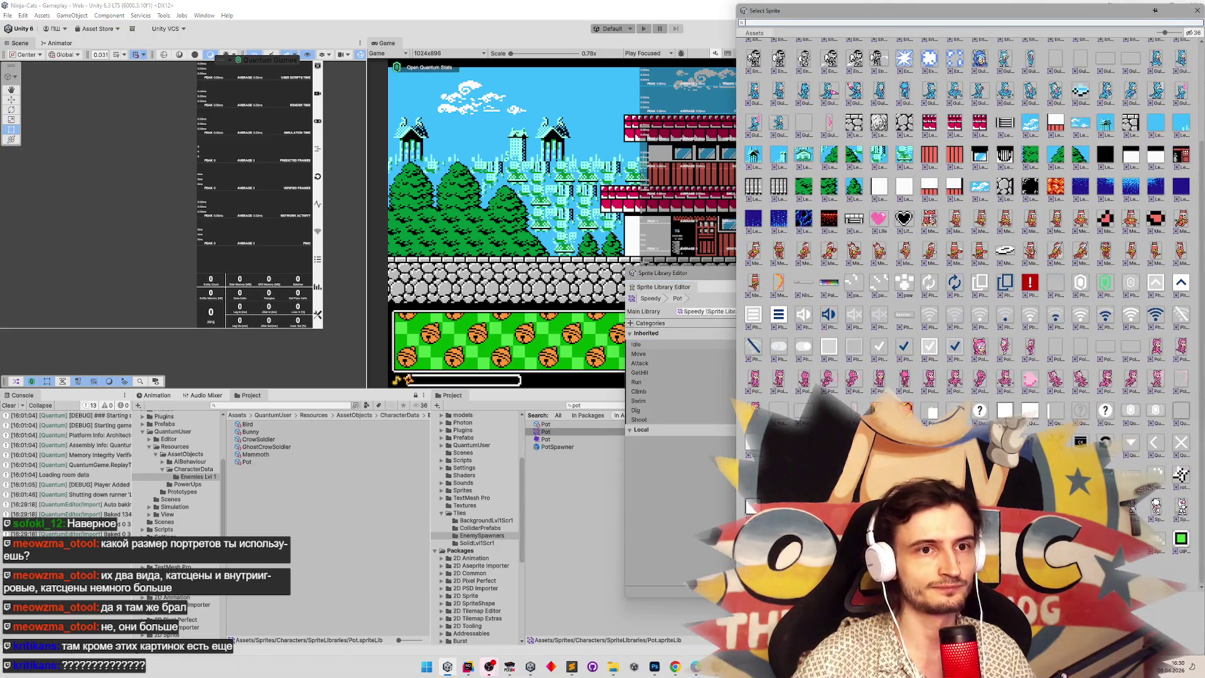
pyautogui.scroll(3, 1182, 89)
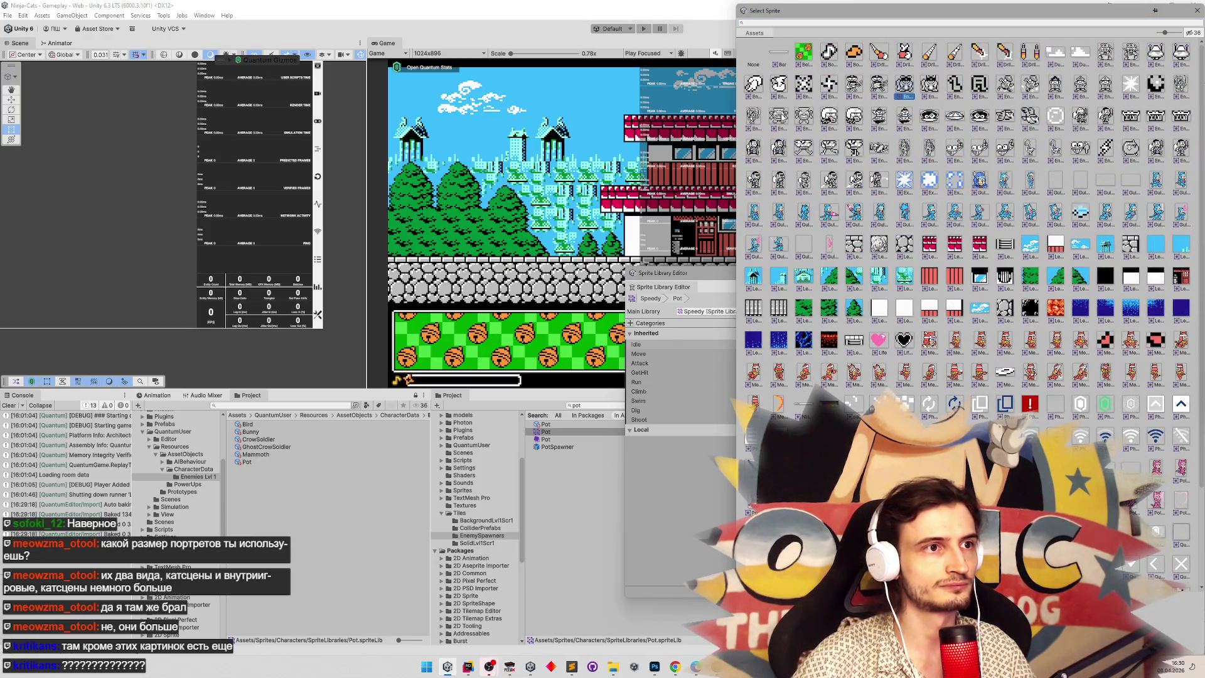
pyautogui.doubleClick(778, 116)
pyautogui.click(1015, 345)
pyautogui.scroll(-2, 1201, 235)
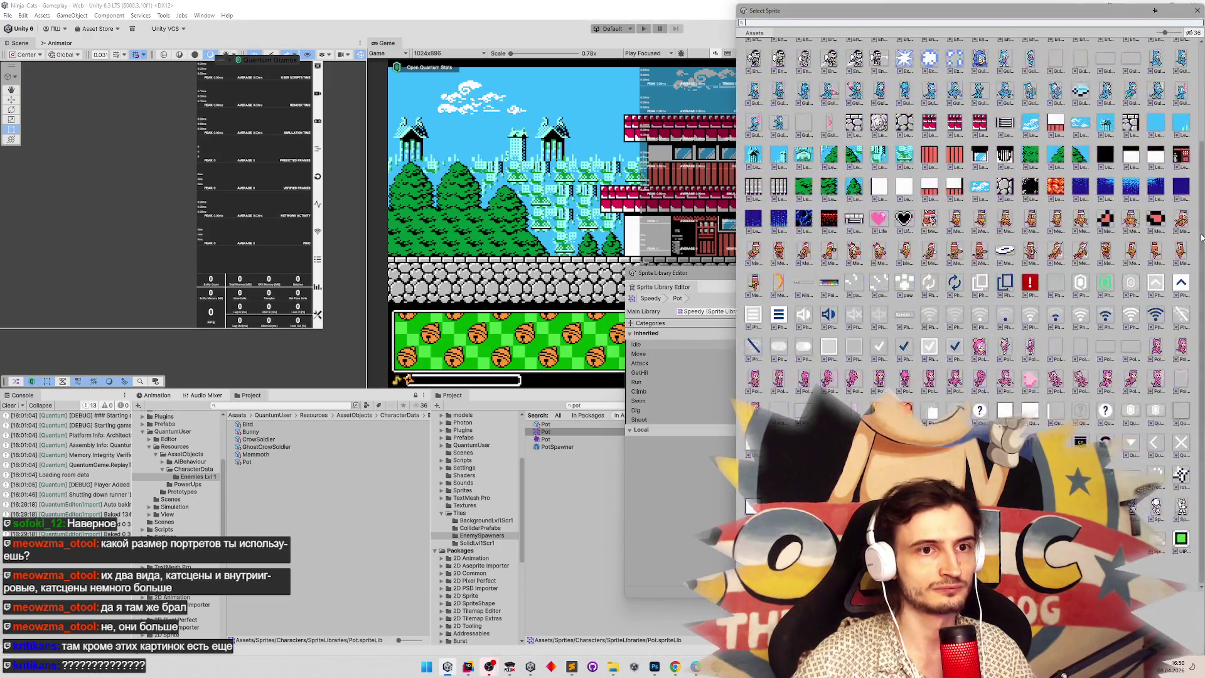
pyautogui.scroll(2, 1201, 235)
pyautogui.doubleClick(803, 116)
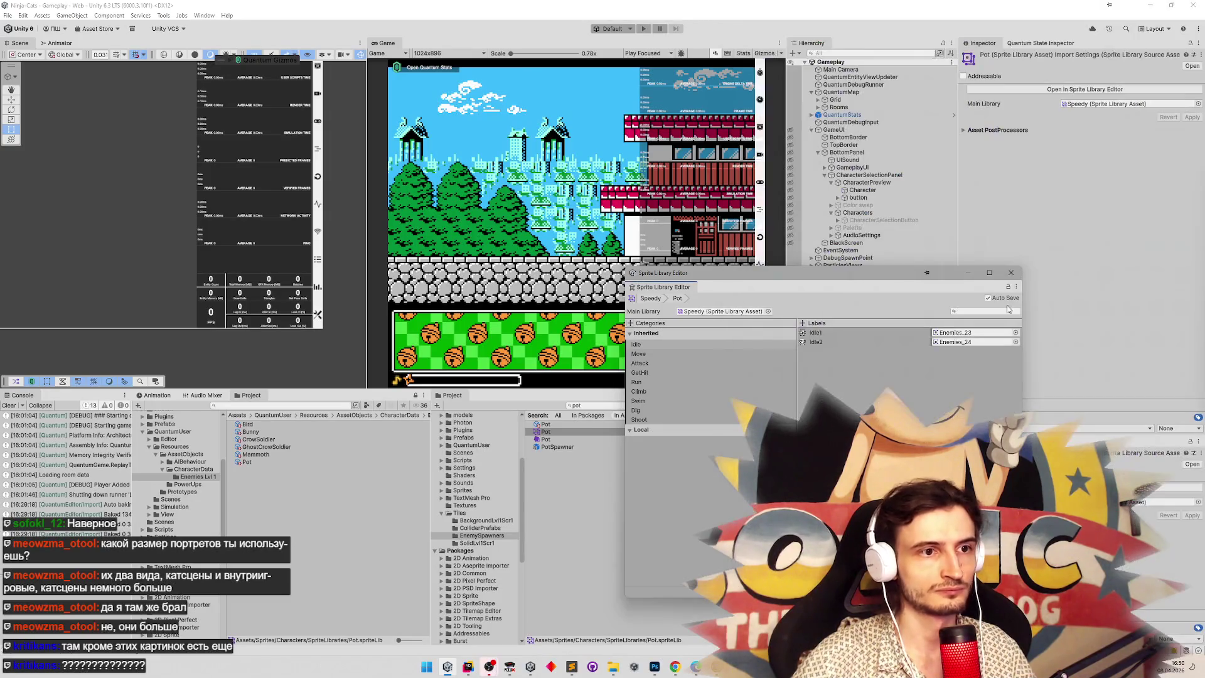
pyautogui.click(1011, 273)
# Reveal Pot.spriteLib in Explorer and open it with Sublime Text.
pyautogui.rightClick(568, 432)
pyautogui.click(690, 154)
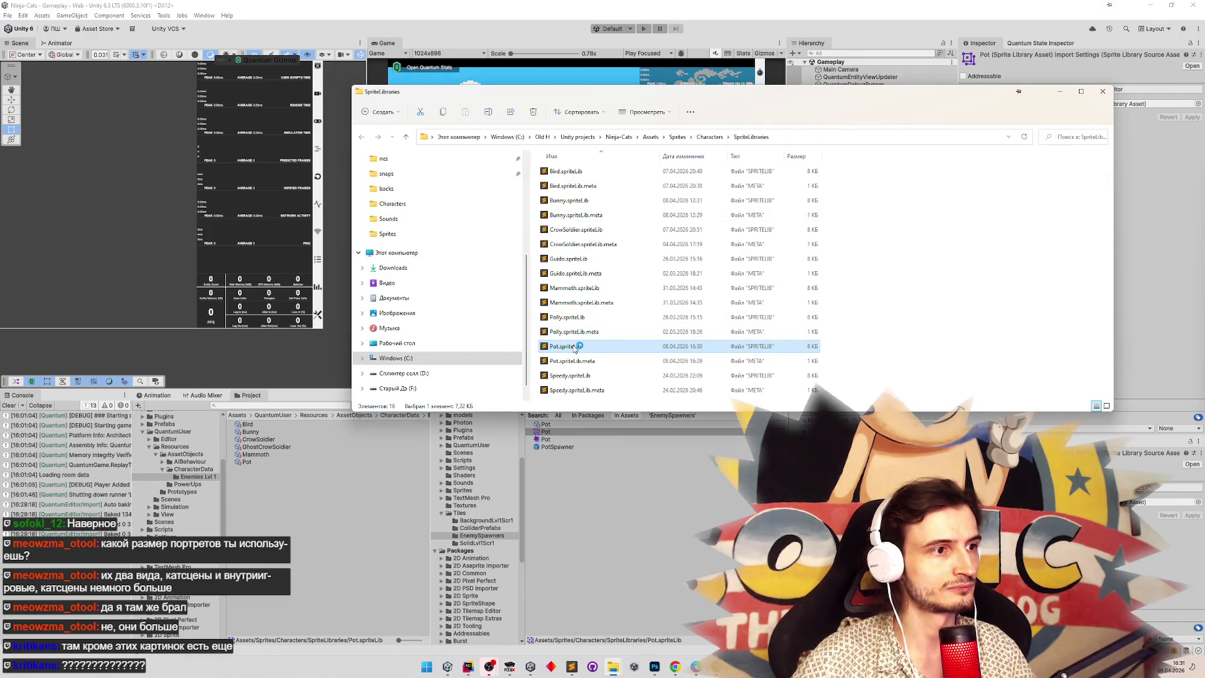
pyautogui.rightClick(575, 349)
pyautogui.moveTo(685, 392)
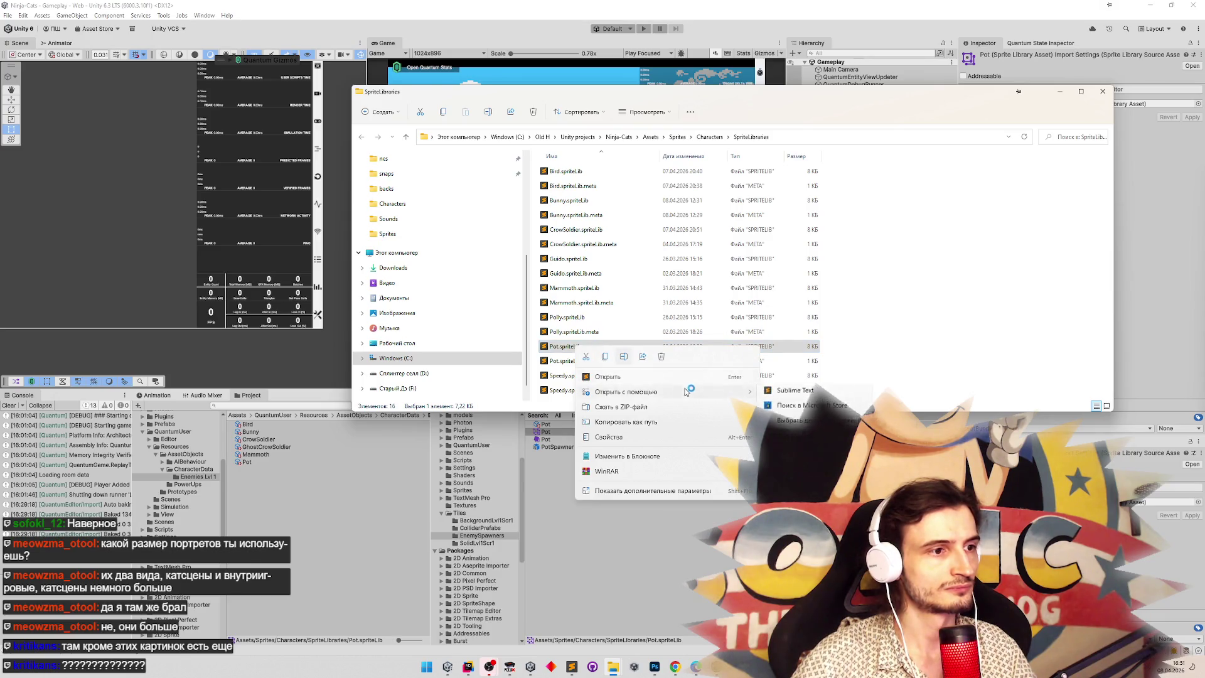
pyautogui.click(794, 389)
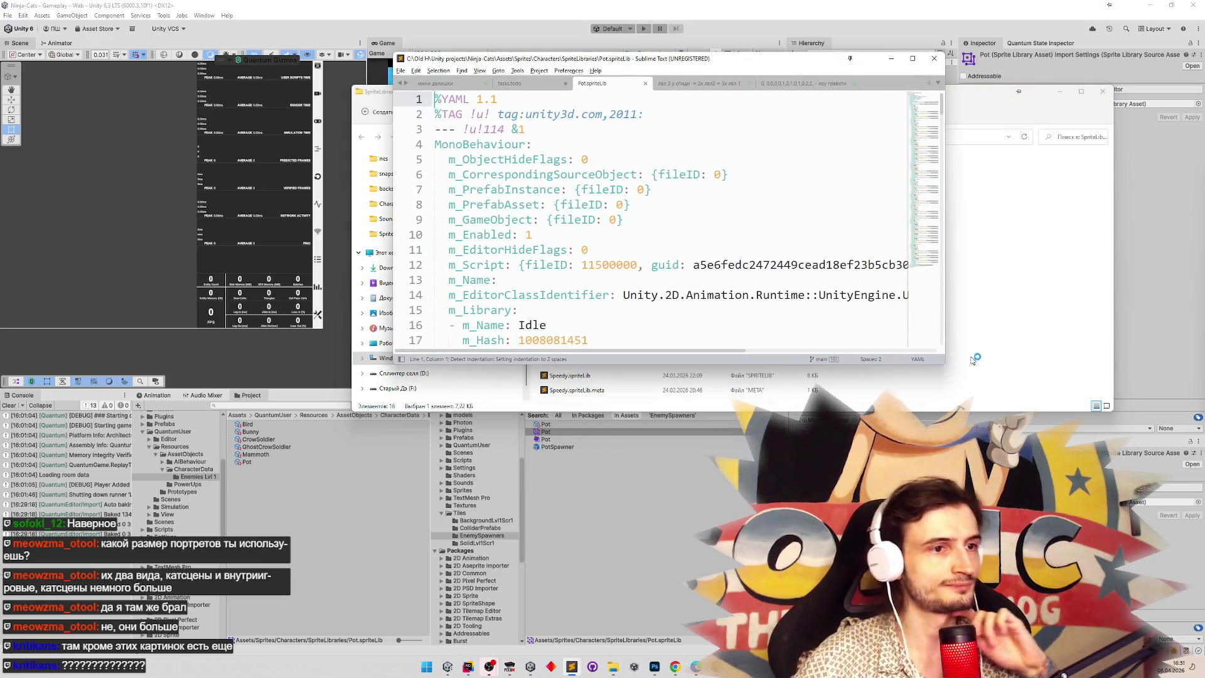
pyautogui.moveTo(945, 365); pyautogui.dragTo(1073, 568)
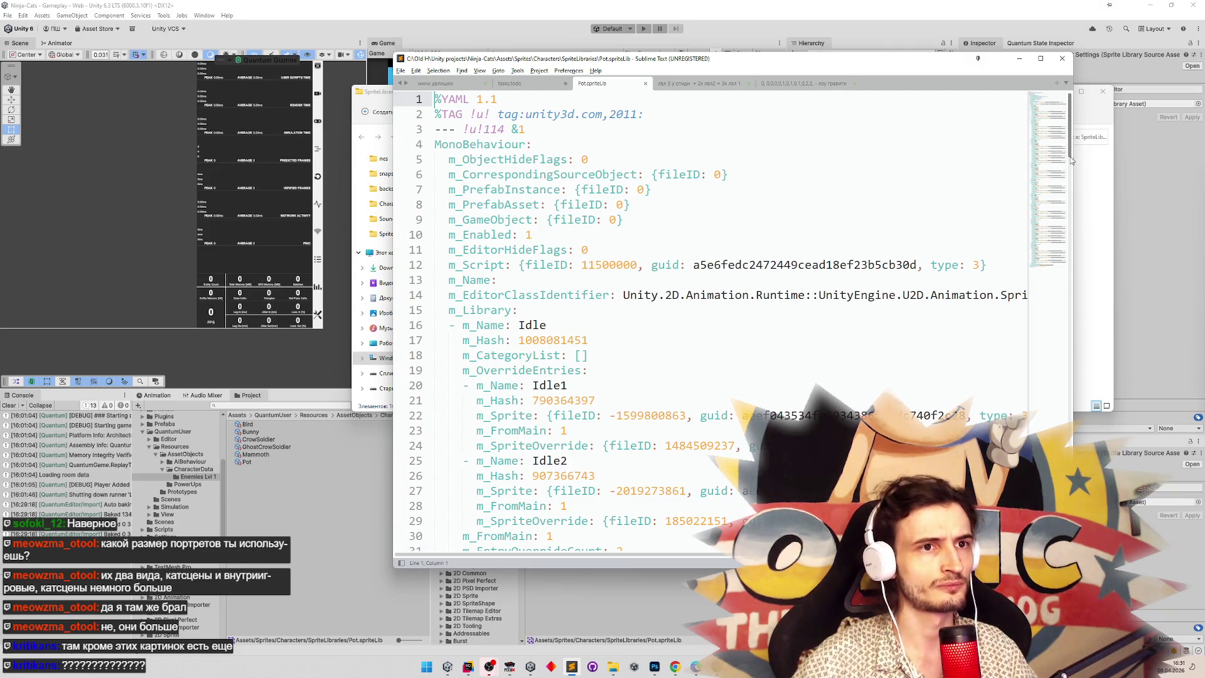
pyautogui.scroll(-5, 877, 212)
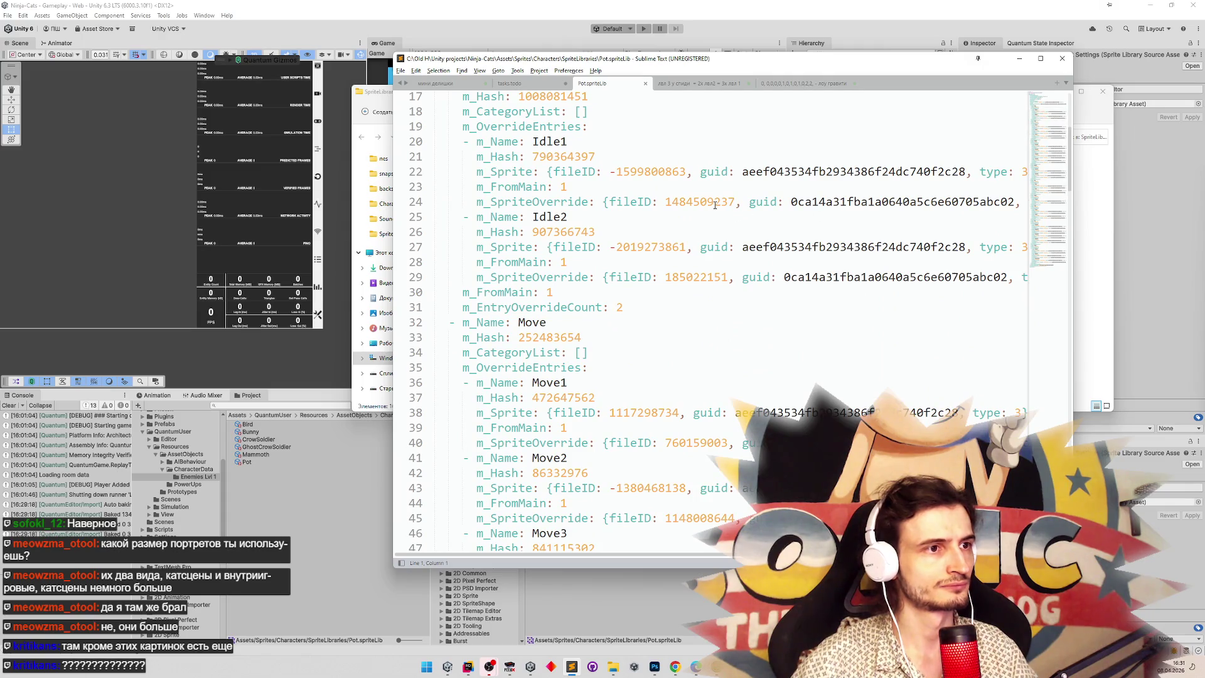
pyautogui.doubleClick(714, 204)
pyautogui.doubleClick(697, 444)
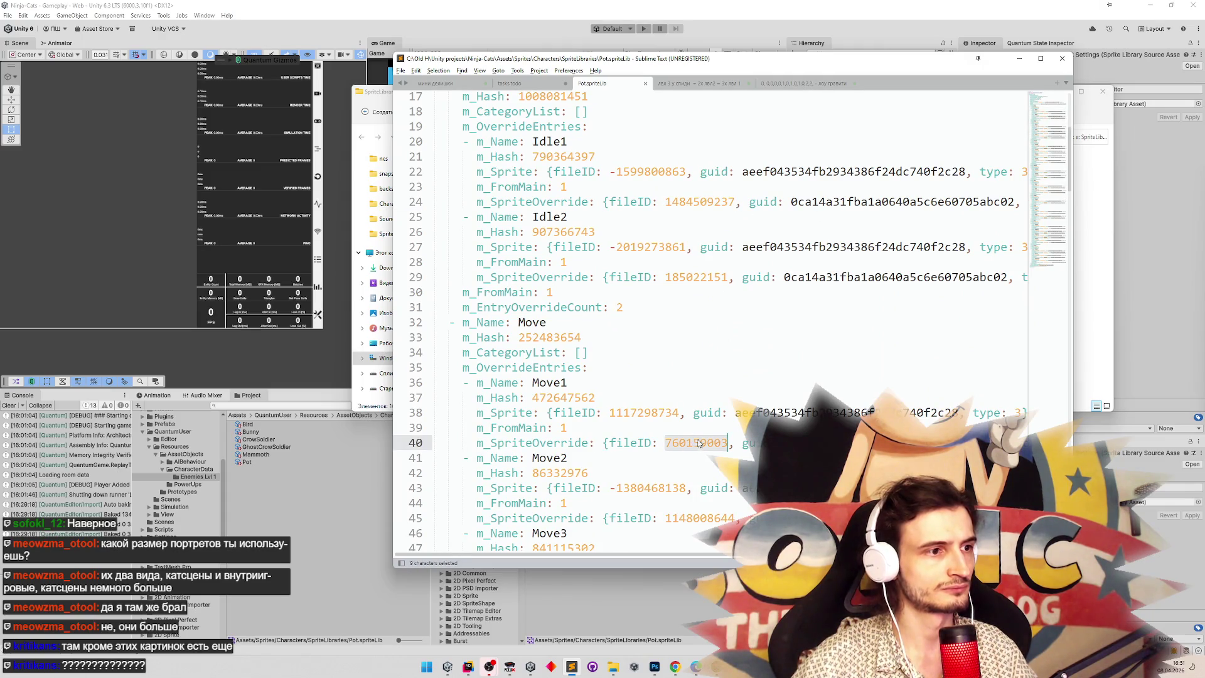
pyautogui.doubleClick(703, 519)
pyautogui.hotkey('ctrl', 'h')
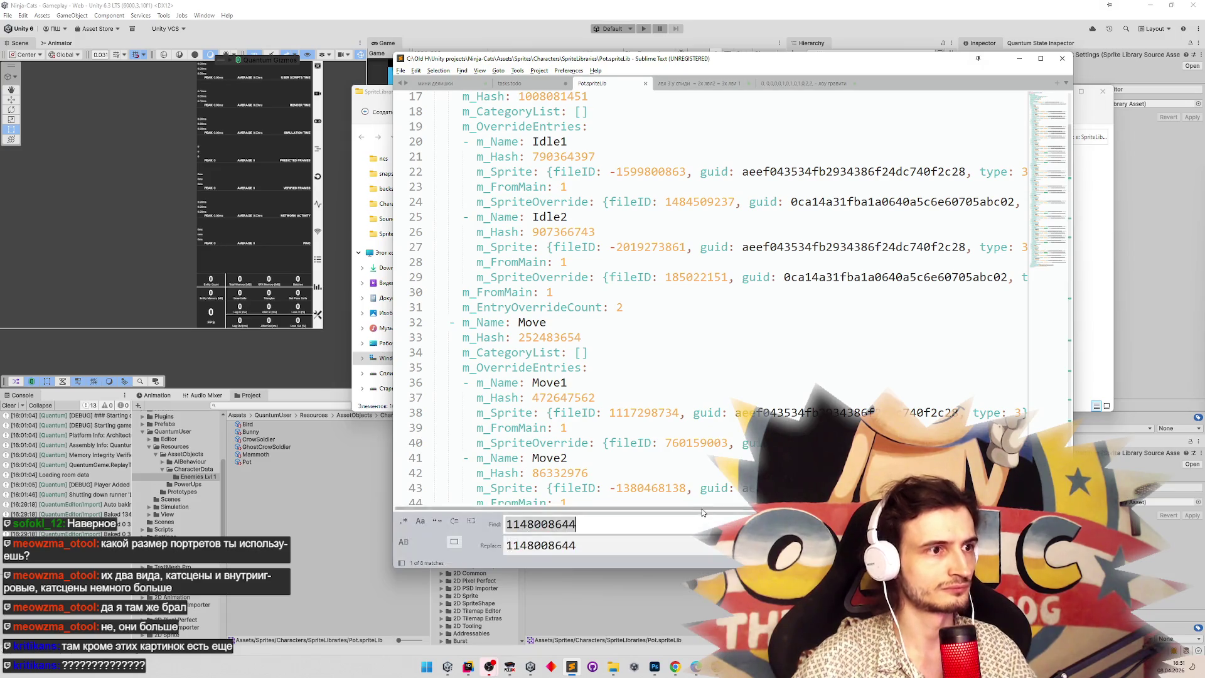
pyautogui.doubleClick(710, 201)
pyautogui.hotkey('ctrl', 'c')
pyautogui.click(621, 545)
pyautogui.hotkey('ctrl', 'v')
pyautogui.hotkey('ctrl', 'z')
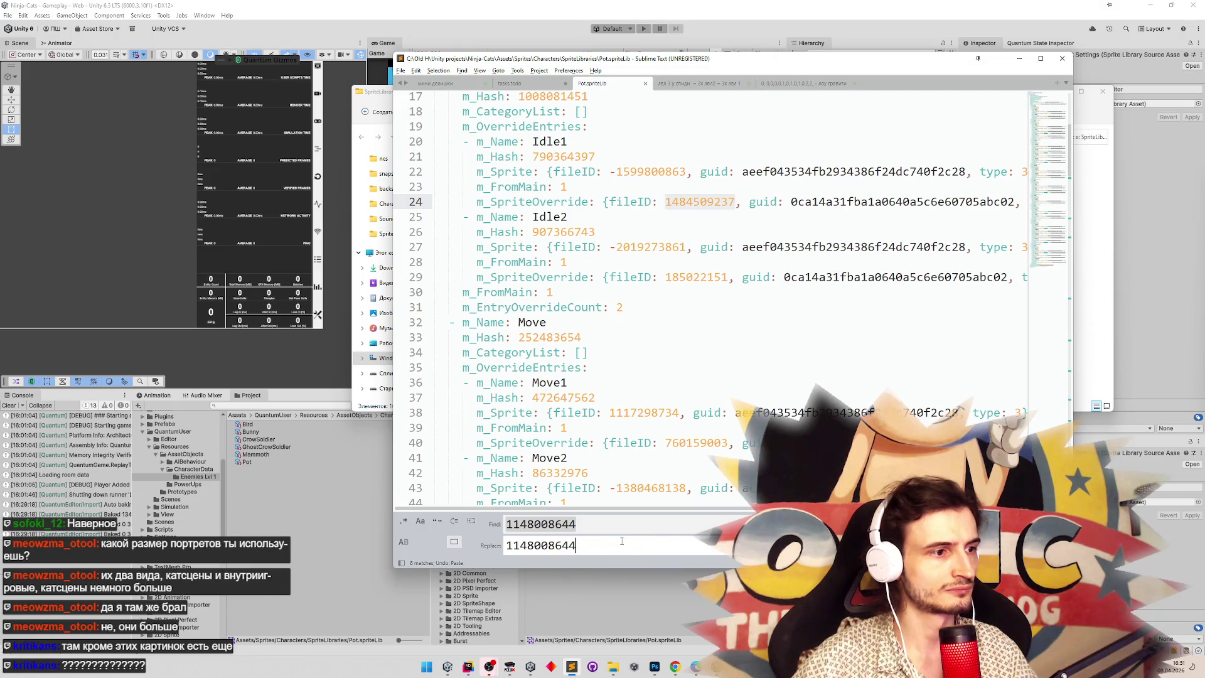
pyautogui.hotkey('ctrl', 'a')
pyautogui.hotkey('ctrl', 'v')
pyautogui.hotkey('ctrl', 'alt', 'Return')
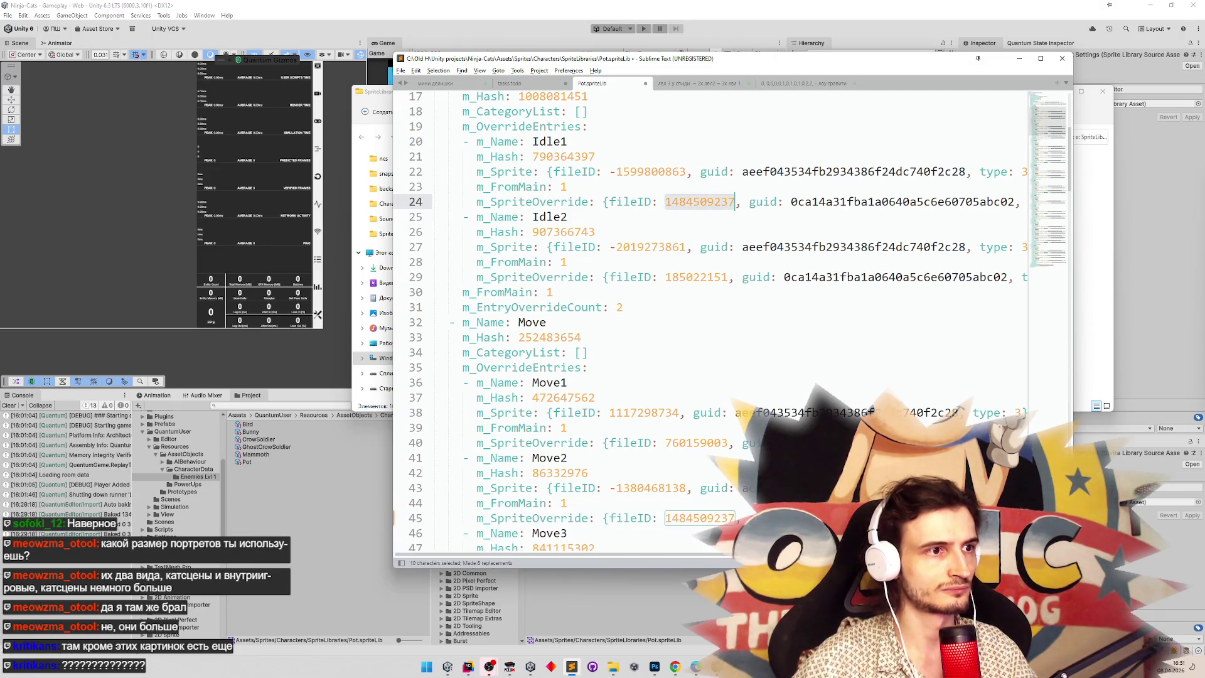
# Replace every 760159003 with 185022151 in Pot.spriteLib.
pyautogui.doubleClick(696, 442)
pyautogui.hotkey('ctrl', 'h')
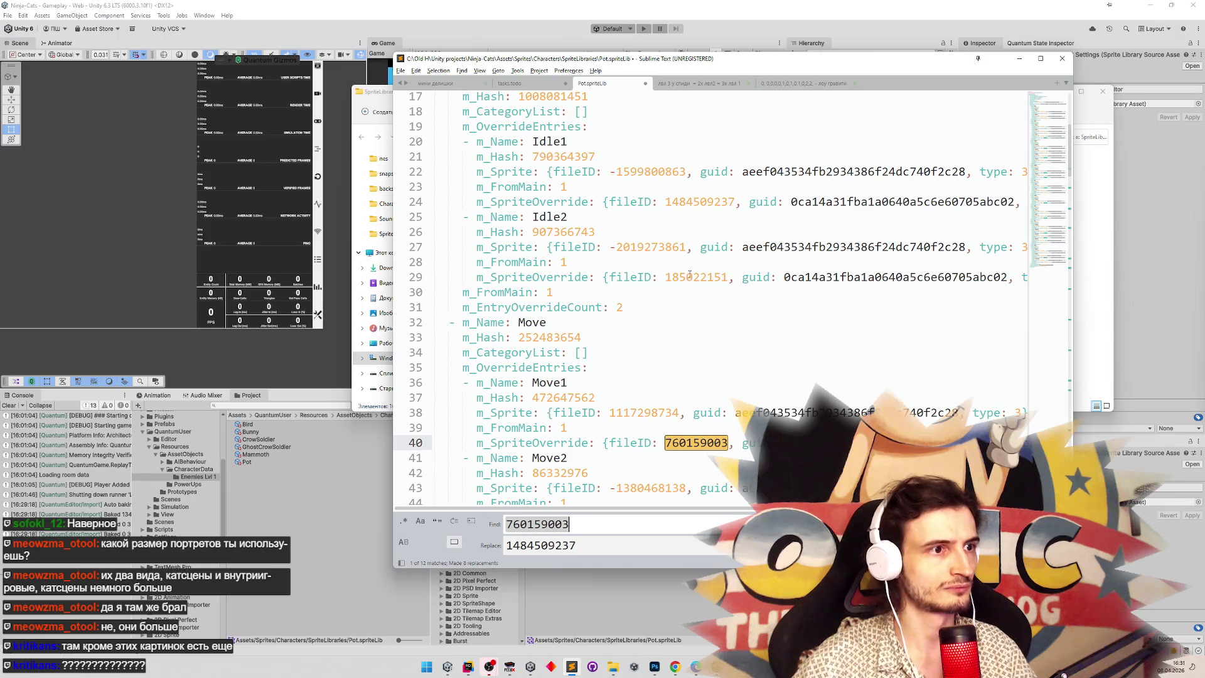
pyautogui.doubleClick(690, 277)
pyautogui.hotkey('ctrl', 'c')
pyautogui.moveTo(587, 544); pyautogui.dragTo(432, 542)
pyautogui.hotkey('ctrl', 'v')
pyautogui.hotkey('ctrl', 'alt', 'Return')
# Save Pot.spriteLib and minimize Sublime Text.
pyautogui.hotkey('ctrl', 's')
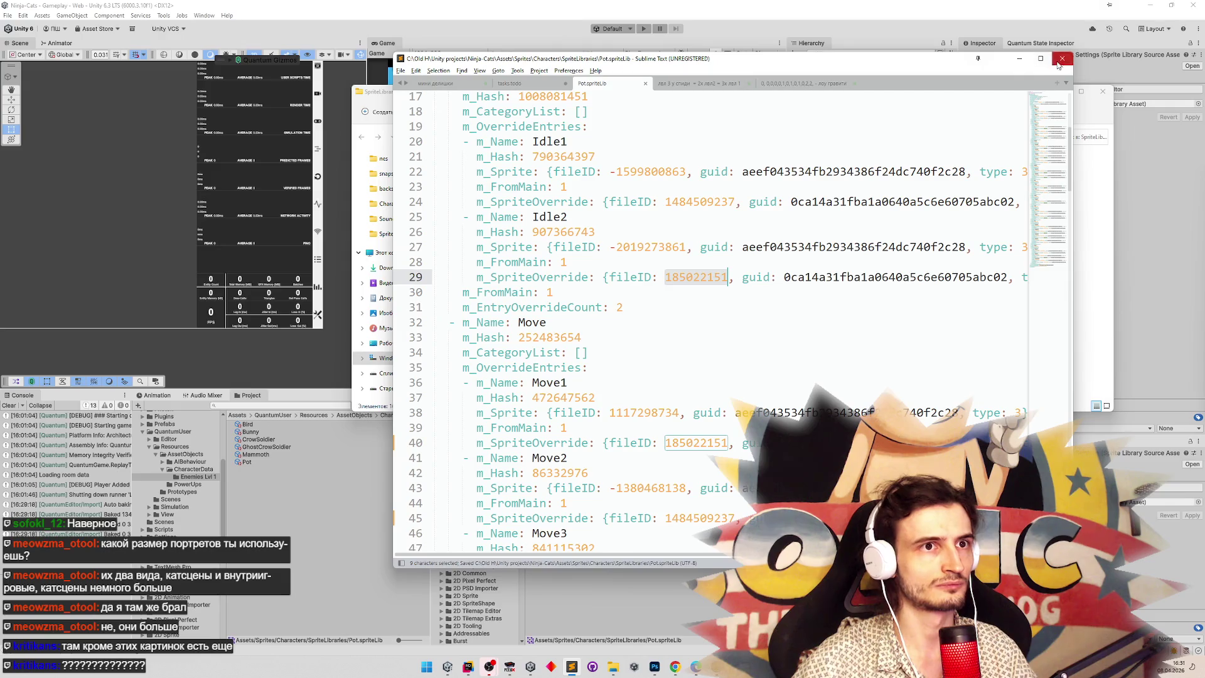
pyautogui.click(697, 83)
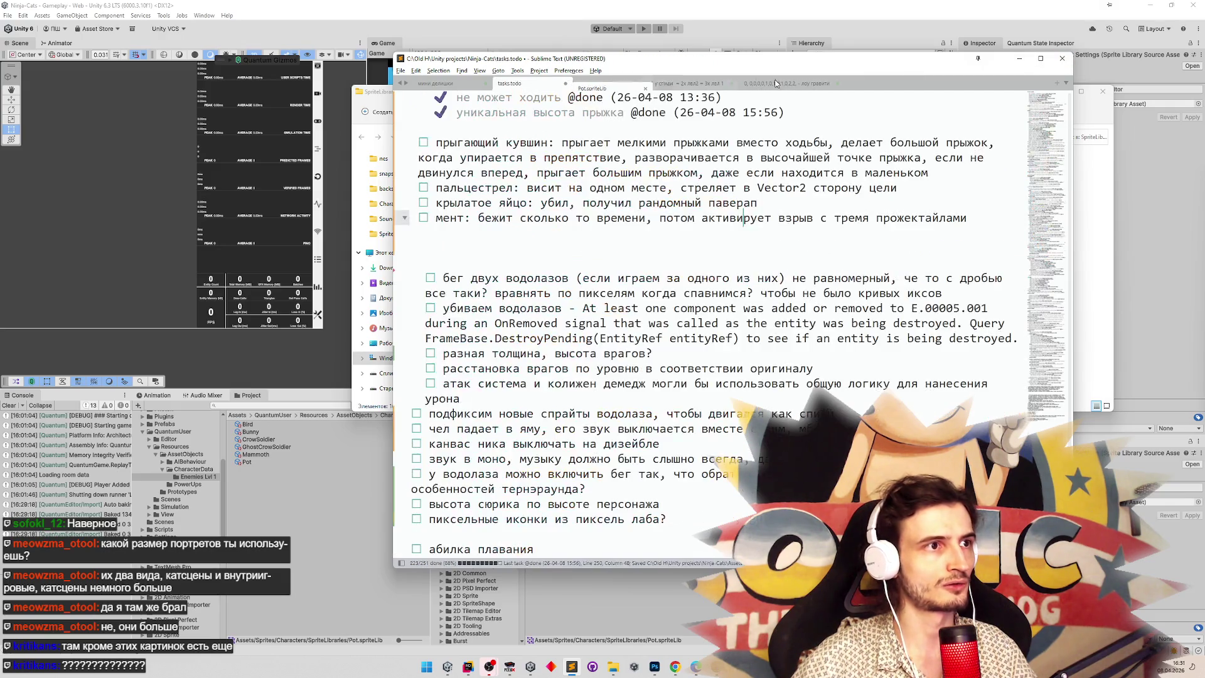
pyautogui.click(1019, 58)
# Open the Pot sprite library in the Sprite Library Editor and browse its categories down to Dig.
pyautogui.doubleClick(545, 432)
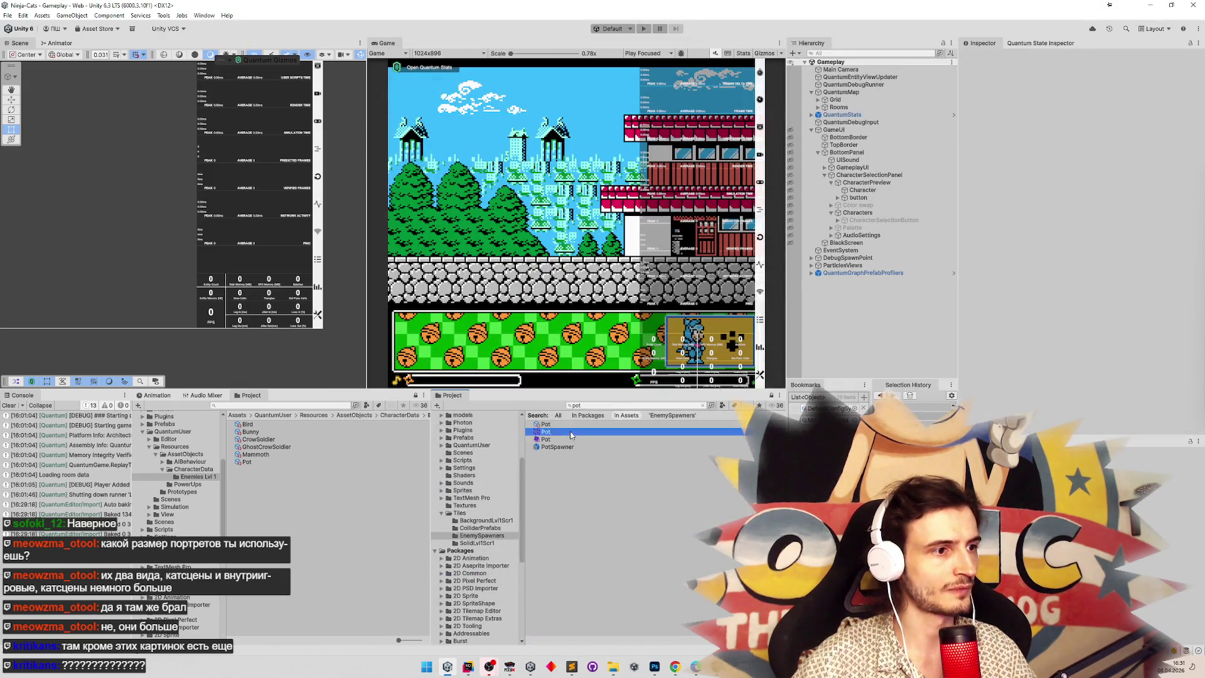
pyautogui.moveTo(668, 344)
pyautogui.mouseDown()
pyautogui.moveTo(657, 378)
pyautogui.moveTo(666, 410)
pyautogui.moveTo(666, 375)
pyautogui.mouseUp()
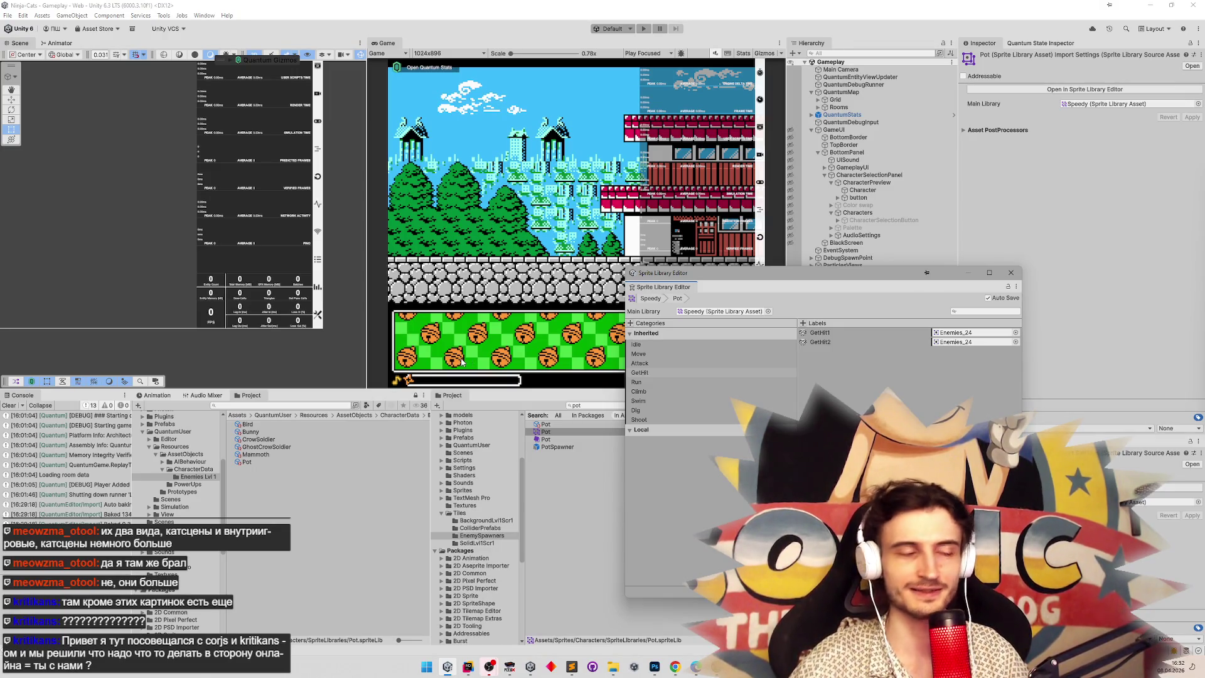
# Close the second Project panel and widen the Console panel.
pyautogui.moveTo(430, 439); pyautogui.dragTo(436, 439)
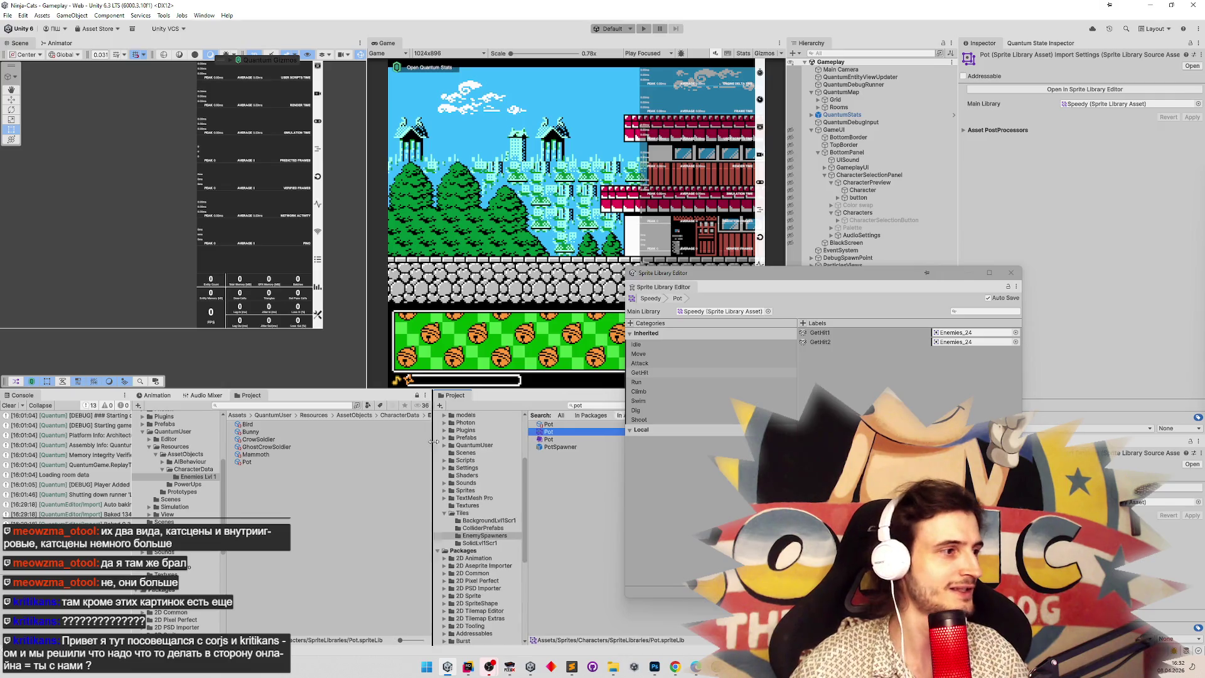
pyautogui.rightClick(455, 395)
pyautogui.click(483, 443)
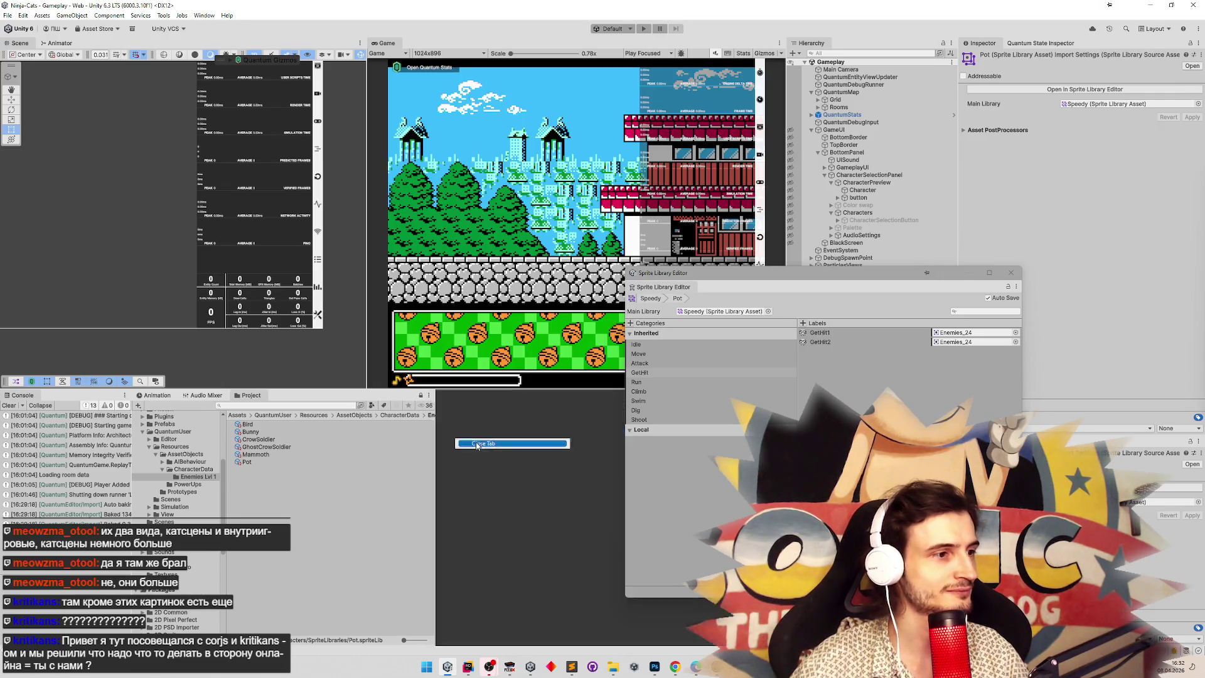
pyautogui.moveTo(134, 419)
pyautogui.mouseDown()
pyautogui.moveTo(496, 502)
pyautogui.moveTo(419, 508)
pyautogui.mouseUp()
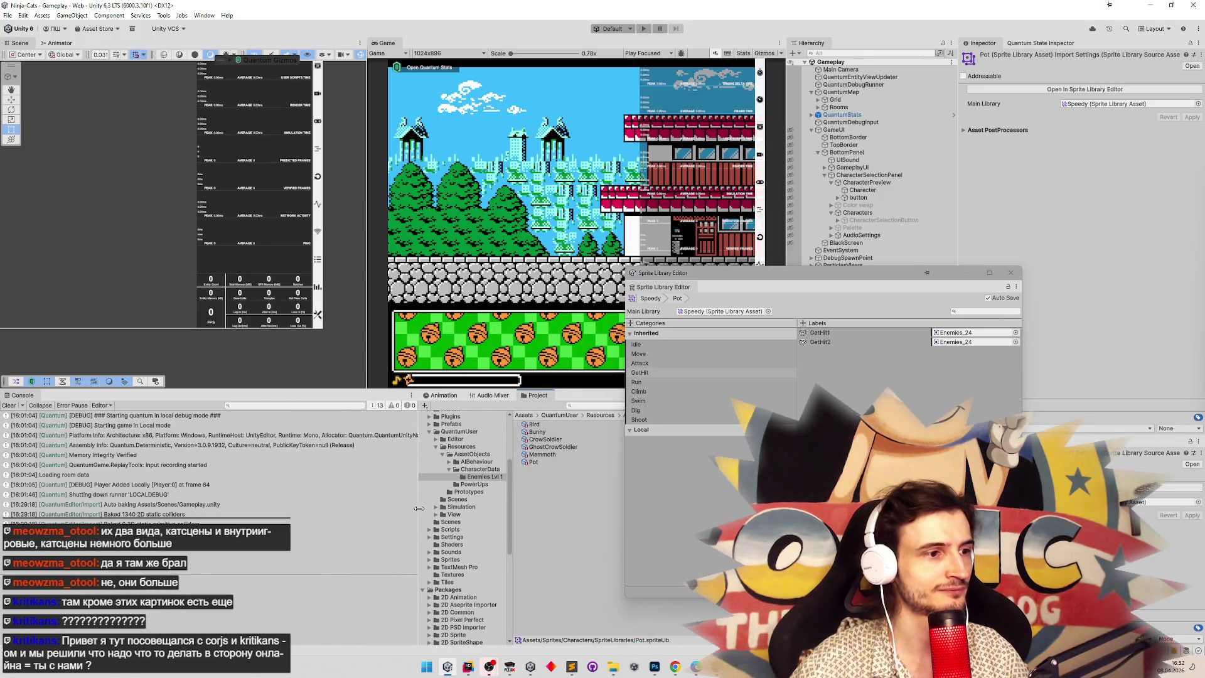
# Review the Pot library's Attack, Run and Dig categories, then close the Sprite Library Editor.
pyautogui.click(662, 363)
pyautogui.press('Up')
pyautogui.press('Down')
pyautogui.press('Down')
pyautogui.press('Up')
pyautogui.press('Down')
pyautogui.press('Down')
pyautogui.press('Down')
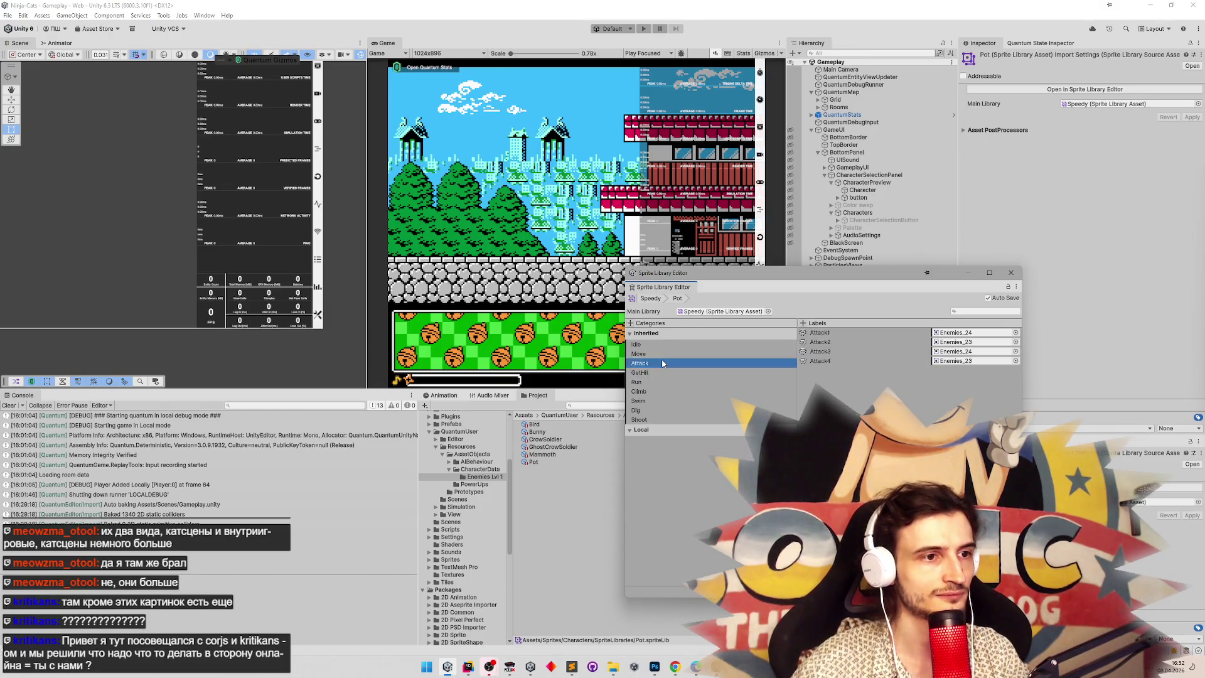
pyautogui.press('Up')
pyautogui.press('Up')
pyautogui.press('Up')
pyautogui.press('Down')
pyautogui.press('Down')
pyautogui.press('Up')
pyautogui.press('Up')
pyautogui.press('Up')
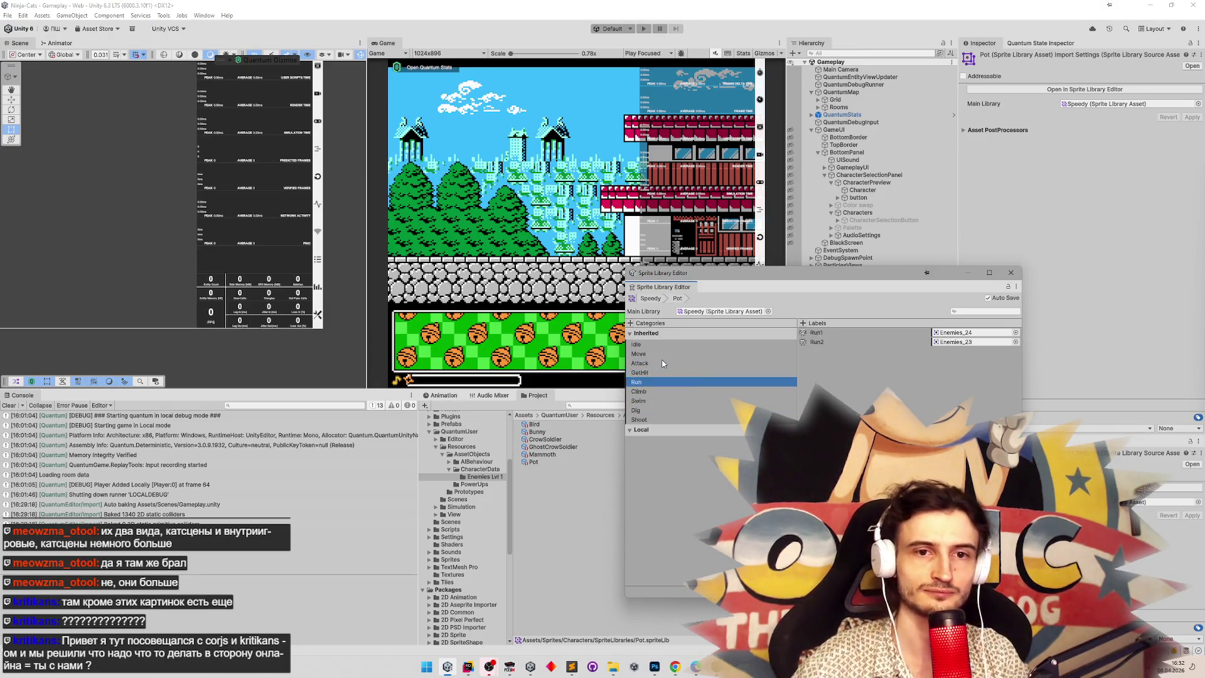
pyautogui.press('Up')
pyautogui.press('Up')
pyautogui.press('Down')
pyautogui.press('Down')
pyautogui.press('Down')
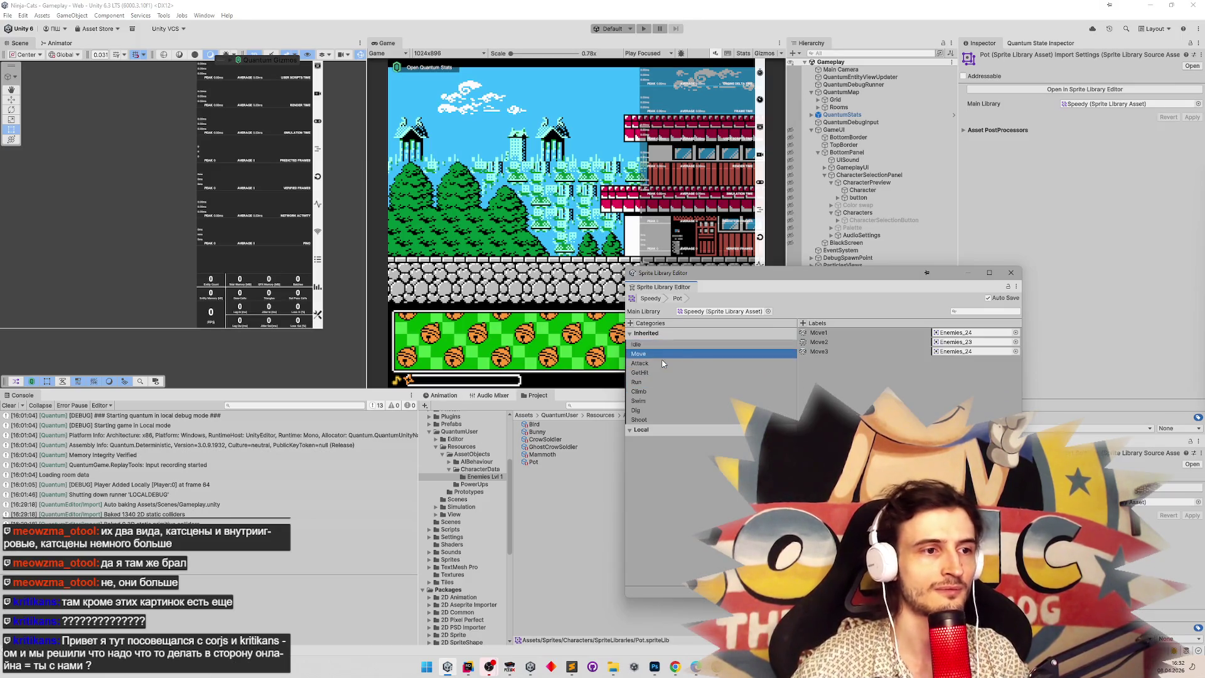
pyautogui.press('Down')
pyautogui.press('Down')
pyautogui.press('Down')
pyautogui.press('Up')
pyautogui.press('Up')
pyautogui.press('Up')
pyautogui.press('Down')
pyautogui.press('Down')
pyautogui.press('Down')
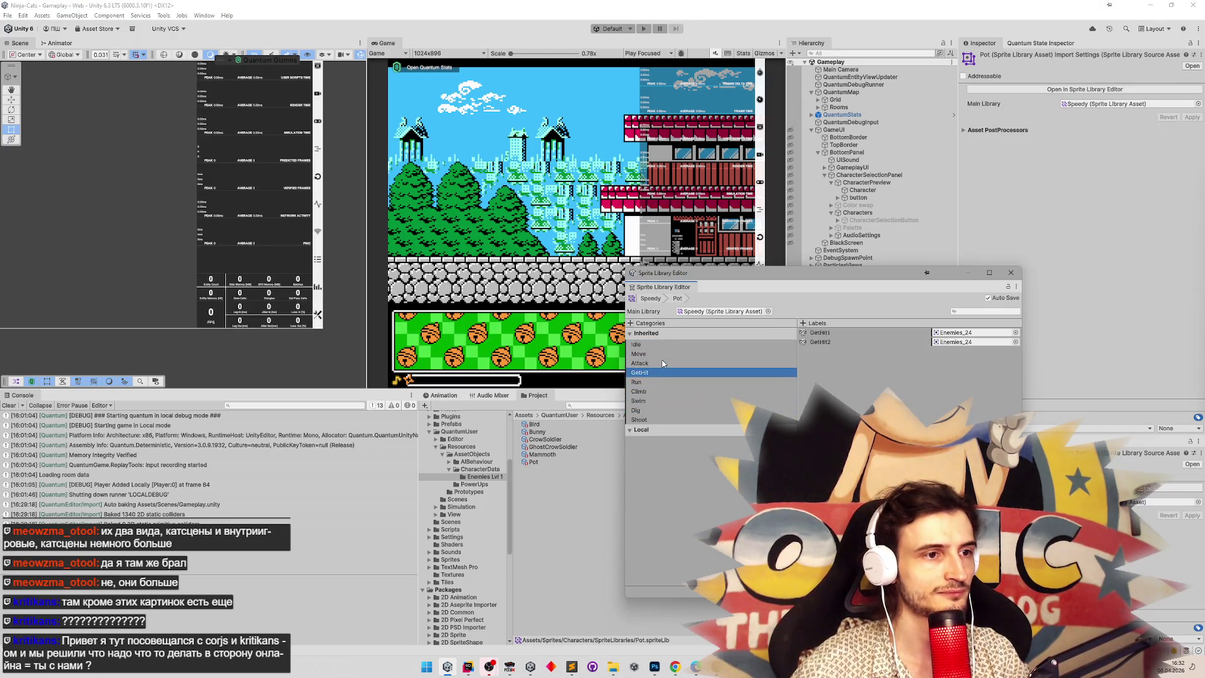
pyautogui.press('Down')
pyautogui.press('Up')
pyautogui.press('Down')
pyautogui.press('Up')
pyautogui.press('Up')
pyautogui.press('Up')
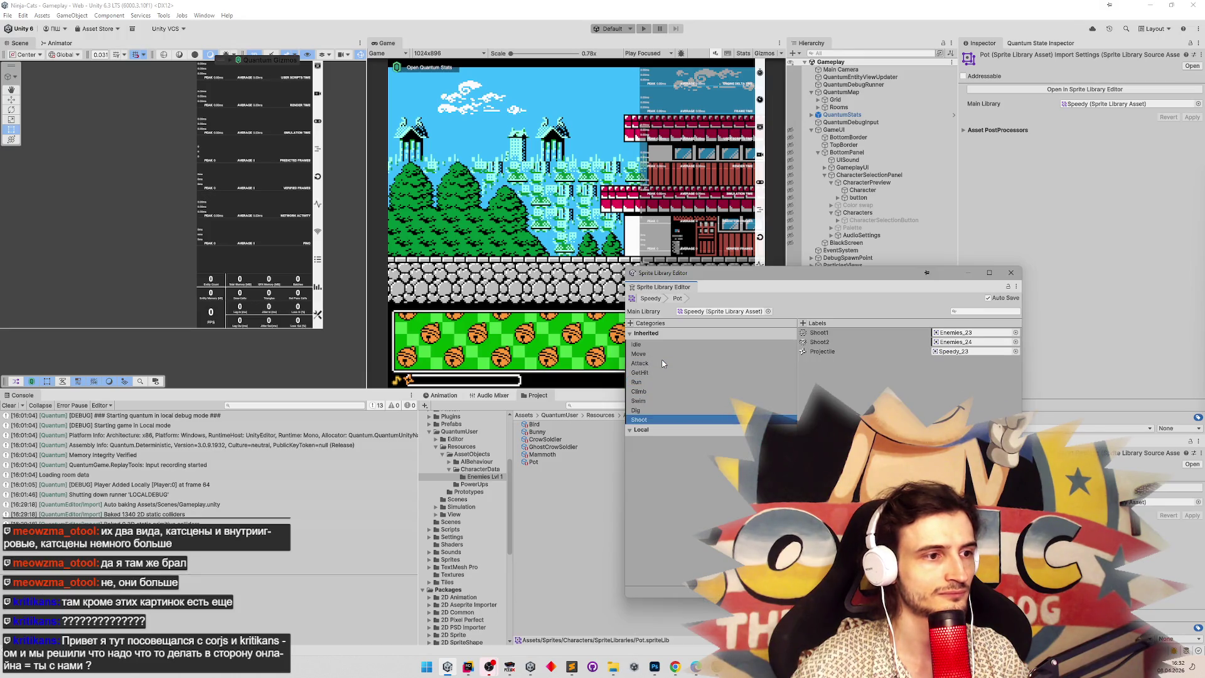
pyautogui.press('Up')
pyautogui.press('Up')
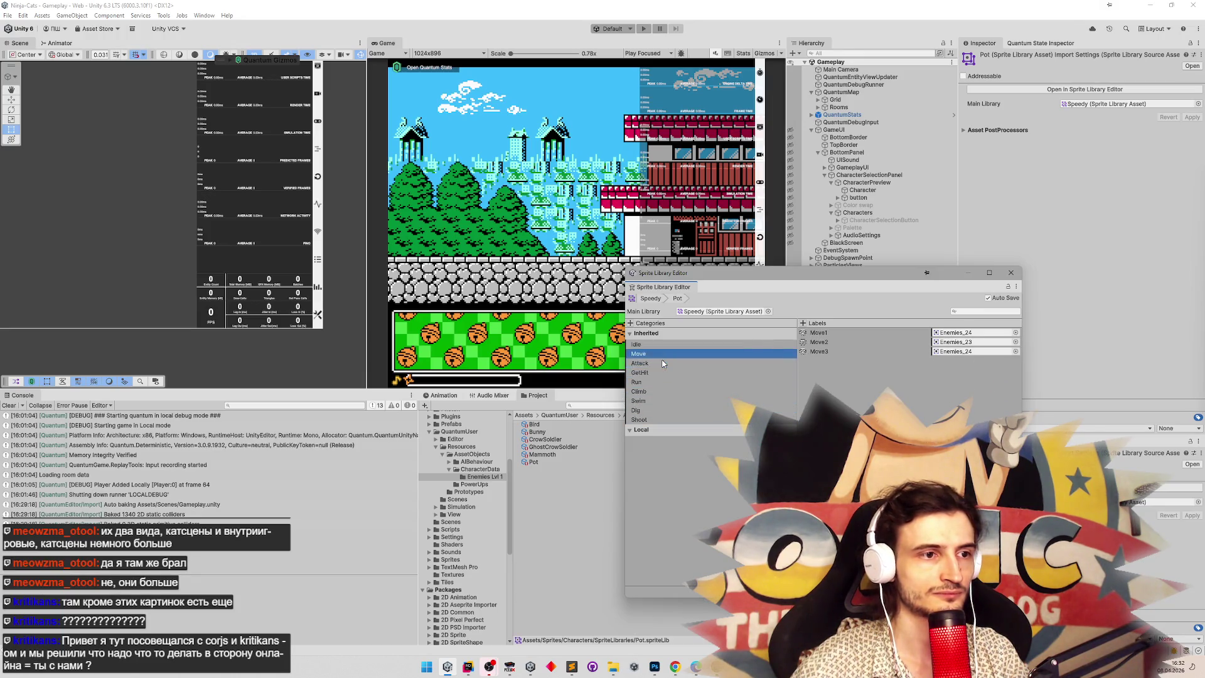
pyautogui.click(1012, 274)
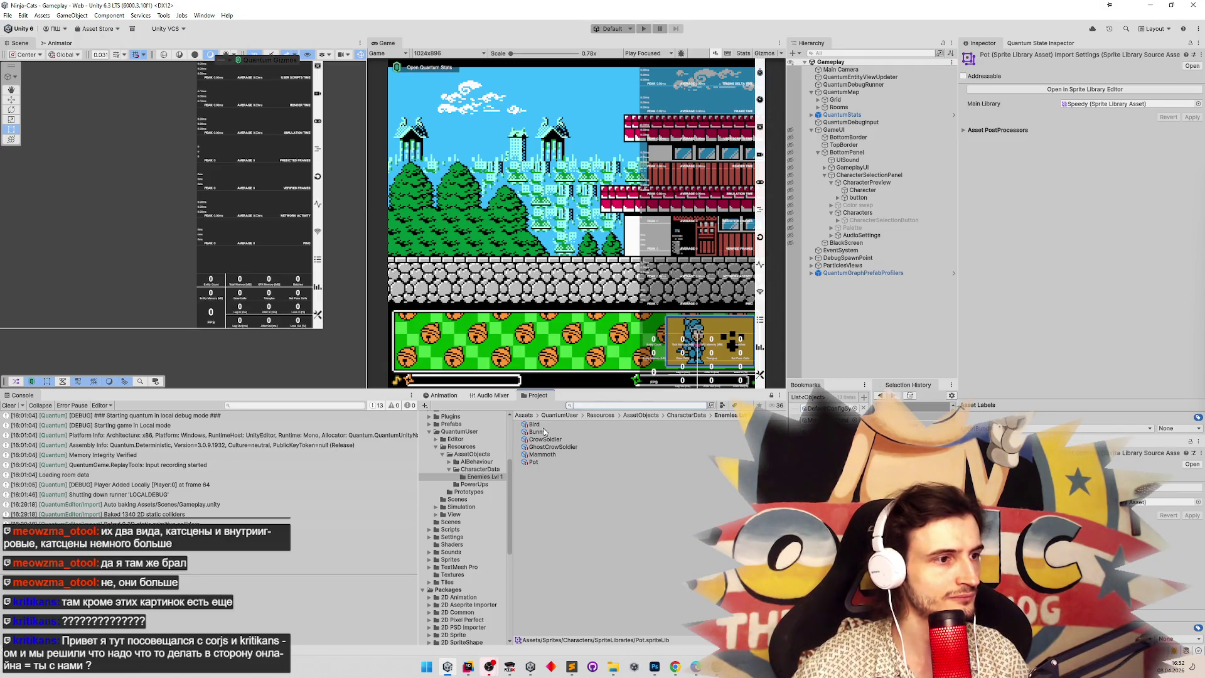
# Assign the Pot sprite library as the Pot character data's Sprite Library Asset.
pyautogui.click(538, 463)
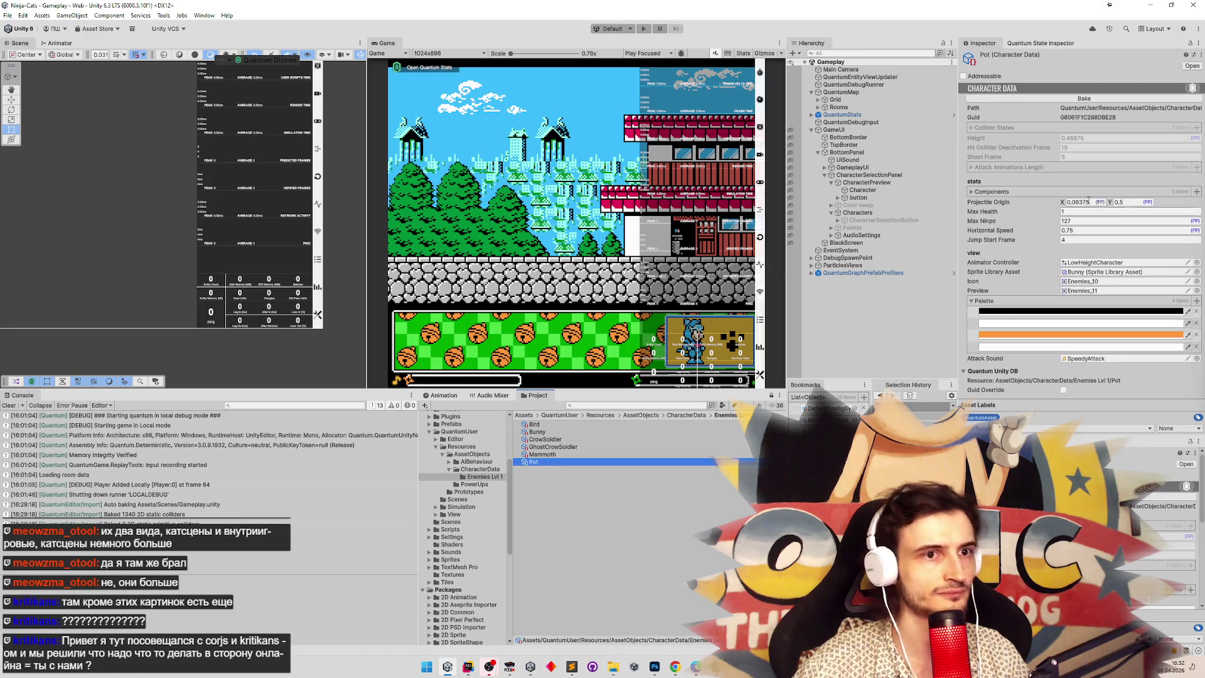
pyautogui.click(1197, 274)
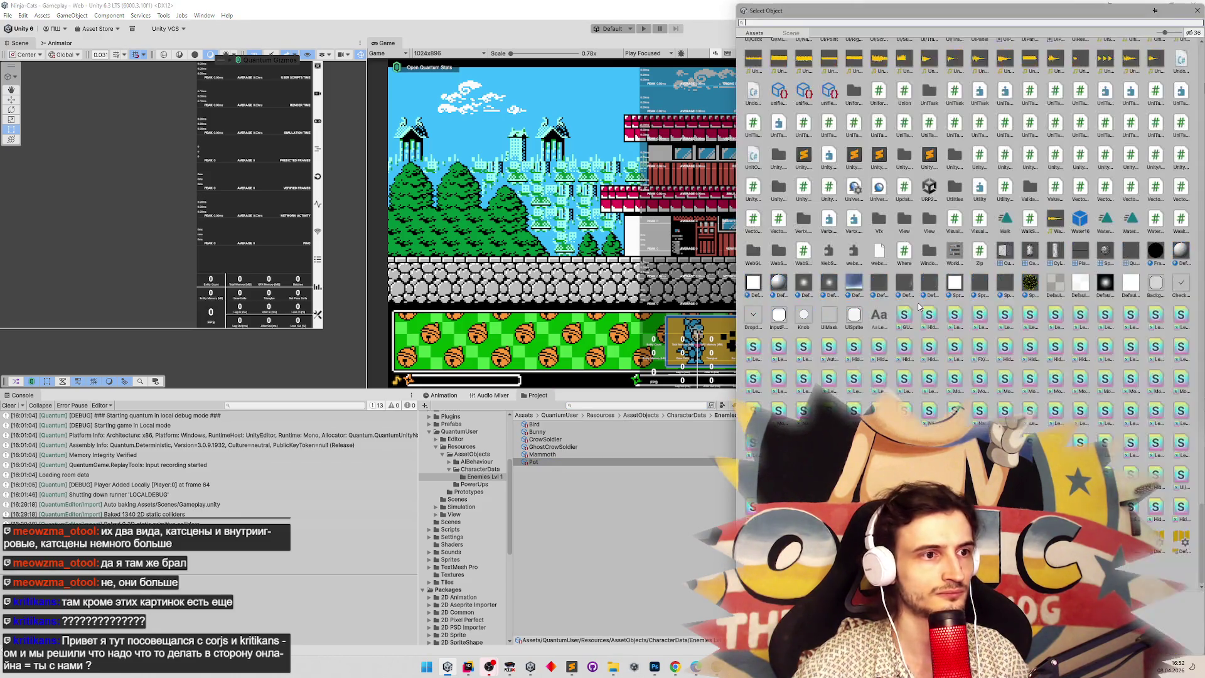
pyautogui.write('pot')
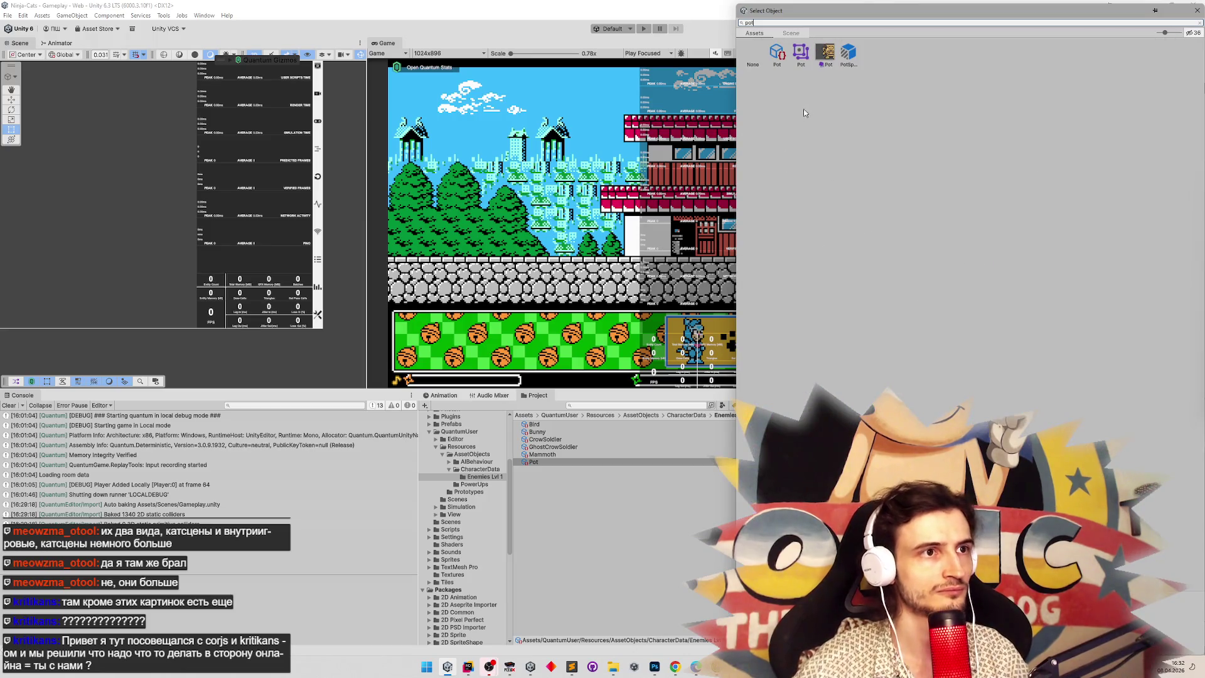
pyautogui.doubleClick(778, 55)
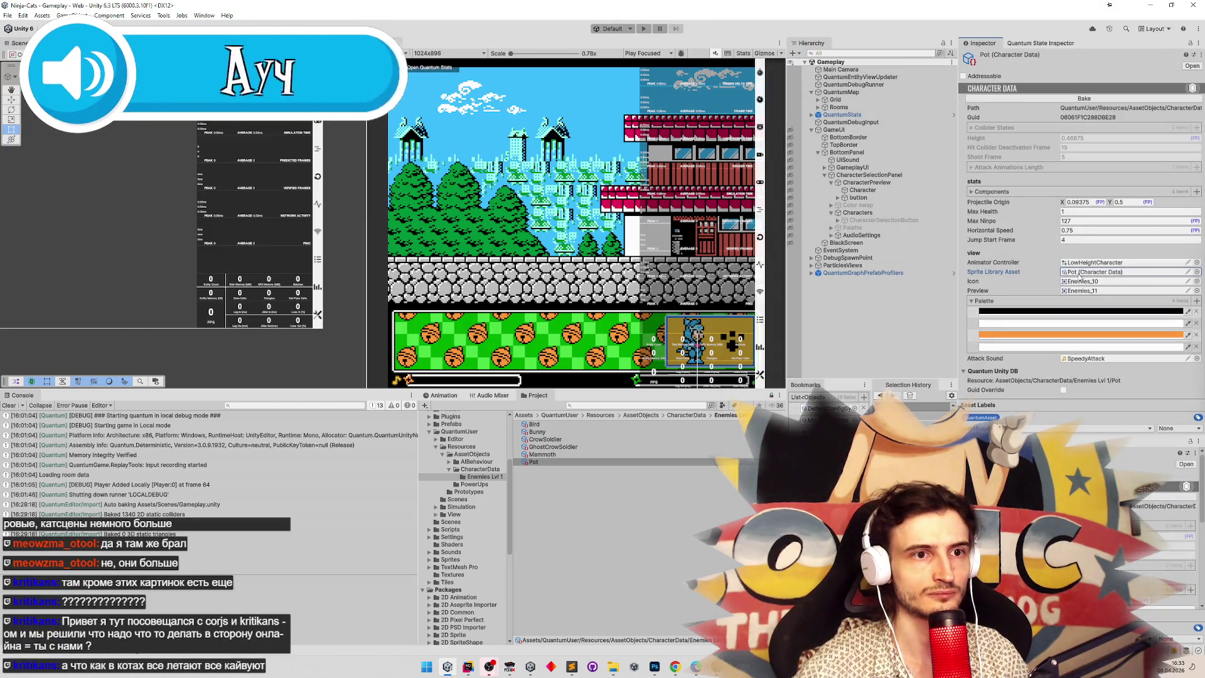
pyautogui.click(1197, 272)
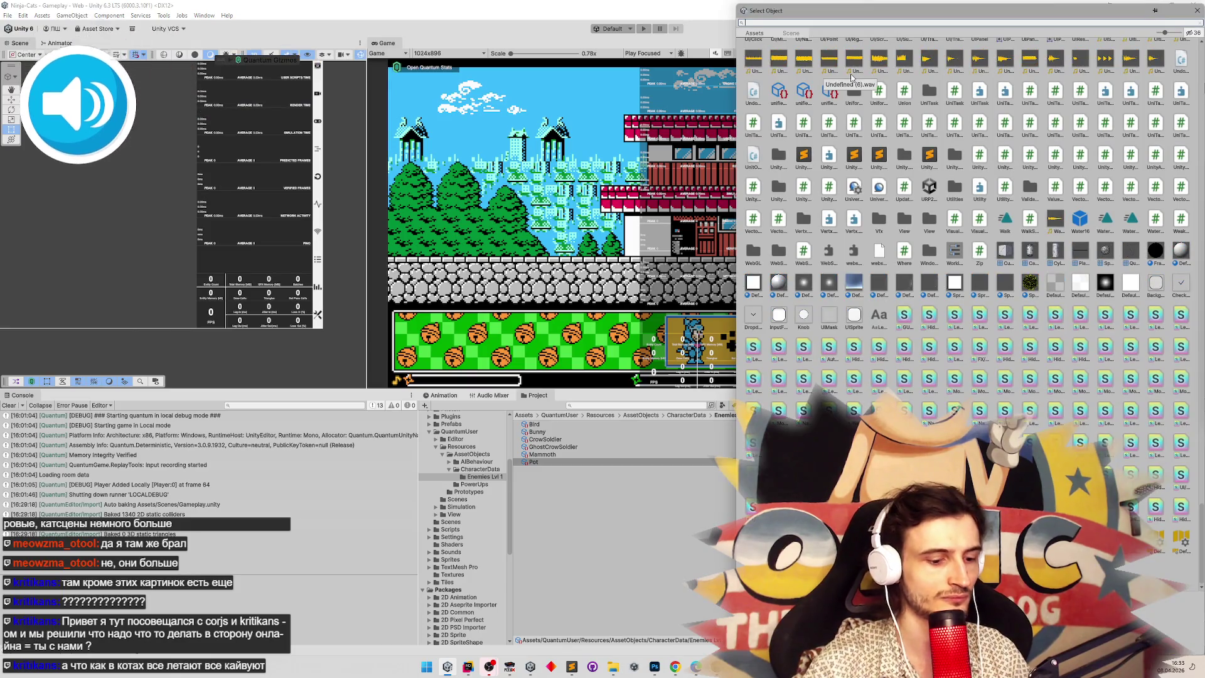
pyautogui.write('pot')
pyautogui.doubleClick(800, 52)
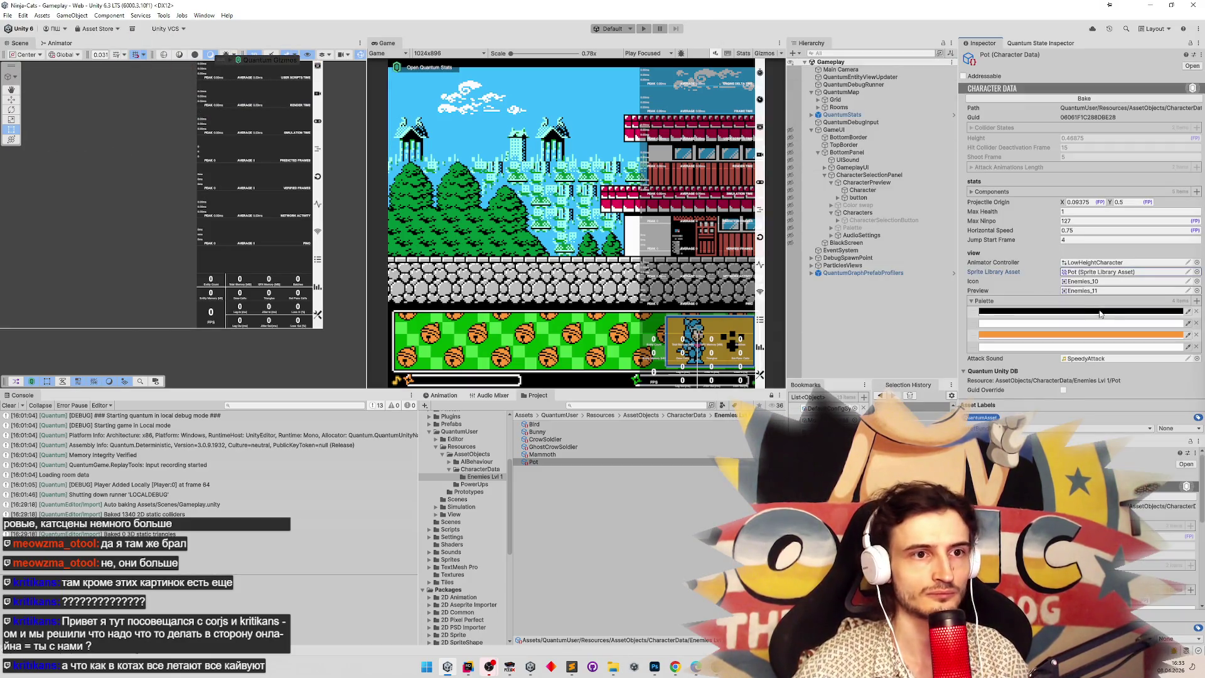
# Set the Pot character data's Icon and Preview sprites to Enemies_23.
pyautogui.click(1197, 281)
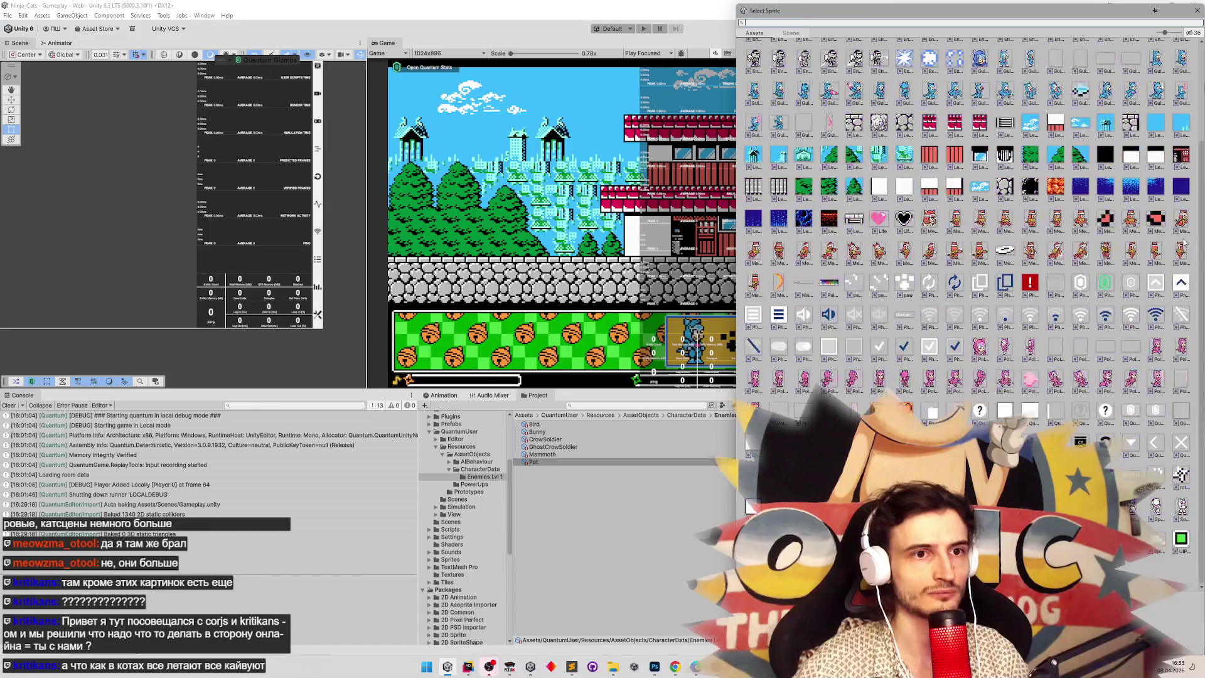
pyautogui.scroll(3, 1202, 256)
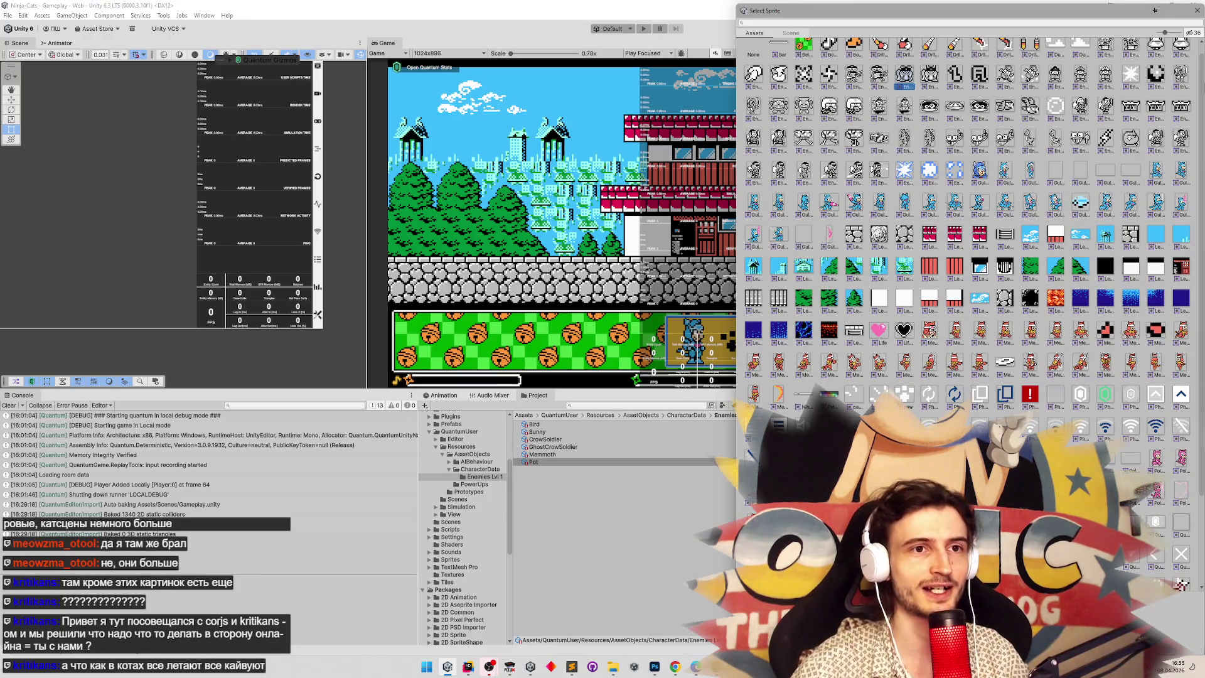
pyautogui.scroll(1, 1197, 177)
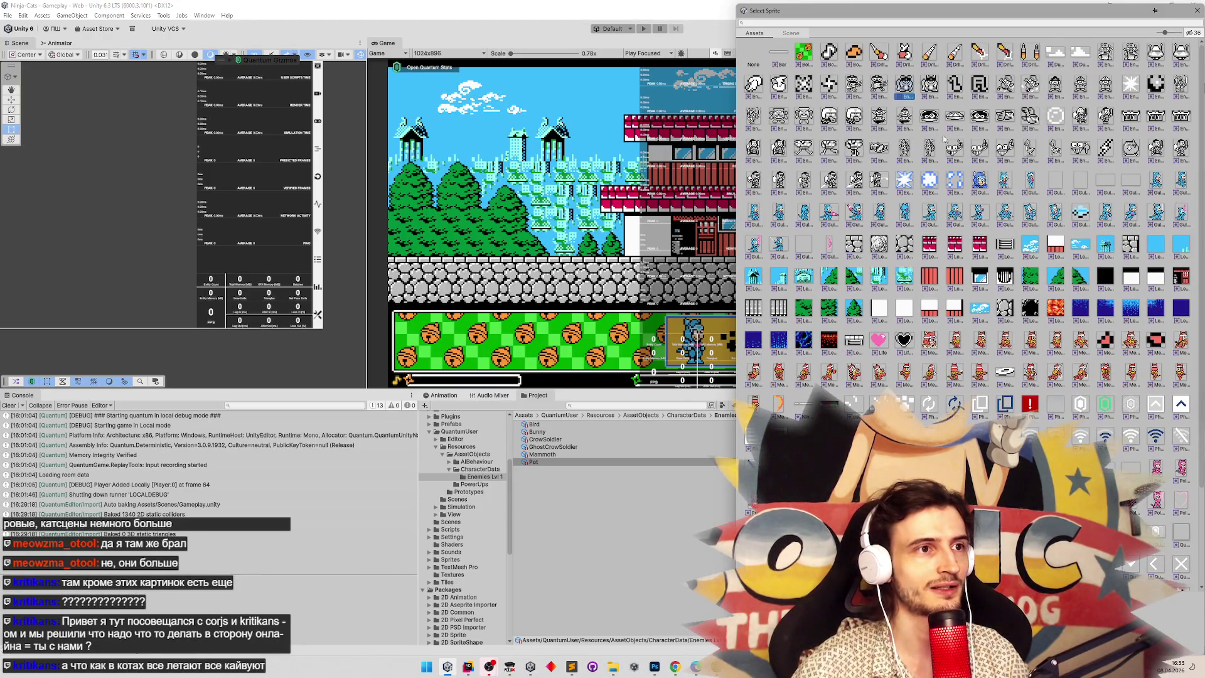
pyautogui.doubleClick(781, 118)
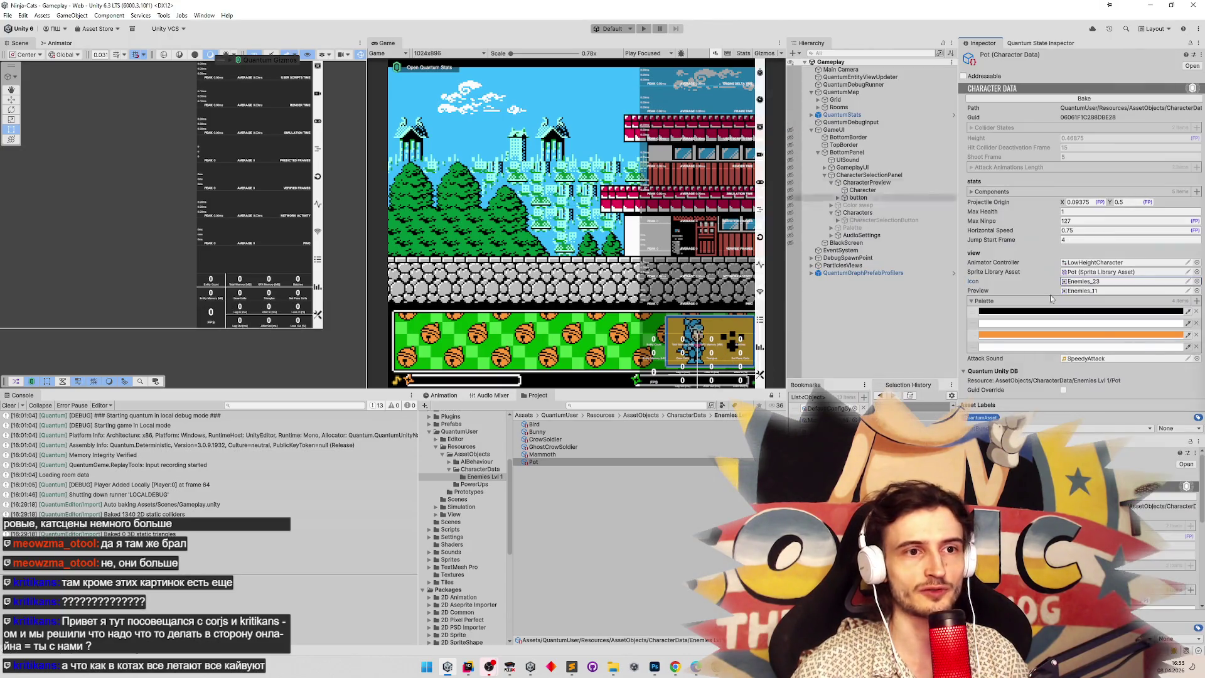
pyautogui.click(1198, 282)
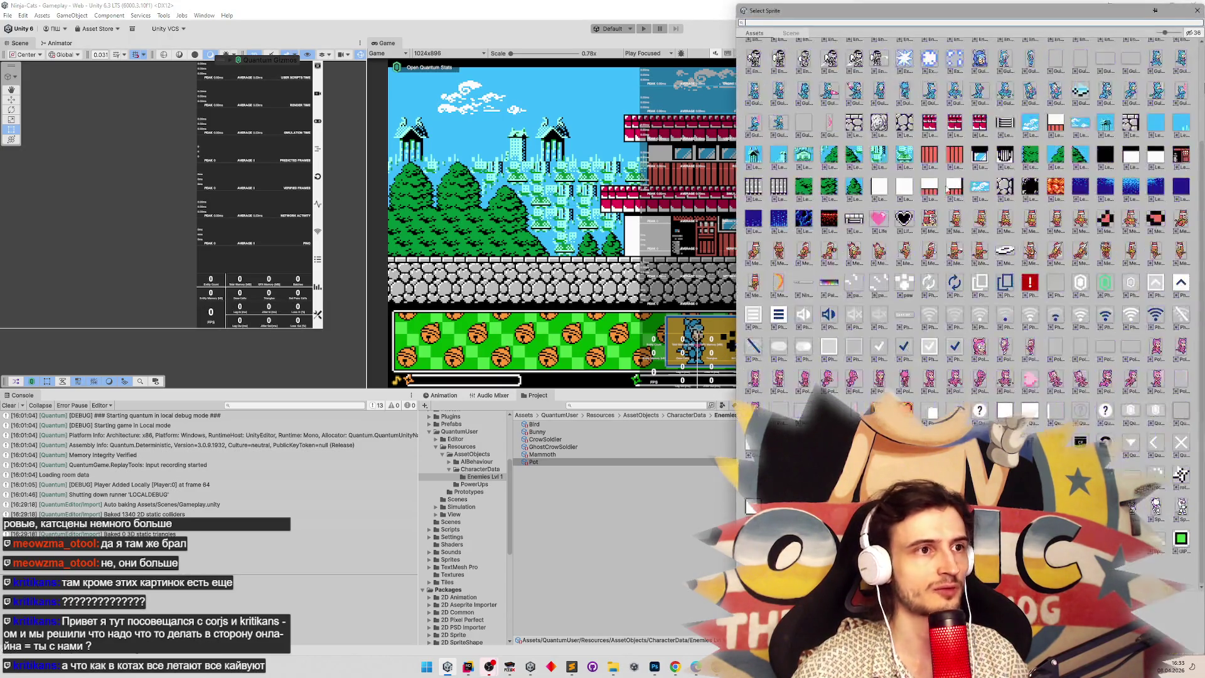
pyautogui.scroll(3, 1200, 94)
pyautogui.doubleClick(803, 118)
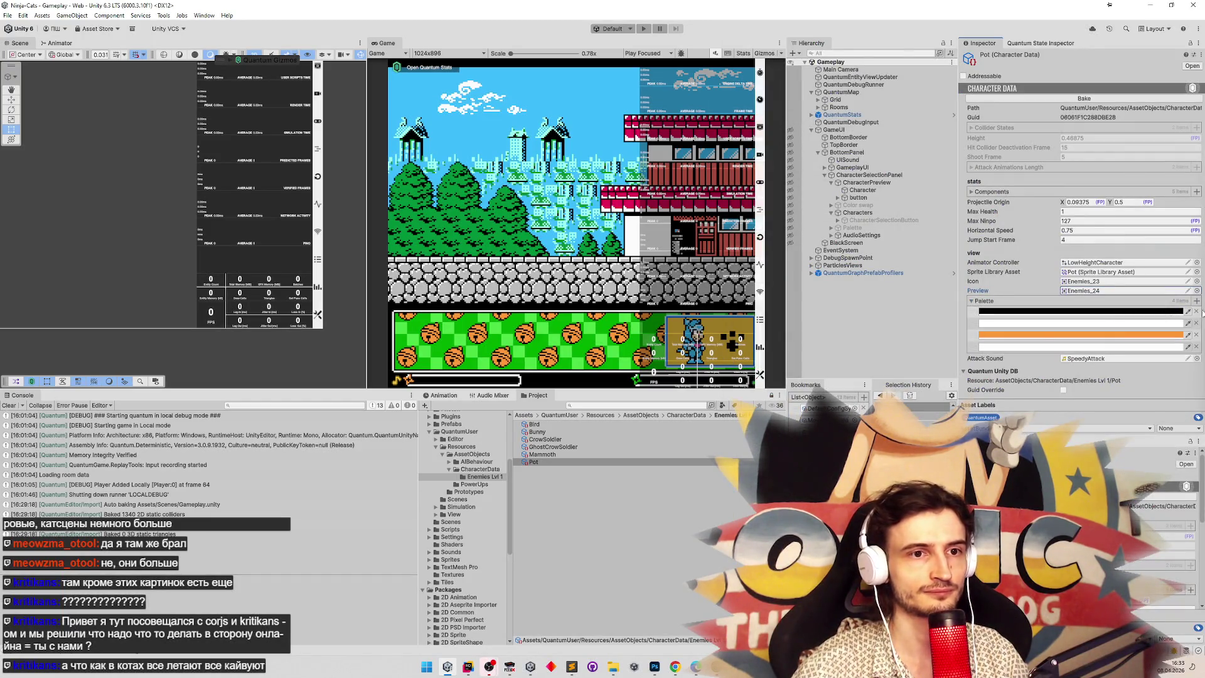
pyautogui.click(1197, 290)
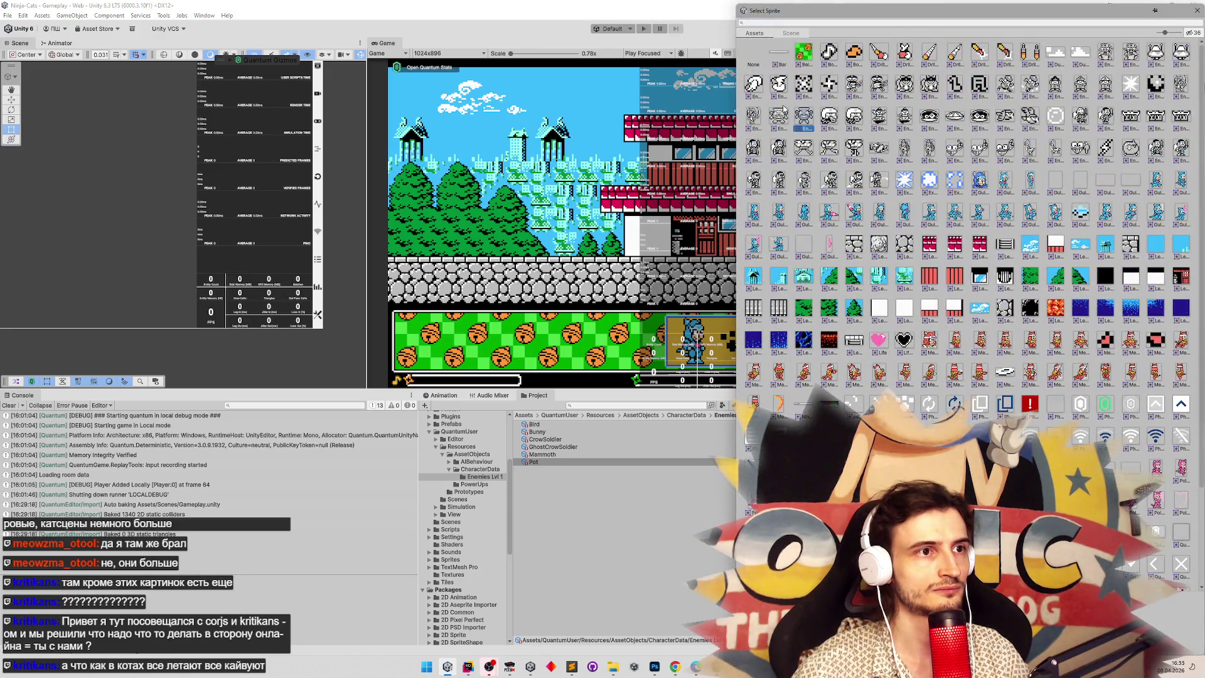
pyautogui.doubleClick(782, 115)
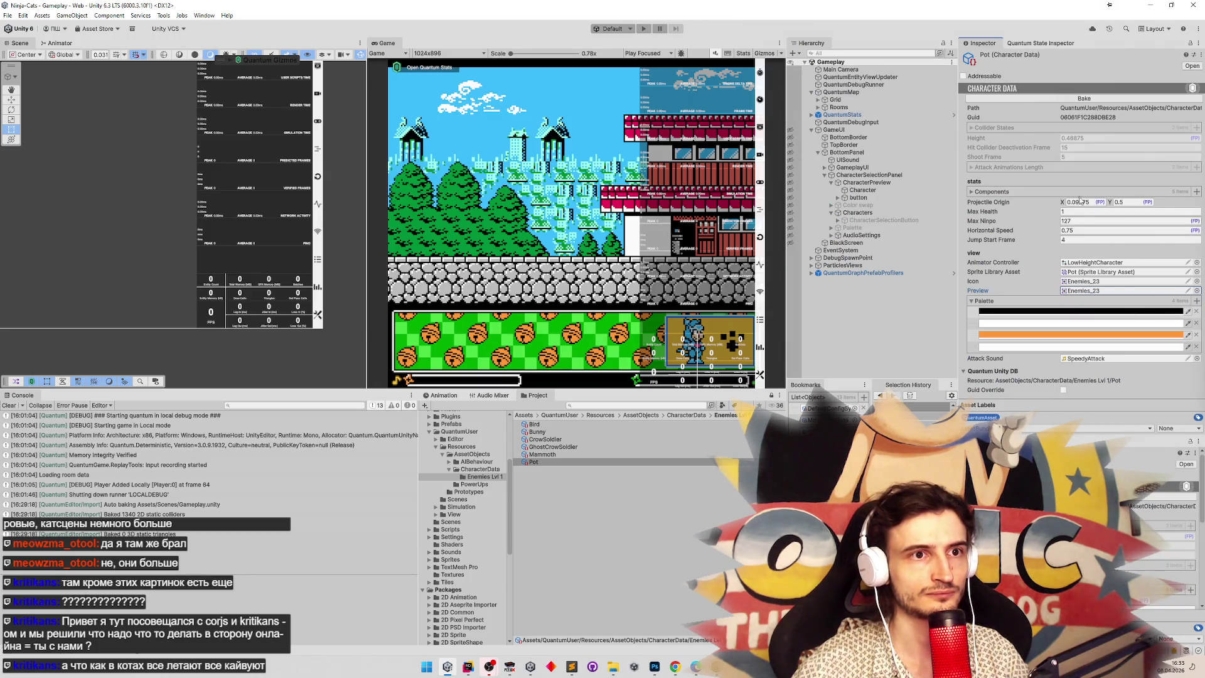
# Bake the Pot character data, clear the Console and check the grey palette swatch.
pyautogui.click(1098, 101)
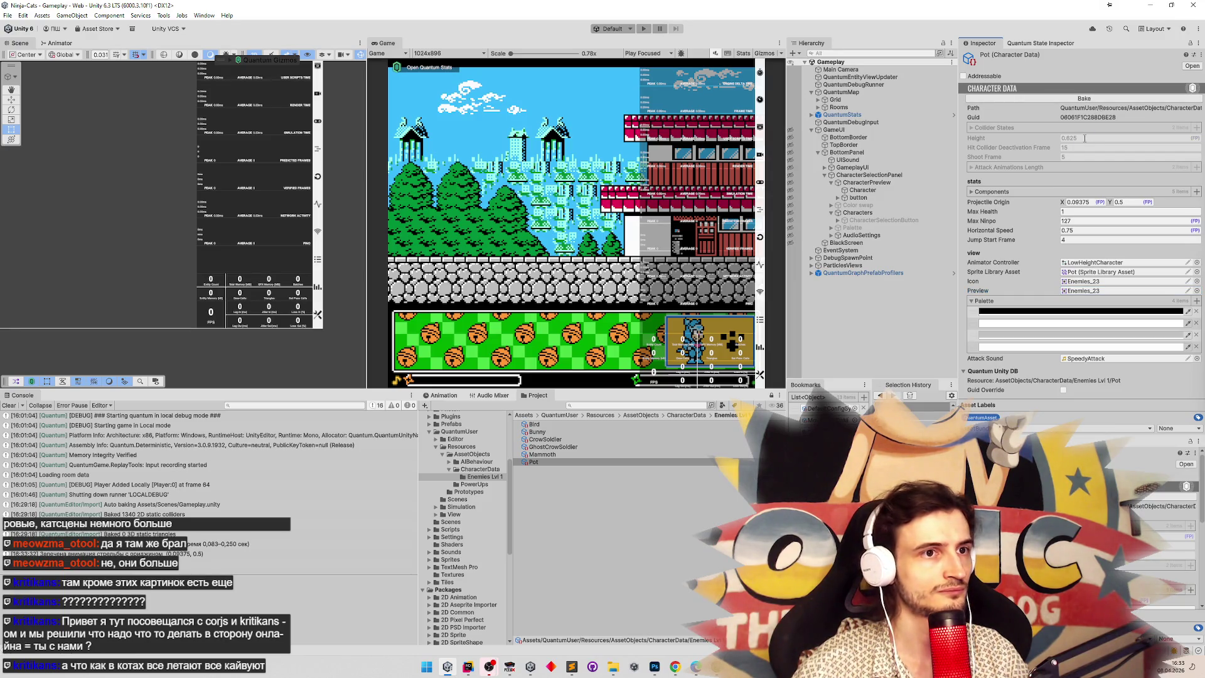
pyautogui.click(10, 406)
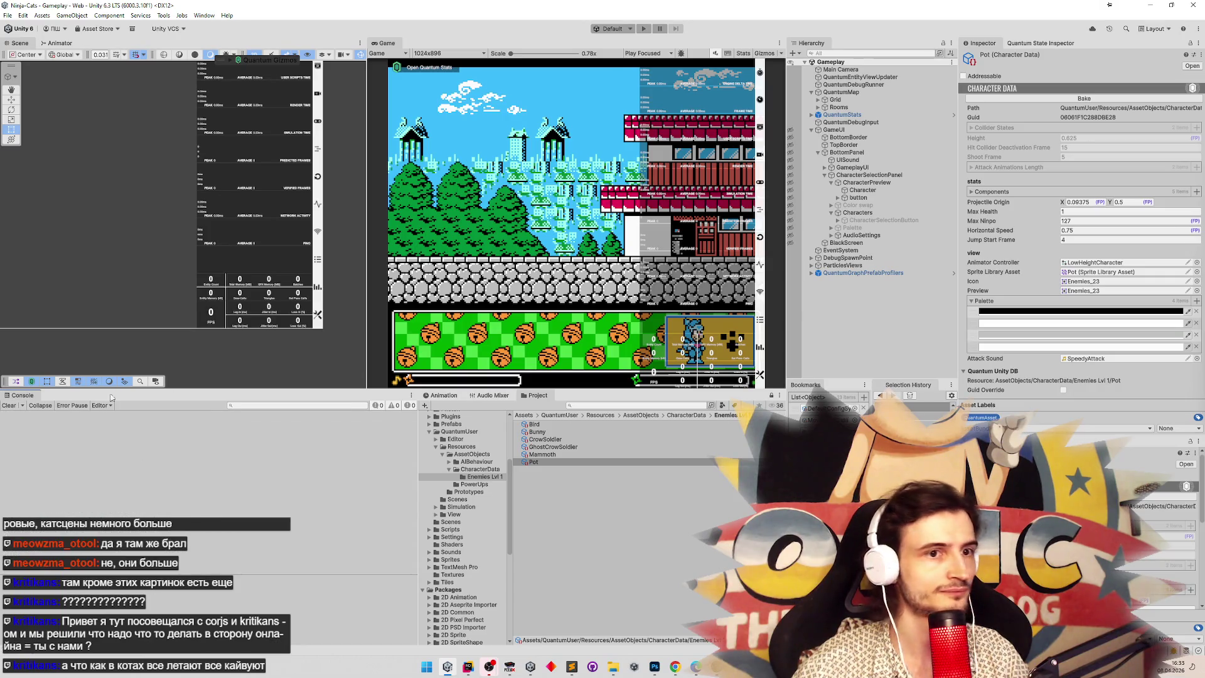
pyautogui.click(992, 334)
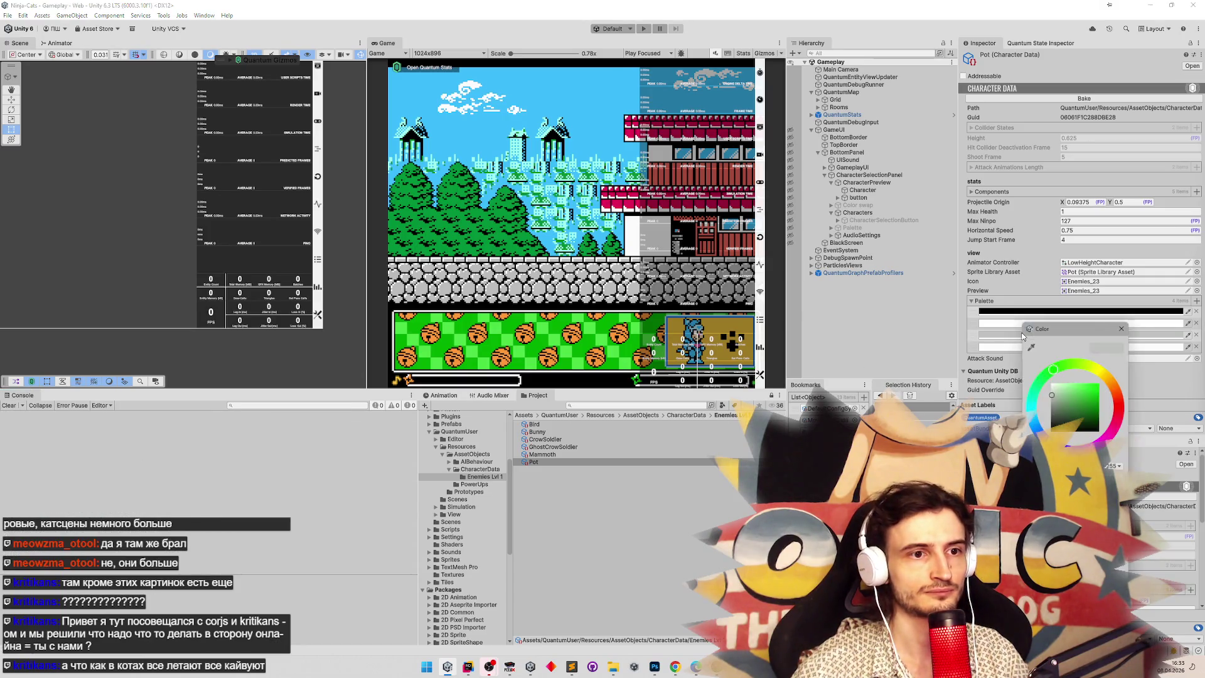
pyautogui.click(1124, 325)
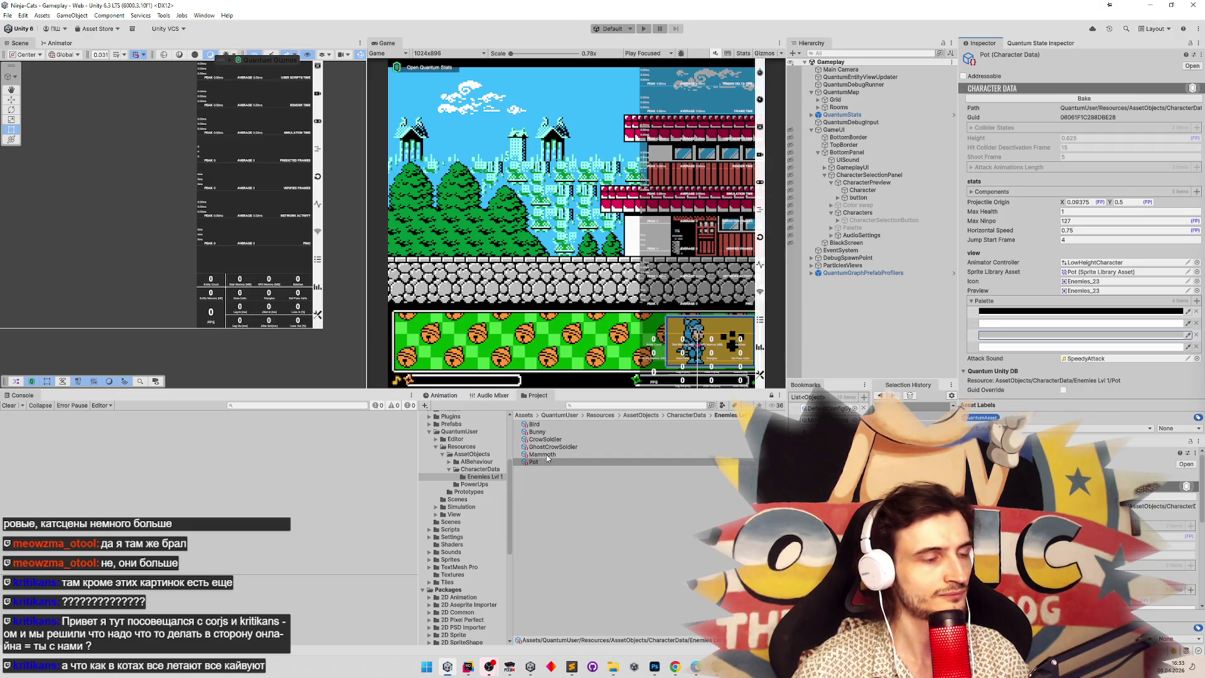
# Compare Pot's palette with Bunny's, clear the Console warning and select BottomPanel.
pyautogui.click(551, 432)
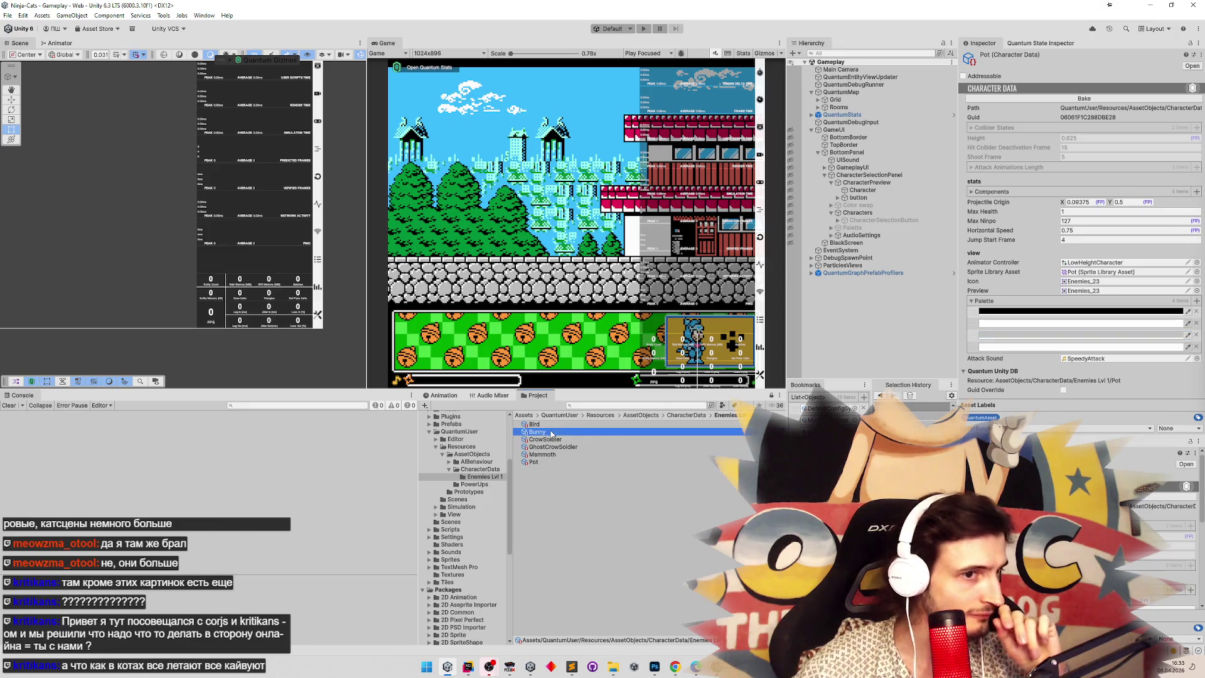
pyautogui.rightClick(1046, 345)
pyautogui.click(1092, 406)
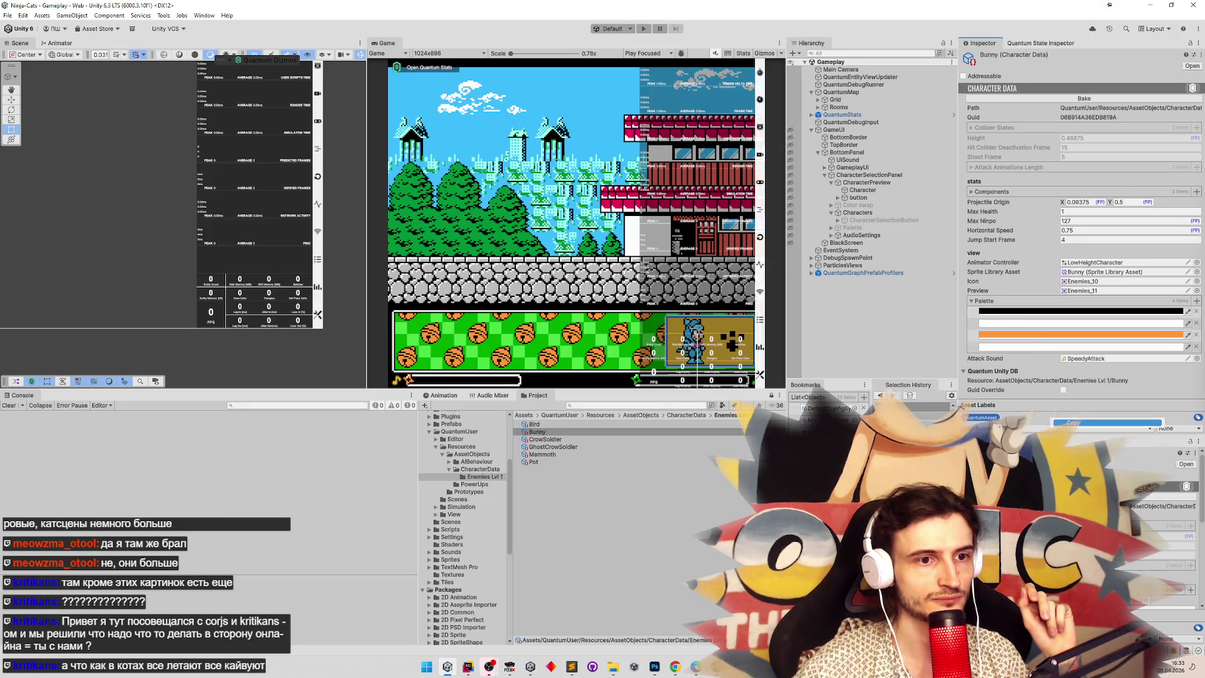
pyautogui.click(534, 462)
pyautogui.rightClick(1039, 344)
pyautogui.click(1044, 405)
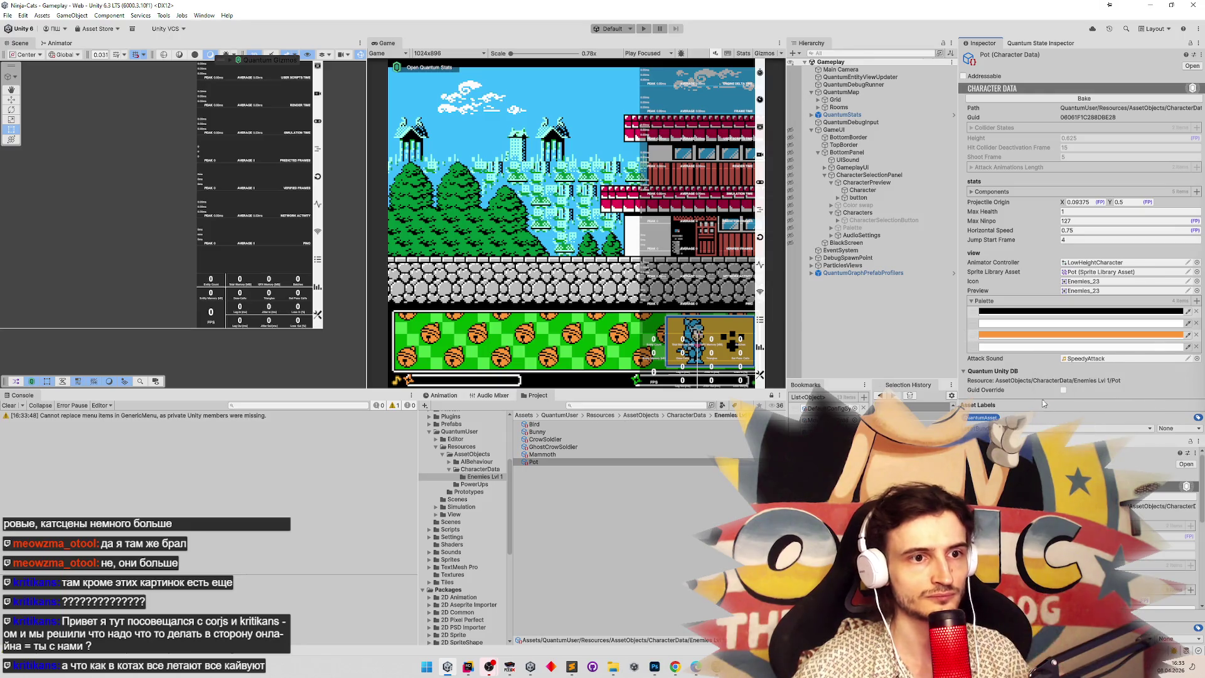
pyautogui.click(10, 405)
pyautogui.click(654, 232)
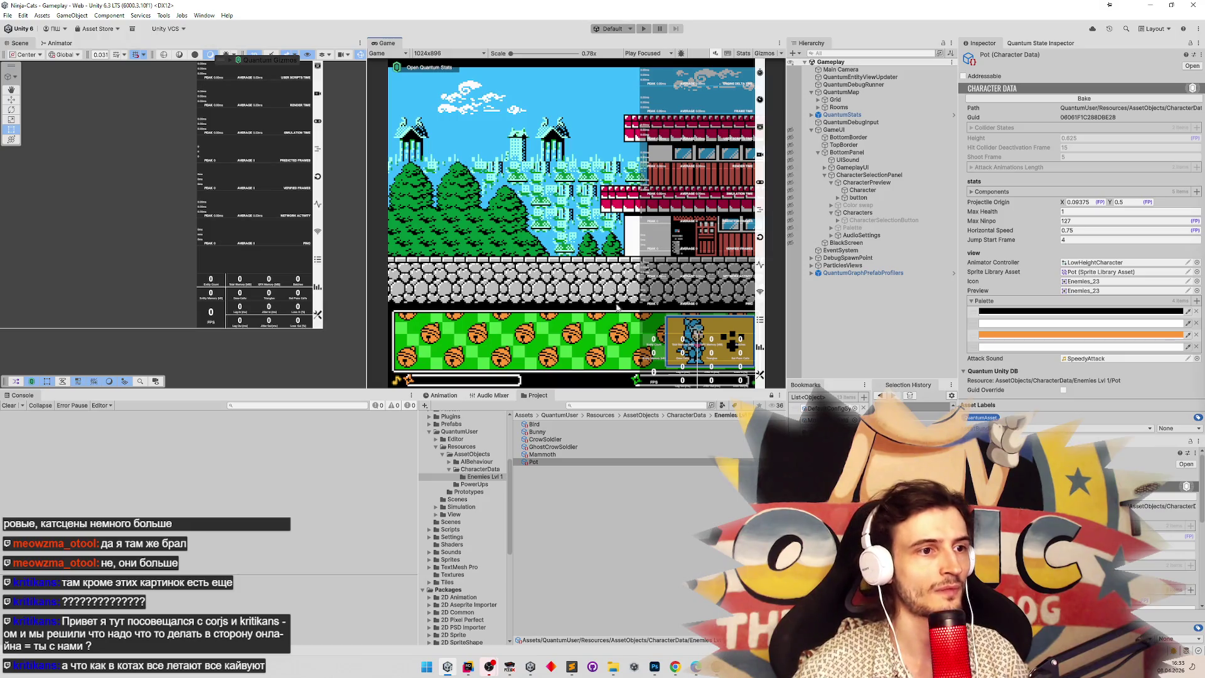
pyautogui.click(851, 153)
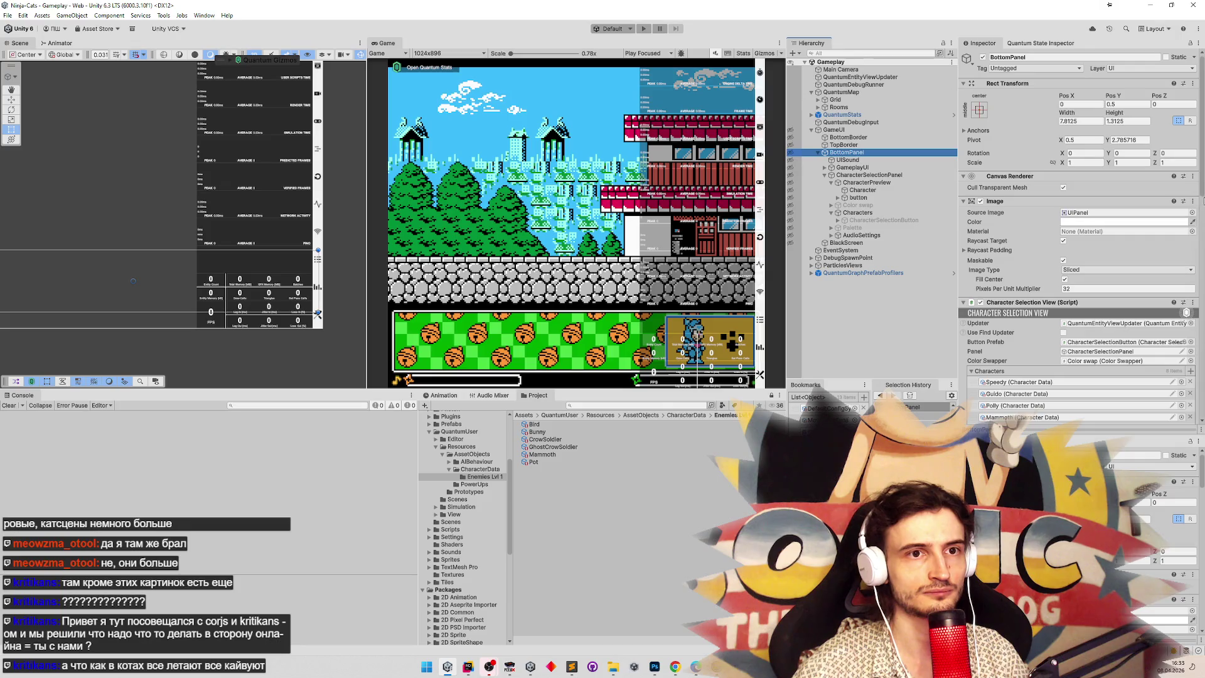
# Add Pot (Character Data) as a new Characters entry on BottomPanel, then enter Play mode.
pyautogui.moveTo(1203, 200); pyautogui.dragTo(1190, 264)
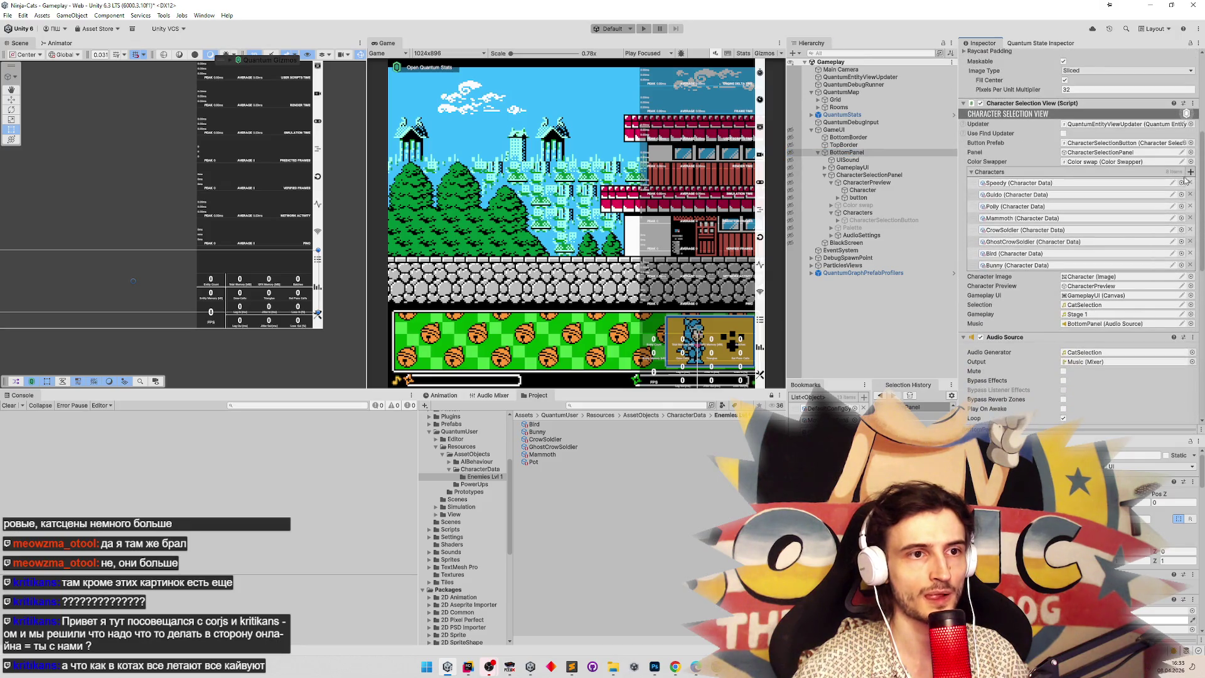
pyautogui.click(1191, 172)
pyautogui.click(1167, 275)
pyautogui.write('po')
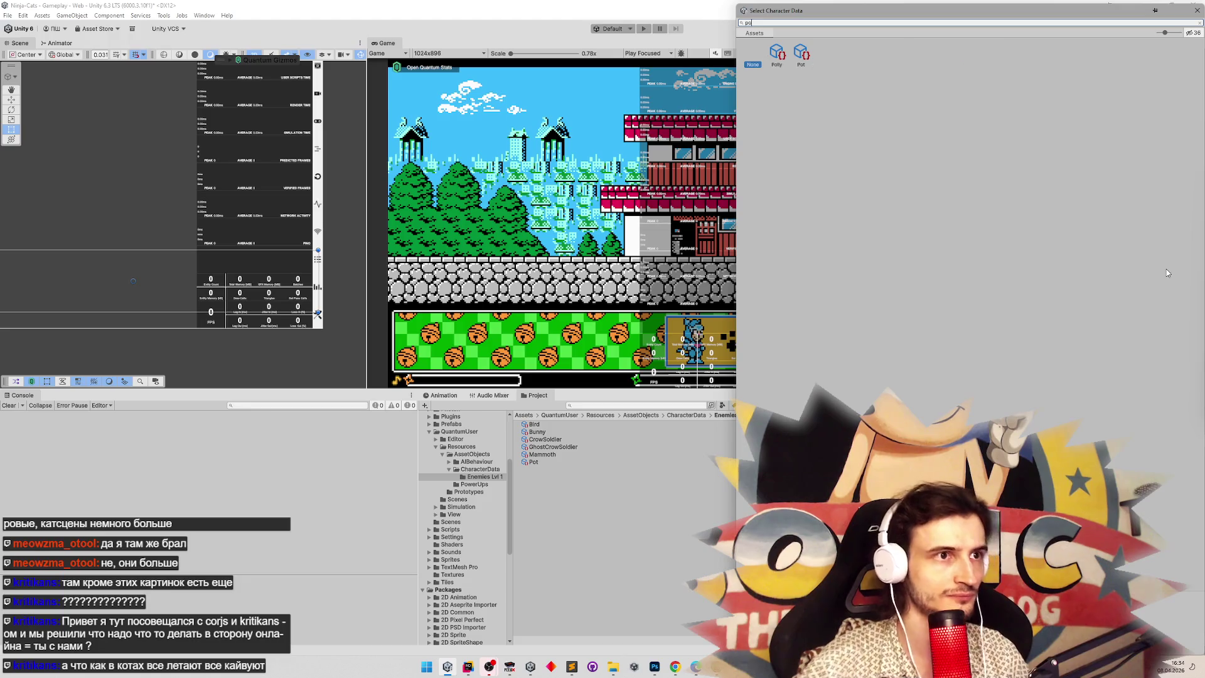
pyautogui.doubleClick(801, 55)
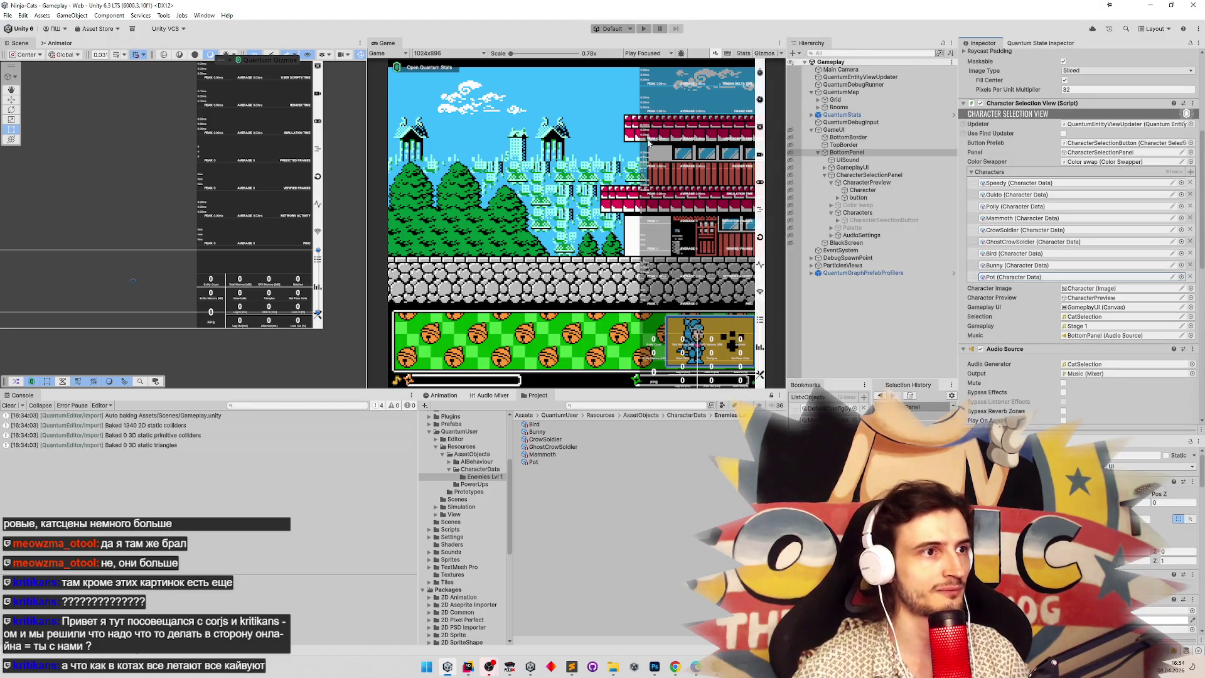
pyautogui.hotkey('ctrl', 'p')
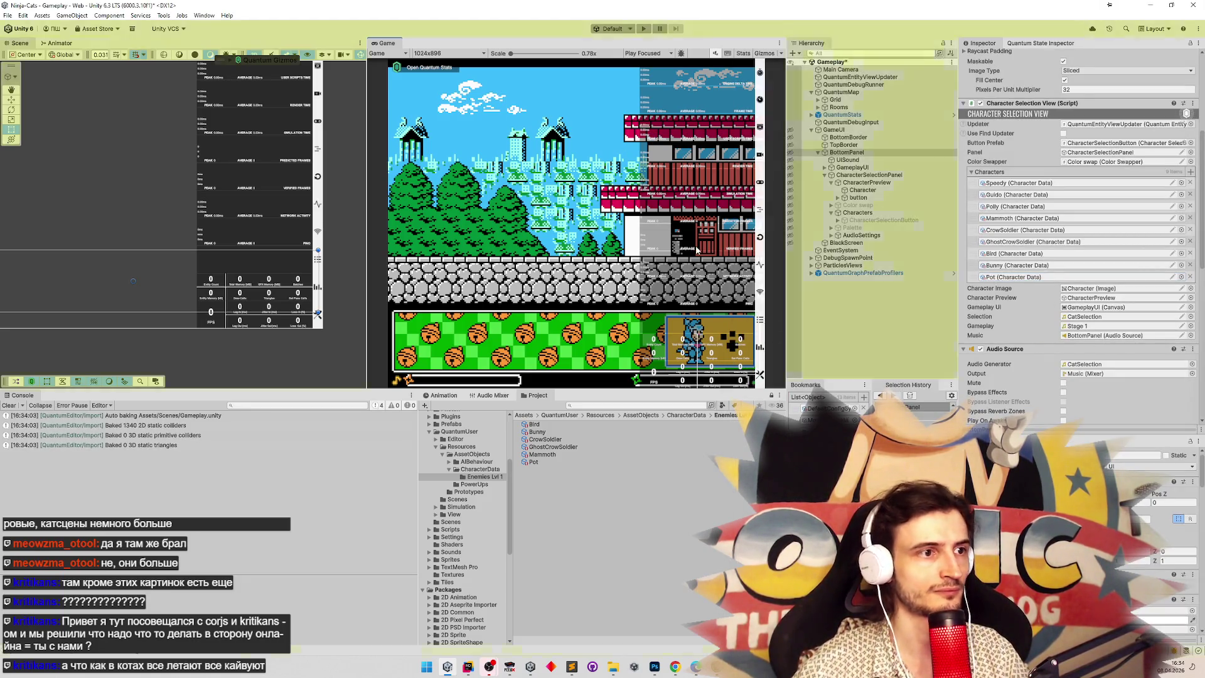
# Maximize the Game view and run and jump the player through the level with A, D and M.
pyautogui.hotkey('shift', 'space')
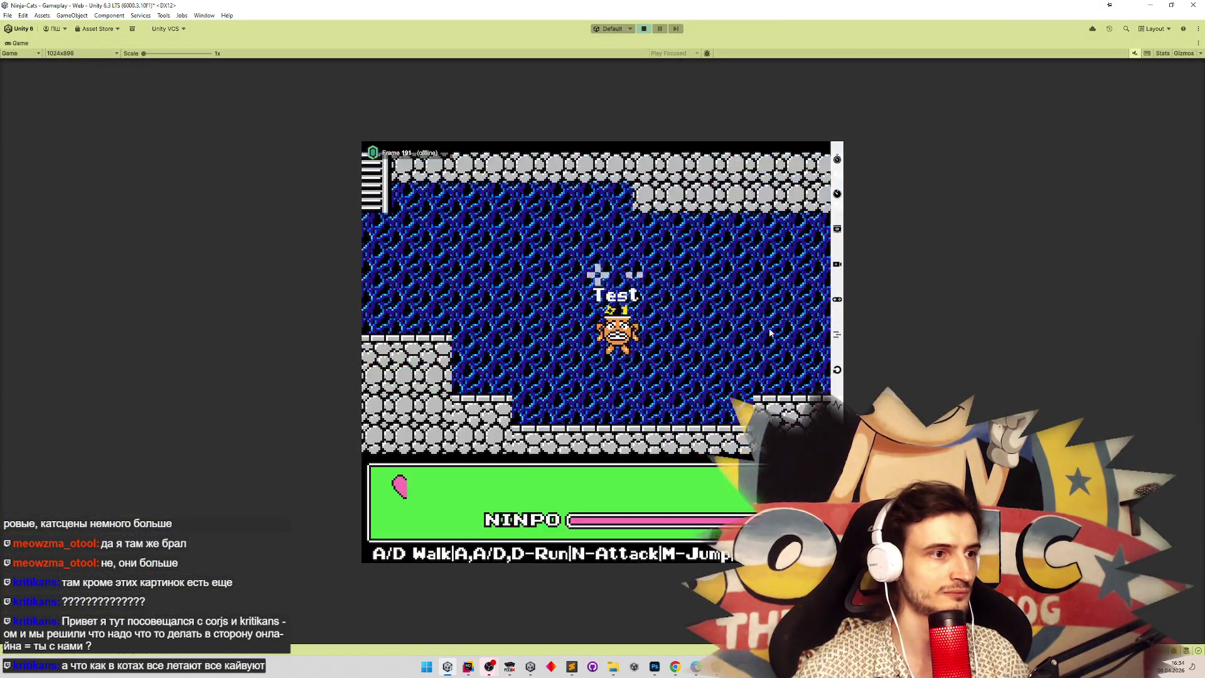
pyautogui.press('a')
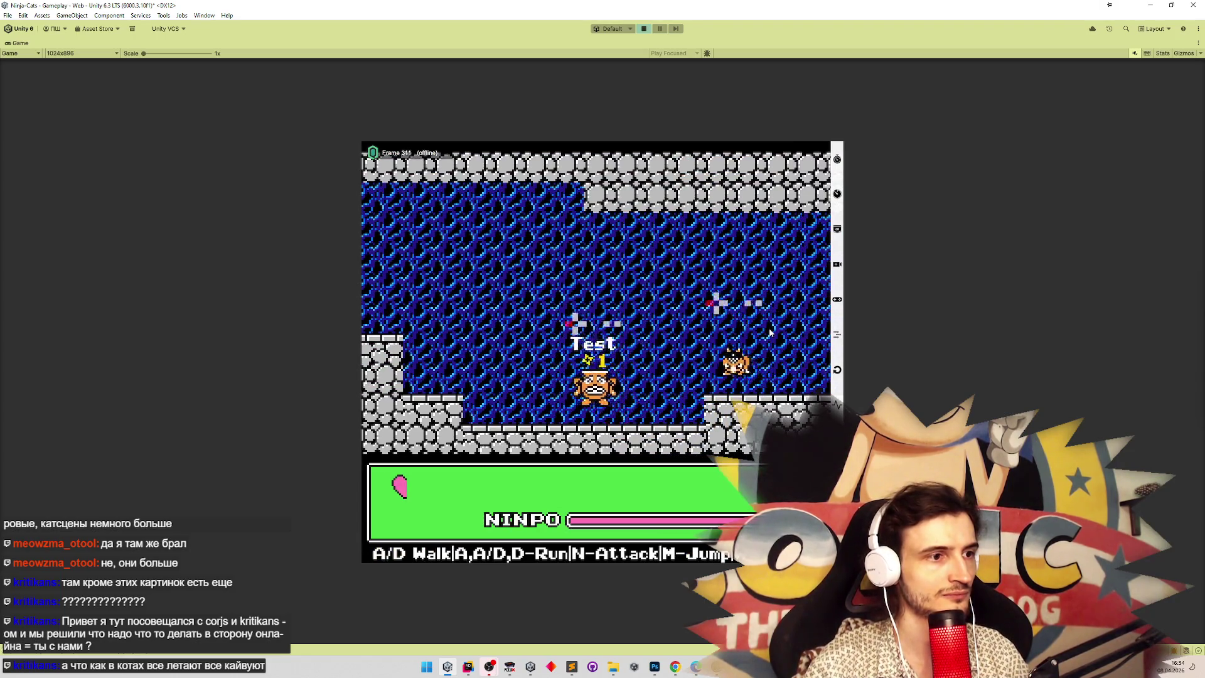
pyautogui.press('m')
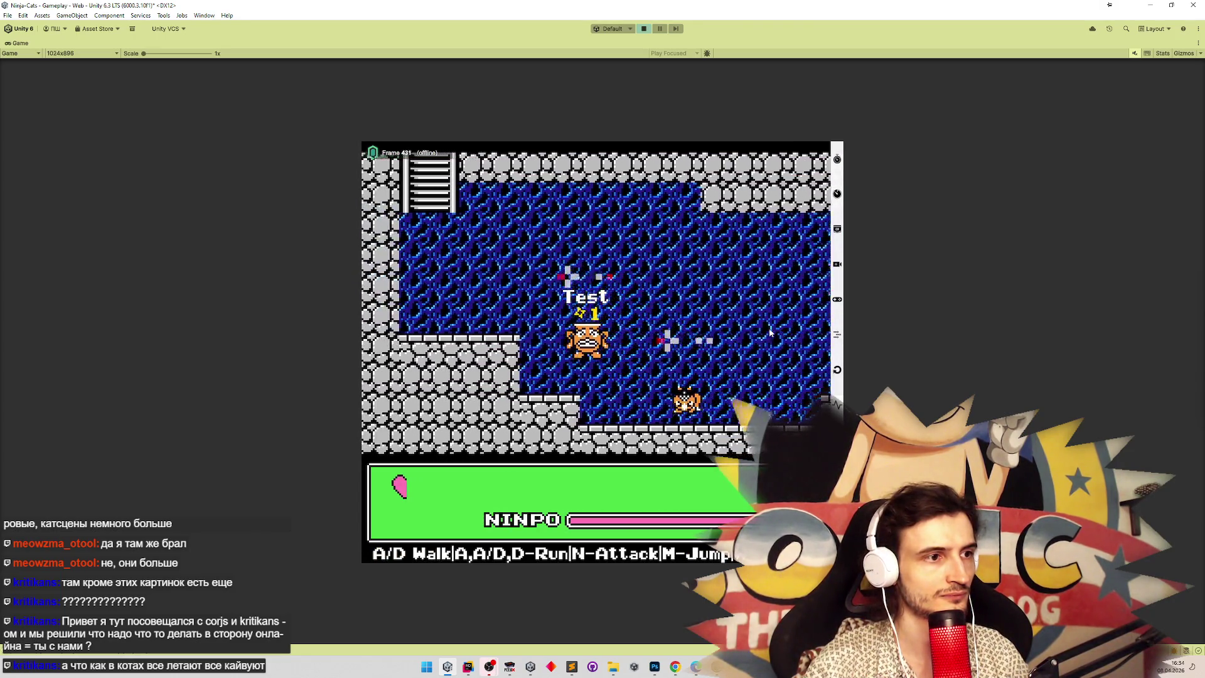
pyautogui.press('a')
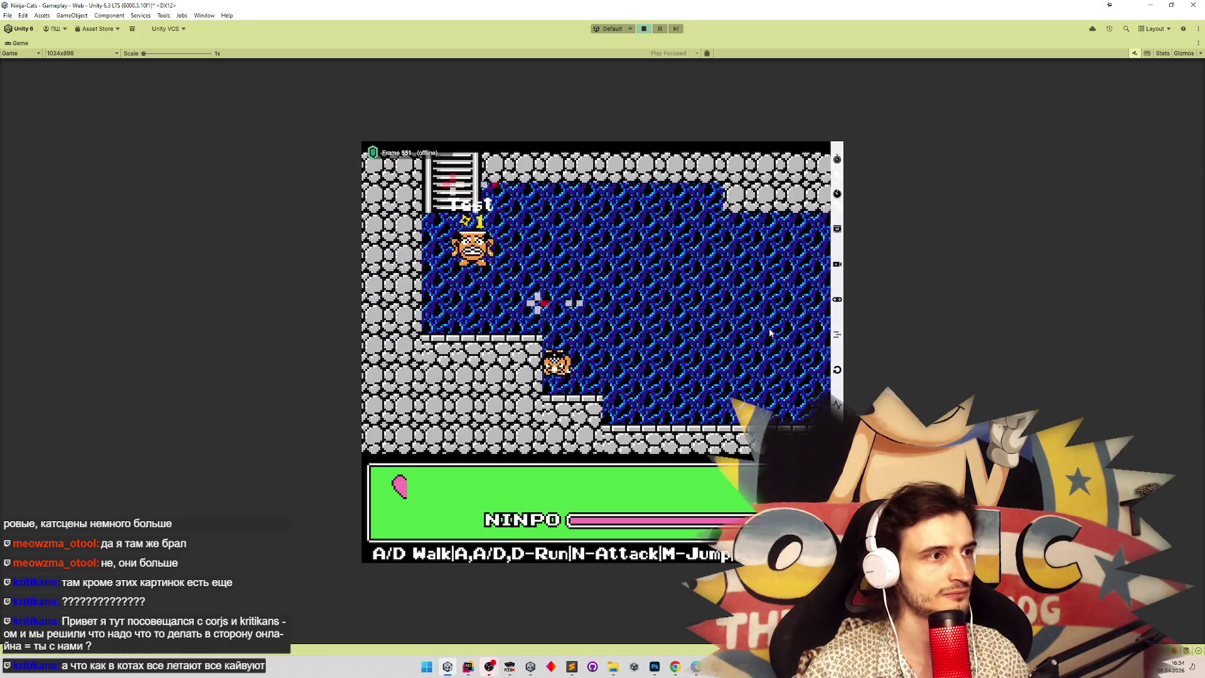
pyautogui.press('m')
pyautogui.press('d')
pyautogui.press('d')
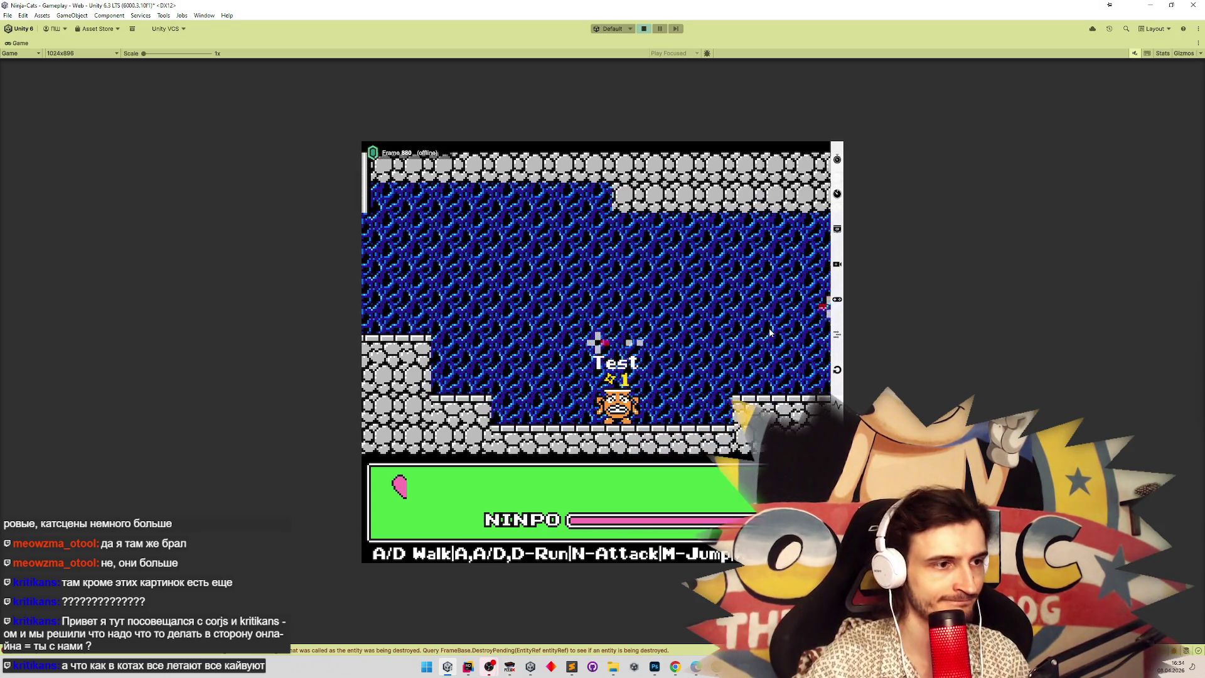
pyautogui.press('a')
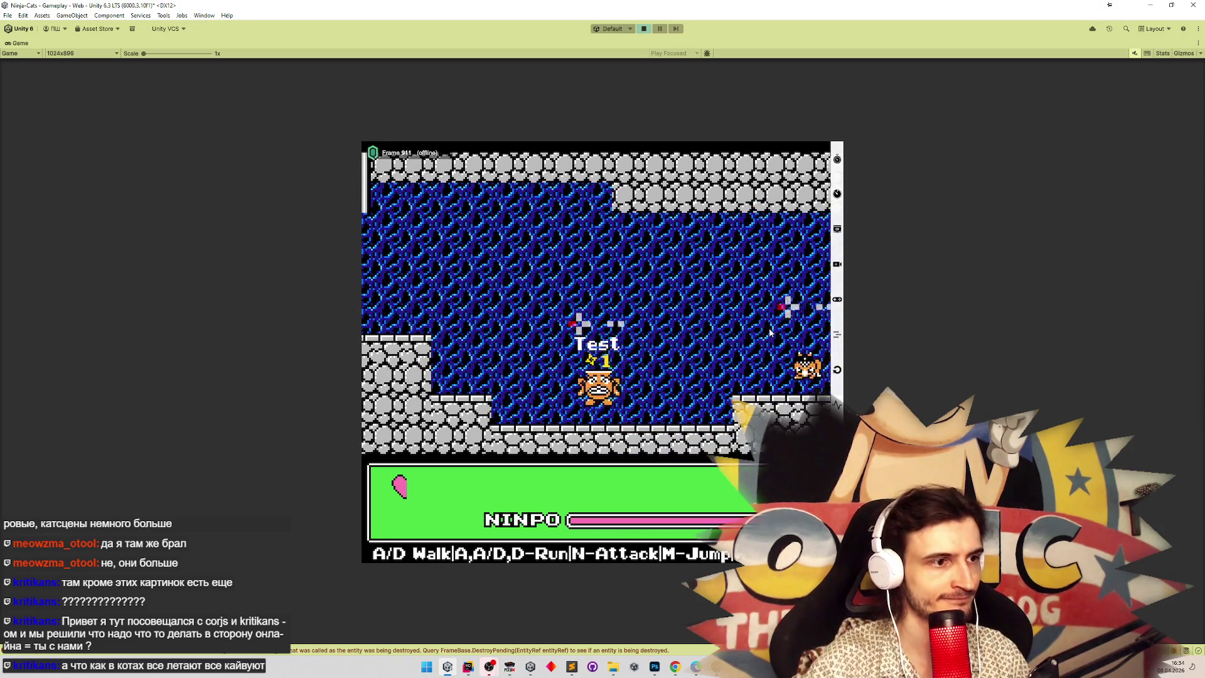
pyautogui.press('a')
pyautogui.press('m')
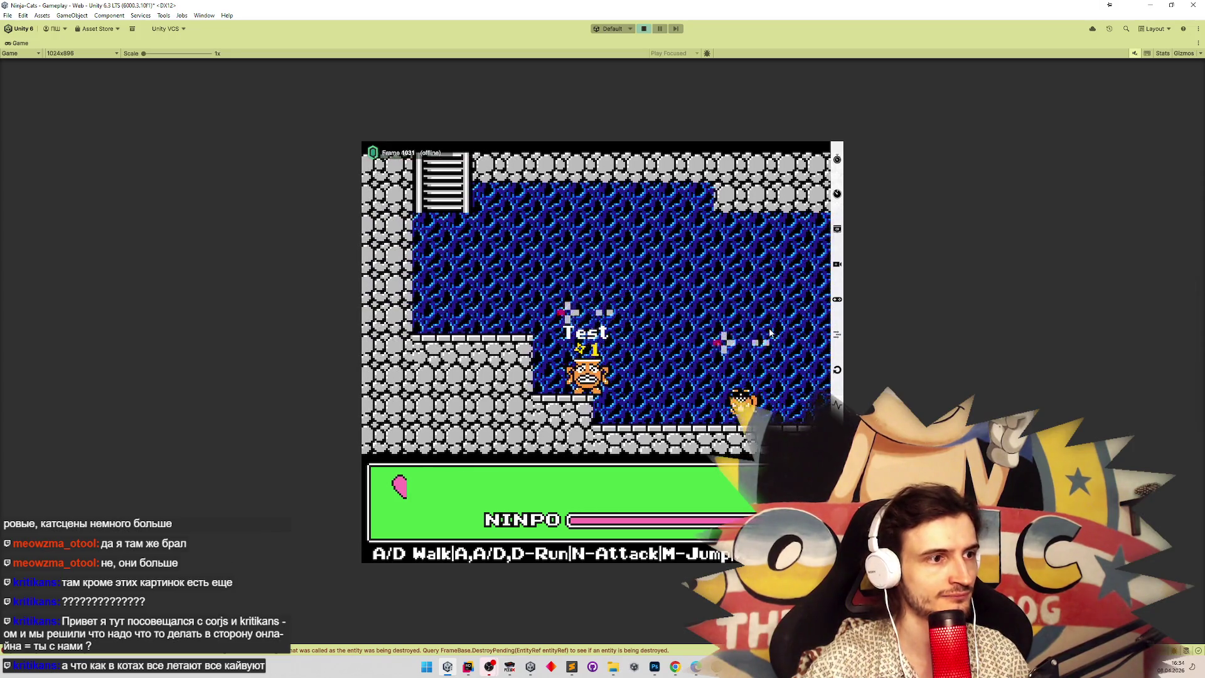
pyautogui.press('m')
pyautogui.press('d')
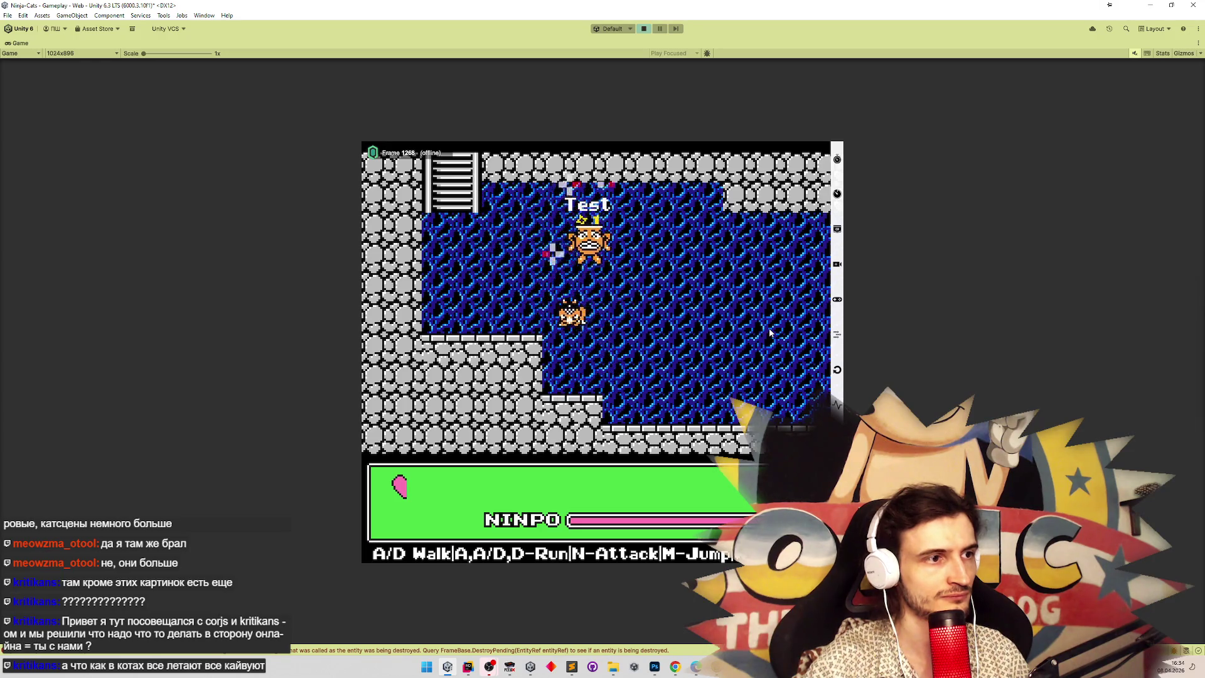
pyautogui.press('a')
pyautogui.press('d')
pyautogui.press('d')
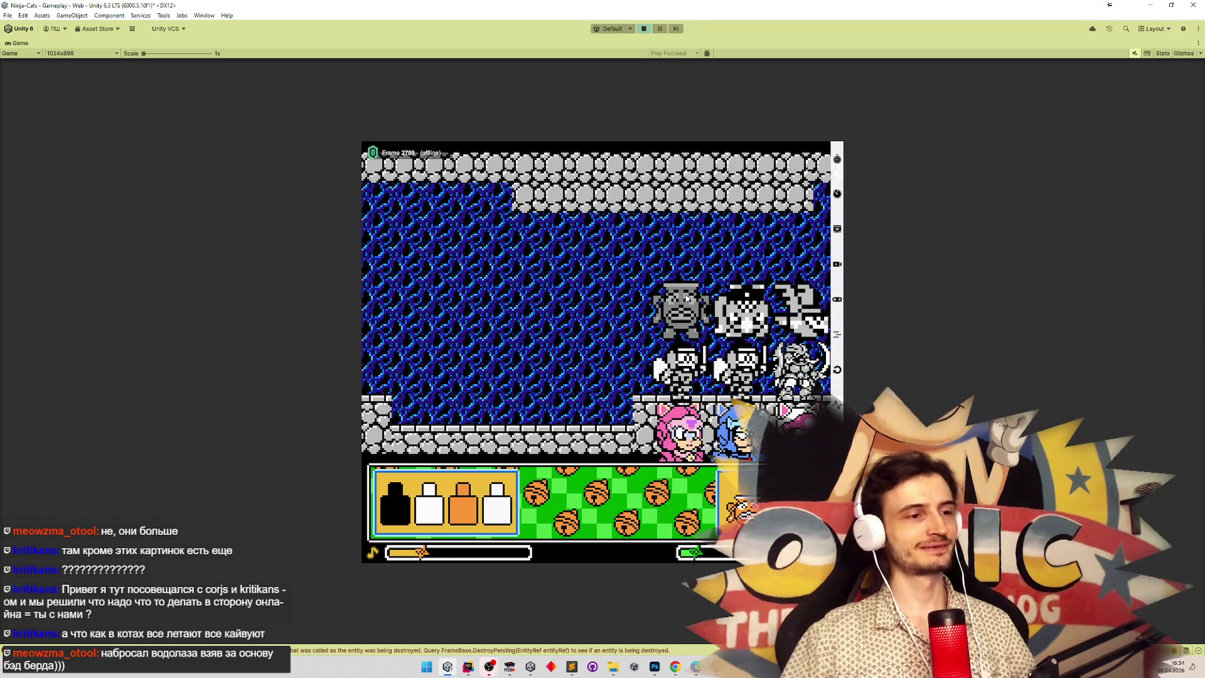
pyautogui.hotkey('alt', 'Tab')
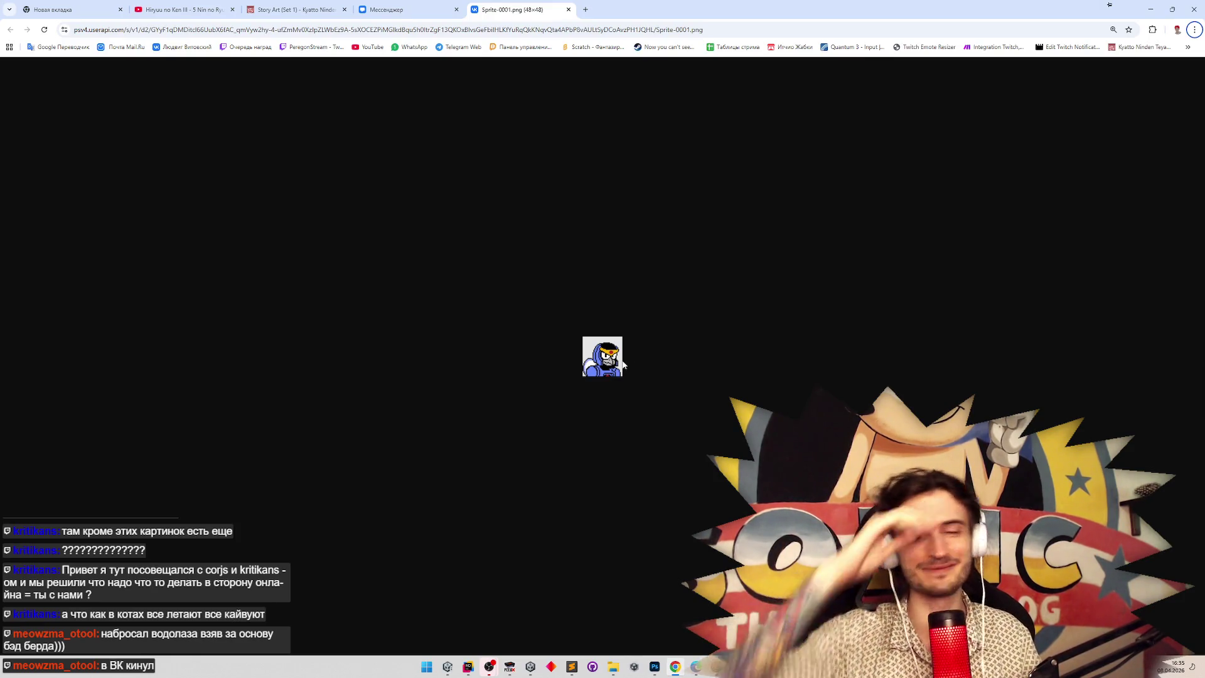
# Bring FCEUX forward, then return to the running Unity game.
pyautogui.click(507, 669)
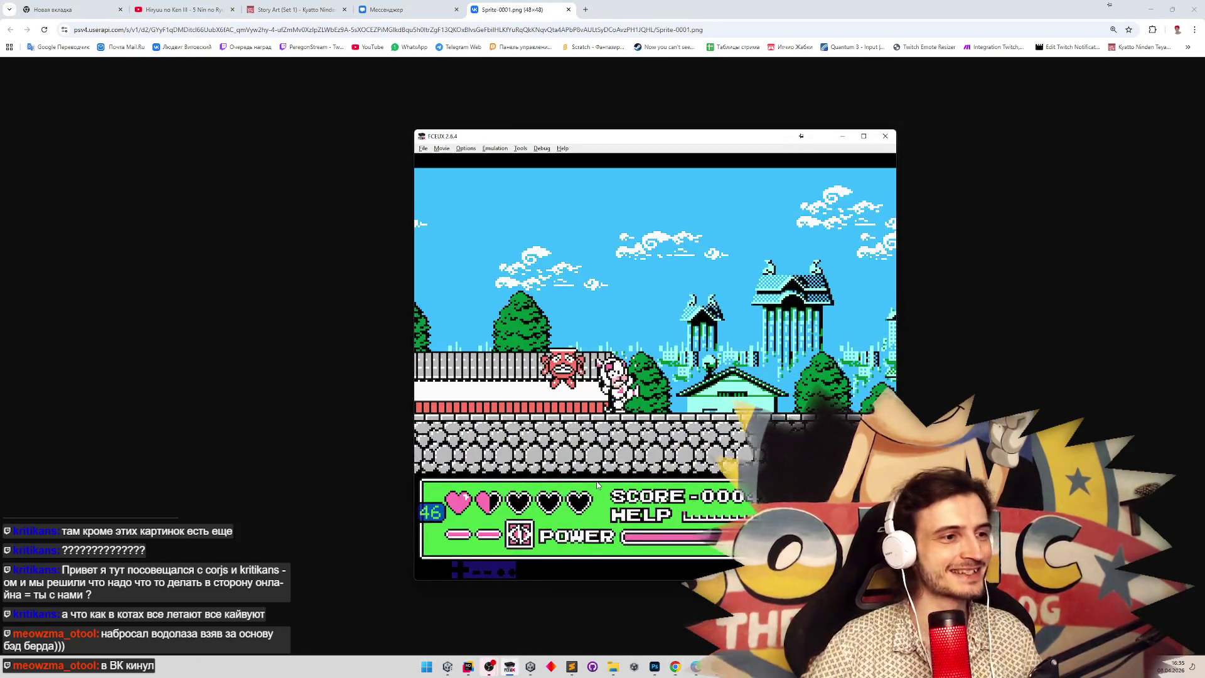
pyautogui.click(447, 666)
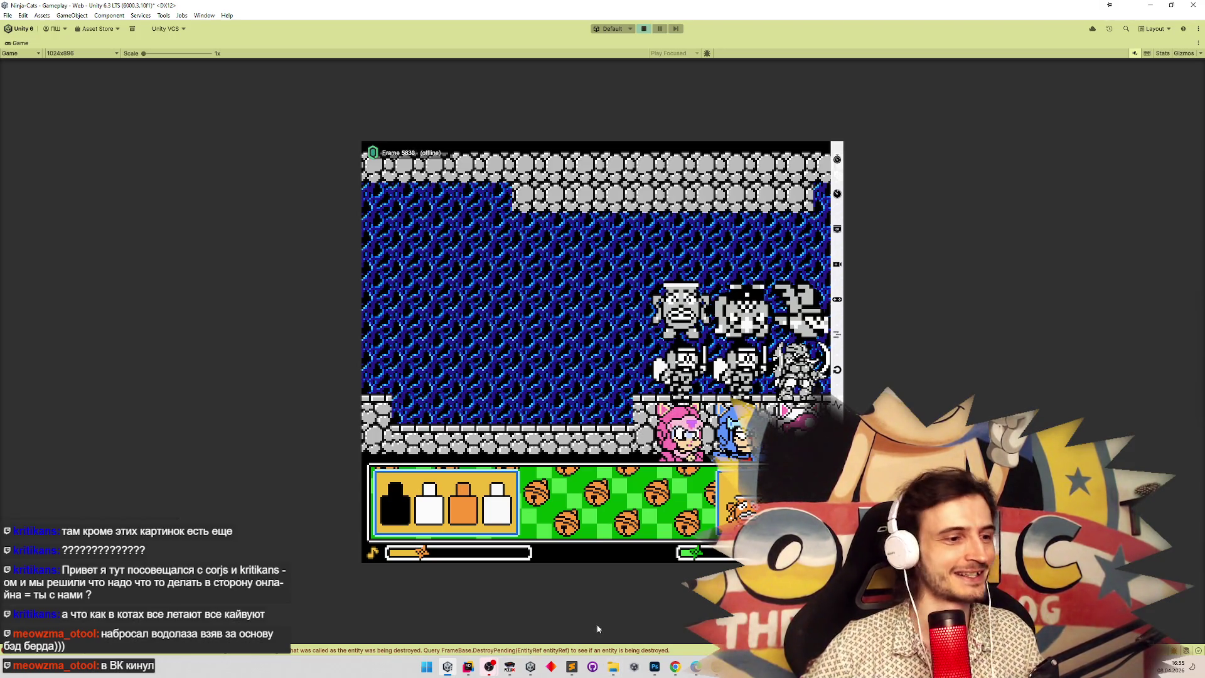
# Bring the Chrome tab showing Sprite-0001.png back to the front.
pyautogui.click(670, 664)
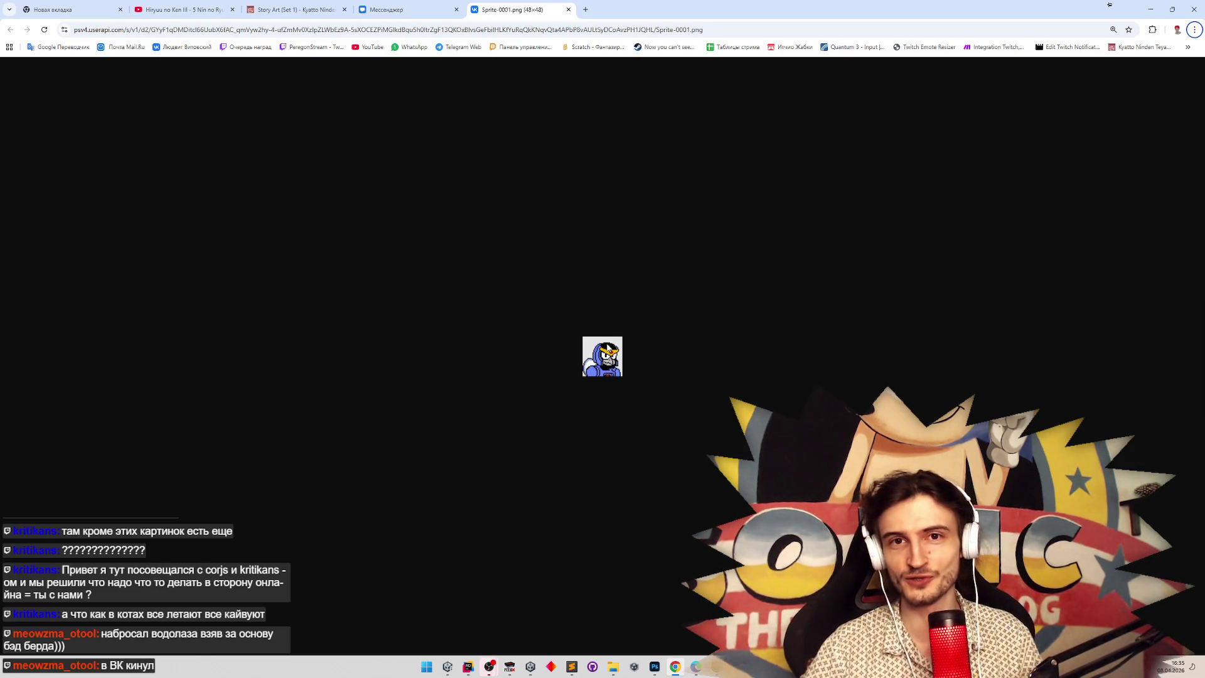
# Check the shared sprite PNG in the VK Messenger chats, then minimize Chrome to return to Unity.
pyautogui.rightClick(607, 348)
pyautogui.press('Escape')
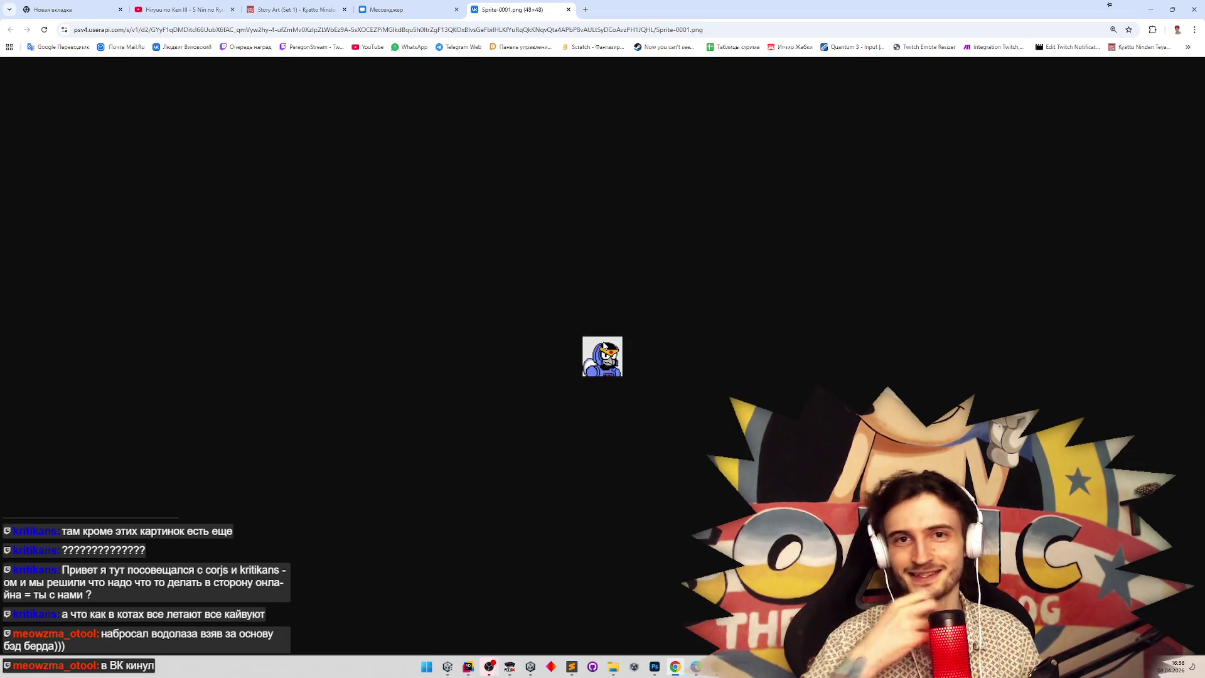
pyautogui.click(402, 9)
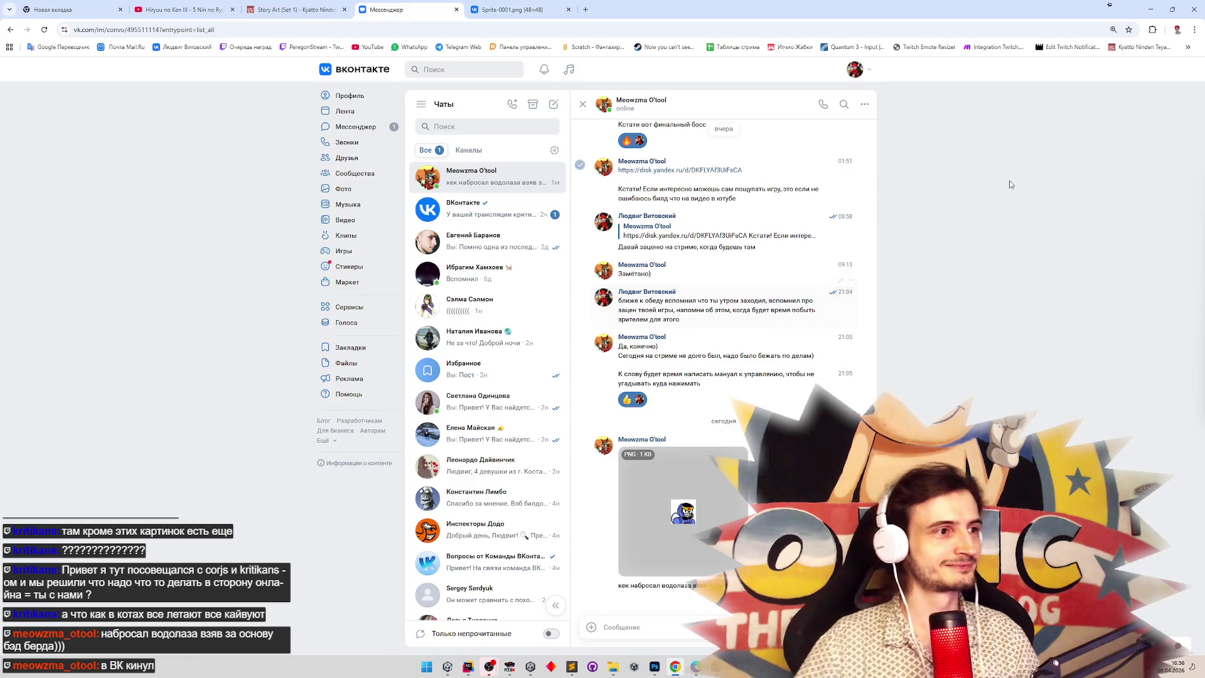
pyautogui.click(1150, 10)
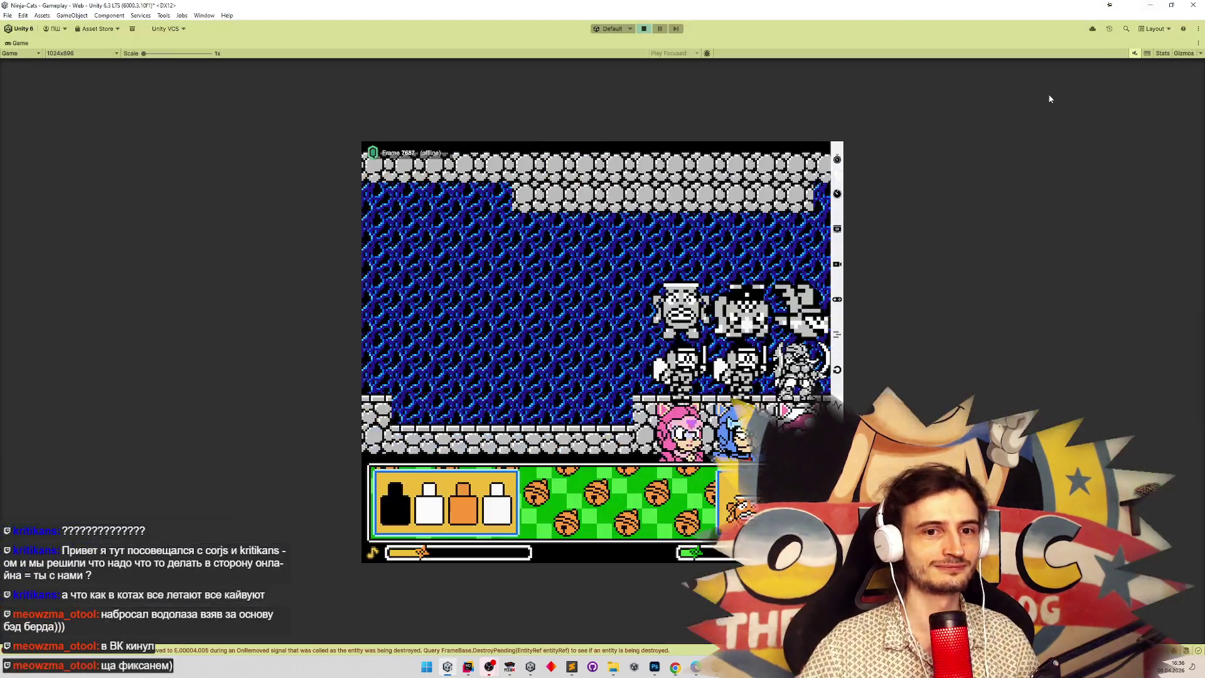
# Start the run as the green ninja and head right through the cave stage toward the heart pickup.
pyautogui.click(608, 303)
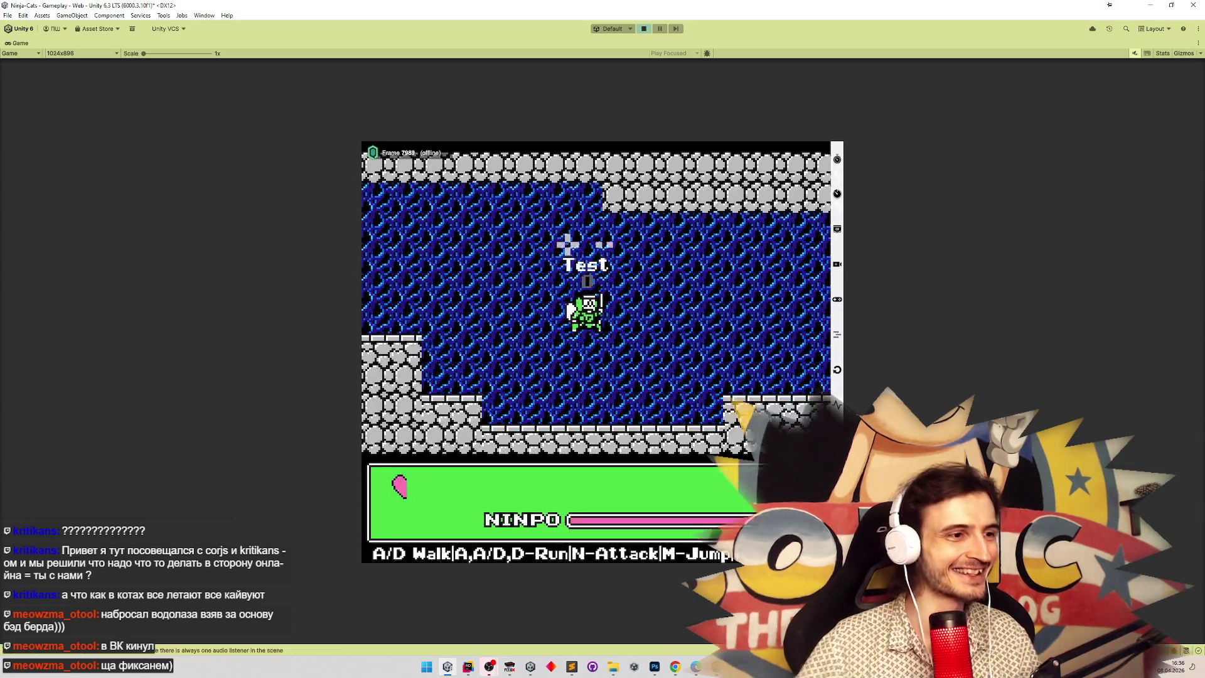
pyautogui.press('d')
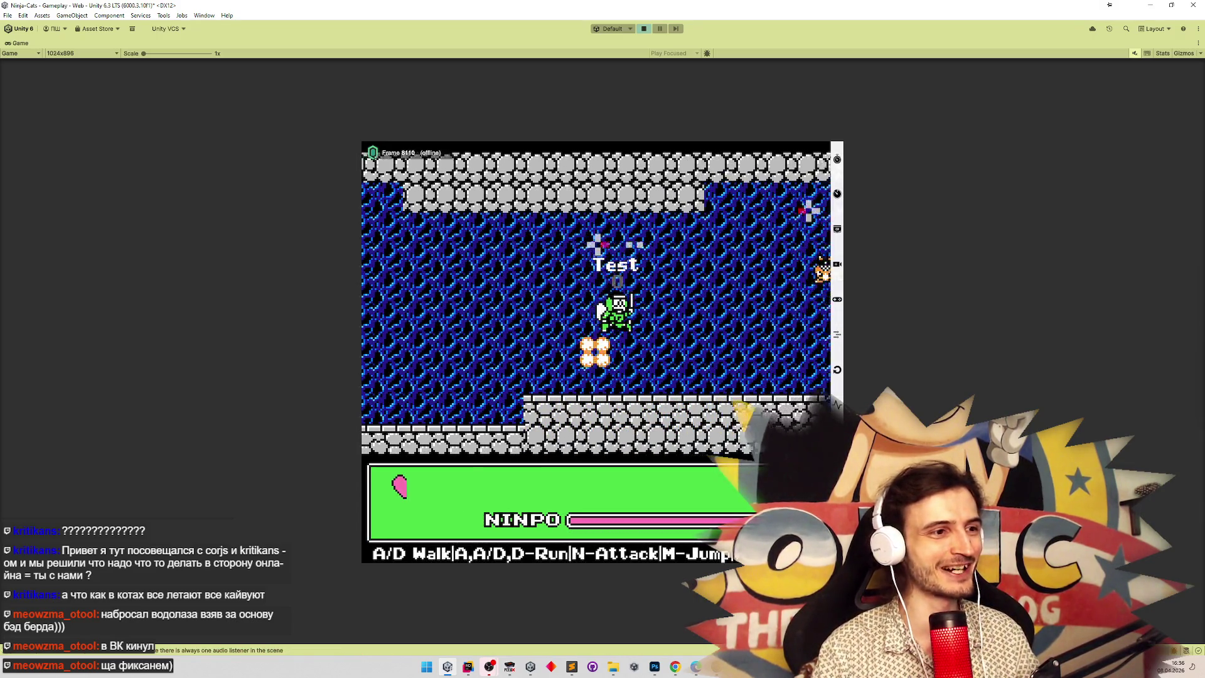
pyautogui.press('d')
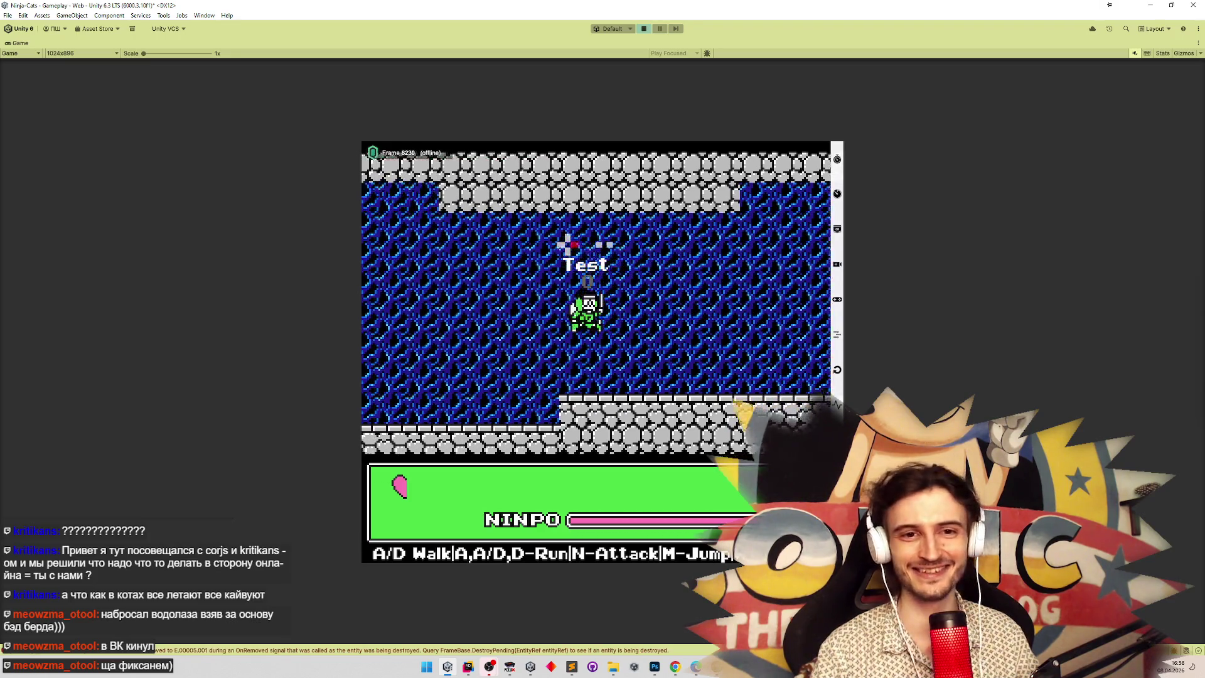
pyautogui.press('d')
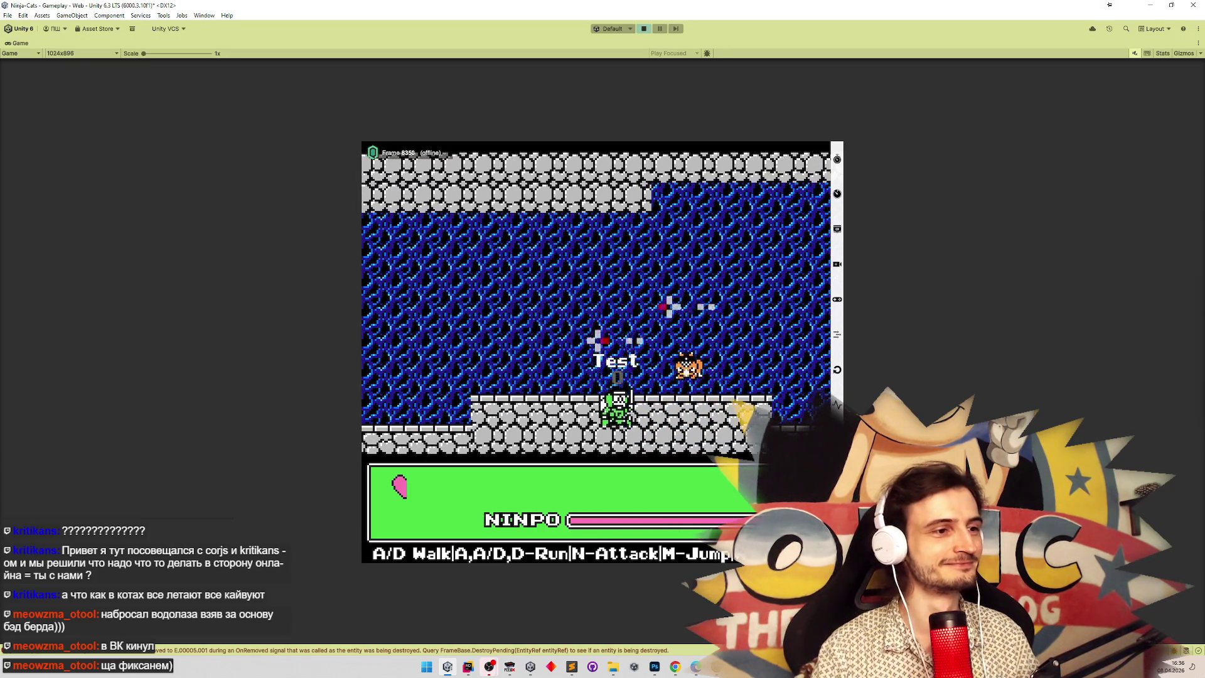
pyautogui.press('d')
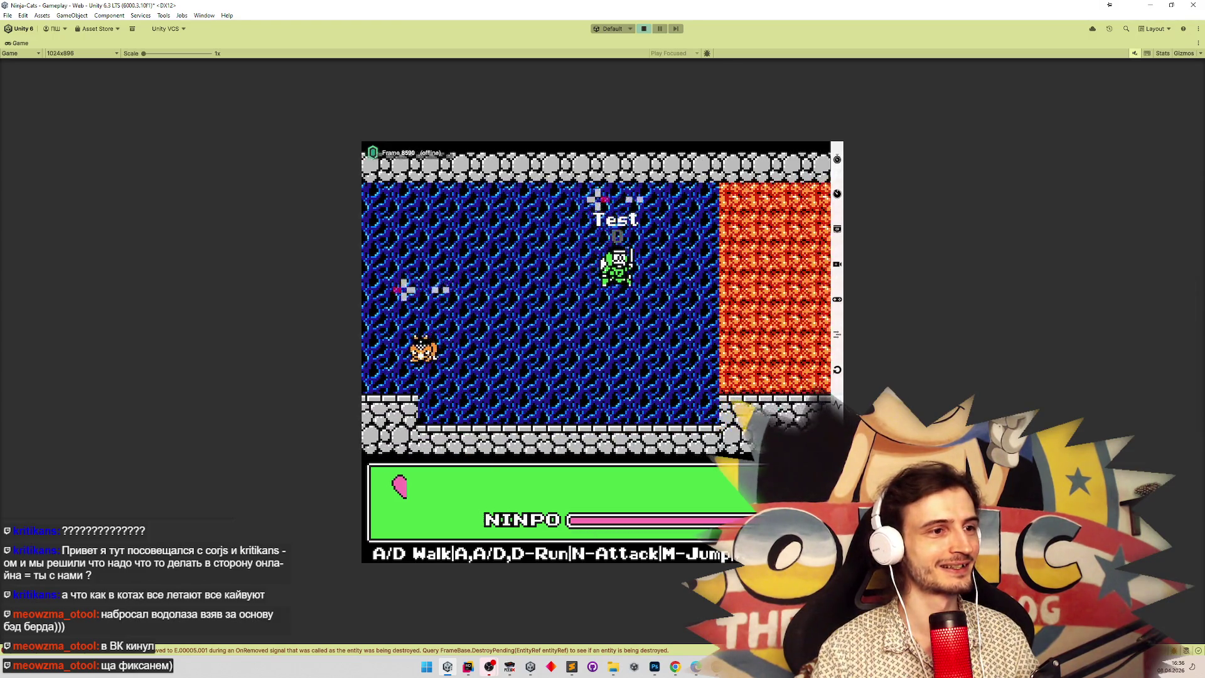
pyautogui.press('d')
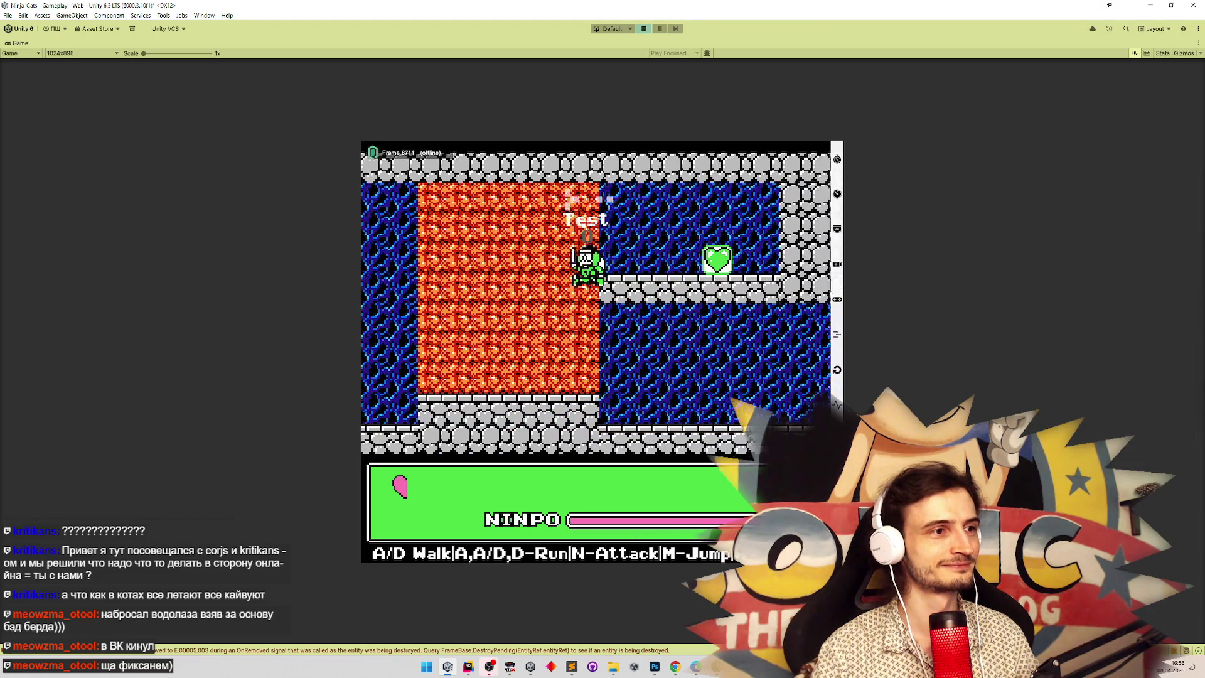
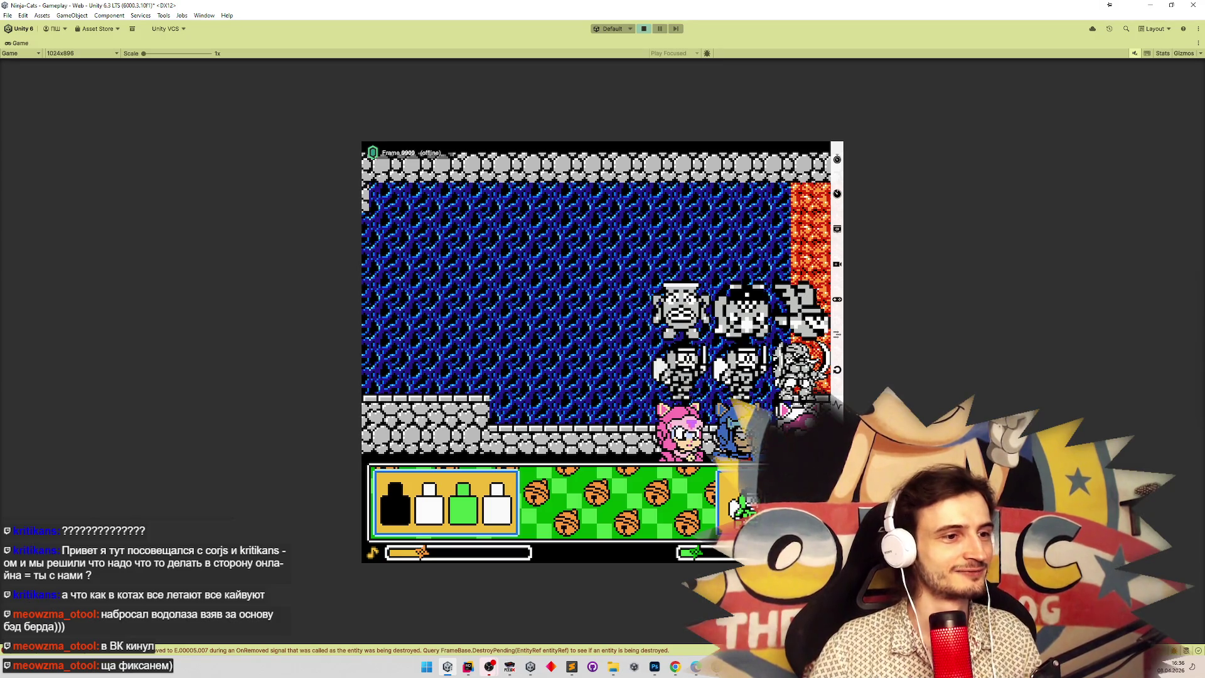
# Run the ninja right through the water cave and lava room, then climb the ladder to the castle area.
pyautogui.press('d')
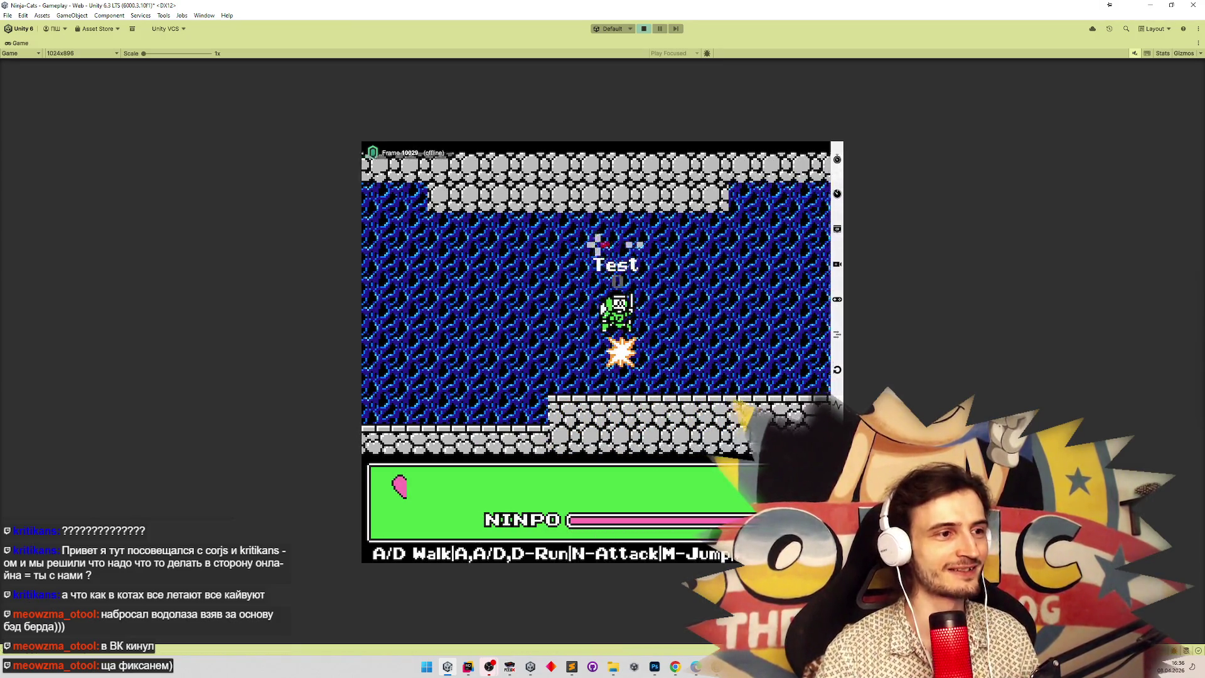
pyautogui.press('d')
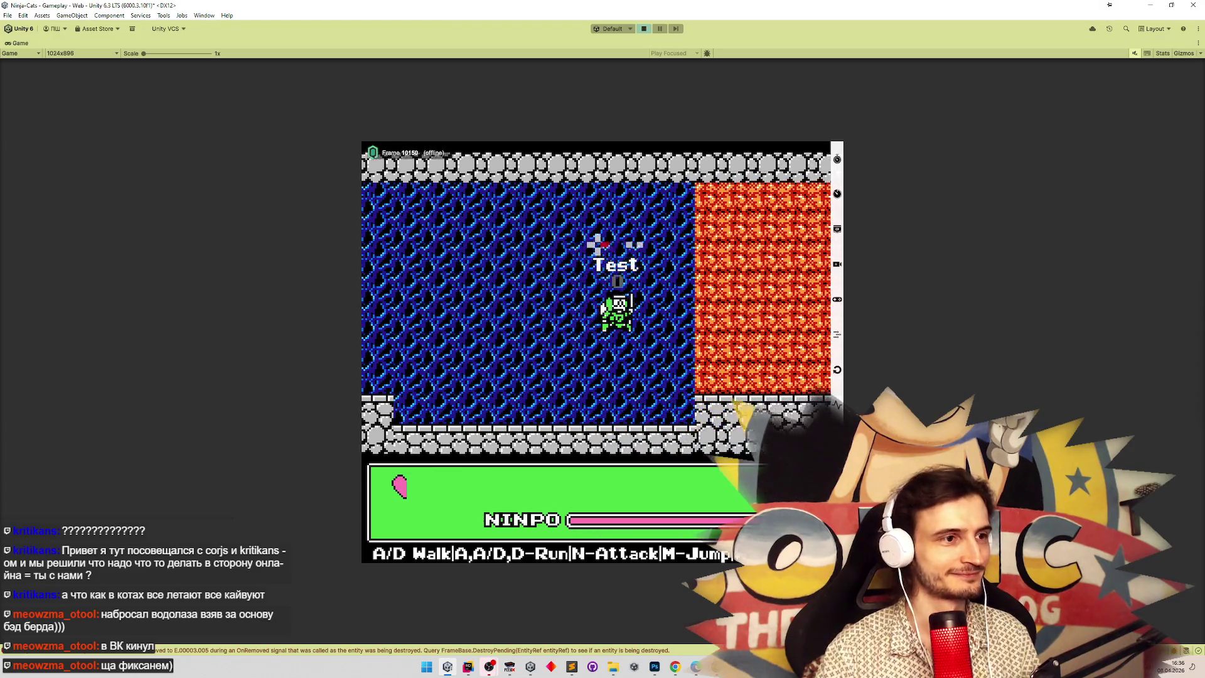
pyautogui.press('d')
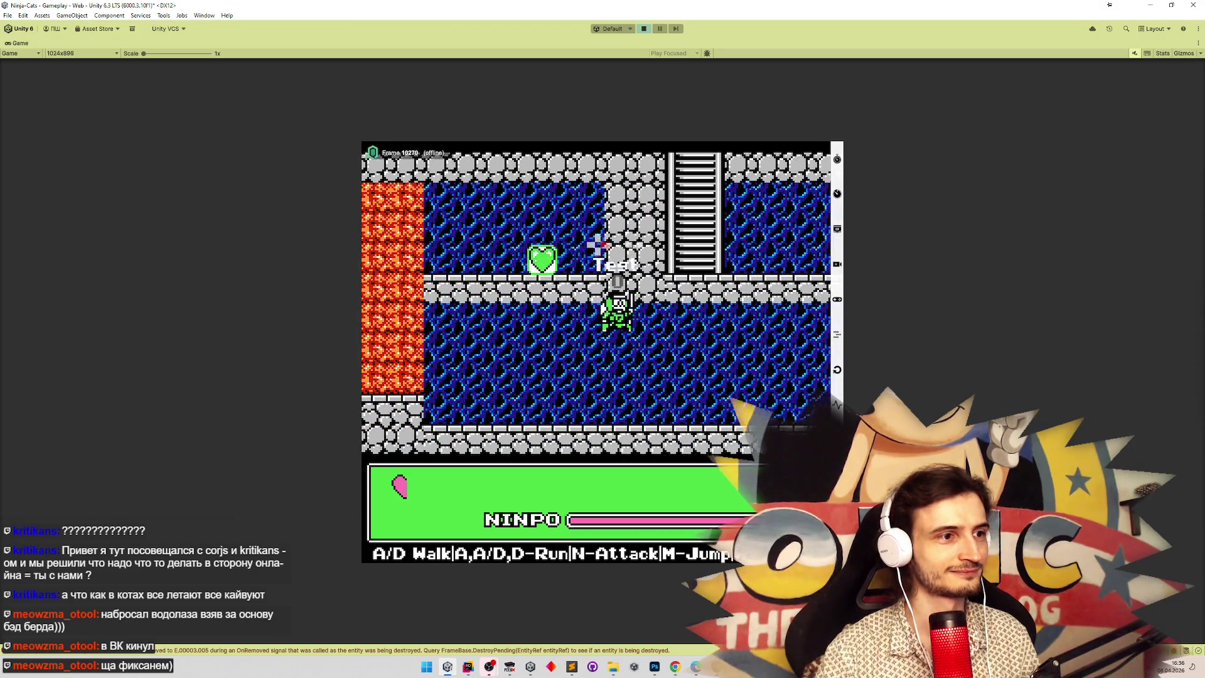
pyautogui.press('d')
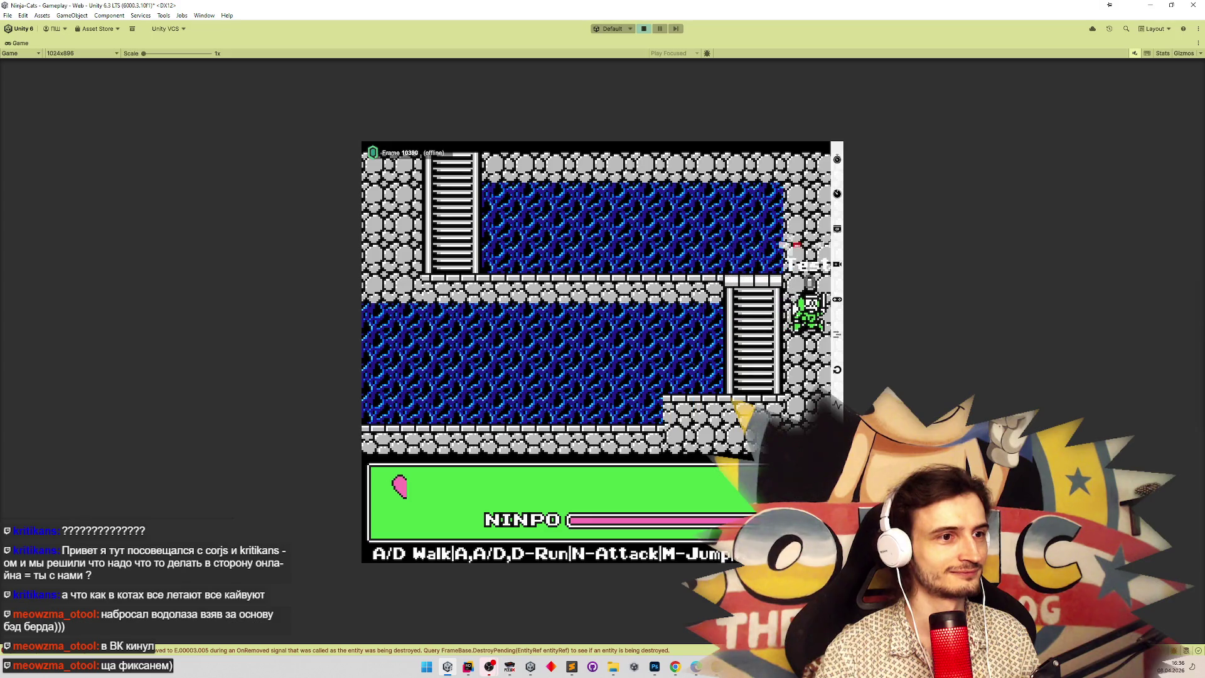
pyautogui.press('w')
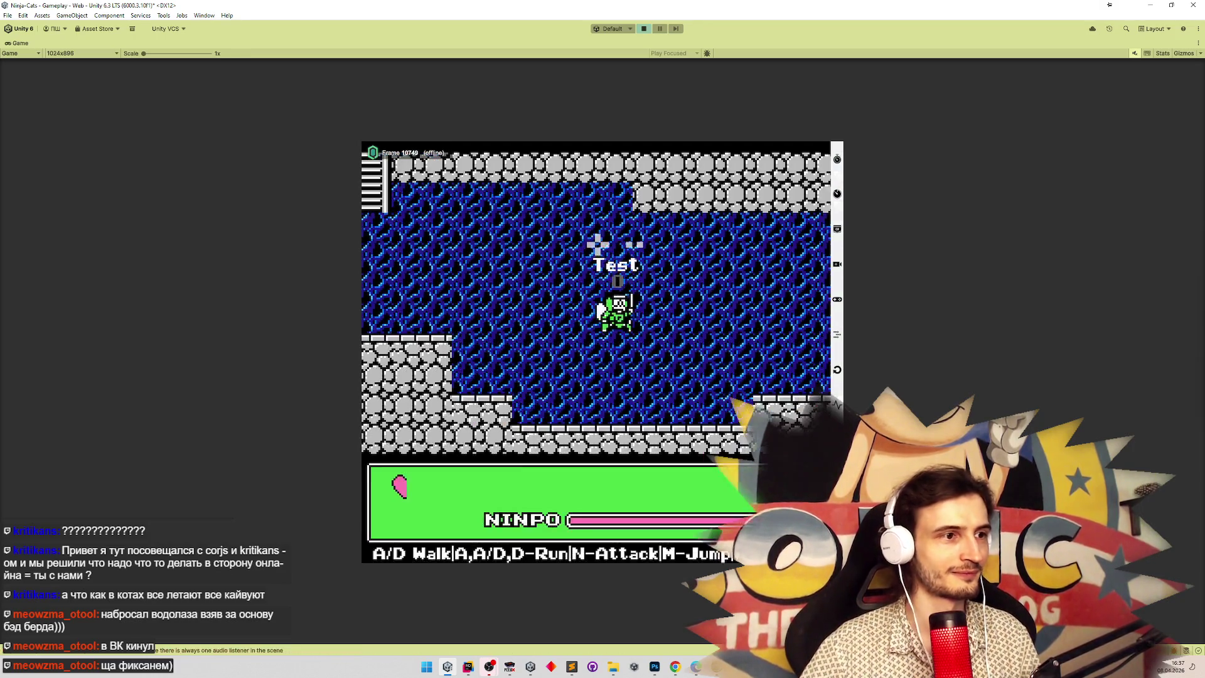
# Drop back into the water cave, cross the lava area again and climb into the next cave room.
pyautogui.press('a')
pyautogui.press('a')
pyautogui.press('m')
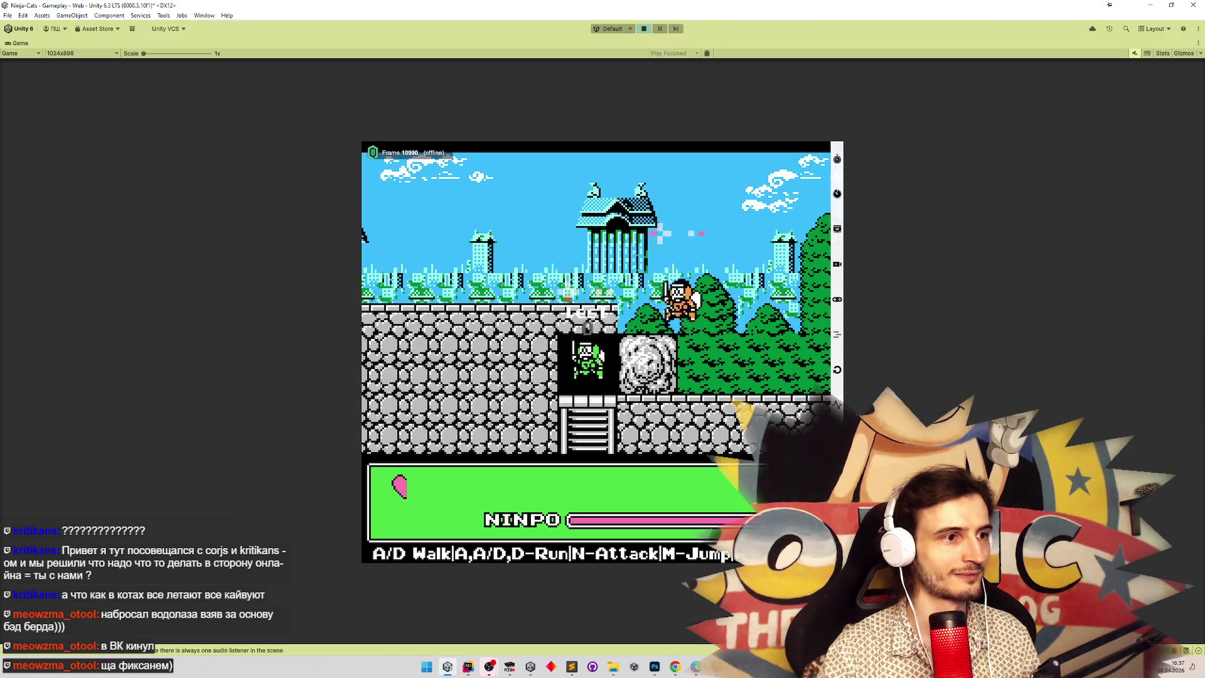
pyautogui.press('s')
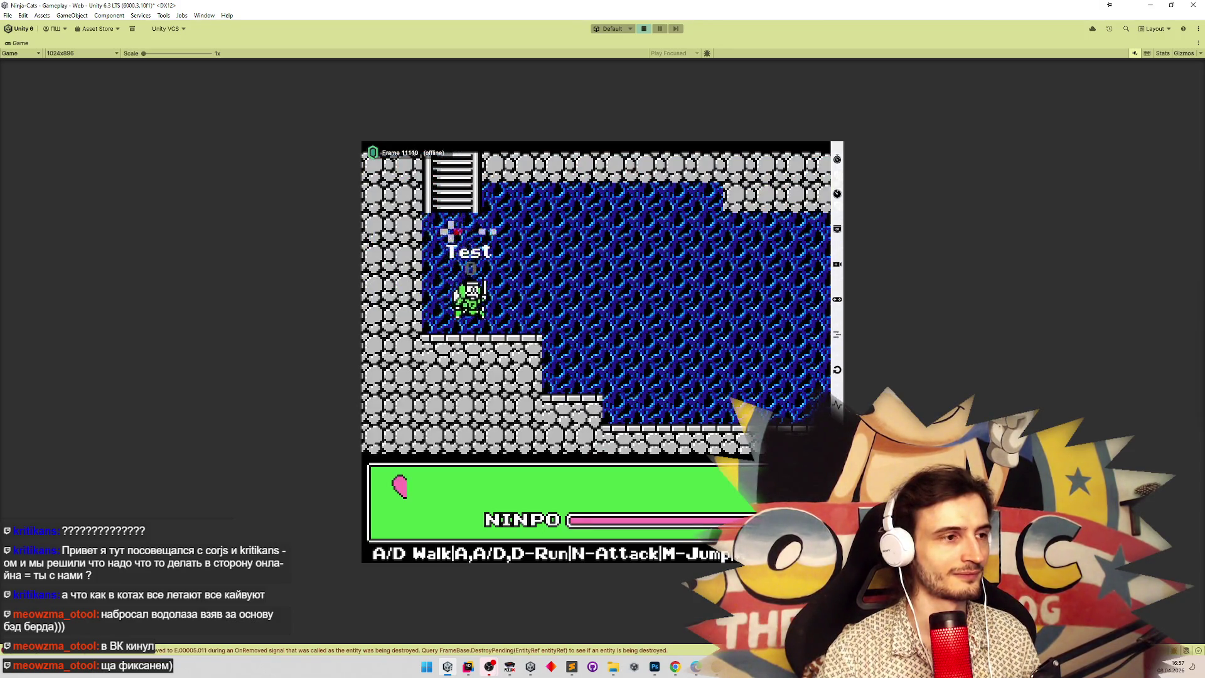
pyautogui.press('d')
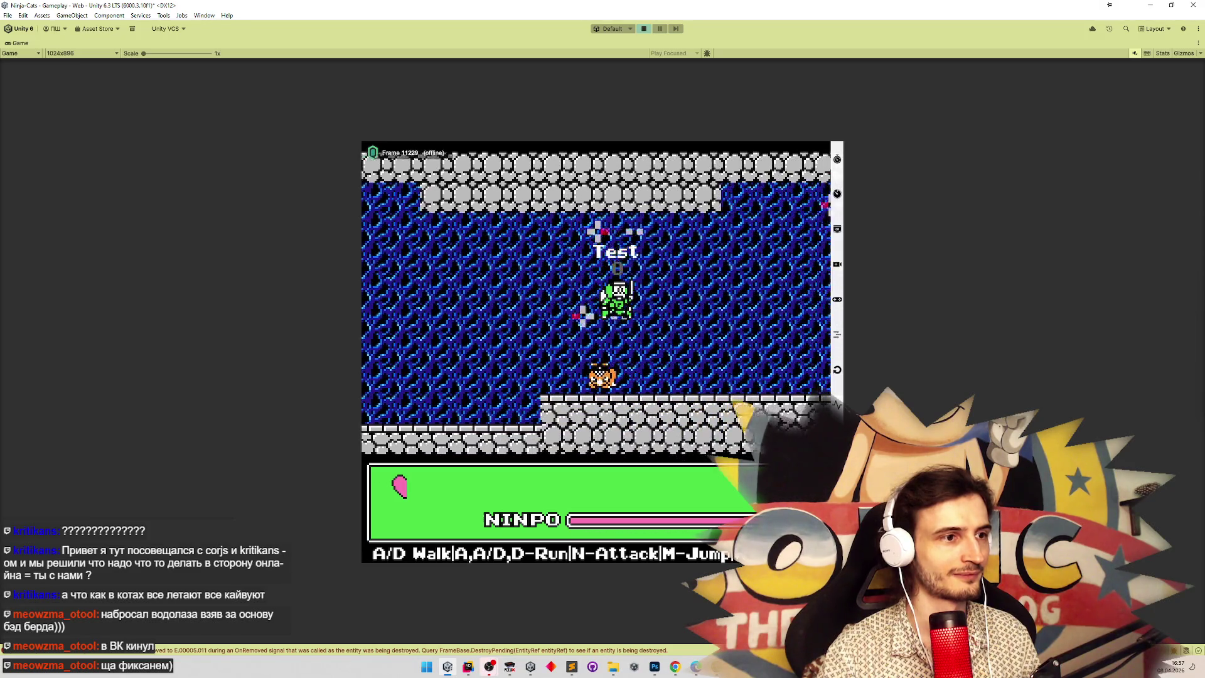
pyautogui.press('d')
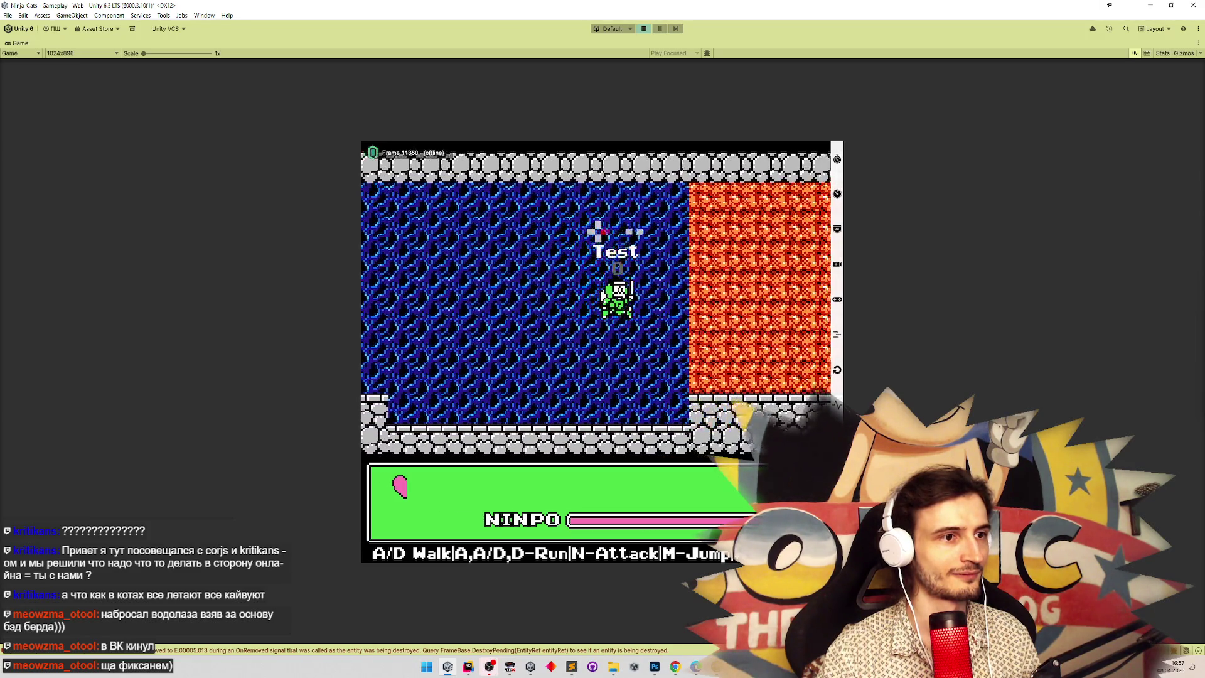
pyautogui.press('a')
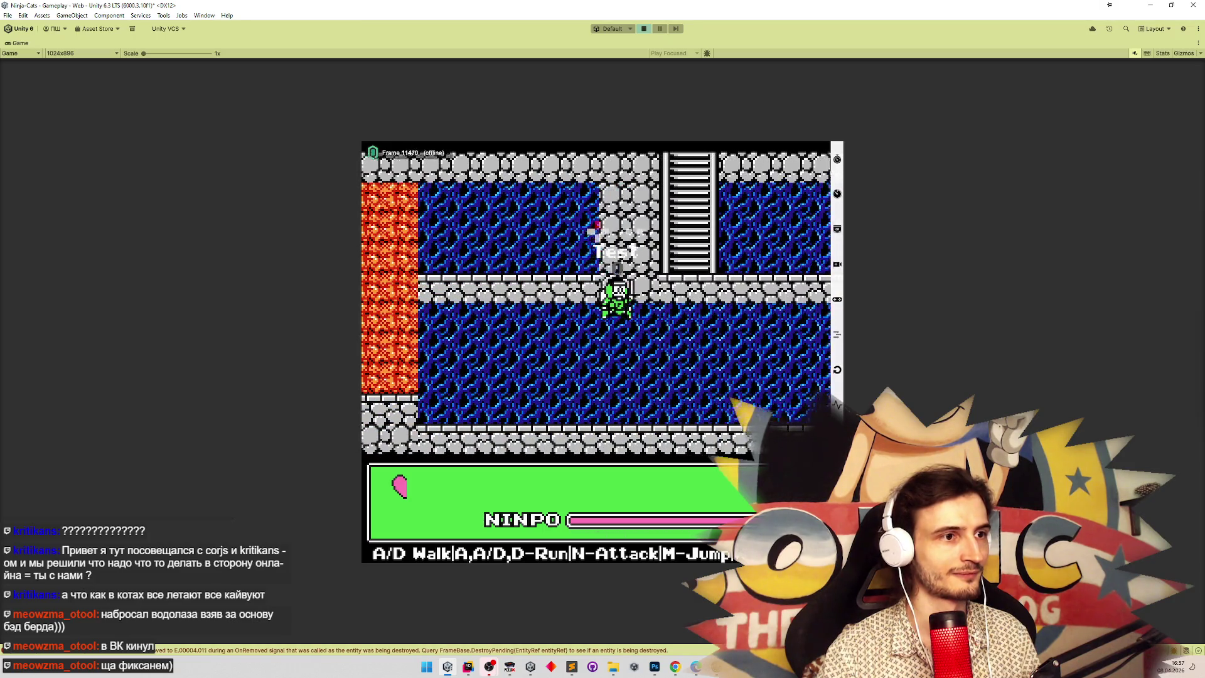
pyautogui.press('a')
pyautogui.press('d')
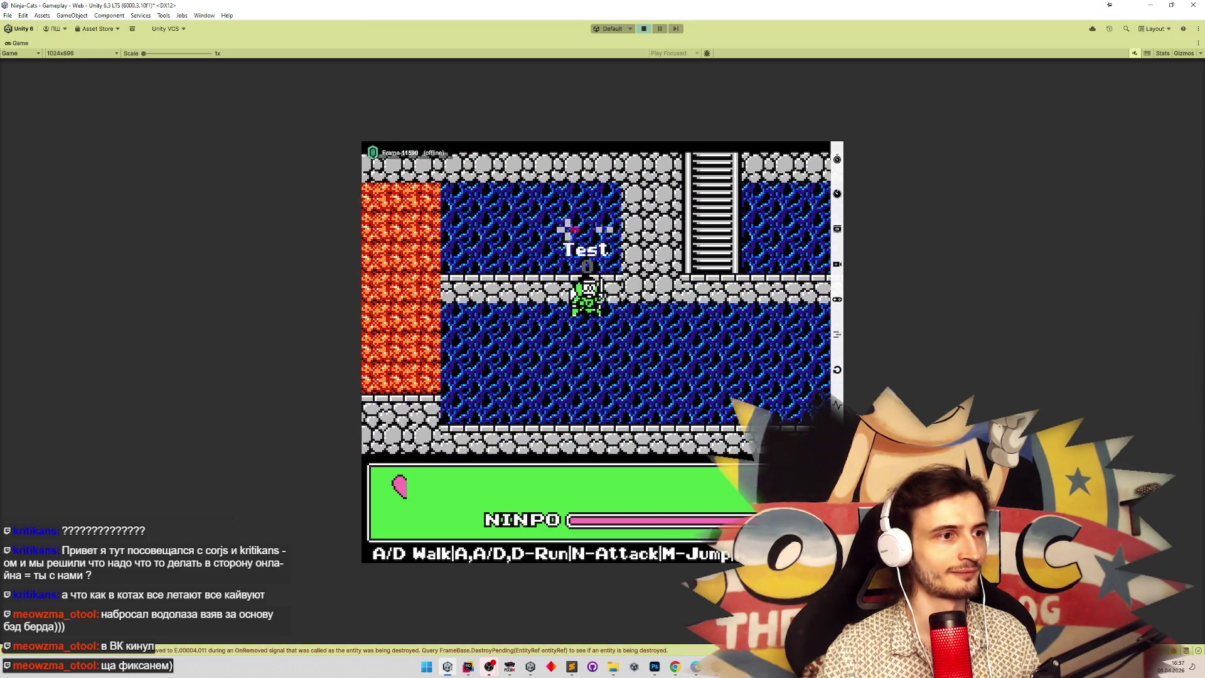
pyautogui.press('w')
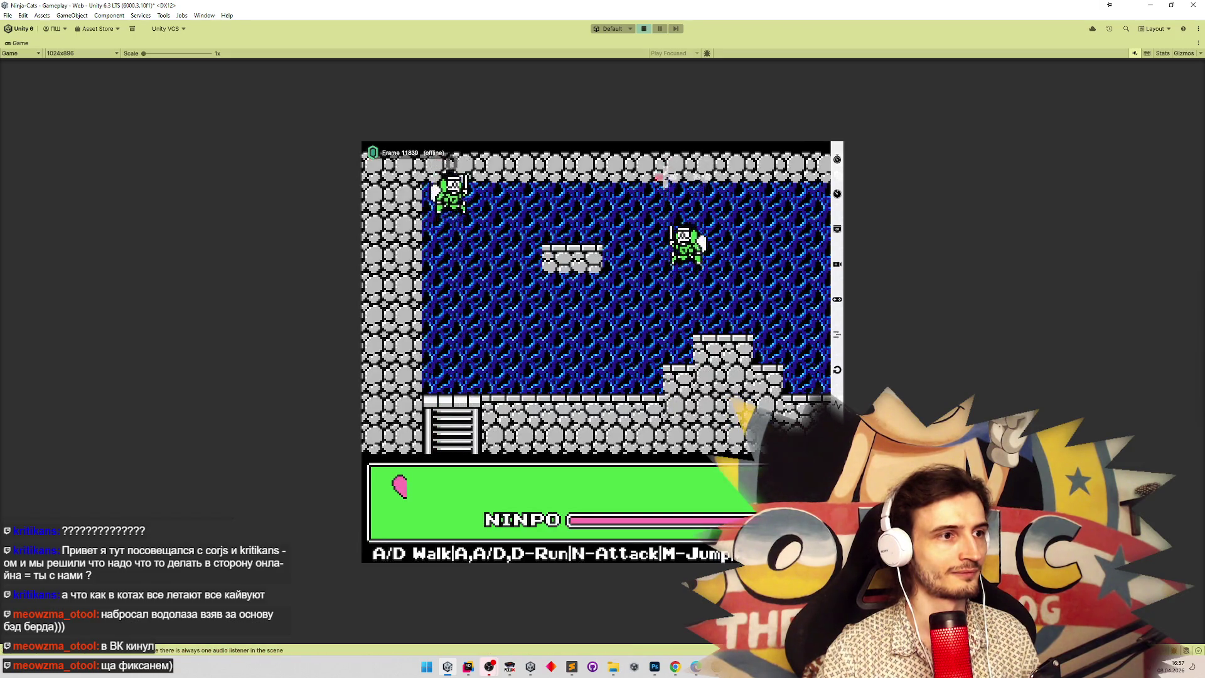
# Run right across the cave floor past the ladder and water into the new stone room.
pyautogui.press('d')
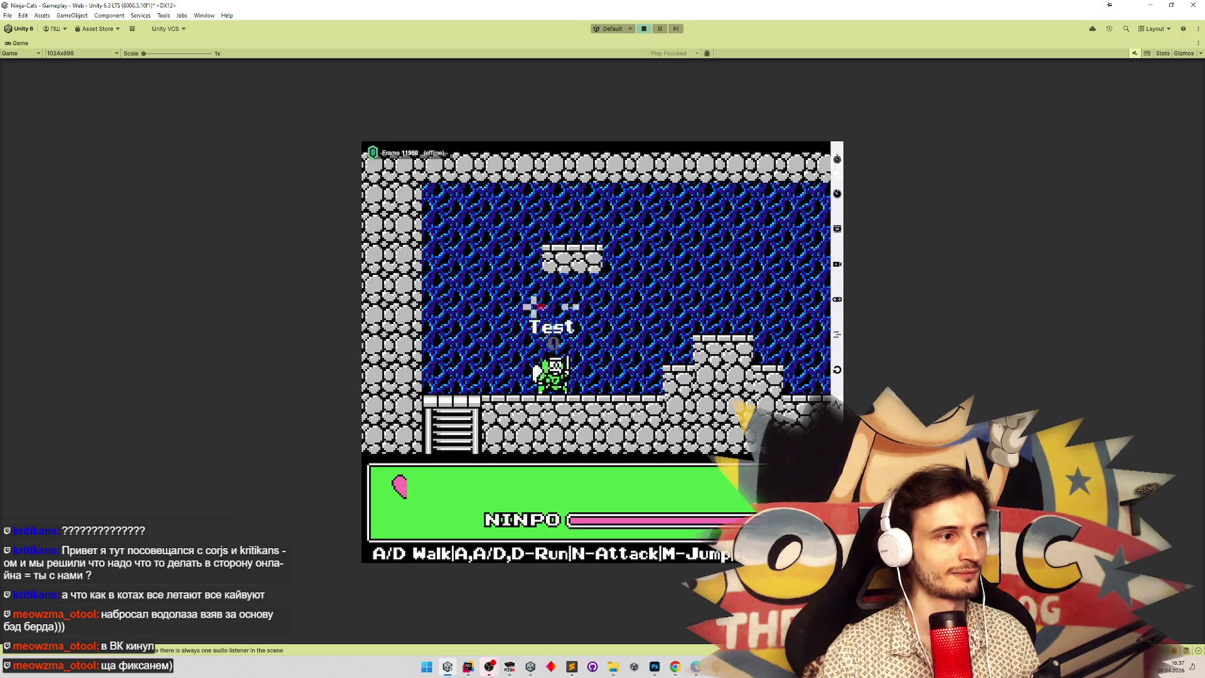
pyautogui.press('d')
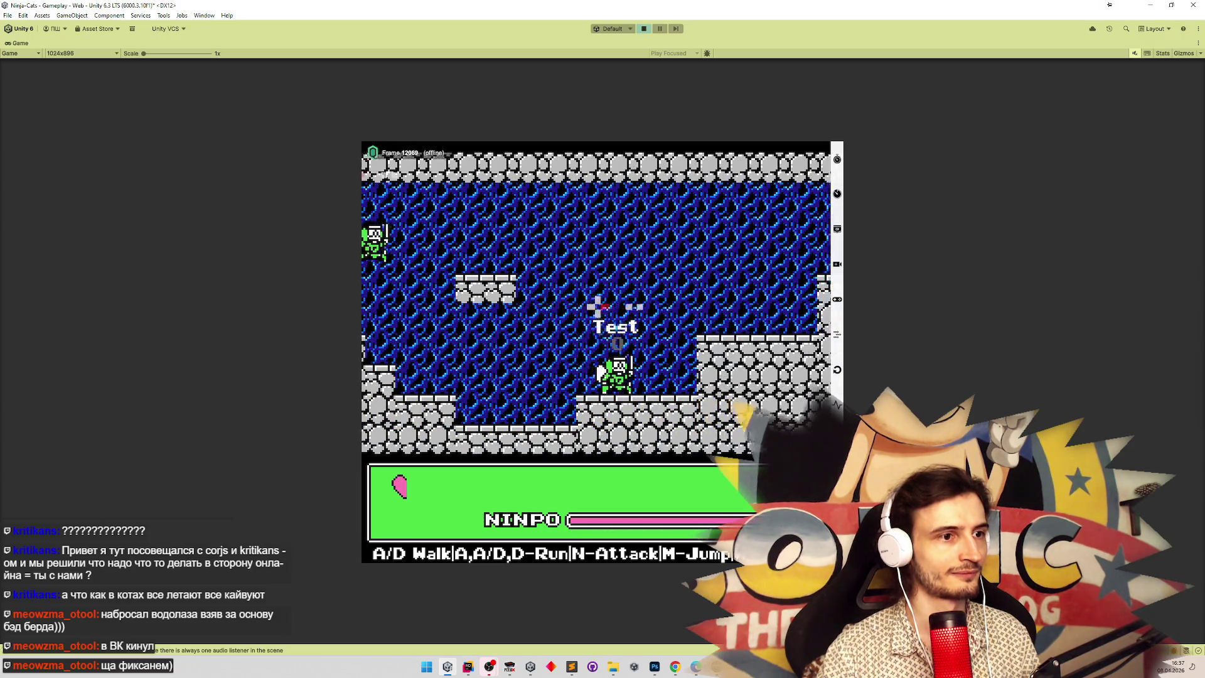
pyautogui.press('d')
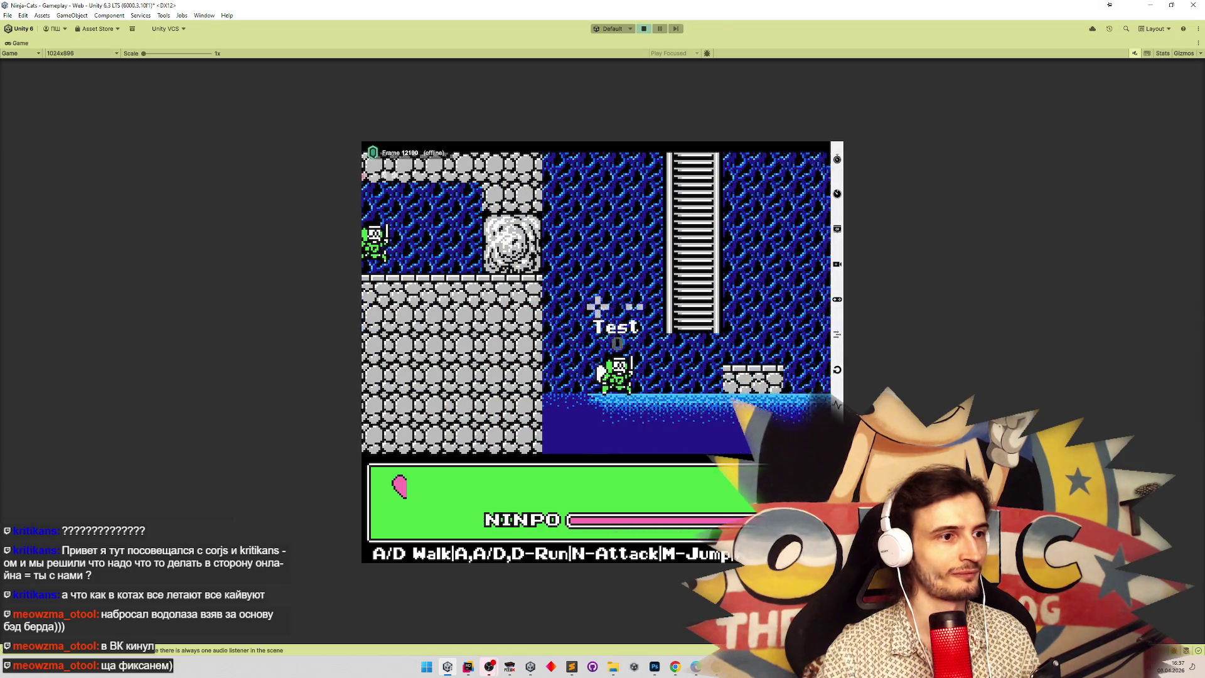
pyautogui.press('d')
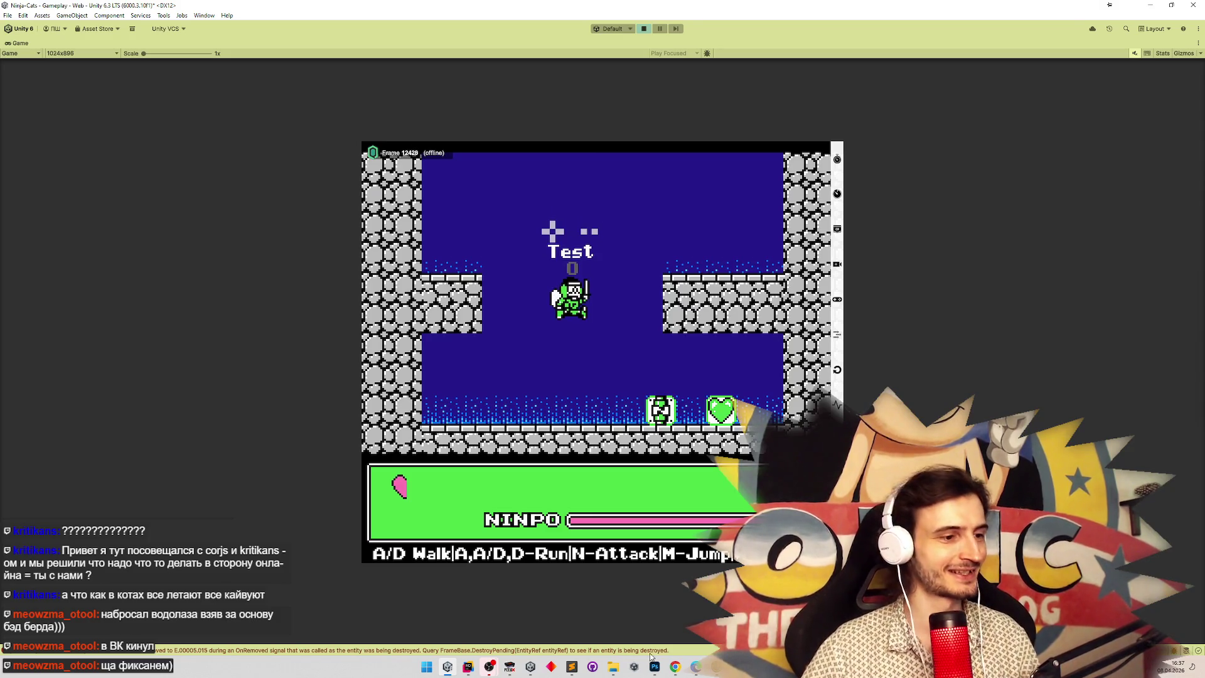
pyautogui.click(571, 667)
# Below the pixel-icons task, add 'телепортим госта к ближайшему телепорту, а не к самому левому или правому, как там было?'.
pyautogui.scroll(-2, 709, 314)
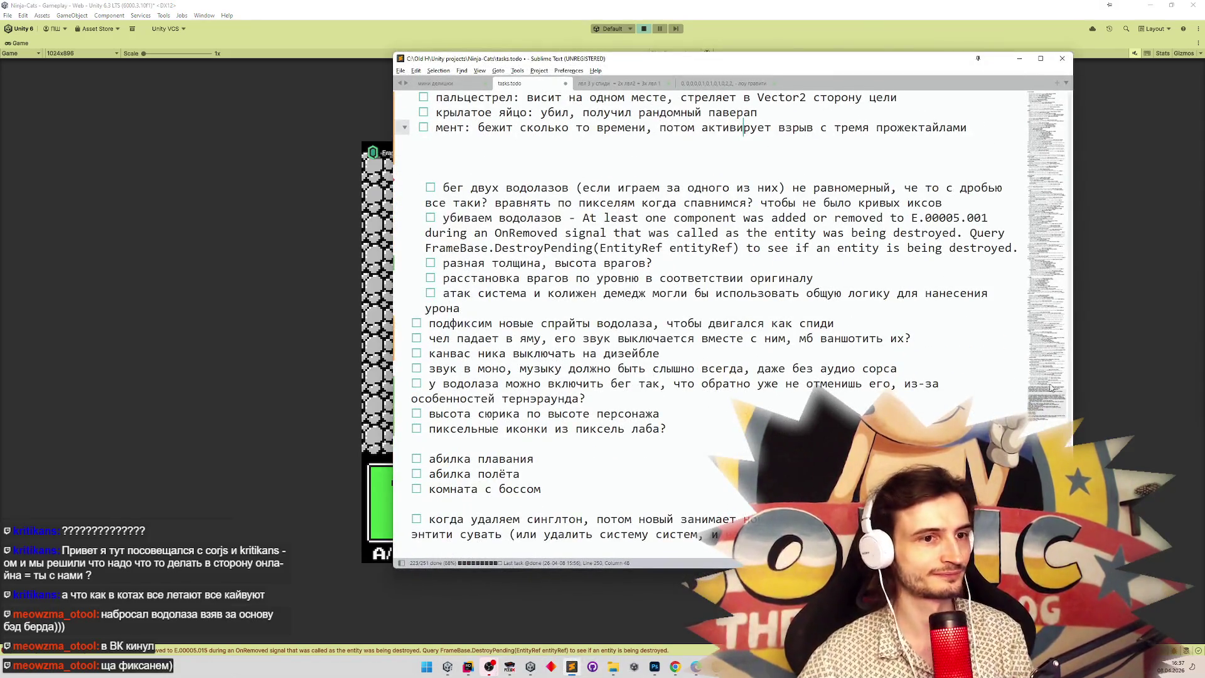
pyautogui.scroll(-4, 709, 314)
pyautogui.scroll(1, 560, 356)
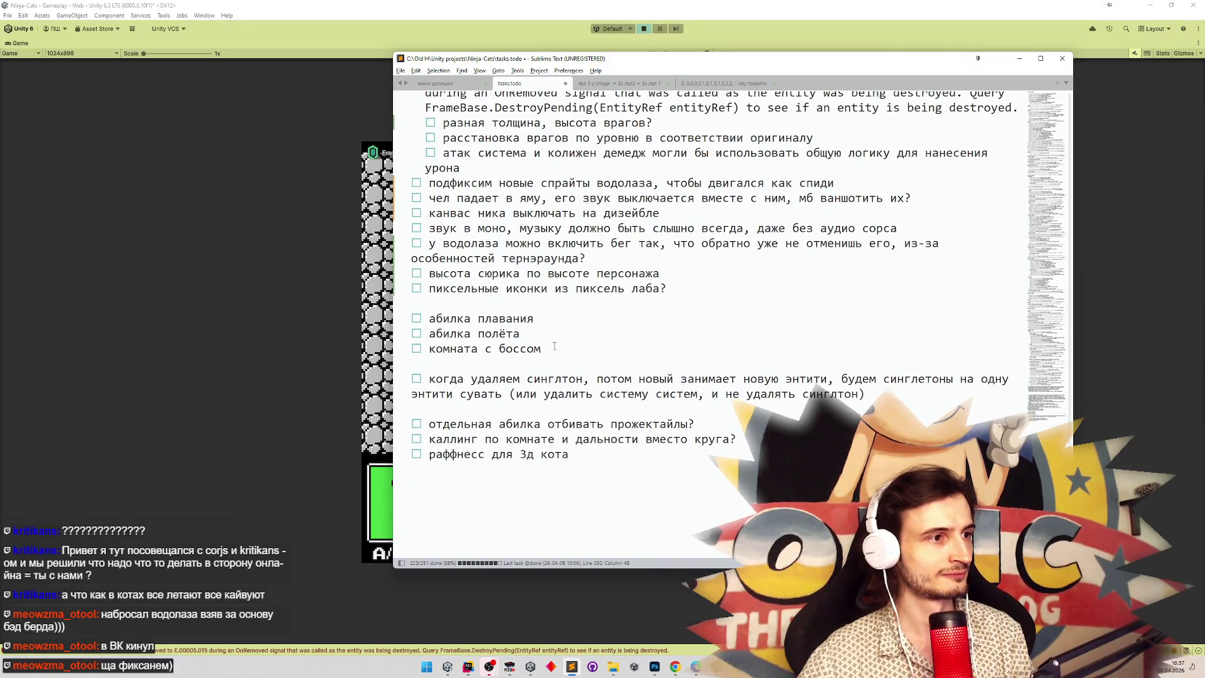
pyautogui.click(693, 286)
pyautogui.press('Return')
pyautogui.write('ntkt')
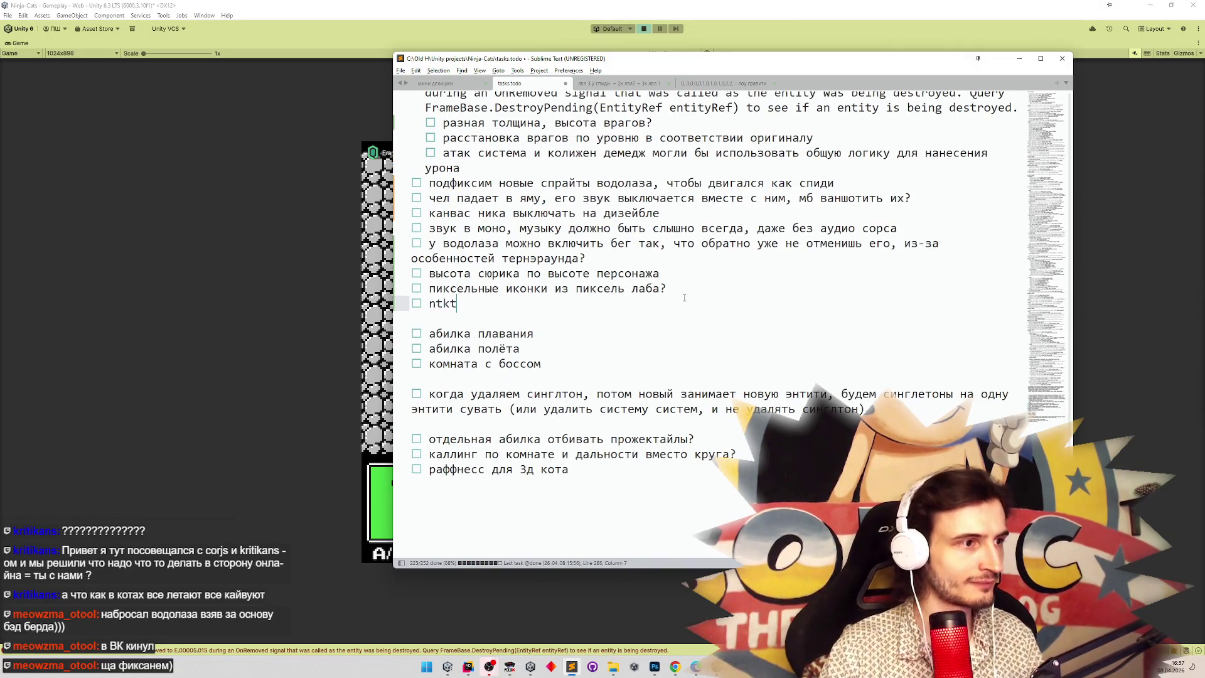
pyautogui.press('BackSpace')
pyautogui.press('BackSpace')
pyautogui.press('BackSpace')
pyautogui.write('телепортим гост')
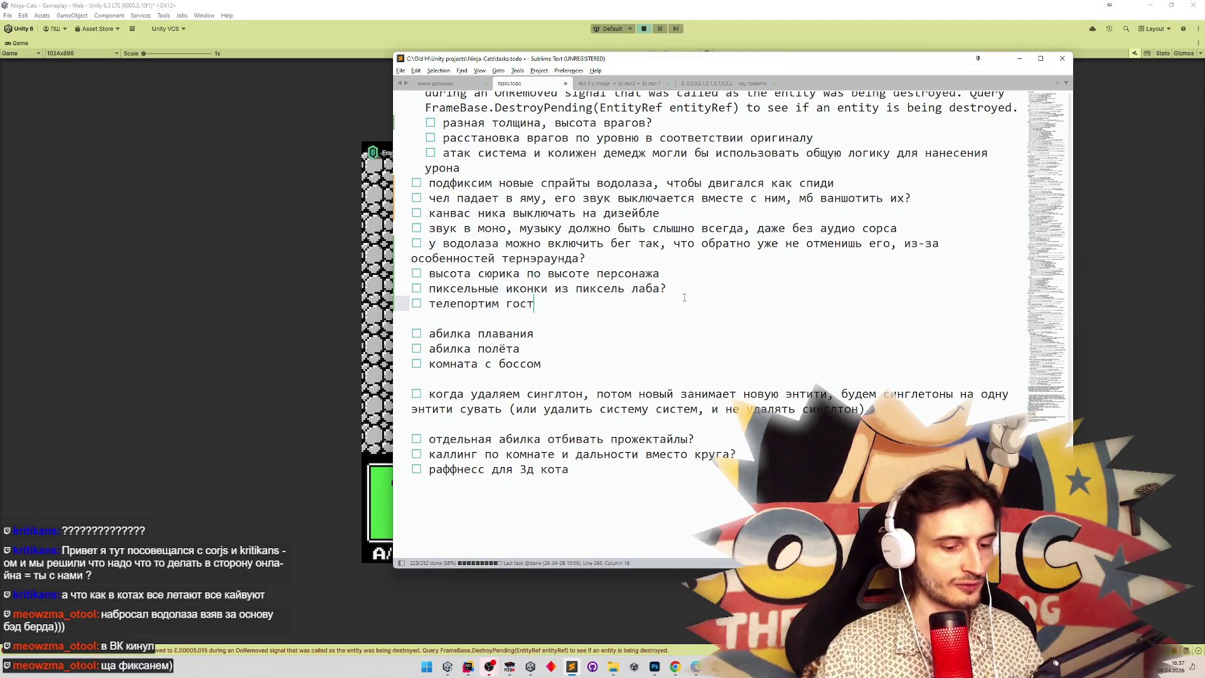
pyautogui.write('а к ближайше')
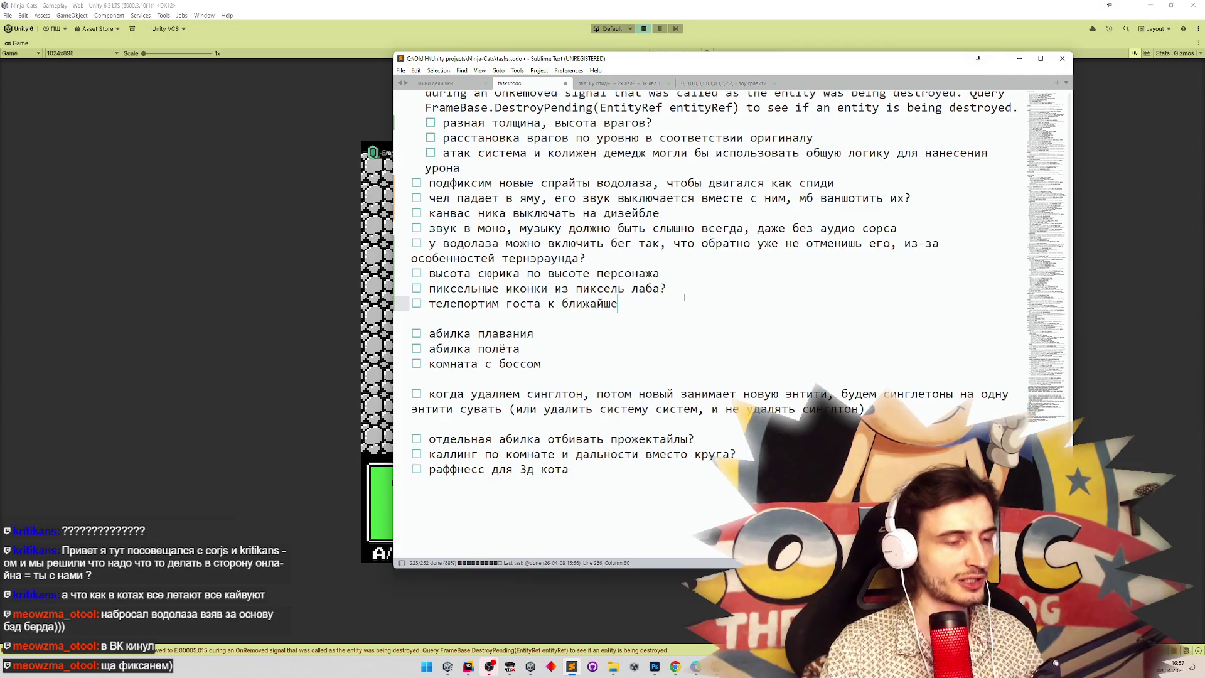
pyautogui.write('му телепорту, а не ')
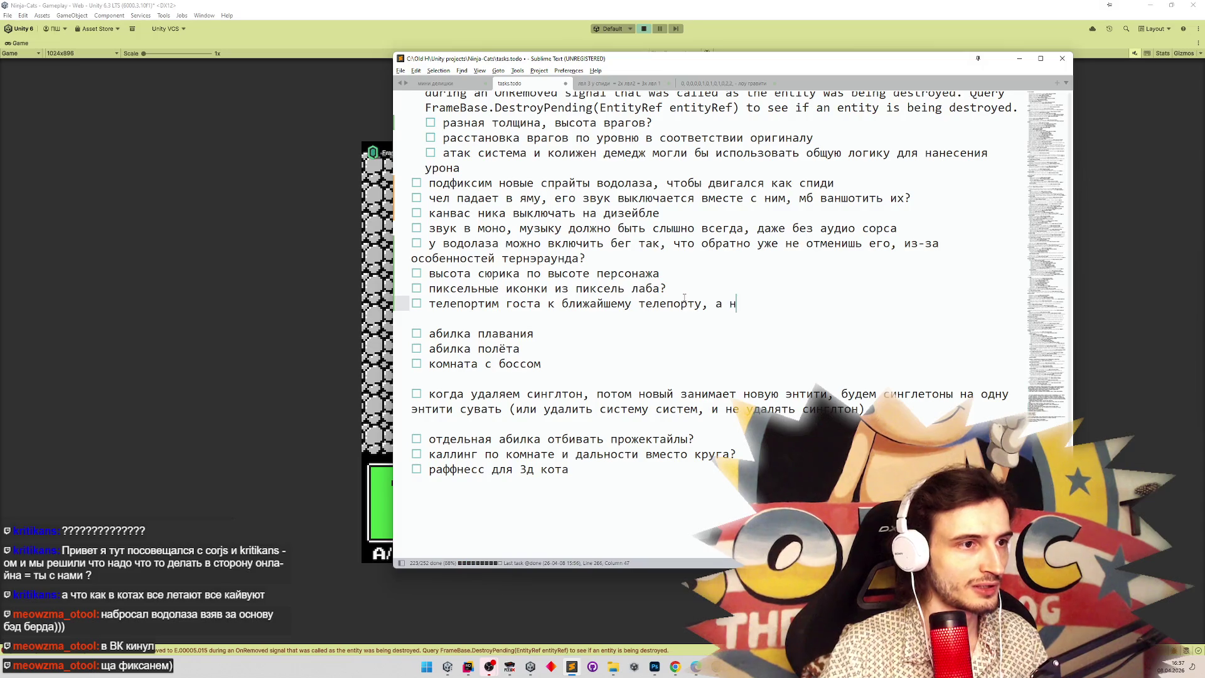
pyautogui.write('к самому')
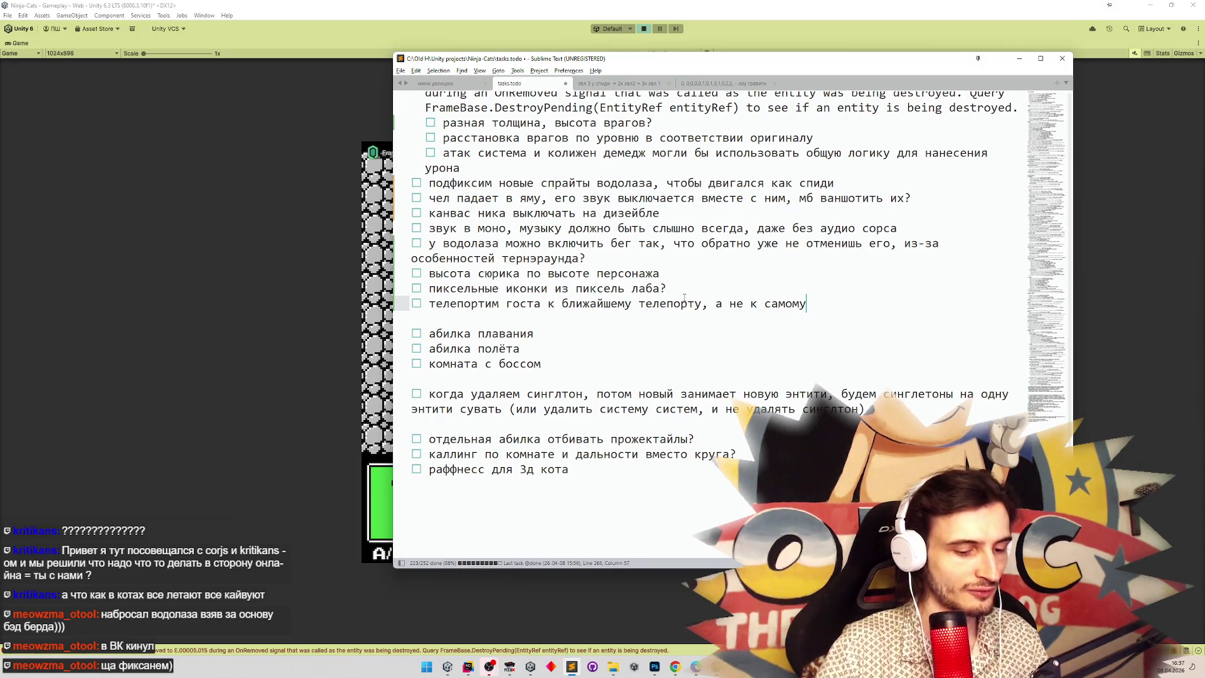
pyautogui.press('BackSpace')
pyautogui.press('BackSpace')
pyautogui.write('у левому или правому')
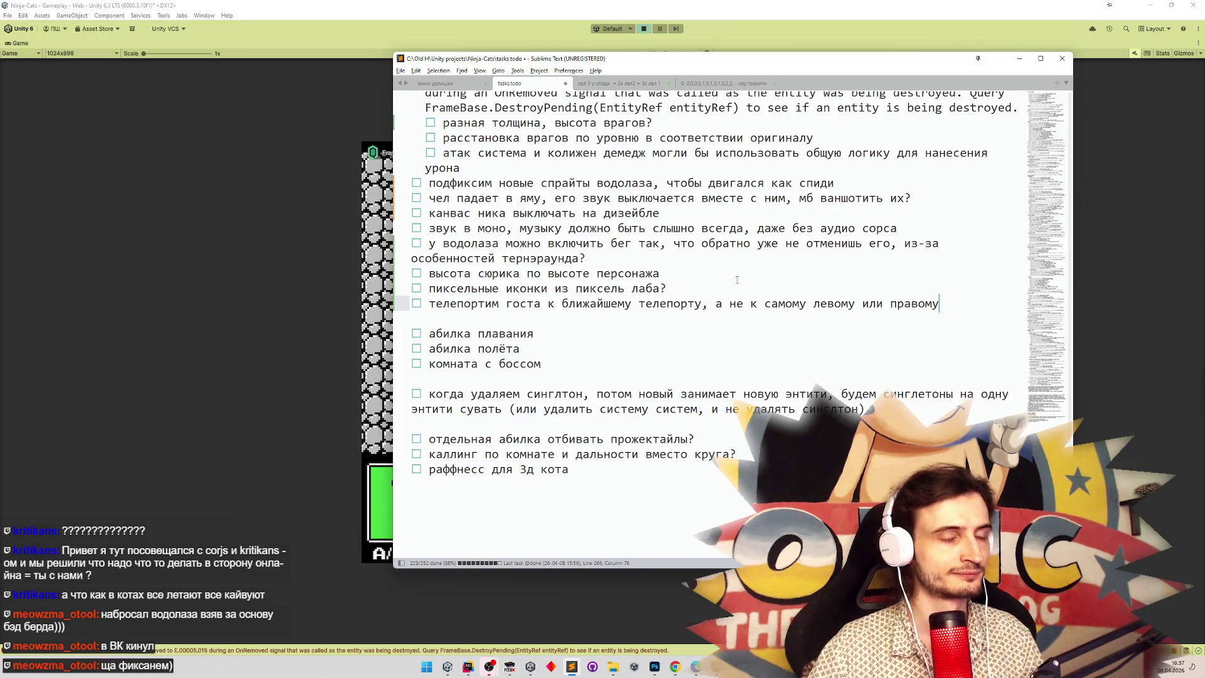
pyautogui.write(', как там было?')
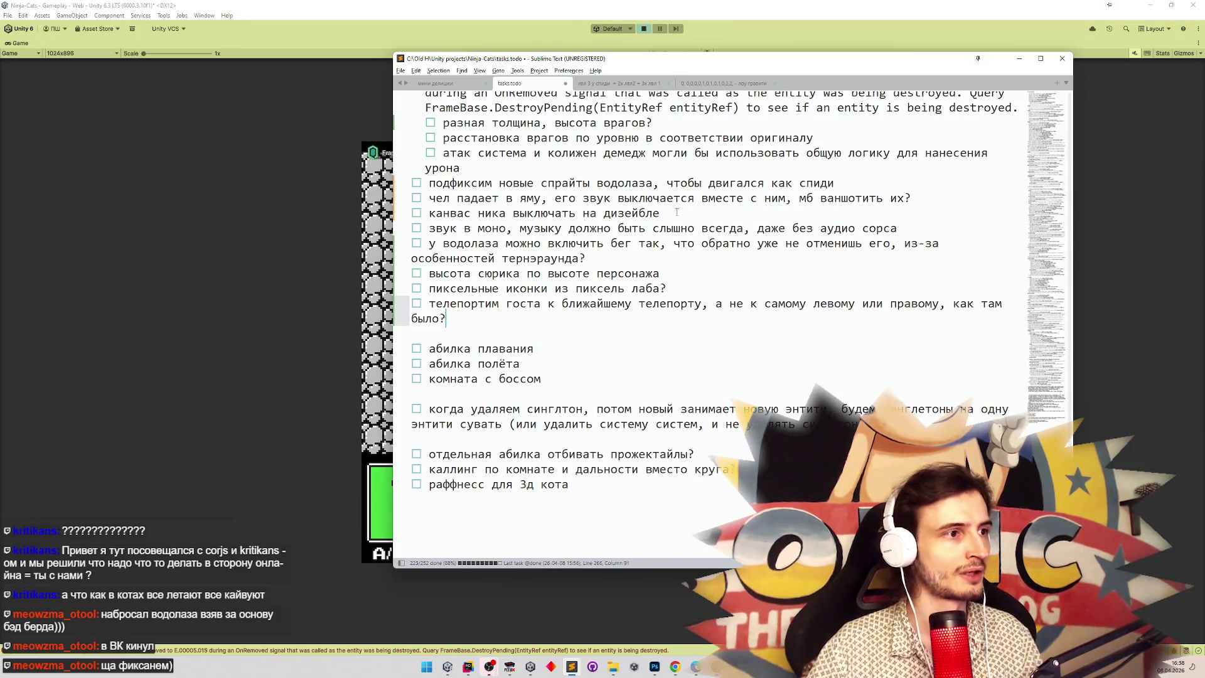
# Mark the non-instant-turn diver task and the мамонт мечник task as done.
pyautogui.scroll(2, 844, 166)
pyautogui.scroll(10, 844, 167)
pyautogui.scroll(-4, 555, 251)
pyautogui.scroll(3, 555, 251)
pyautogui.click(555, 199)
pyautogui.hotkey('ctrl', 'd')
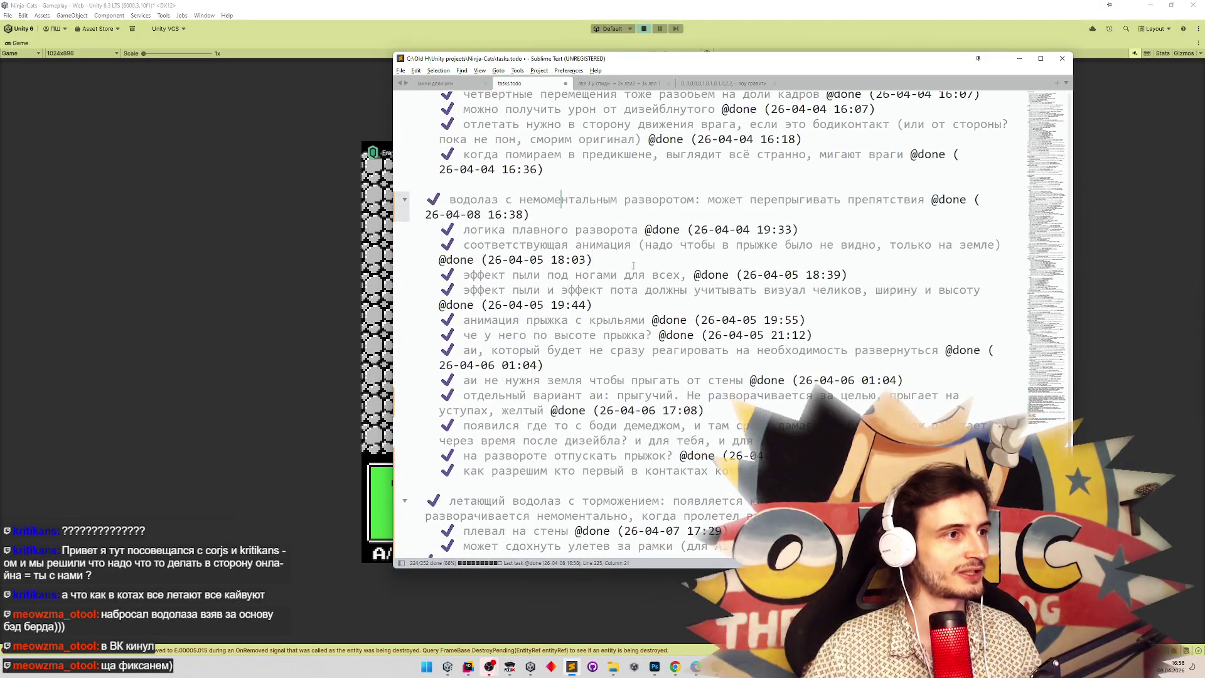
pyautogui.scroll(4, 1072, 437)
pyautogui.scroll(5, 1072, 438)
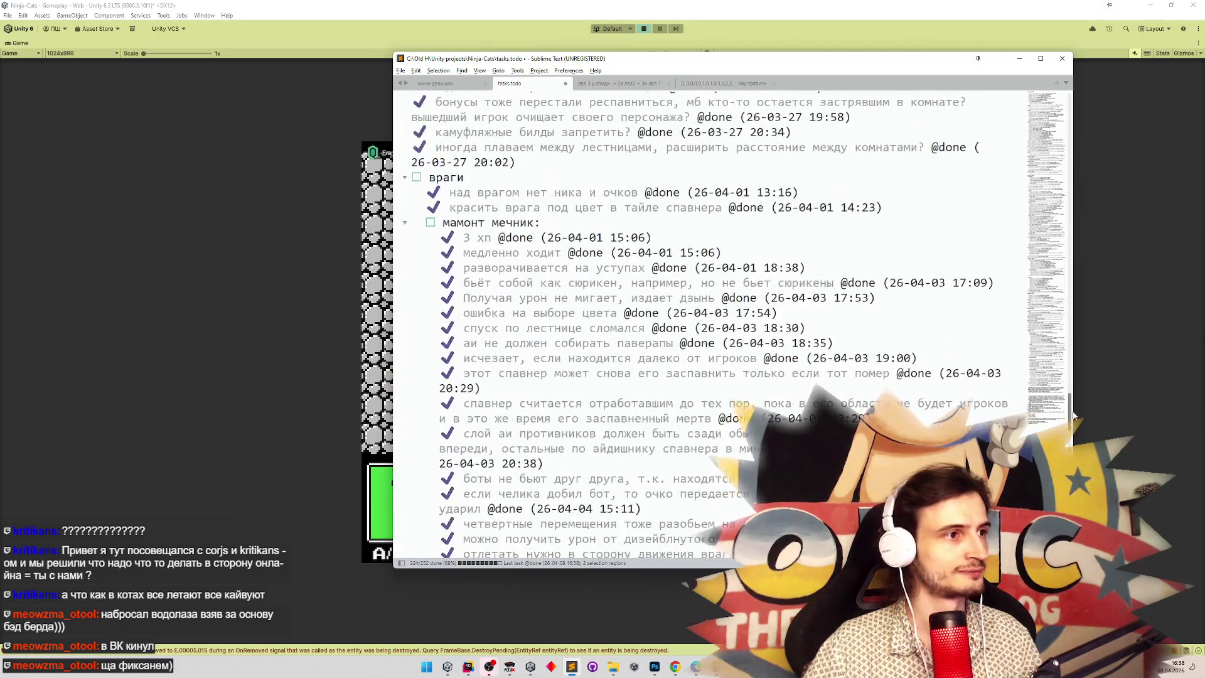
pyautogui.click(520, 222)
pyautogui.hotkey('ctrl', 'd')
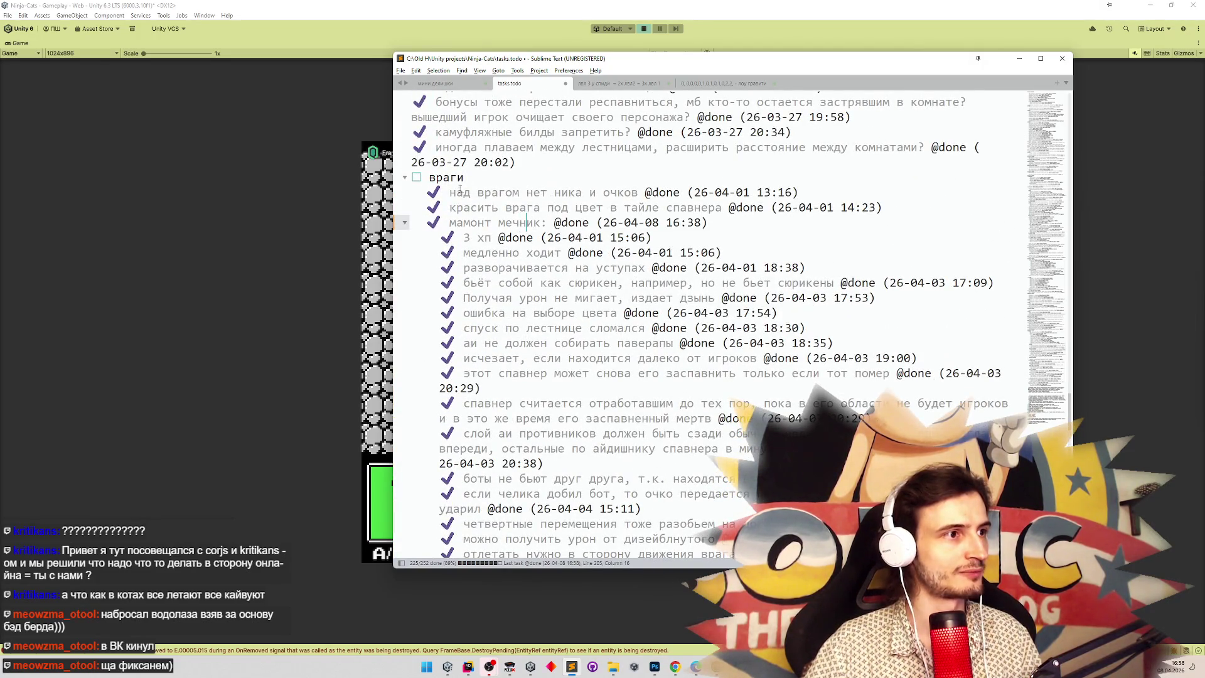
# Begin realigning the enemy task lines, starting at прыгающий кувшин and пальцестрел.
pyautogui.scroll(-20, 1072, 406)
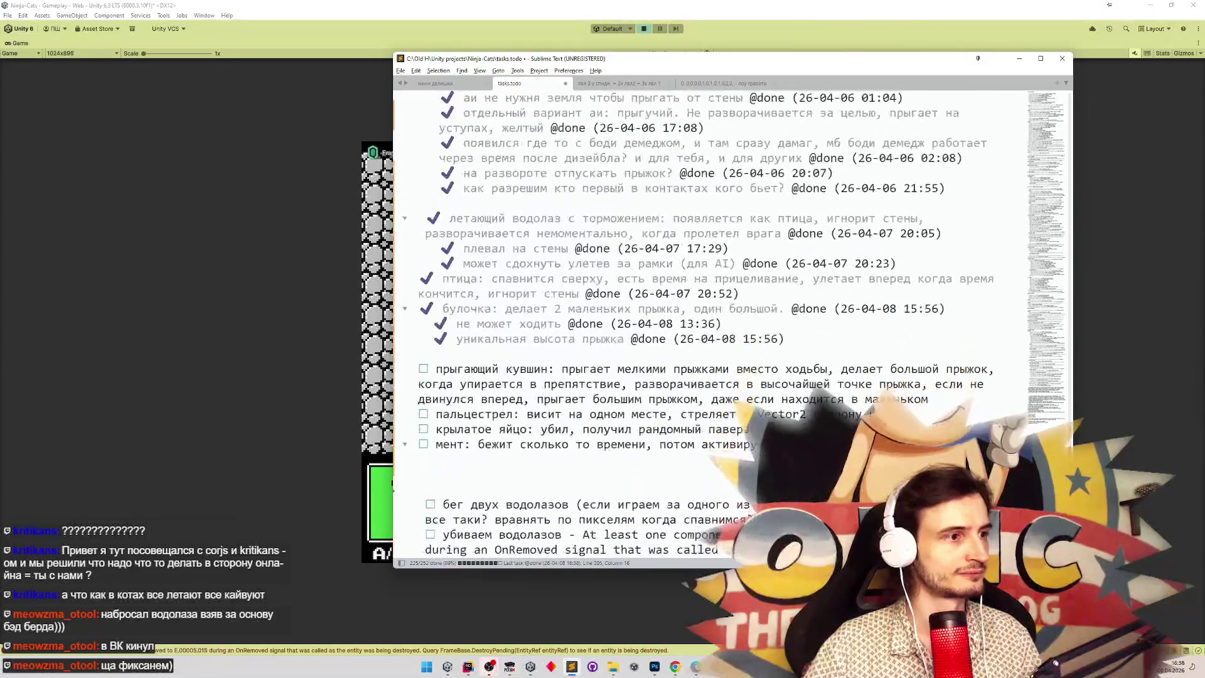
pyautogui.scroll(20, 1063, 404)
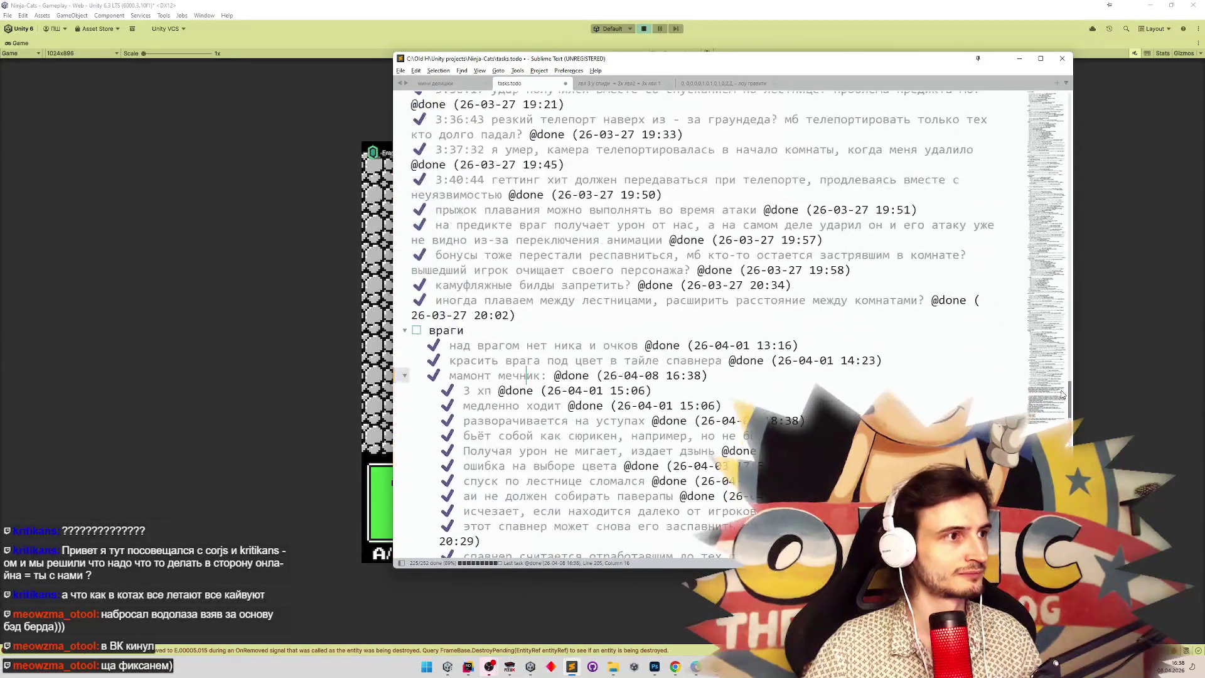
pyautogui.scroll(-20, 1063, 403)
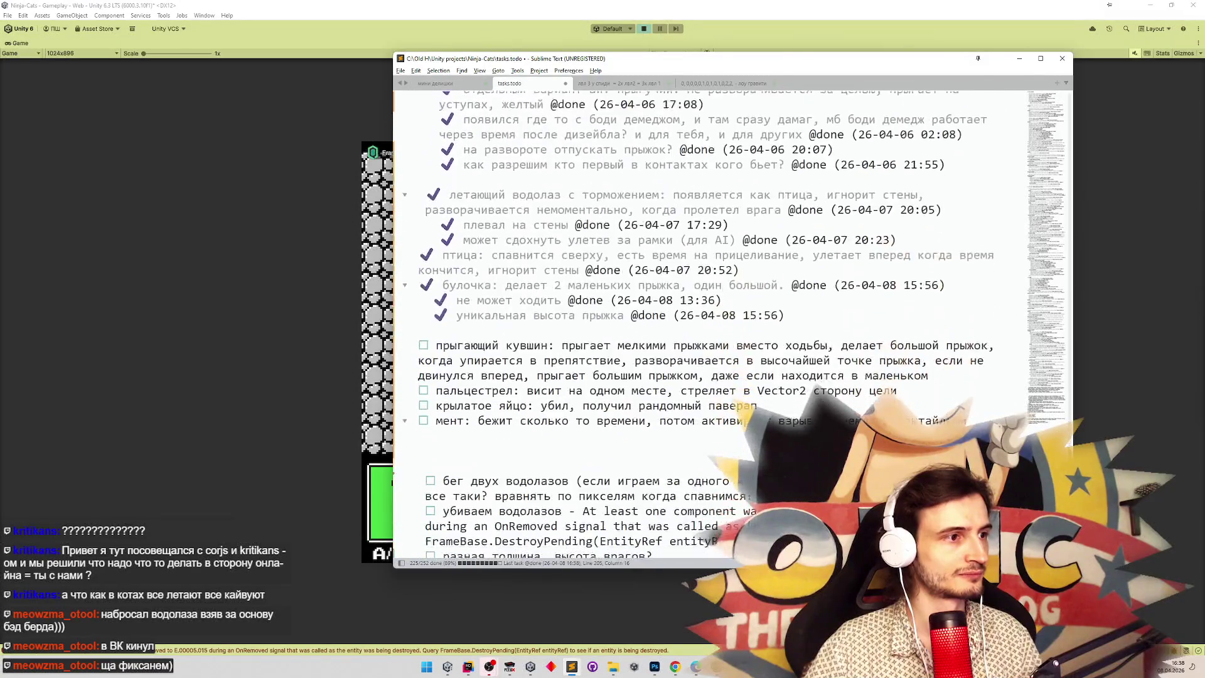
pyautogui.click(419, 328)
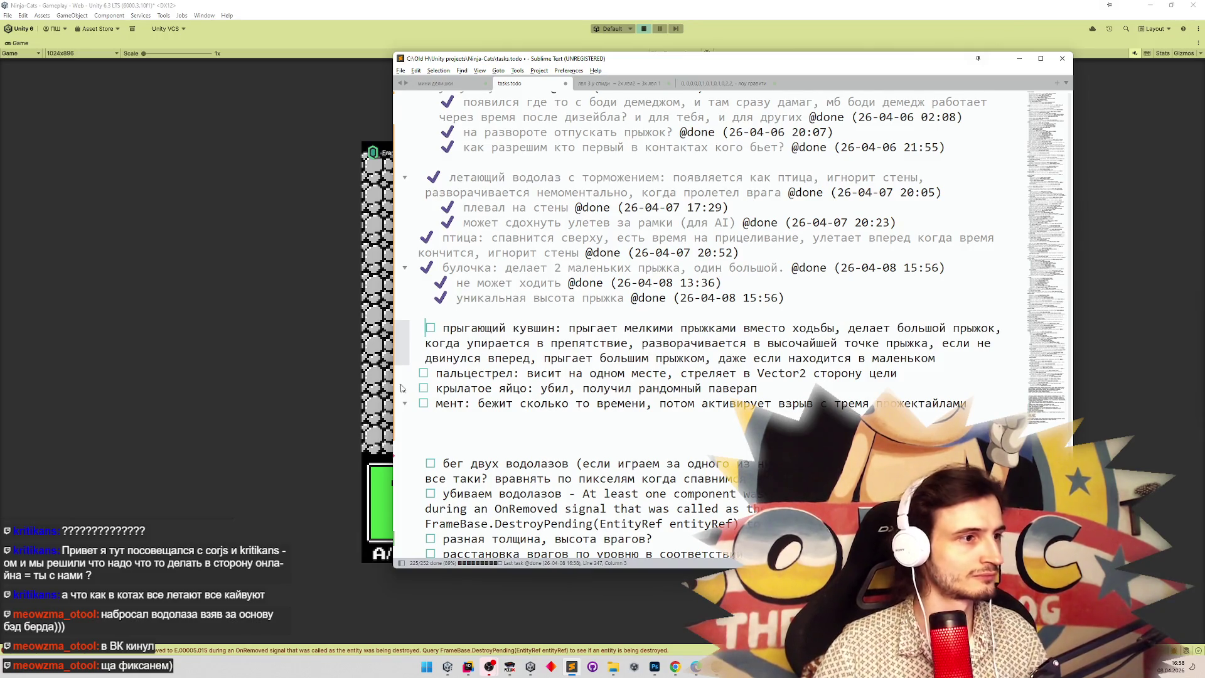
pyautogui.click(417, 373)
# Align the пальцестрел, крылатое яйцо and мент tasks, then indent them under прыгающий кувшин.
pyautogui.press('BackSpace')
pyautogui.click(418, 388)
pyautogui.press('BackSpace')
pyautogui.click(421, 403)
pyautogui.press('BackSpace')
pyautogui.moveTo(420, 404); pyautogui.dragTo(416, 371)
pyautogui.press('Tab')
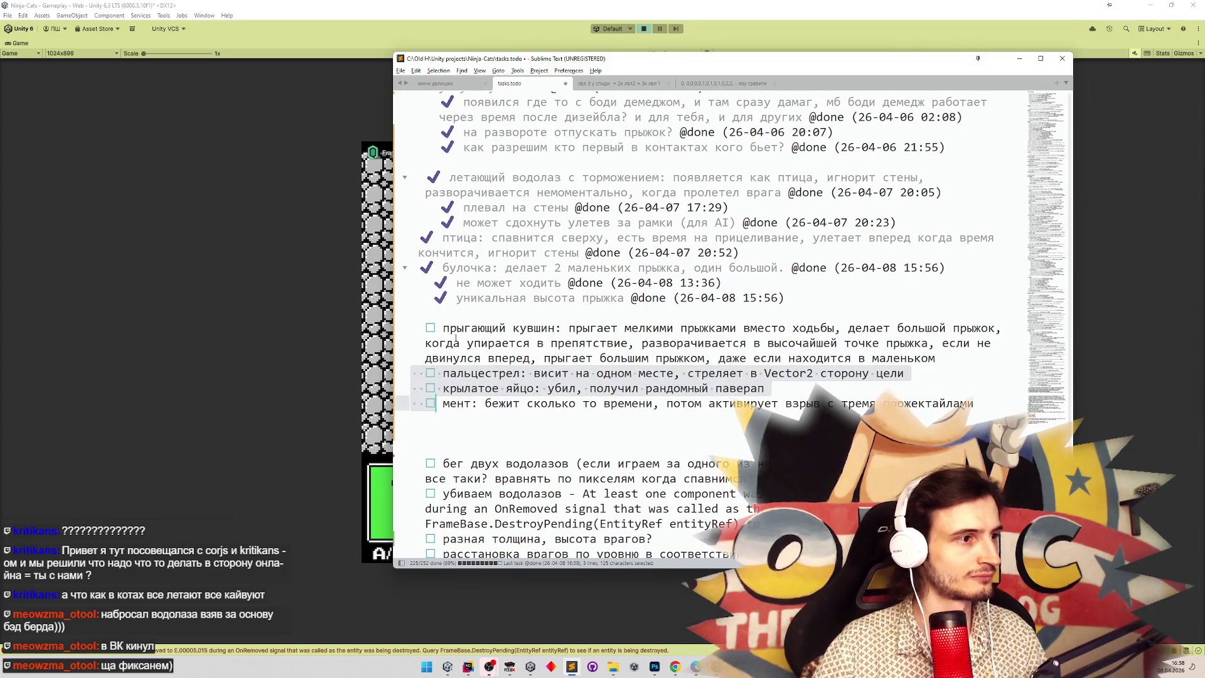
pyautogui.click(456, 314)
pyautogui.click(506, 373)
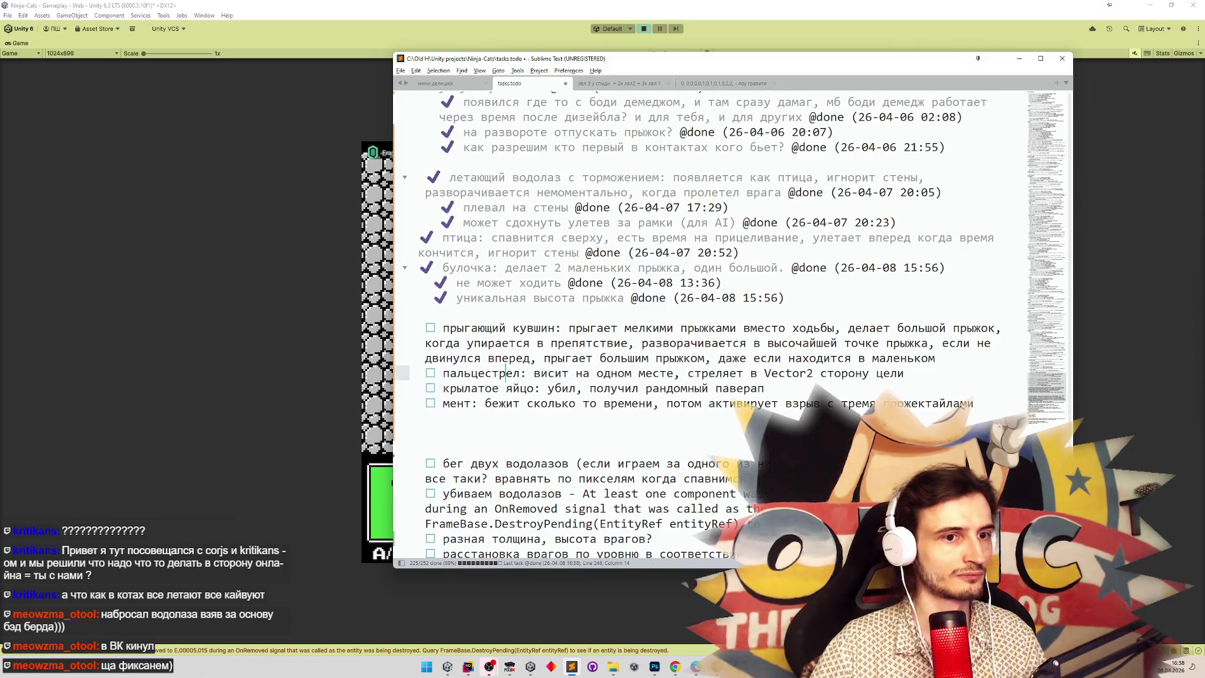
# Outdent the бег двух водолазов, убиваем водолазов, разная толщина, расстановка and атак tasks one level.
pyautogui.scroll(-3, 505, 373)
pyautogui.click(425, 305)
pyautogui.press('BackSpace')
pyautogui.press('BackSpace')
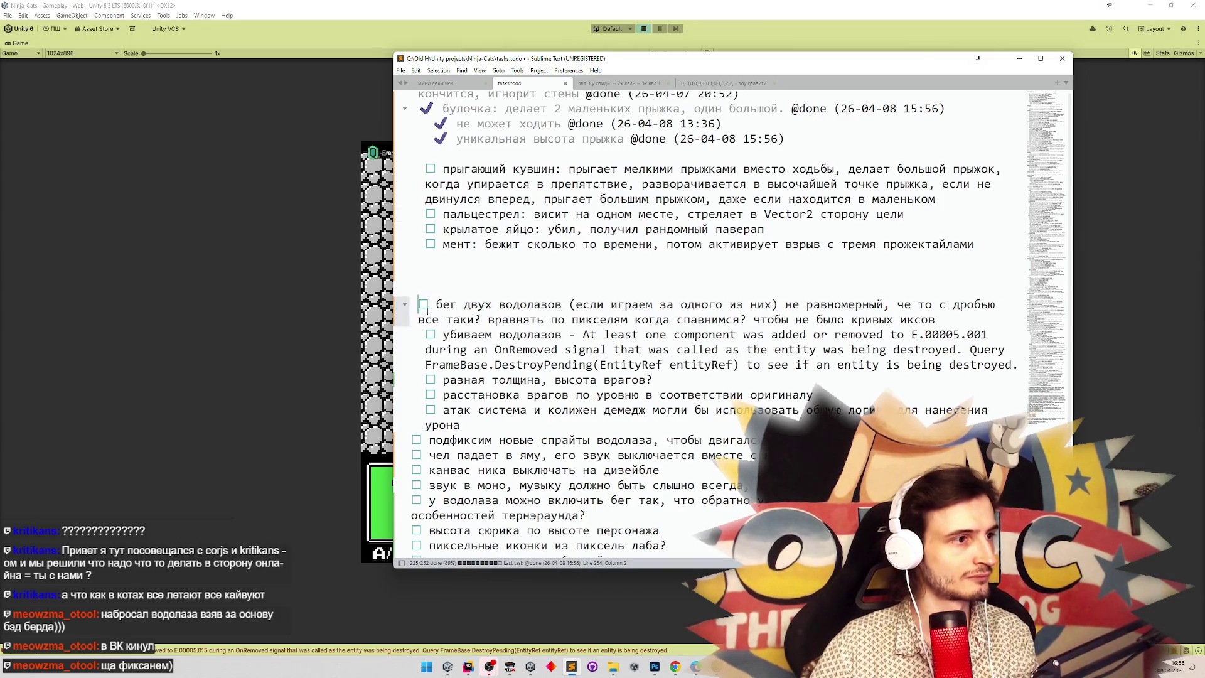
pyautogui.click(425, 334)
pyautogui.press('BackSpace')
pyautogui.press('BackSpace')
pyautogui.click(425, 381)
pyautogui.press('BackSpace')
pyautogui.press('BackSpace')
pyautogui.click(425, 396)
pyautogui.press('BackSpace')
pyautogui.press('BackSpace')
pyautogui.click(425, 410)
pyautogui.press('BackSpace')
pyautogui.press('BackSpace')
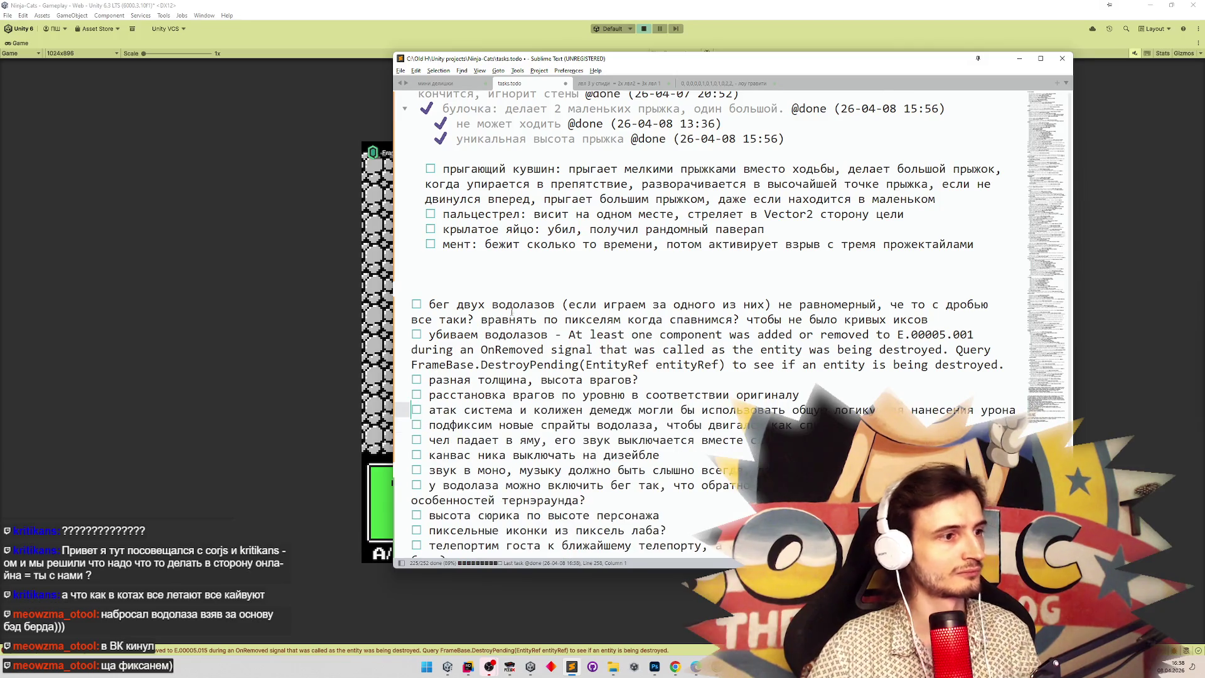
# Scroll through the rest of tasks.todo and minimize Sublime Text.
pyautogui.scroll(-3, 682, 278)
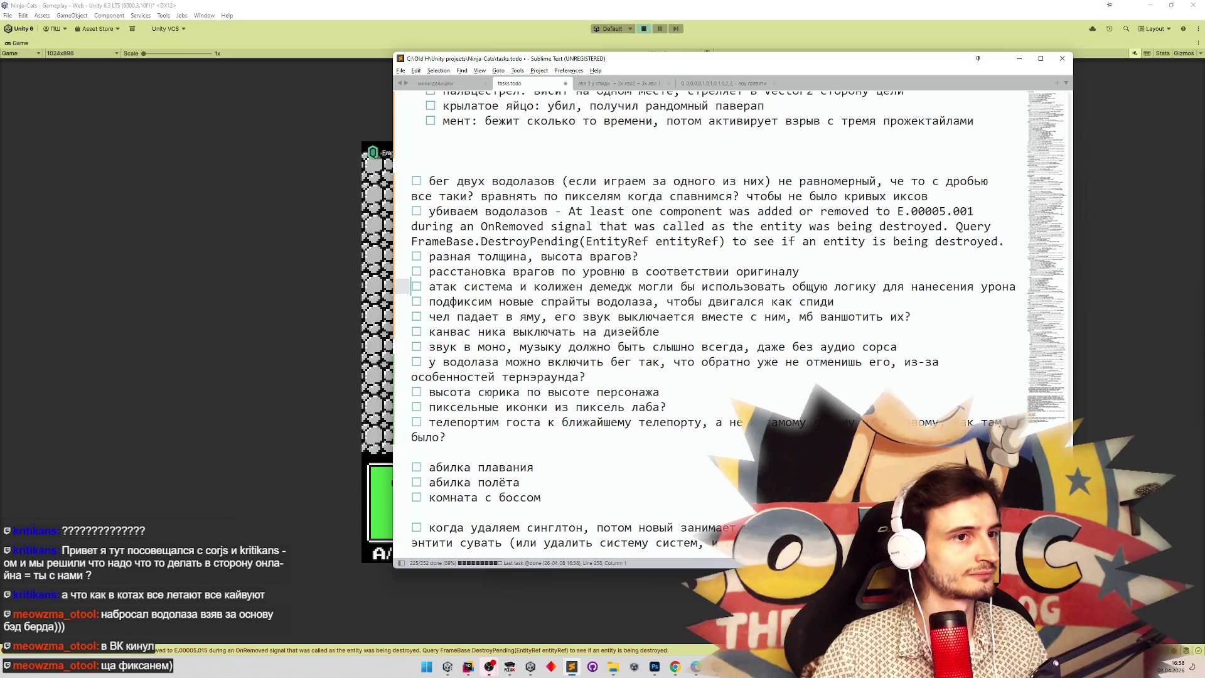
pyautogui.scroll(-15, 1067, 419)
pyautogui.moveTo(1067, 419); pyautogui.dragTo(1067, 392)
pyautogui.scroll(-10, 1067, 392)
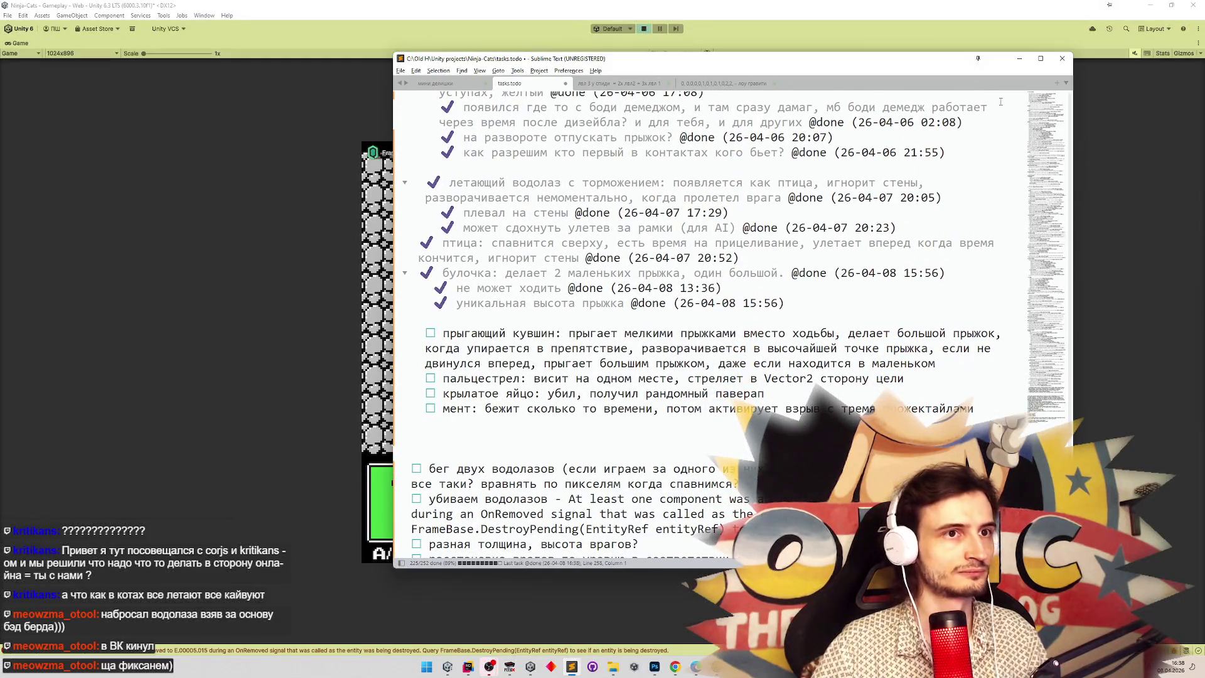
pyautogui.click(1018, 60)
# Launch Adobe Premiere Pro 2023 from a Start menu search for 'pre'.
pyautogui.click(428, 665)
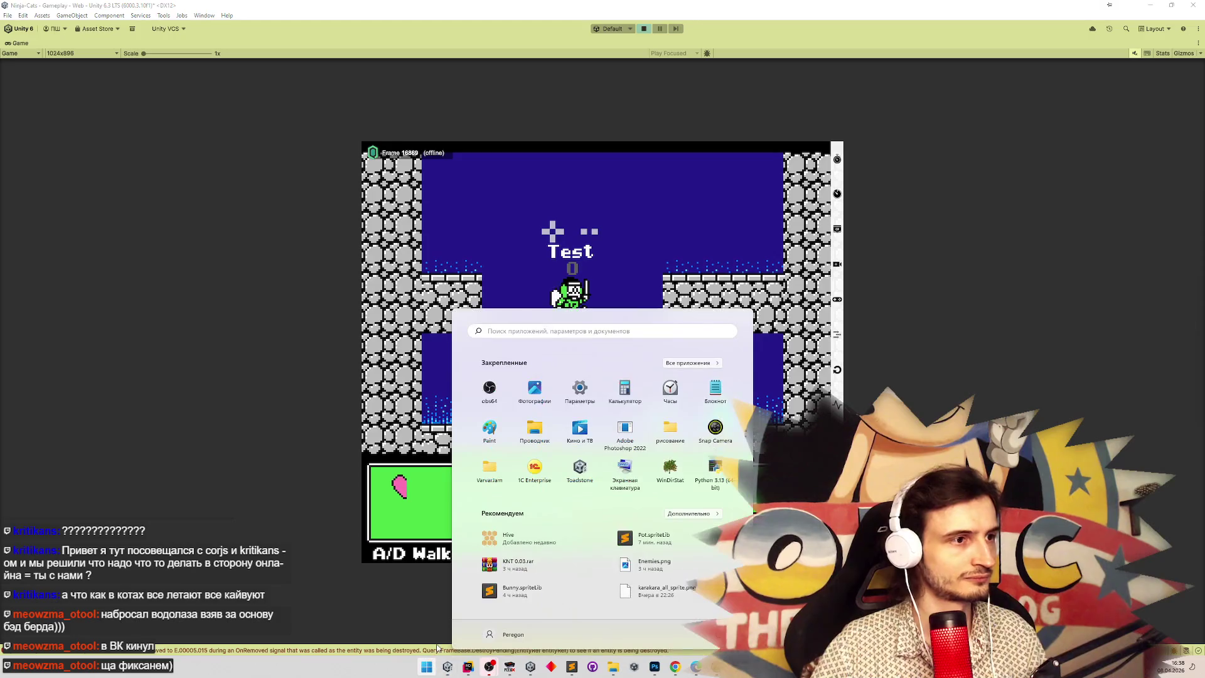
pyautogui.write('зку')
pyautogui.press('BackSpace')
pyautogui.press('BackSpace')
pyautogui.press('BackSpace')
pyautogui.write('pre')
pyautogui.click(464, 397)
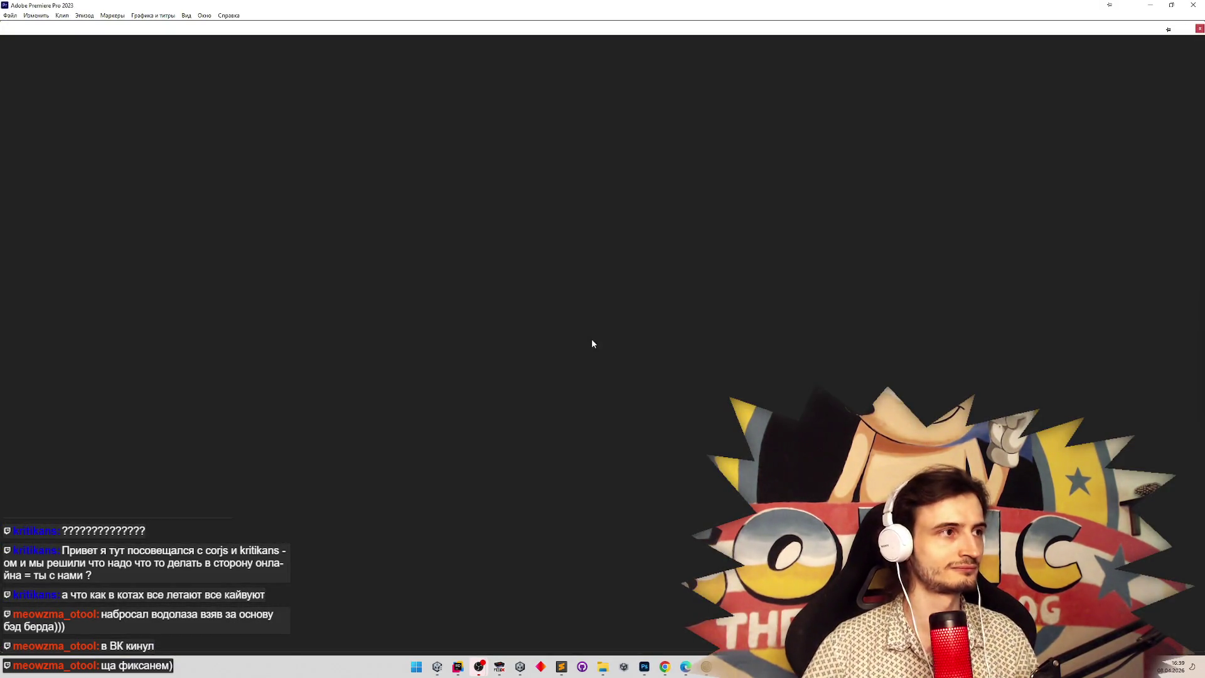
# Create a new untitled project, replacing the existing file, and restore the window to a smaller size.
pyautogui.click(10, 15)
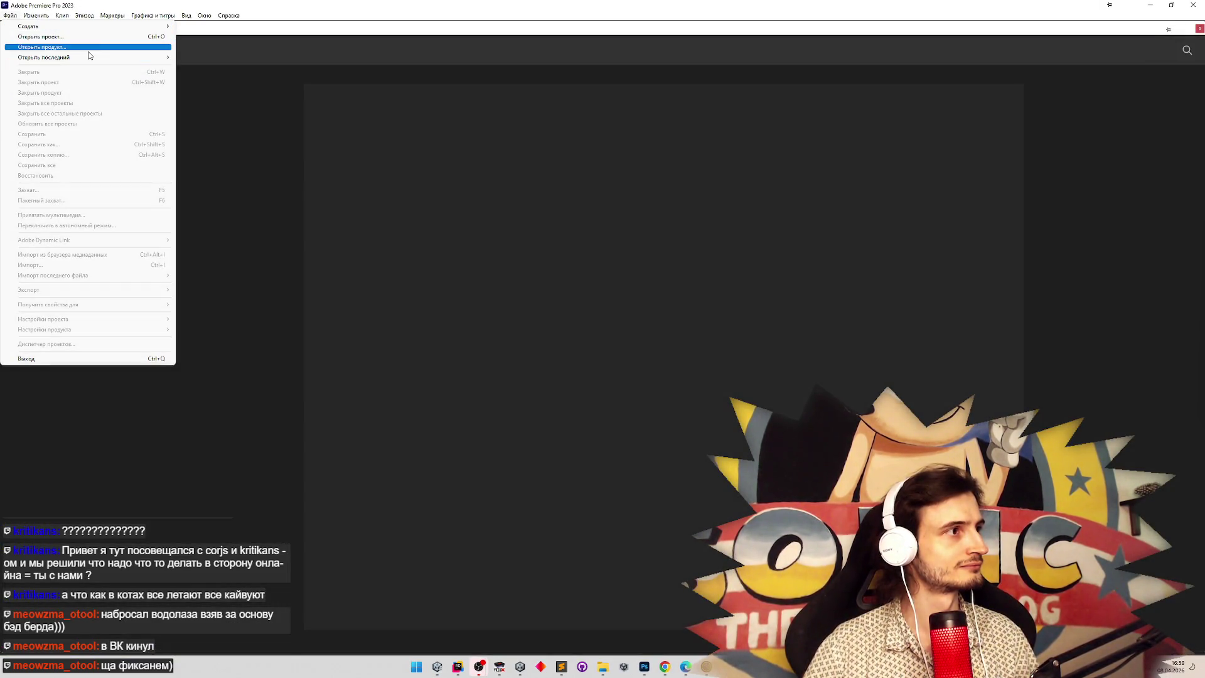
pyautogui.moveTo(115, 59)
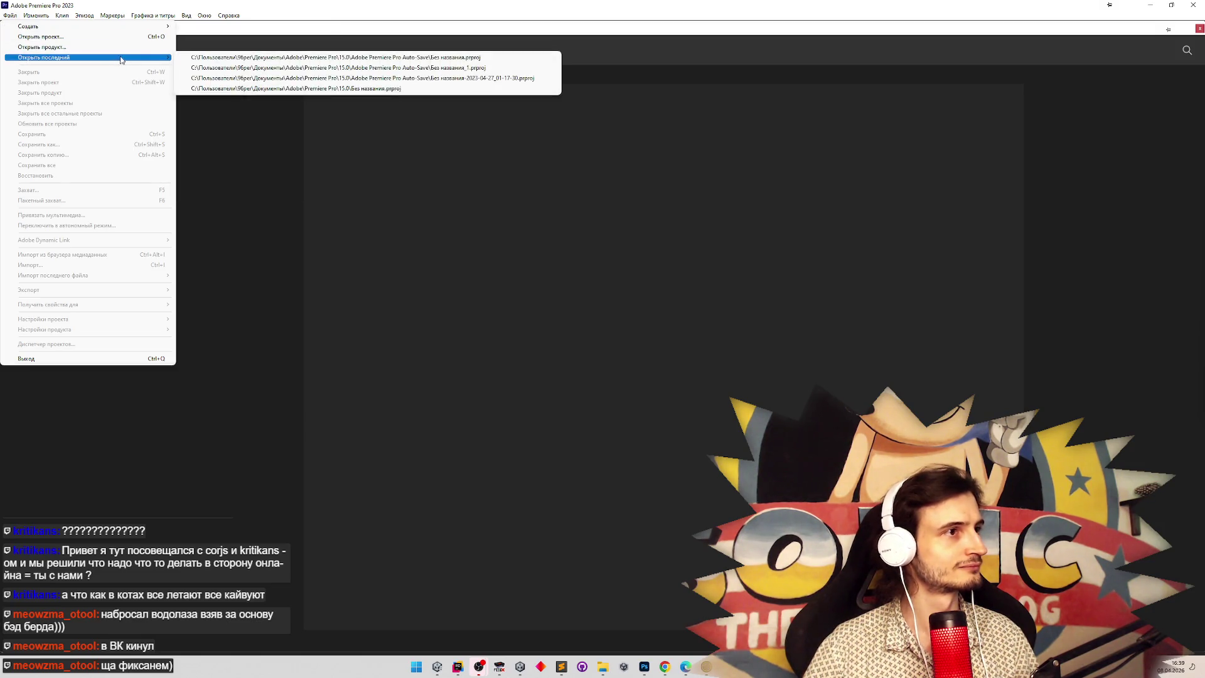
pyautogui.click(326, 58)
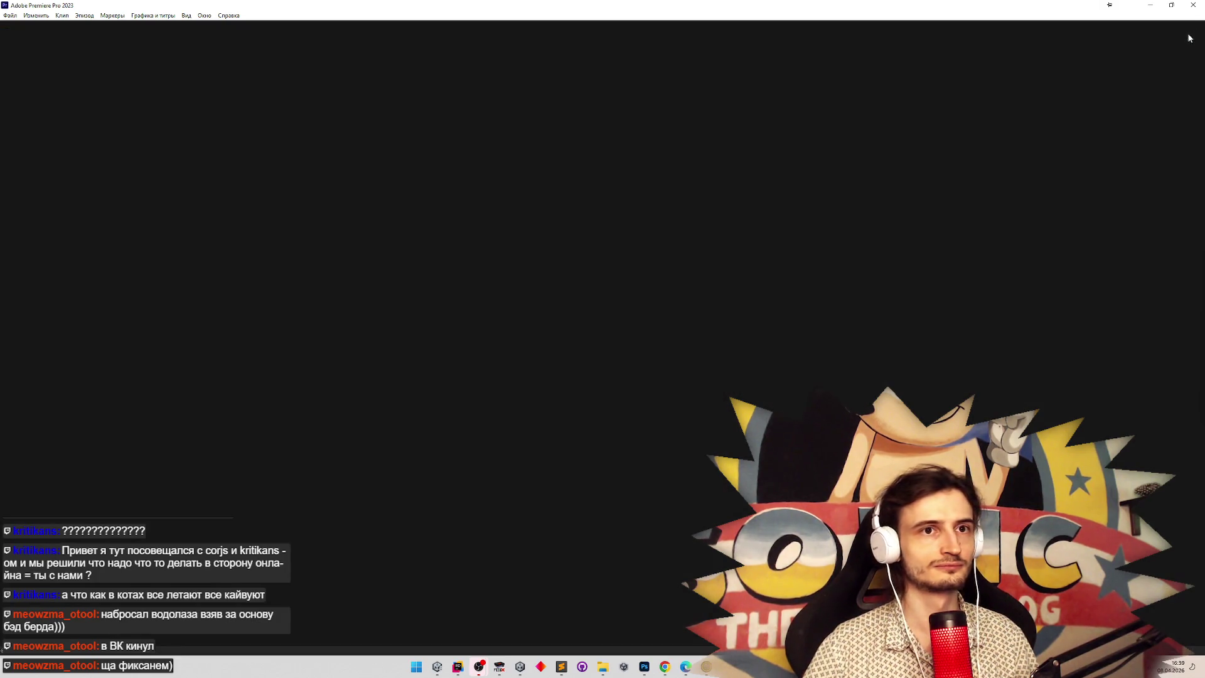
pyautogui.click(9, 15)
pyautogui.moveTo(38, 25)
pyautogui.click(208, 27)
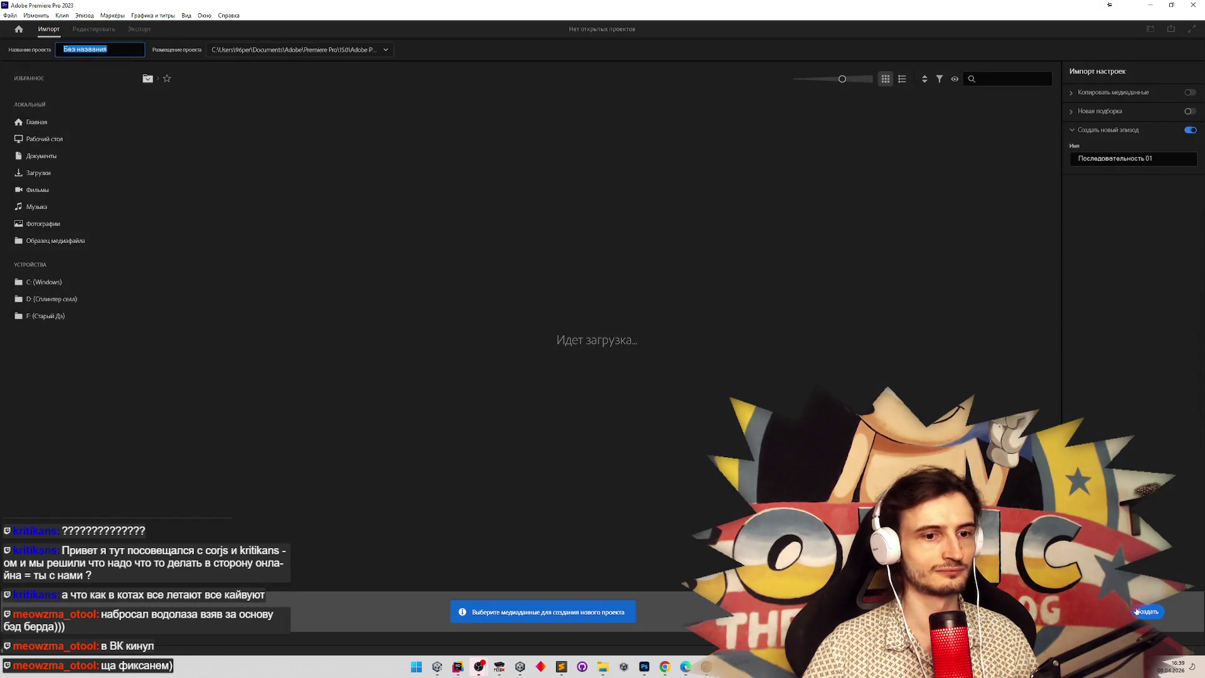
pyautogui.click(1141, 612)
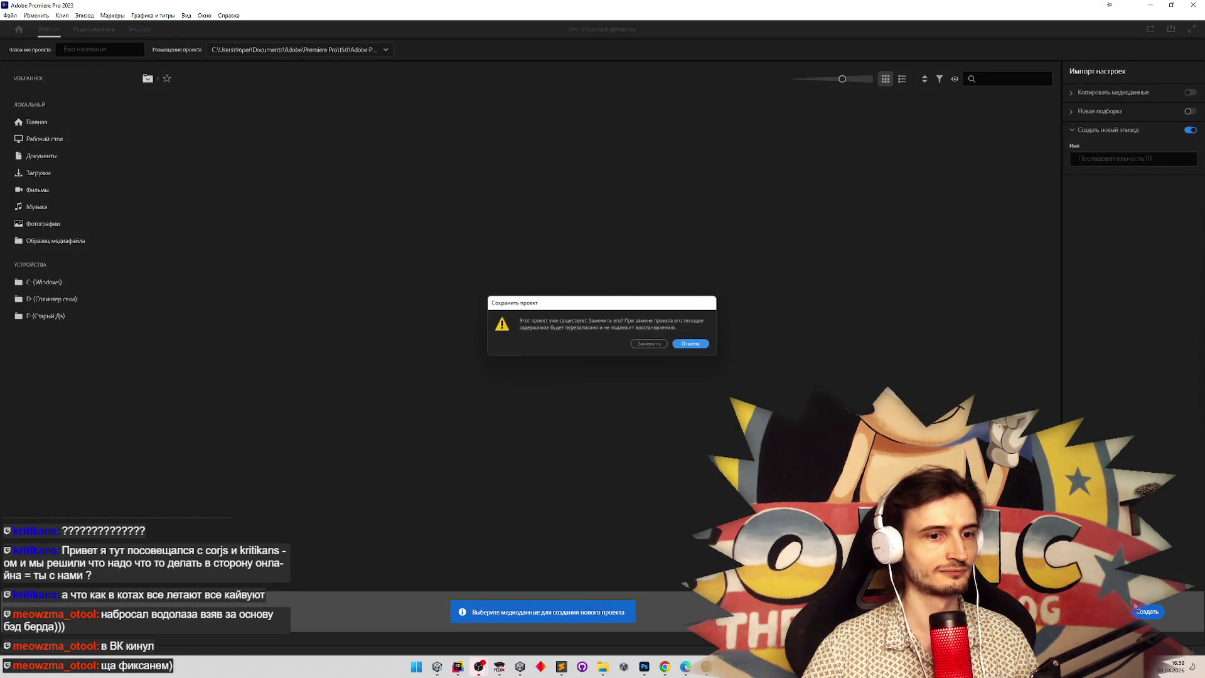
pyautogui.click(662, 345)
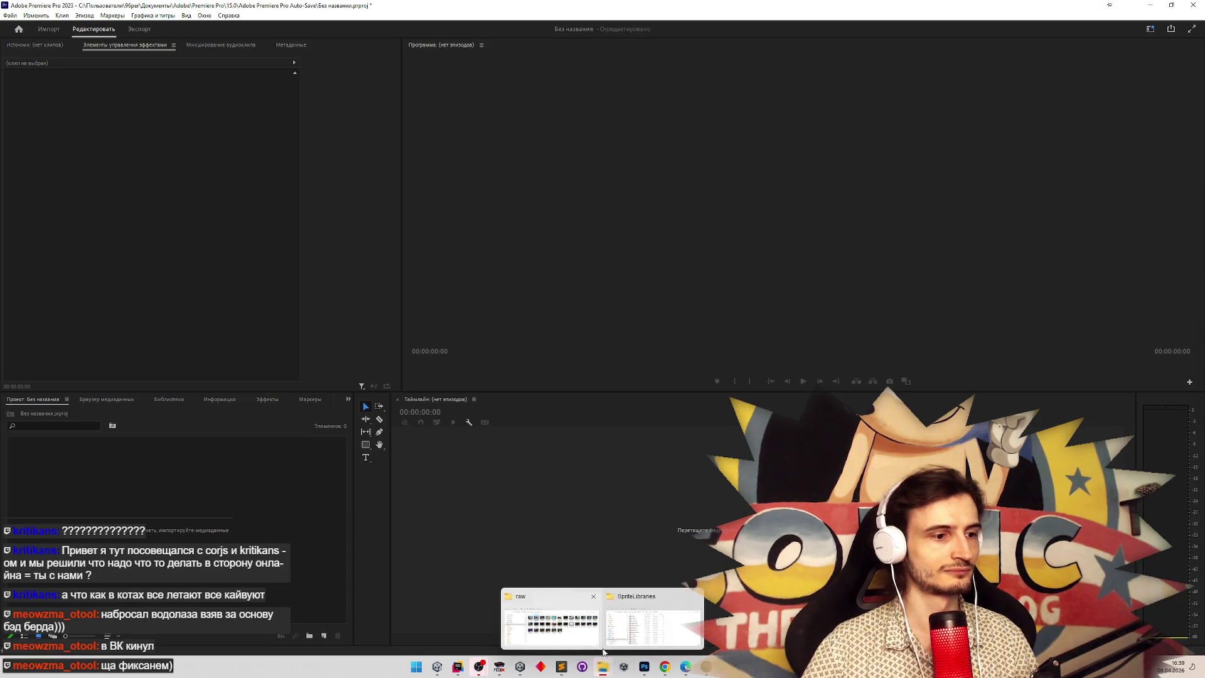
pyautogui.doubleClick(1029, 7)
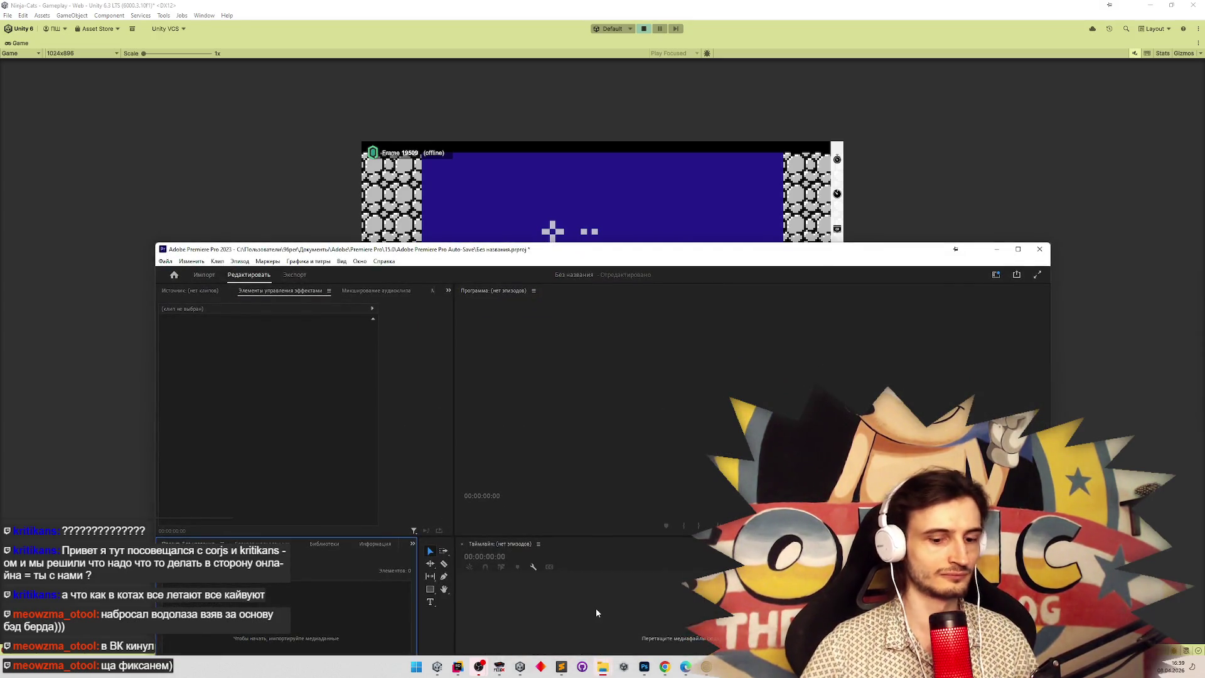
pyautogui.hotkey('alt', 'Tab')
pyautogui.hotkey('alt', 'Tab')
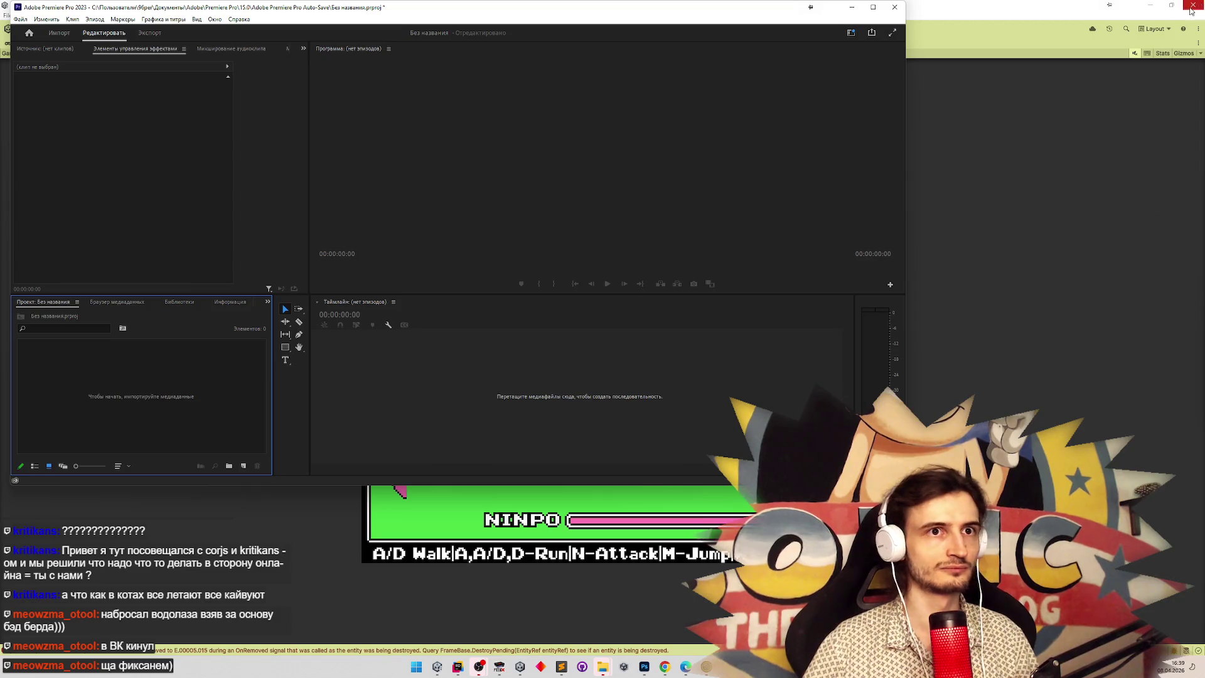
# Import the newest stream recording into a sequence and scrub to the crab enemy near 10 seconds.
pyautogui.click(984, 98)
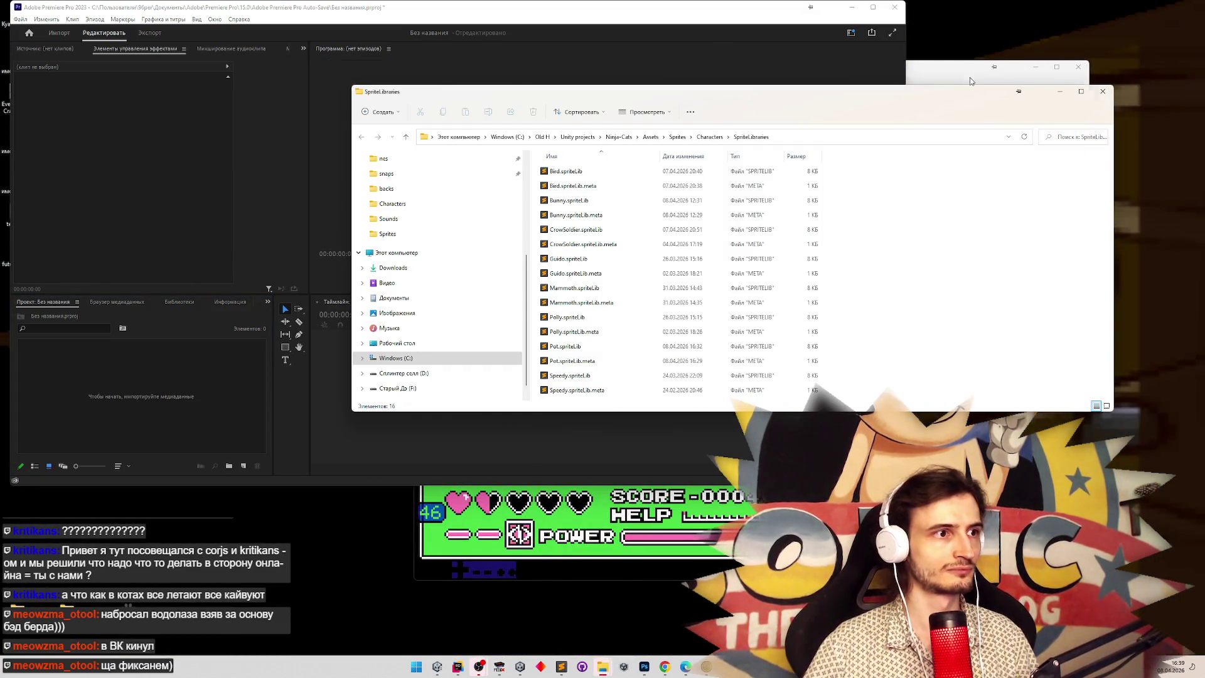
pyautogui.click(971, 81)
pyautogui.moveTo(526, 187); pyautogui.dragTo(392, 438)
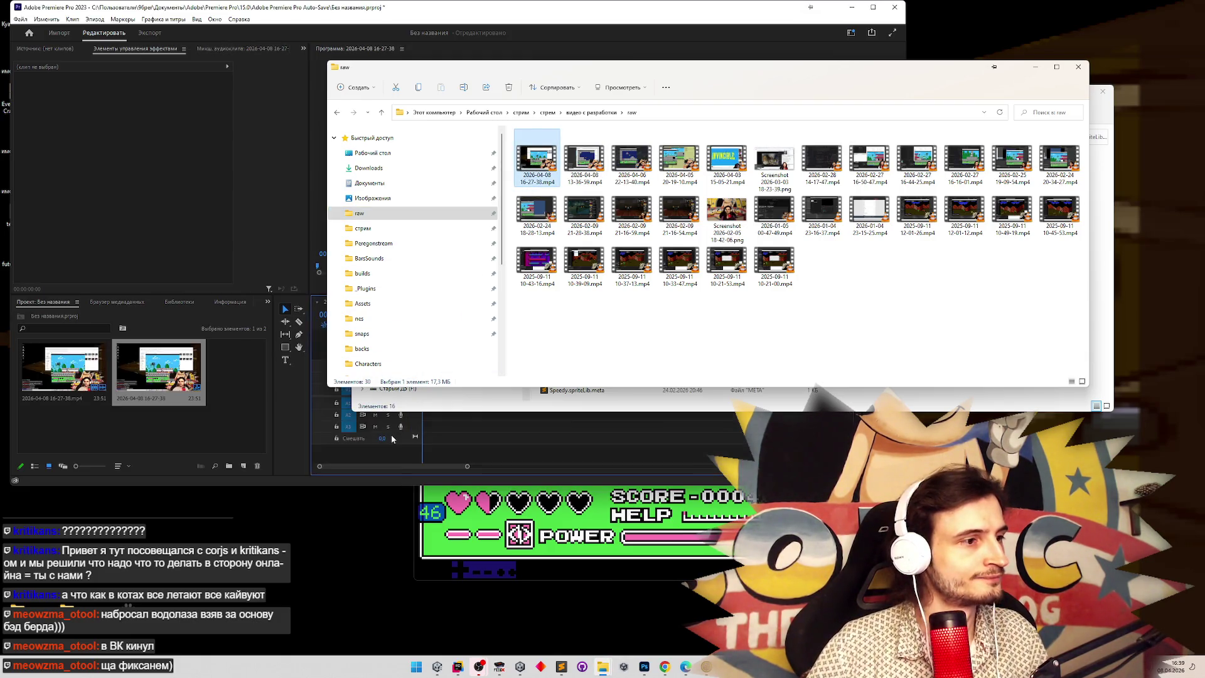
pyautogui.press('z')
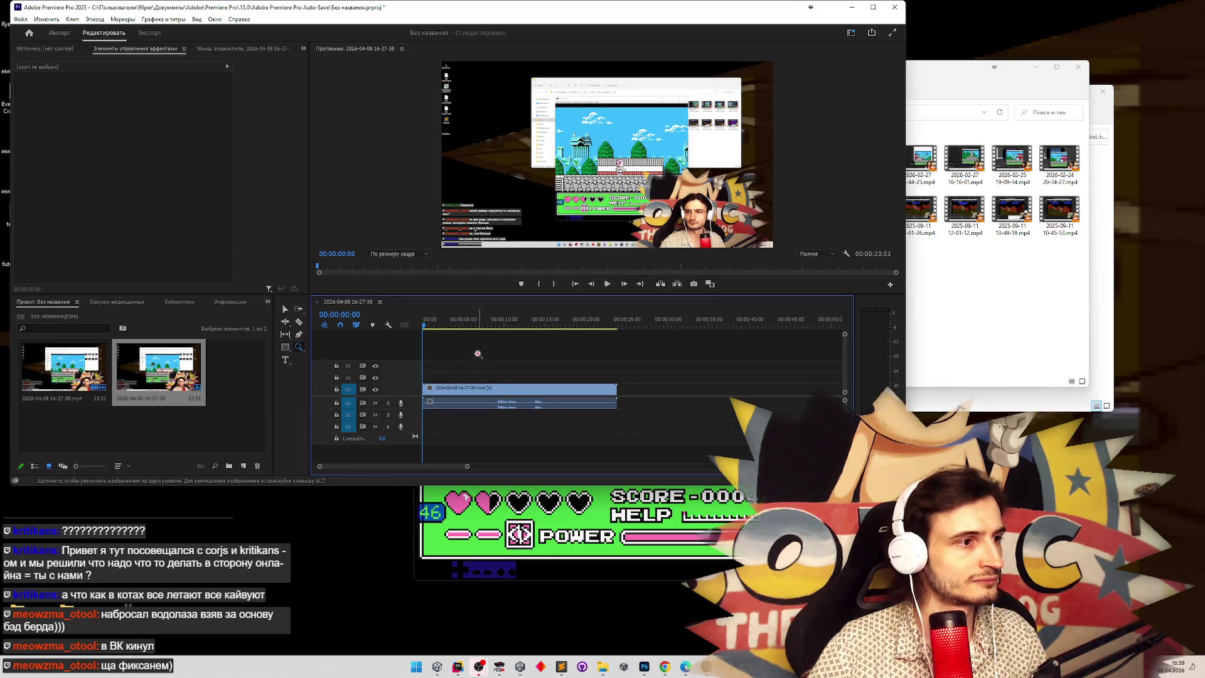
pyautogui.click(498, 356)
pyautogui.press('super+Up')
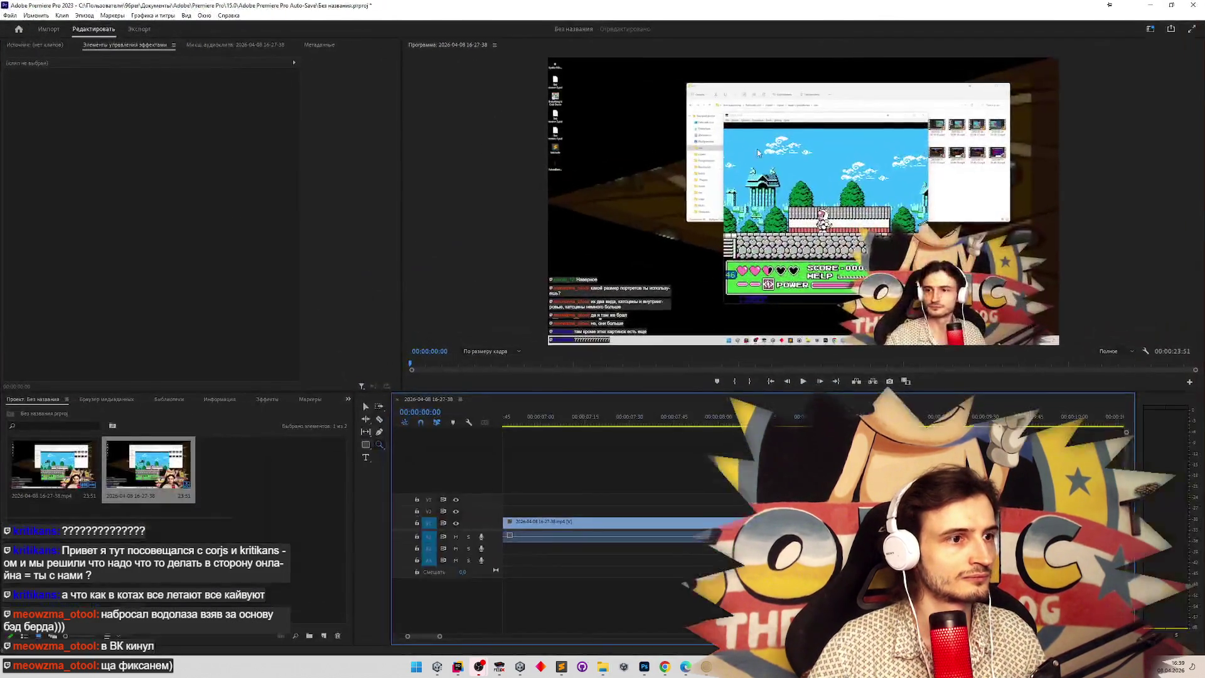
pyautogui.moveTo(517, 409)
pyautogui.mouseDown()
pyautogui.moveTo(1202, 419)
pyautogui.moveTo(781, 385)
pyautogui.moveTo(1172, 413)
pyautogui.moveTo(983, 401)
pyautogui.moveTo(1097, 400)
pyautogui.moveTo(1021, 406)
pyautogui.moveTo(1065, 405)
pyautogui.moveTo(1012, 394)
pyautogui.moveTo(1038, 394)
pyautogui.mouseUp()
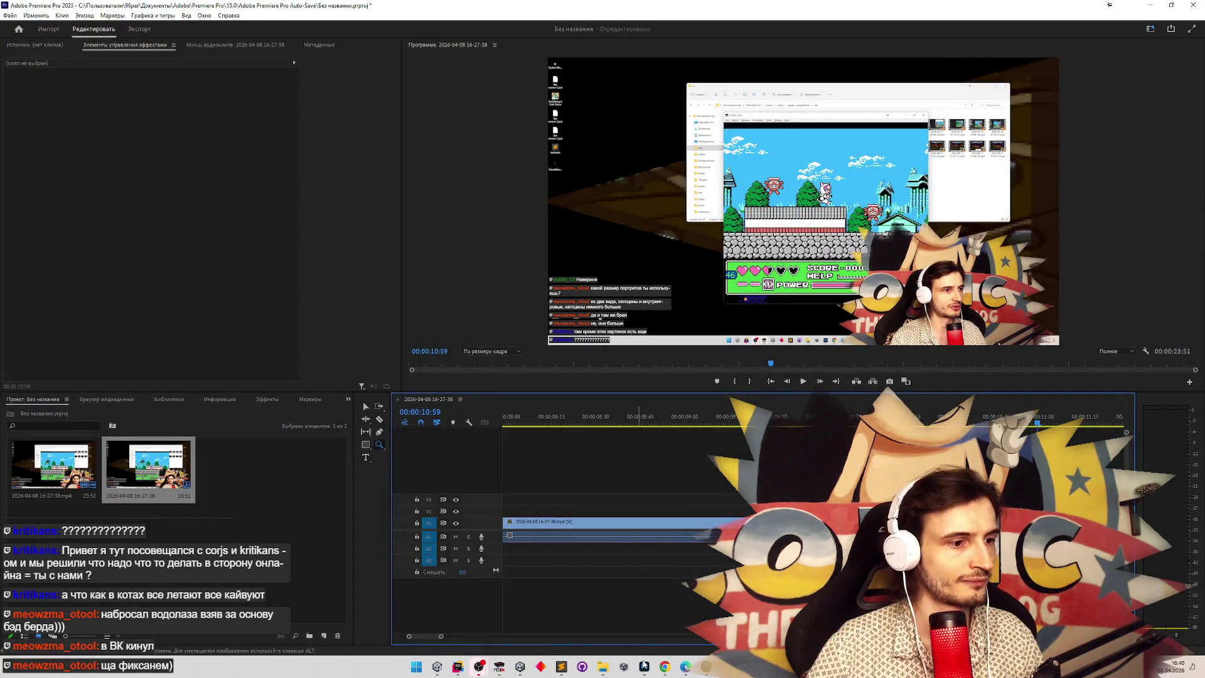
# Paste the game frame into the Photoshop document as a new layer.
pyautogui.hotkey('alt', 'Tab')
pyautogui.hotkey('ctrl', 'v')
pyautogui.scroll(8, 624, 353)
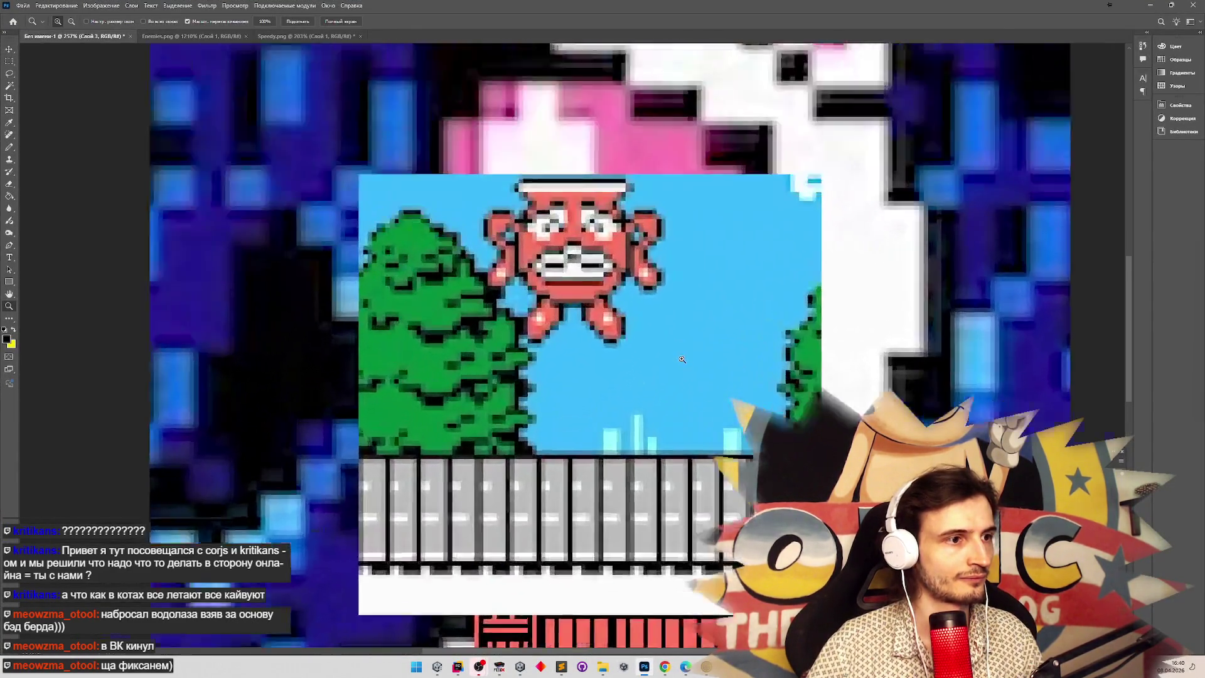
# Measure the crab's foot-to-ground gap with a 3×26 px rectangular marquee.
pyautogui.press('m')
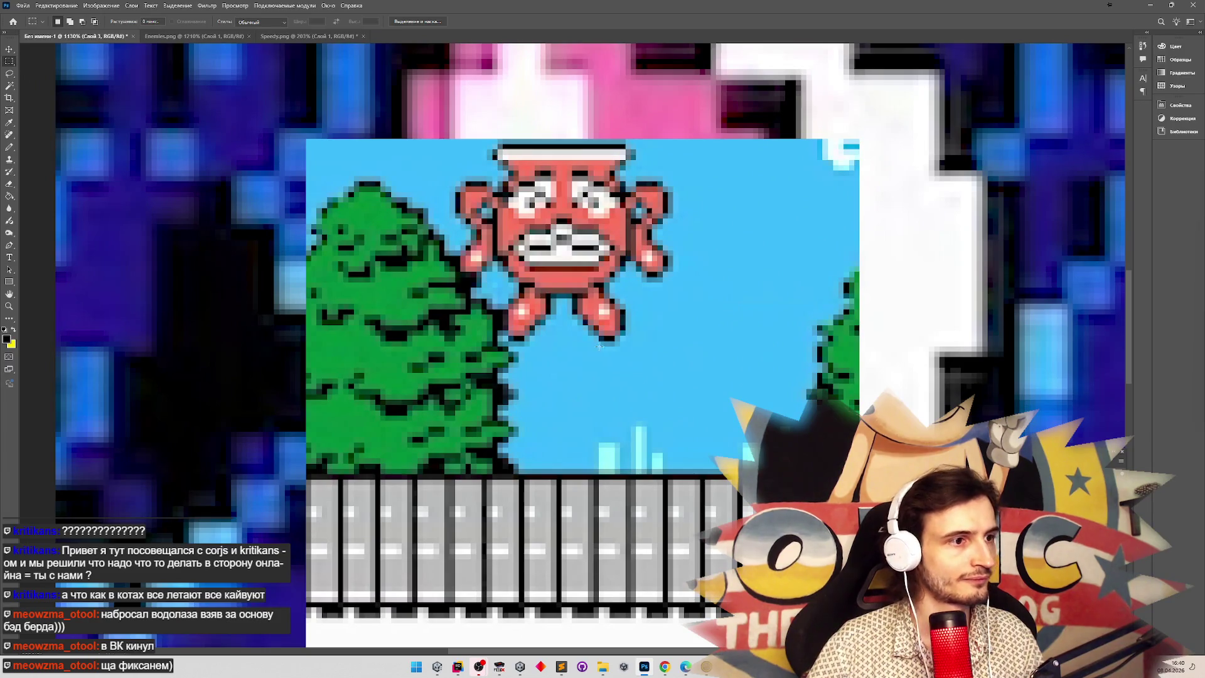
pyautogui.moveTo(604, 338); pyautogui.dragTo(610, 476)
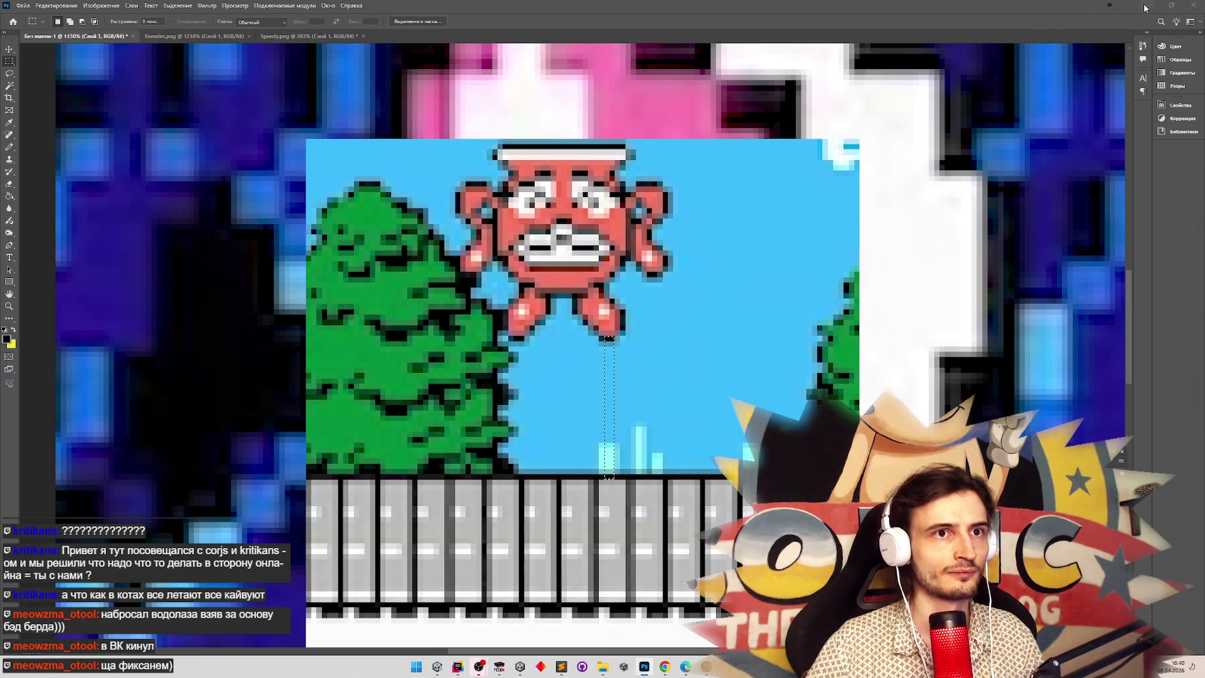
pyautogui.hotkey('alt', 'Tab')
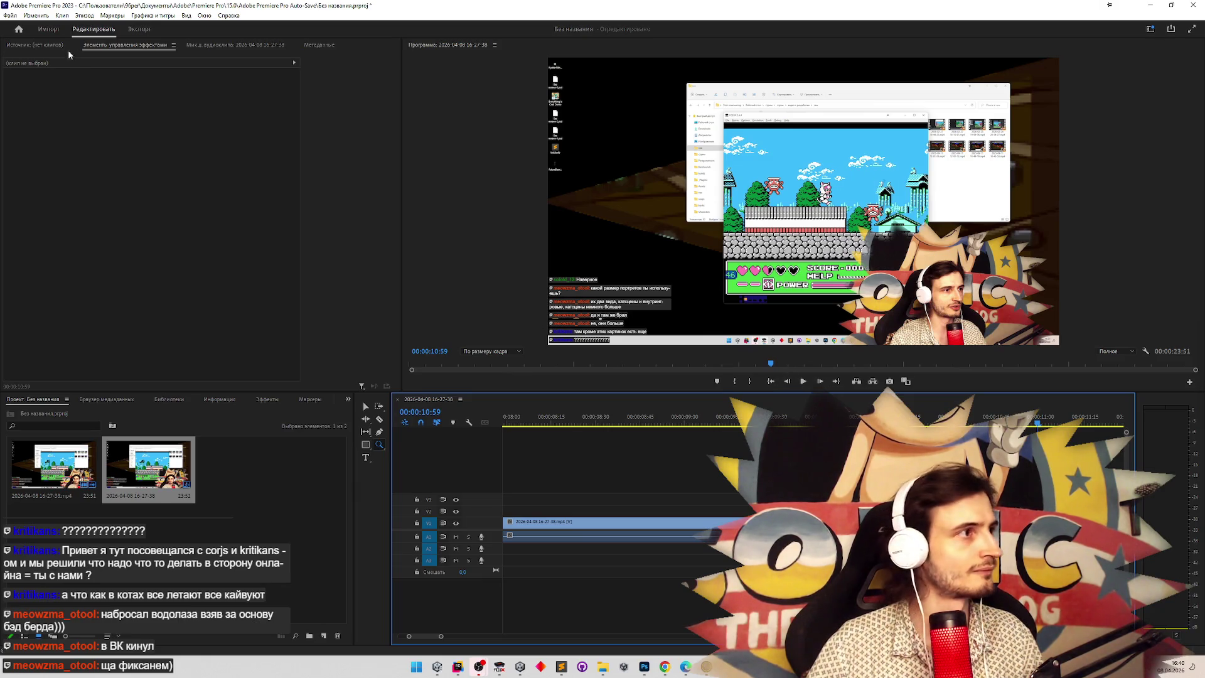
# Scale the recording clip up to 487 and shift it so the crab is centred.
pyautogui.click(49, 29)
pyautogui.click(88, 31)
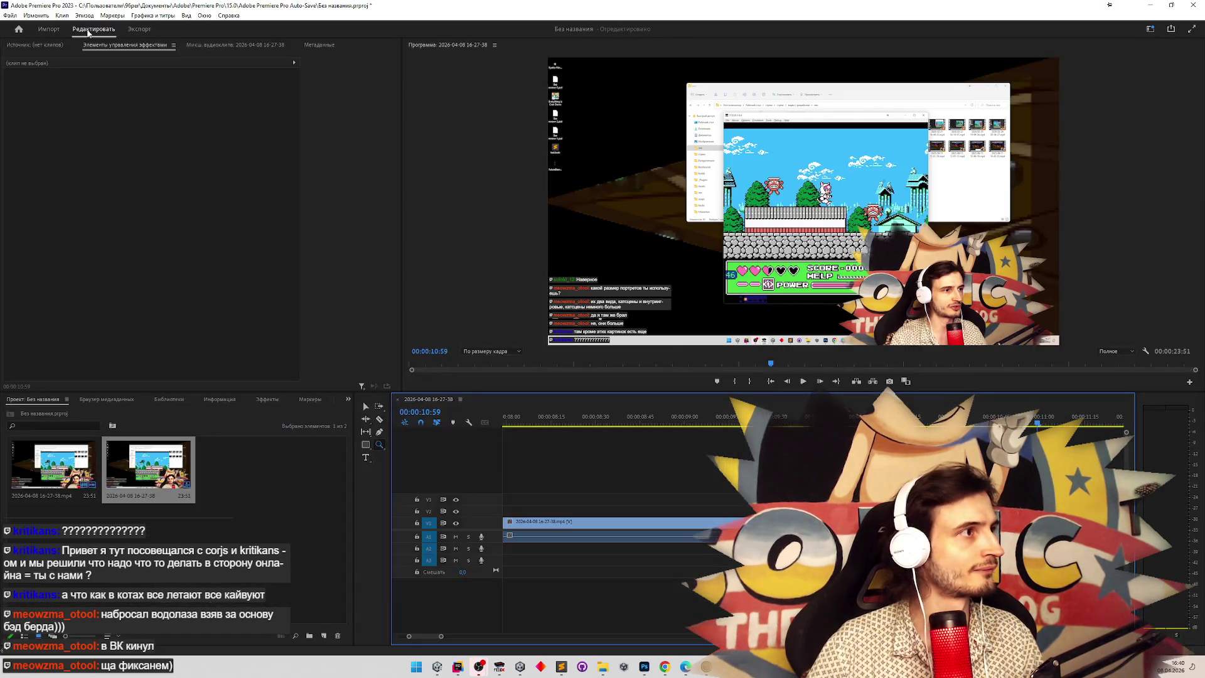
pyautogui.click(720, 192)
pyautogui.moveTo(153, 104); pyautogui.dragTo(501, 104)
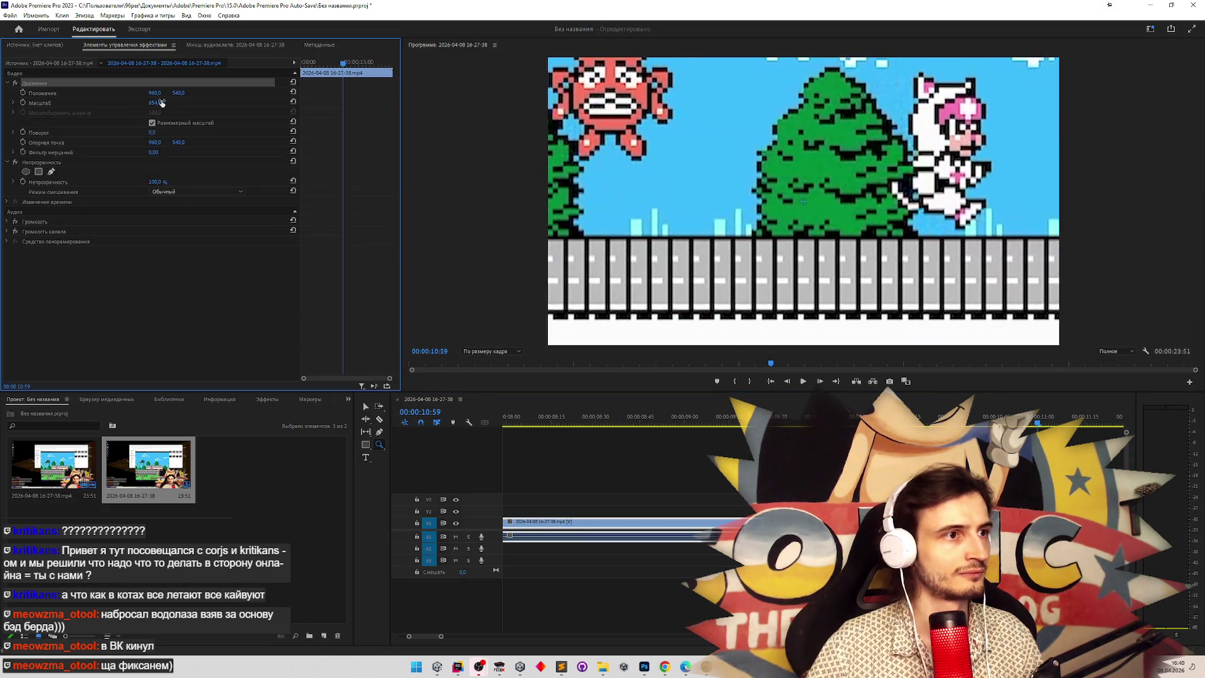
pyautogui.moveTo(676, 187)
pyautogui.mouseDown()
pyautogui.moveTo(728, 193)
pyautogui.moveTo(779, 237)
pyautogui.mouseUp()
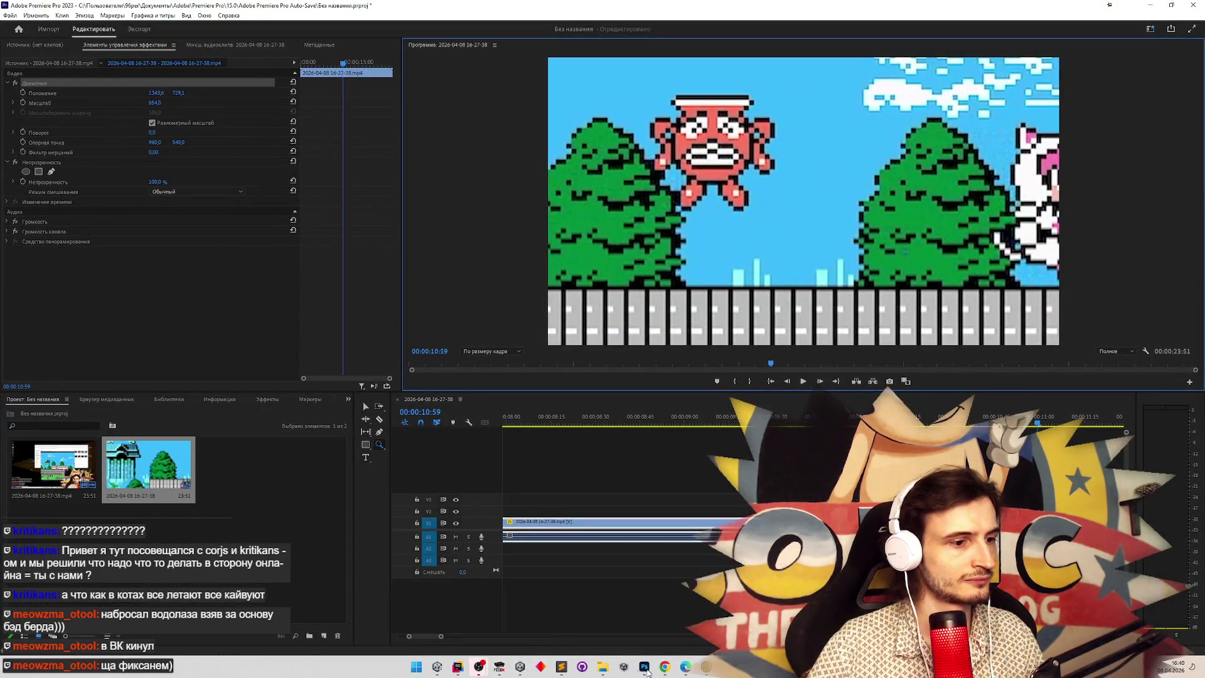
# Back in Photoshop, zoom out on the sprite document and pick the Rectangular Marquee.
pyautogui.click(644, 667)
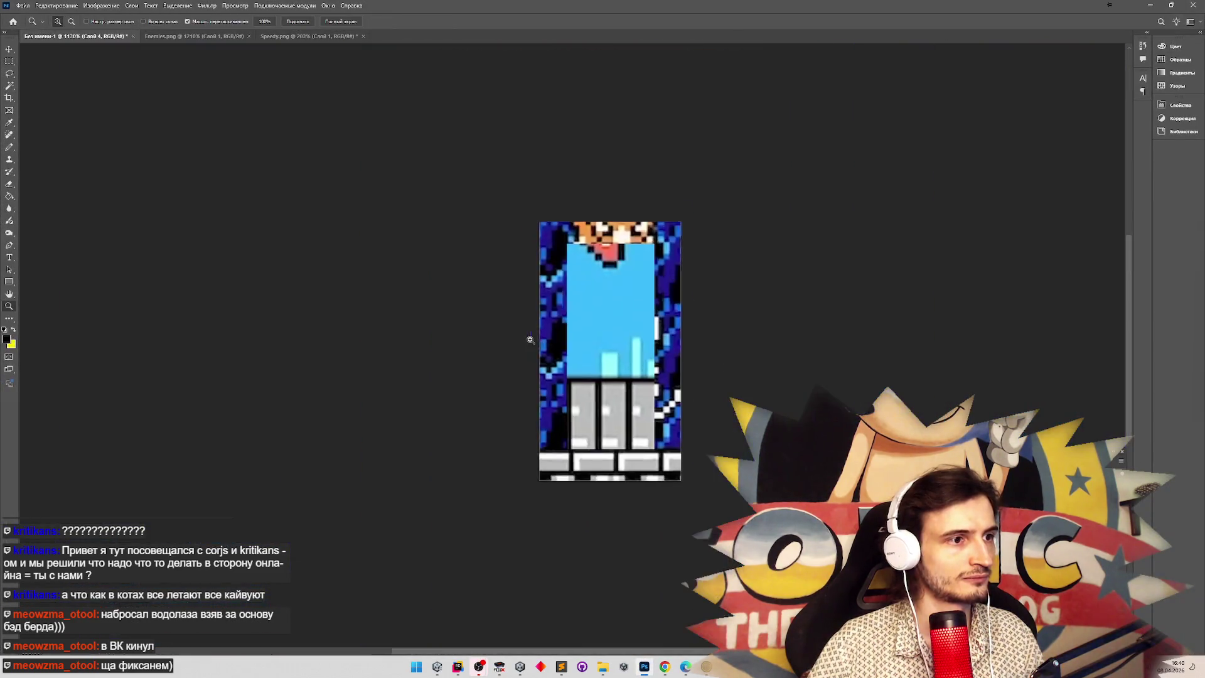
pyautogui.click(530, 339)
pyautogui.press('m')
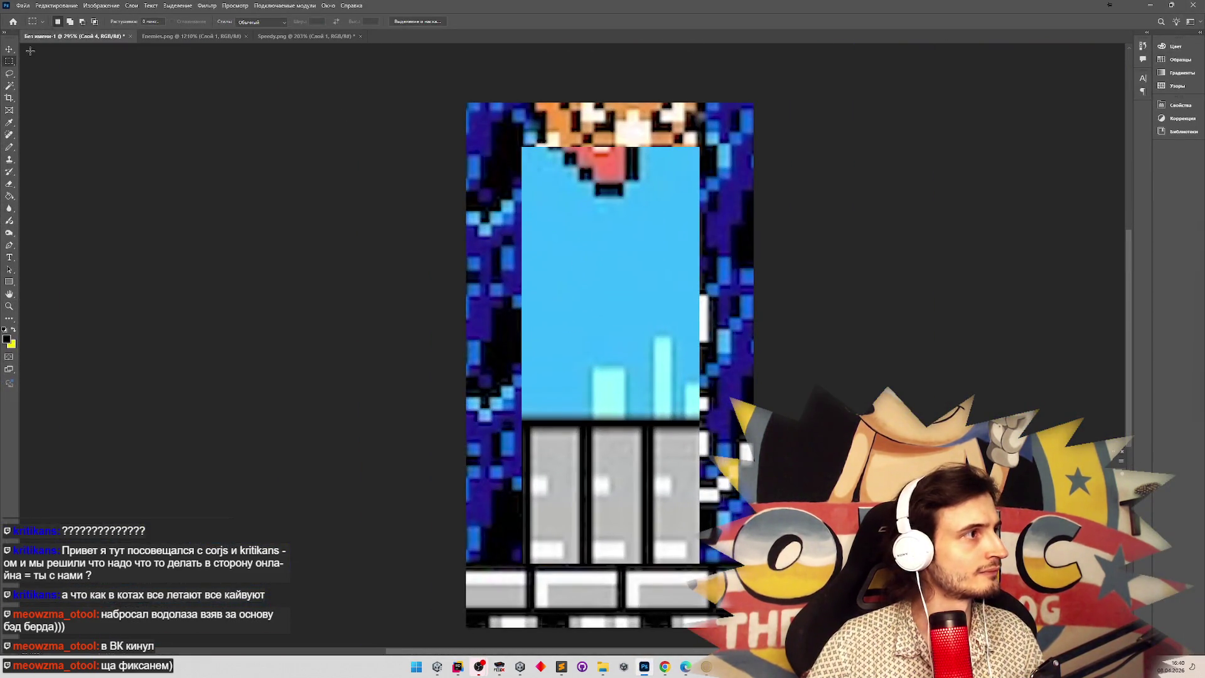
# Measure the sprite strip's height with a thin marquee and compute 172 ÷ 12 in Calculator.
pyautogui.moveTo(614, 183)
pyautogui.mouseDown()
pyautogui.moveTo(616, 307)
pyautogui.moveTo(553, 397)
pyautogui.moveTo(623, 420)
pyautogui.mouseUp()
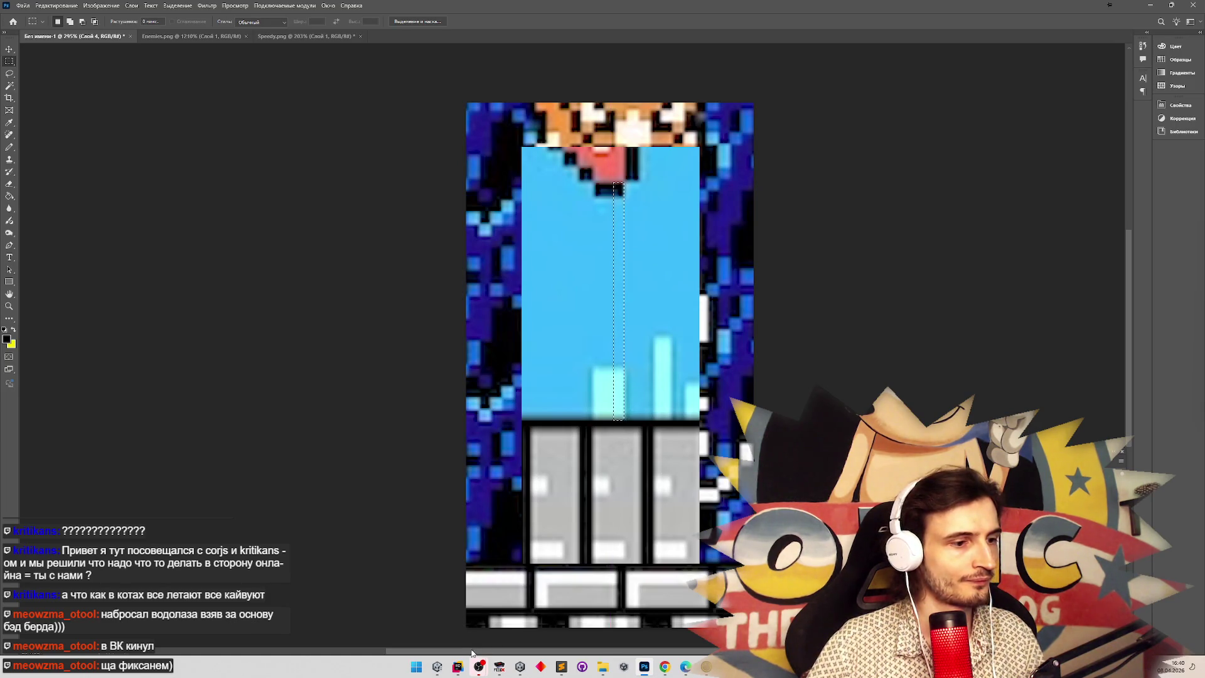
pyautogui.press('super')
pyautogui.write('rfc6979.pyc')
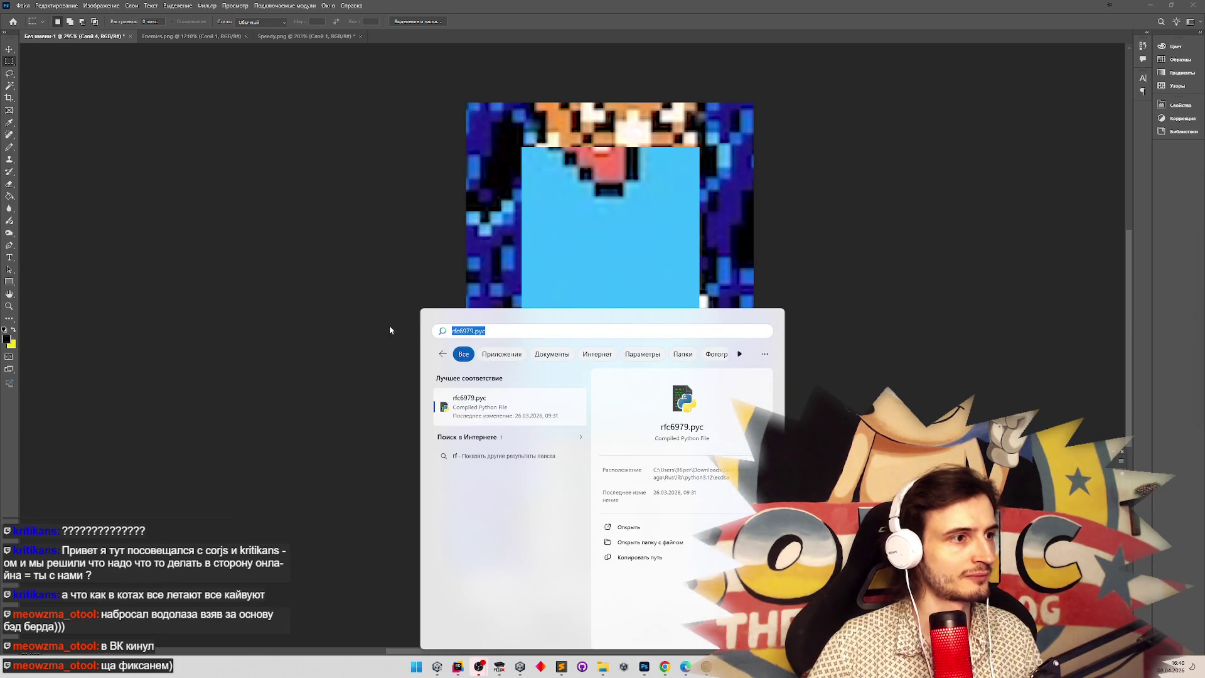
pyautogui.write('k')
pyautogui.press('Return')
pyautogui.write('172')
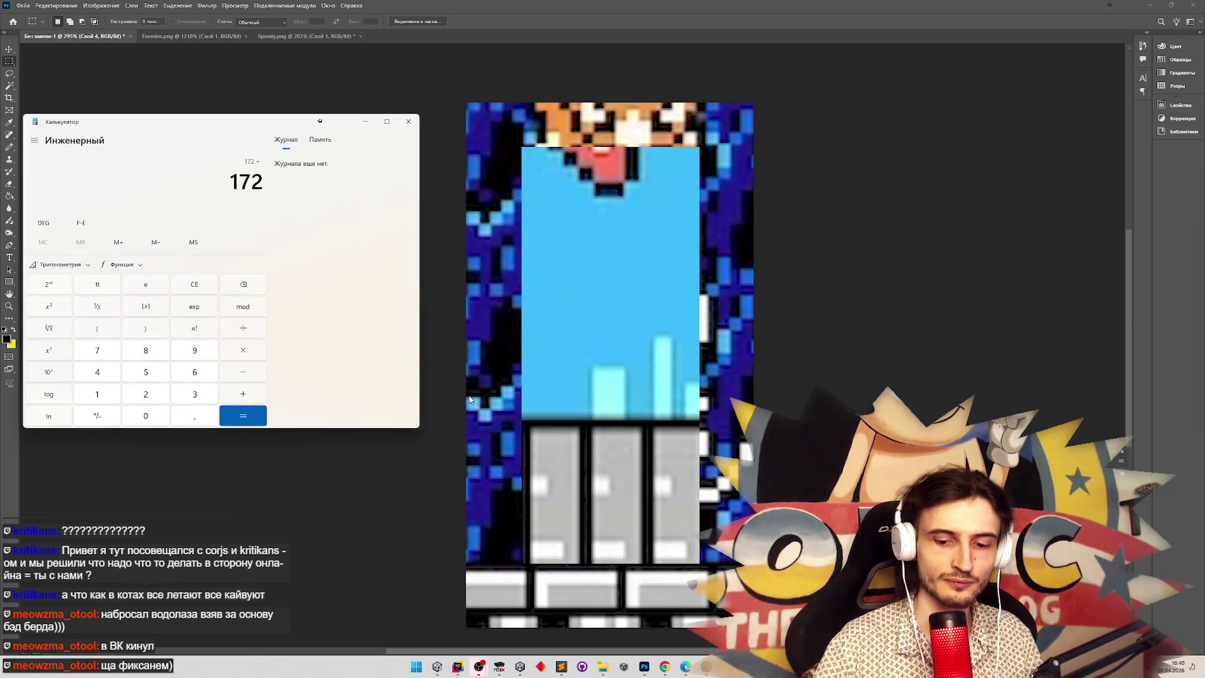
pyautogui.write('12')
pyautogui.press('Return')
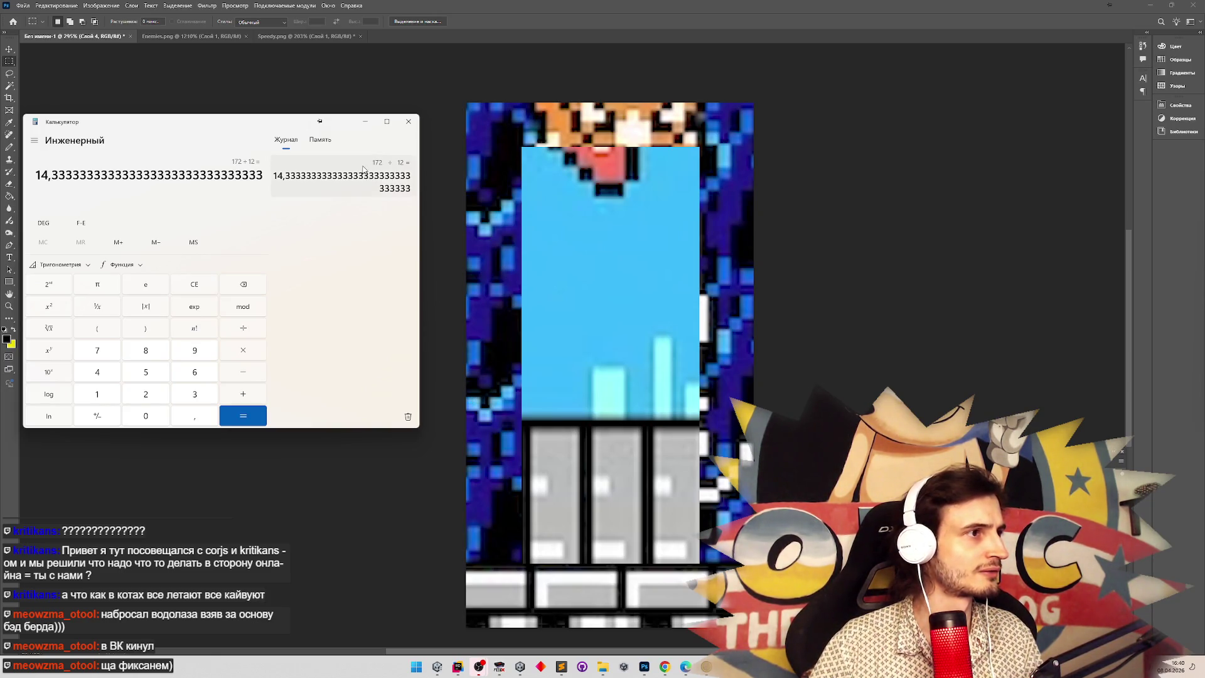
# Minimize Calculator and Photoshop and bring up CharacterData.cs in Rider.
pyautogui.click(364, 122)
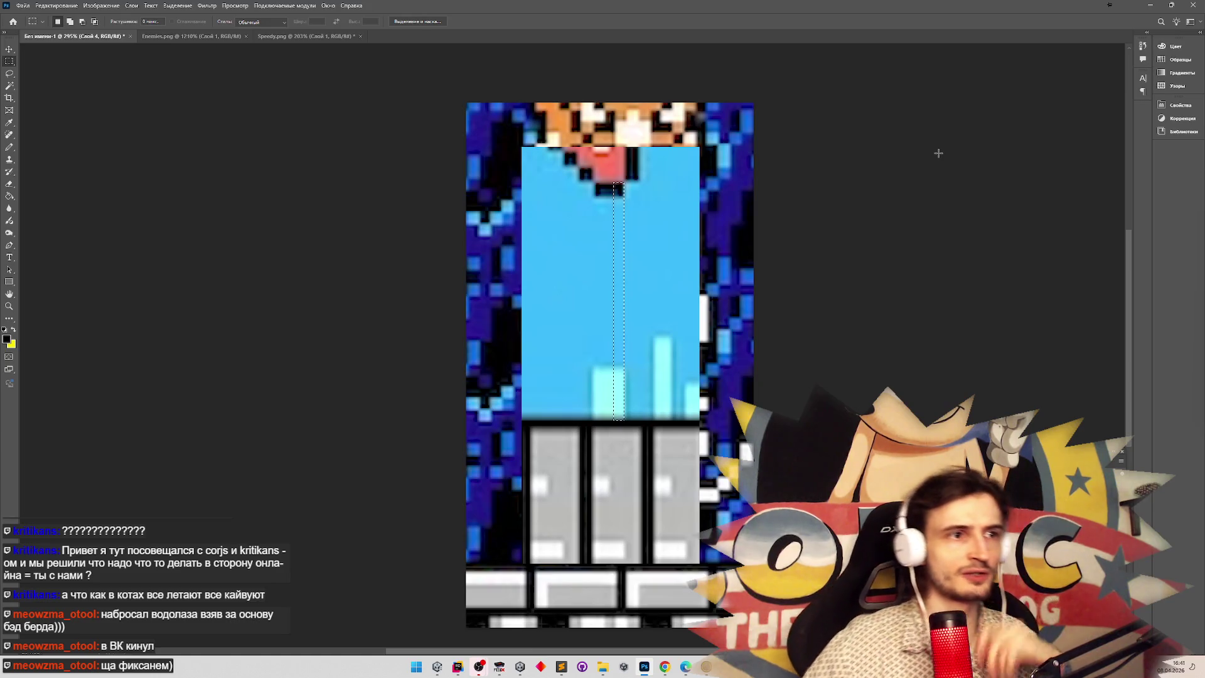
pyautogui.click(1156, 8)
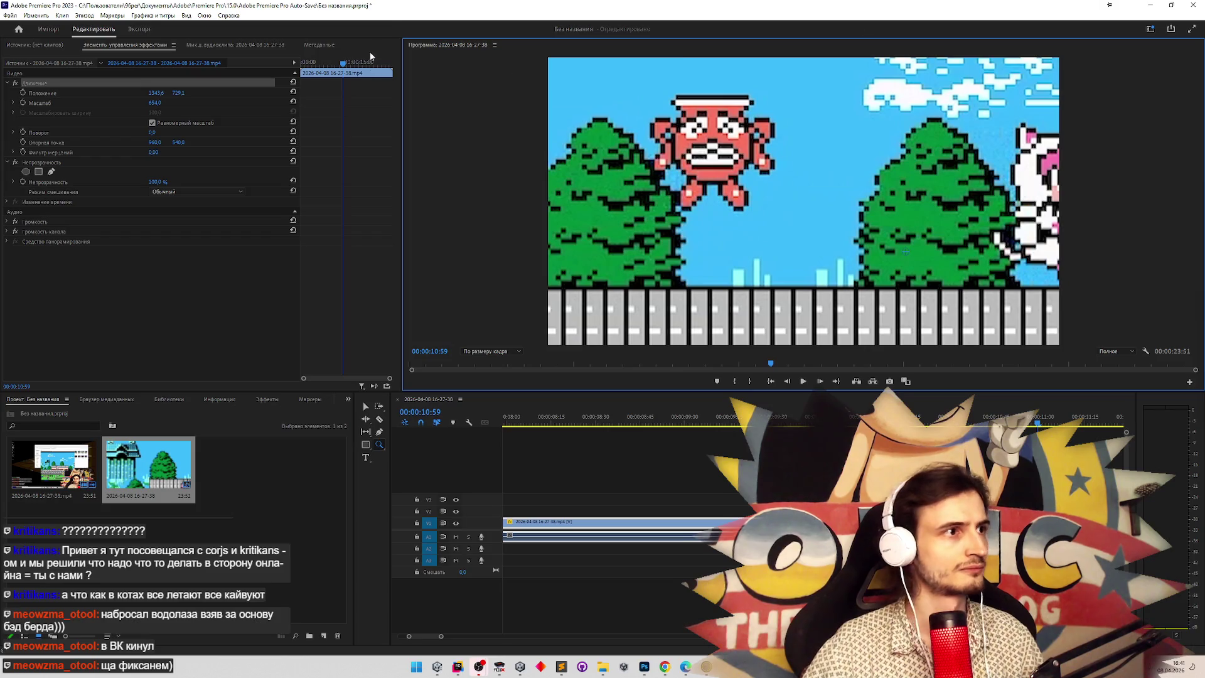
pyautogui.click(457, 667)
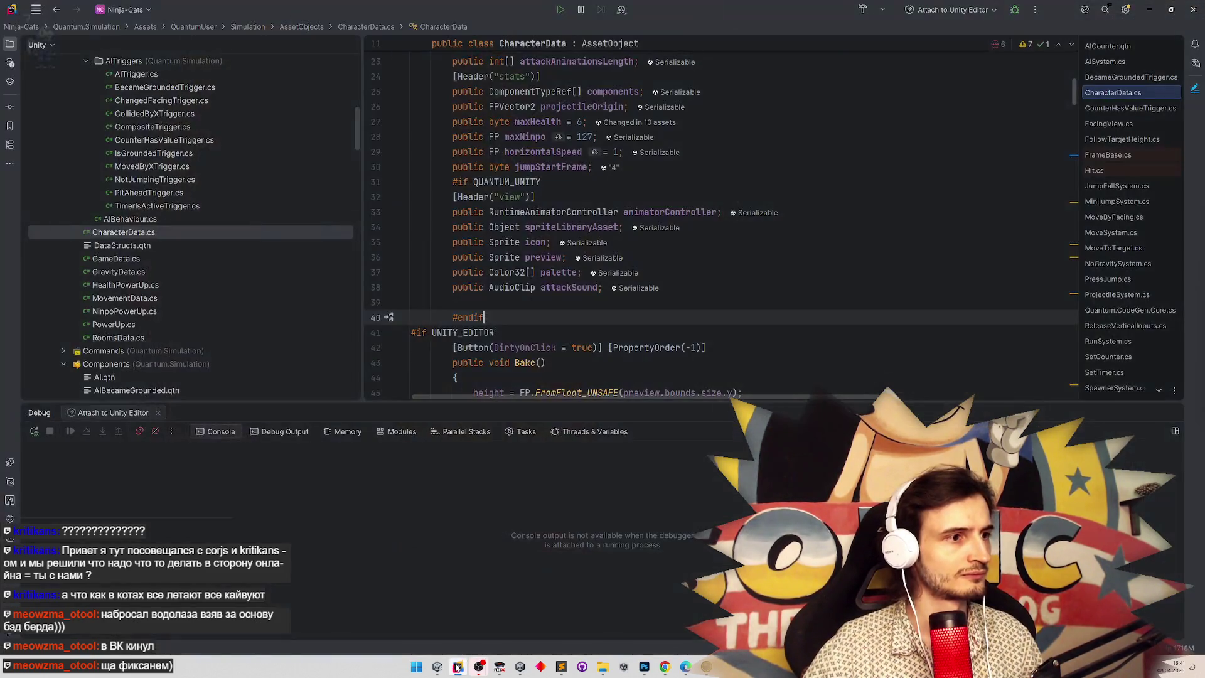
# Enlarge the code area by lowering the Debug panel splitter and browse the Components files.
pyautogui.moveTo(762, 403); pyautogui.dragTo(762, 524)
pyautogui.scroll(3, 355, 167)
pyautogui.scroll(5, 356, 115)
pyautogui.scroll(-15, 321, 251)
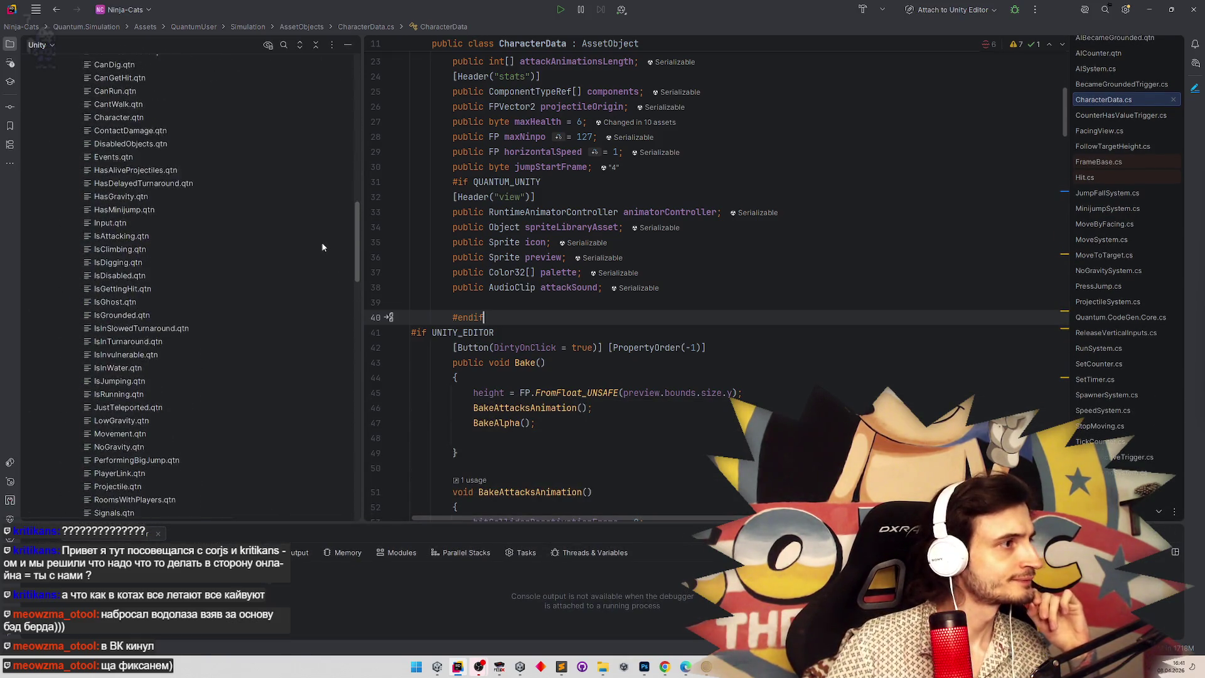
pyautogui.scroll(-1, 322, 251)
pyautogui.scroll(-4, 323, 250)
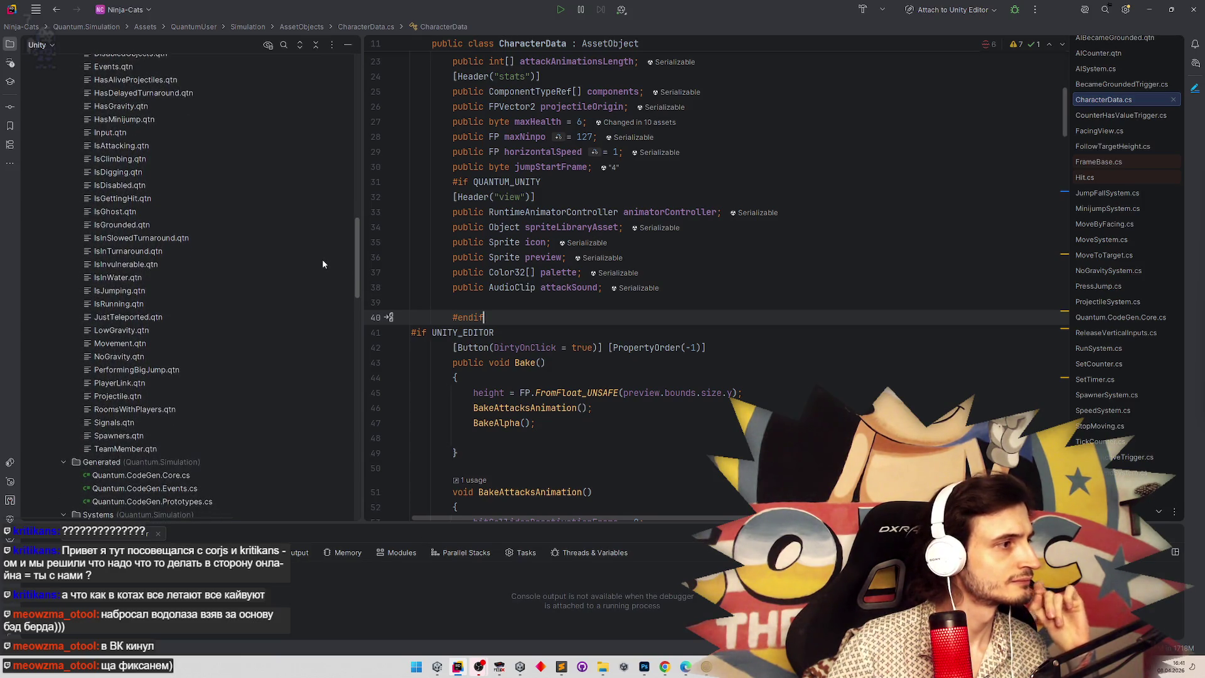
pyautogui.scroll(10, 323, 253)
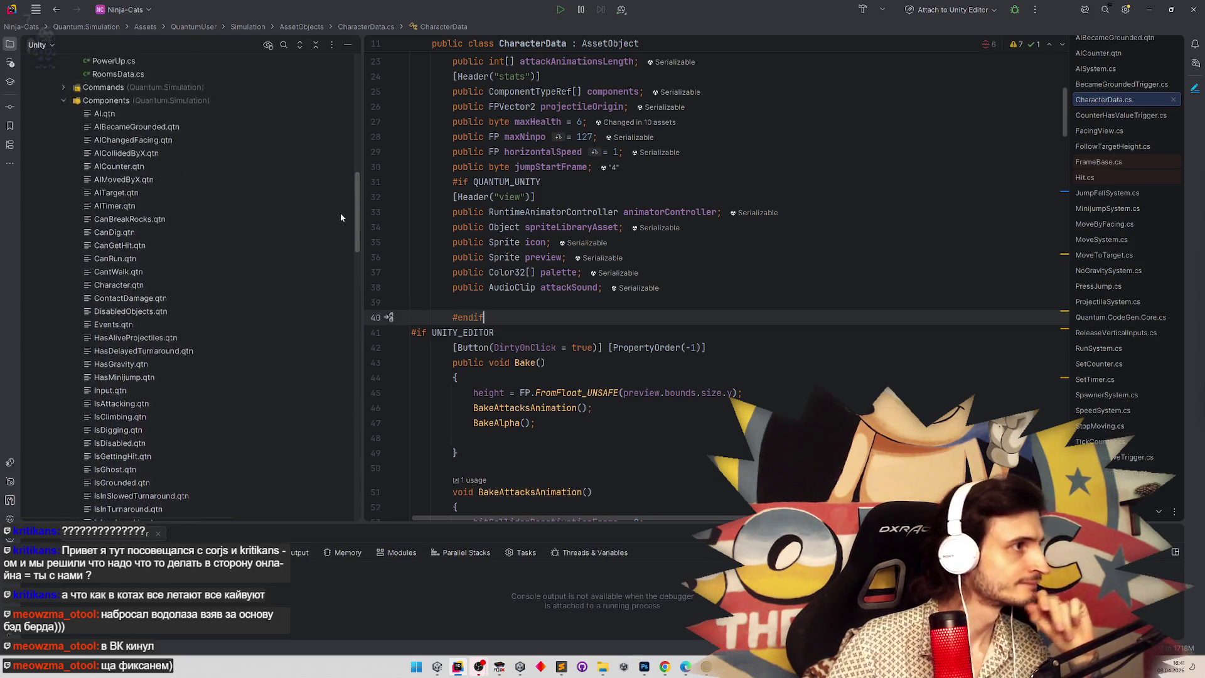
pyautogui.scroll(-9, 339, 239)
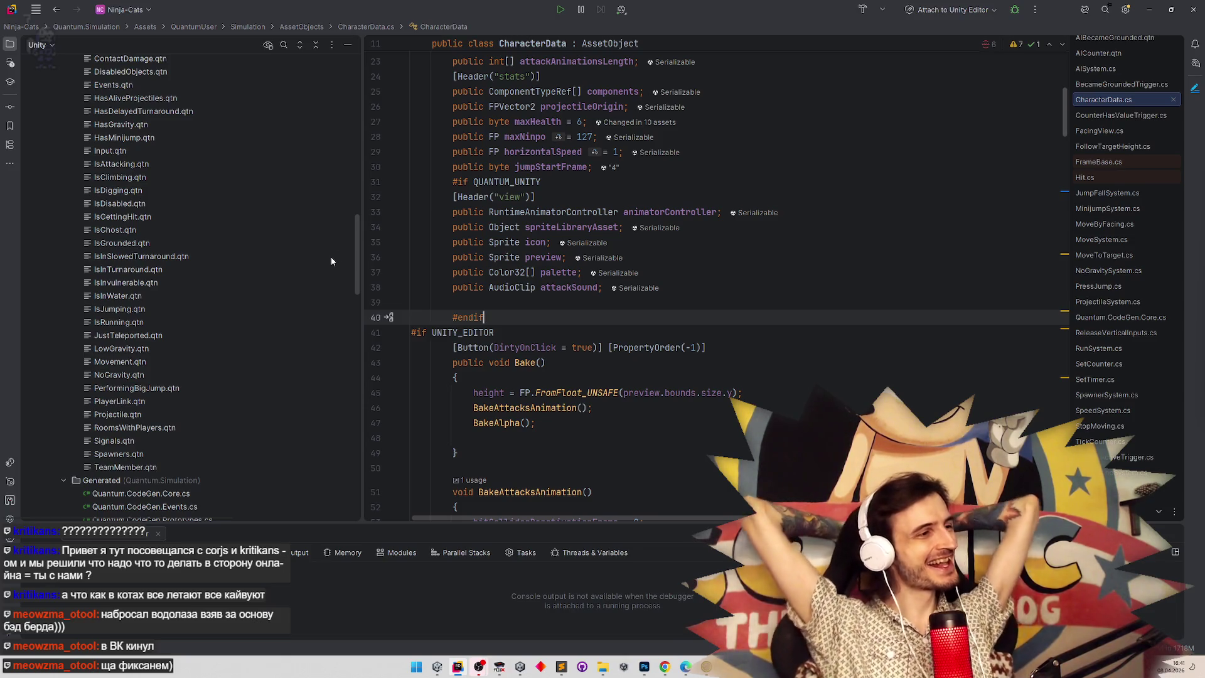
# Bring Premiere Pro back to the front, then switch to a blank Paint canvas.
pyautogui.moveTo(356, 242)
pyautogui.mouseDown()
pyautogui.moveTo(357, 214)
pyautogui.moveTo(352, 242)
pyautogui.mouseUp()
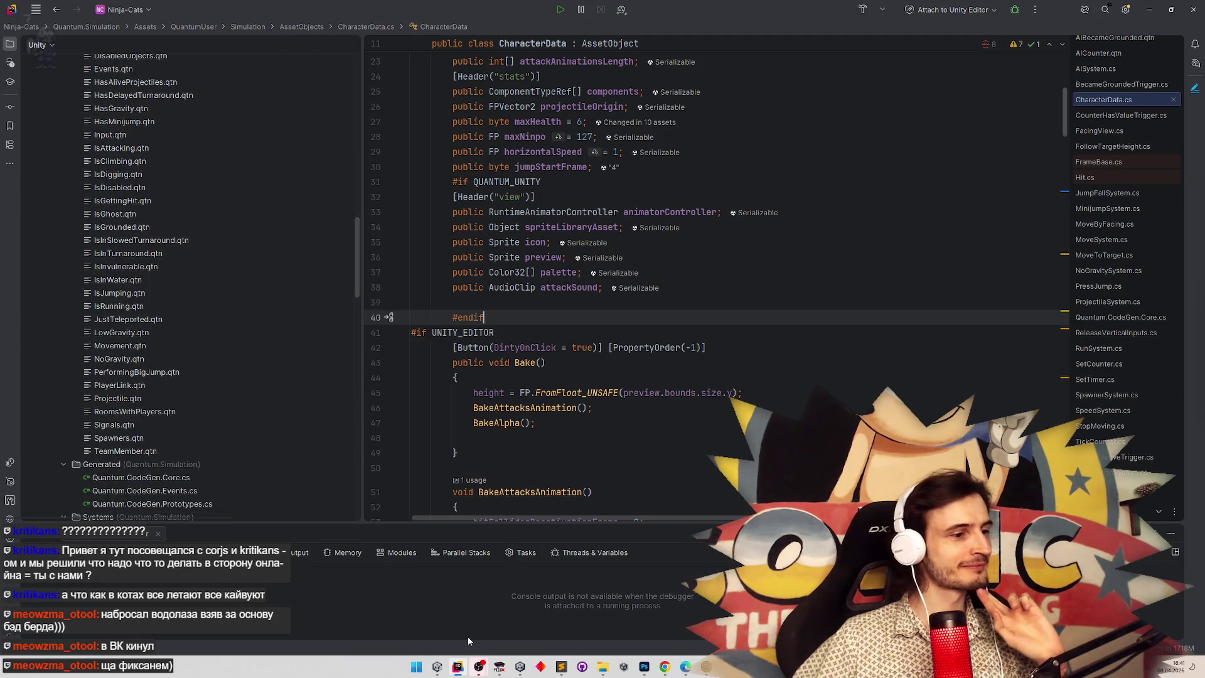
pyautogui.click(468, 672)
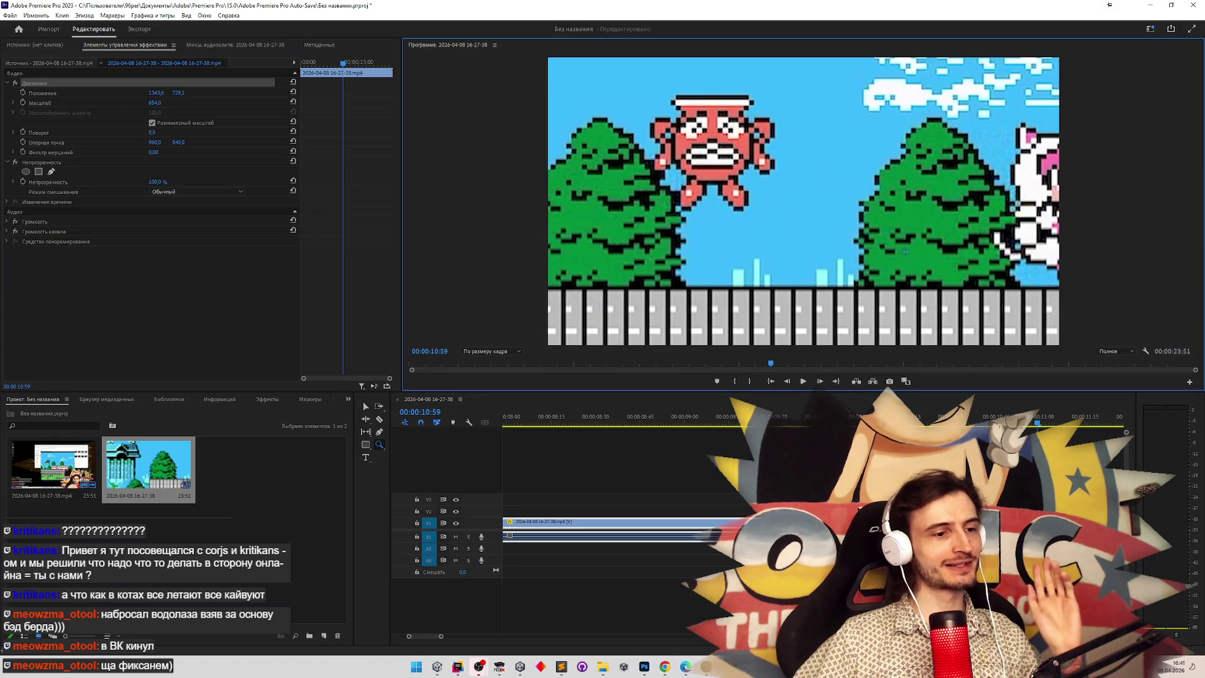
pyautogui.hotkey('alt', 'Tab')
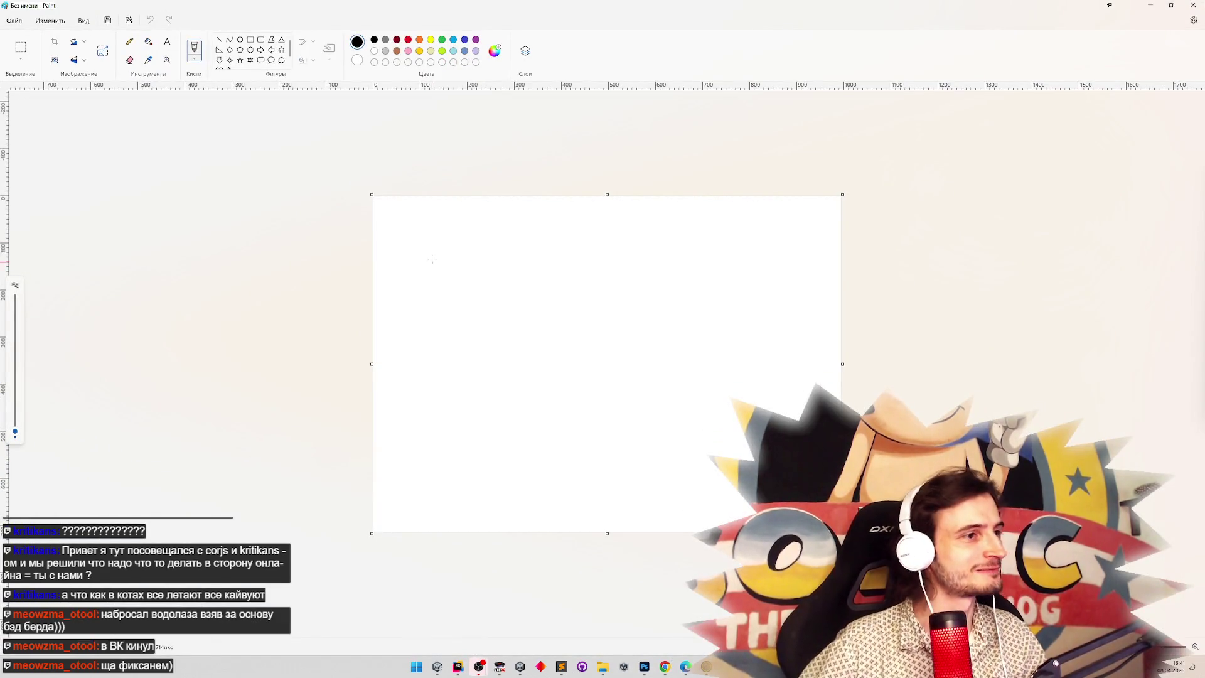
# Handwrite 'Б = 8' and 'К = 14' on the blank Paint canvas, then return to Unity.
pyautogui.moveTo(442, 238); pyautogui.dragTo(444, 251)
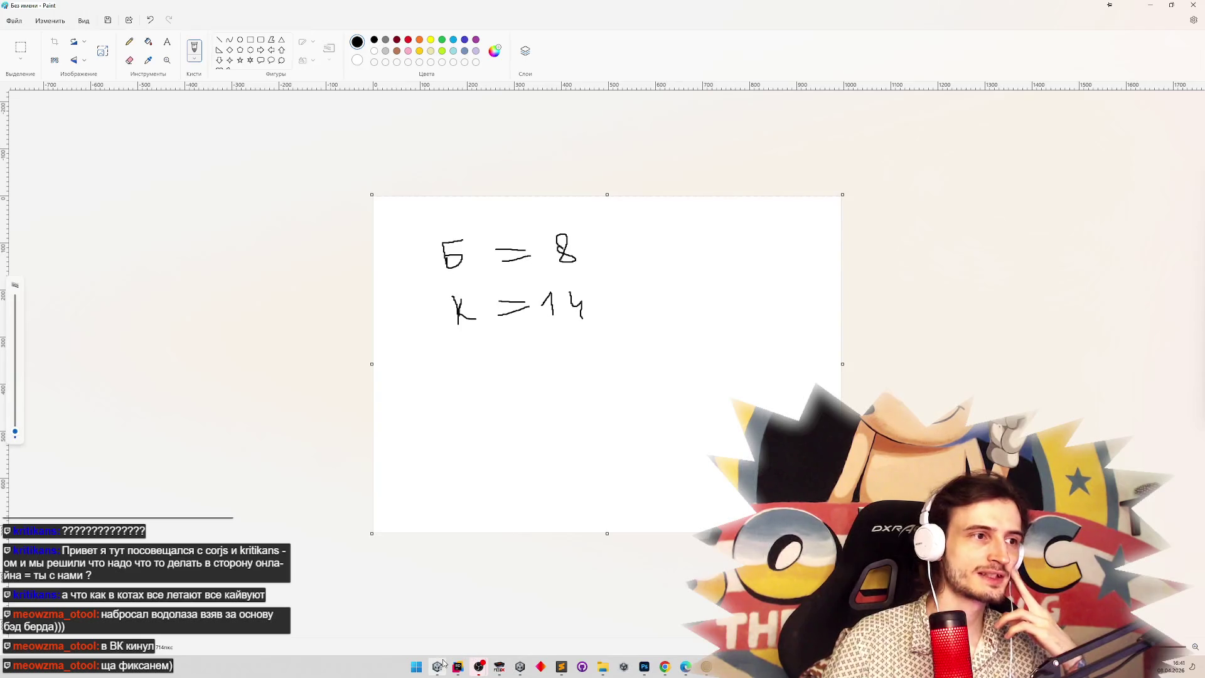
pyautogui.click(443, 664)
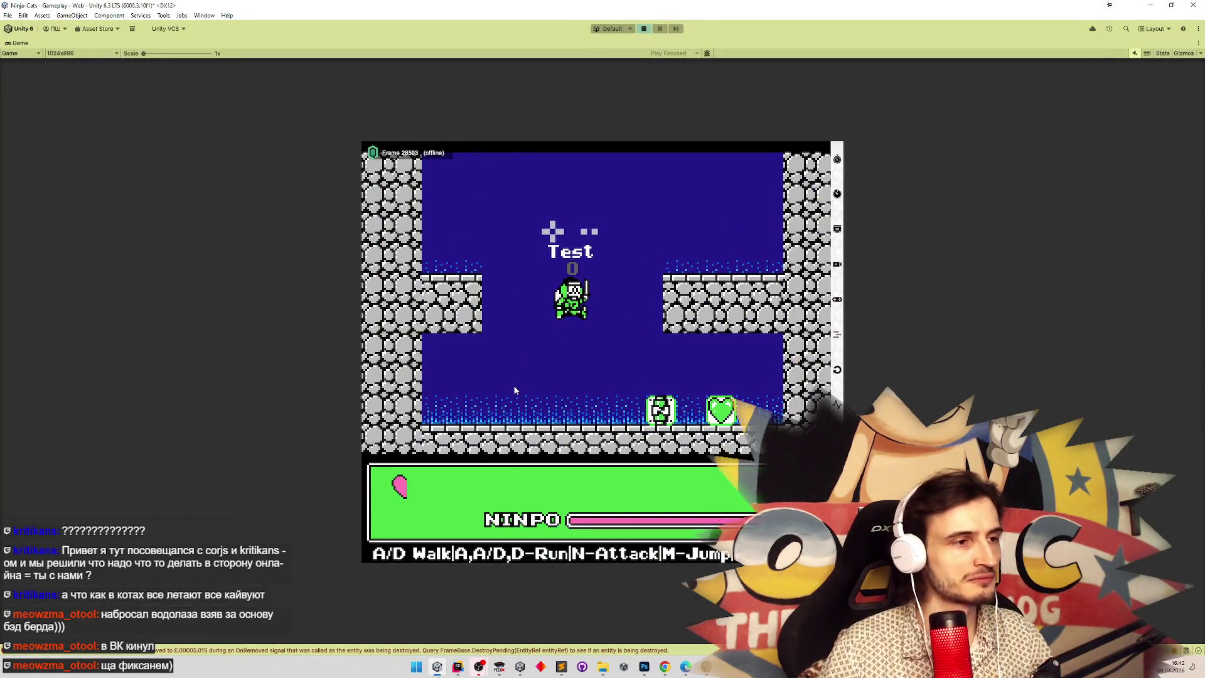
# Restore the editor layout, stop the play-test and compare the Bunny and Pot character data.
pyautogui.hotkey('shift', 'space')
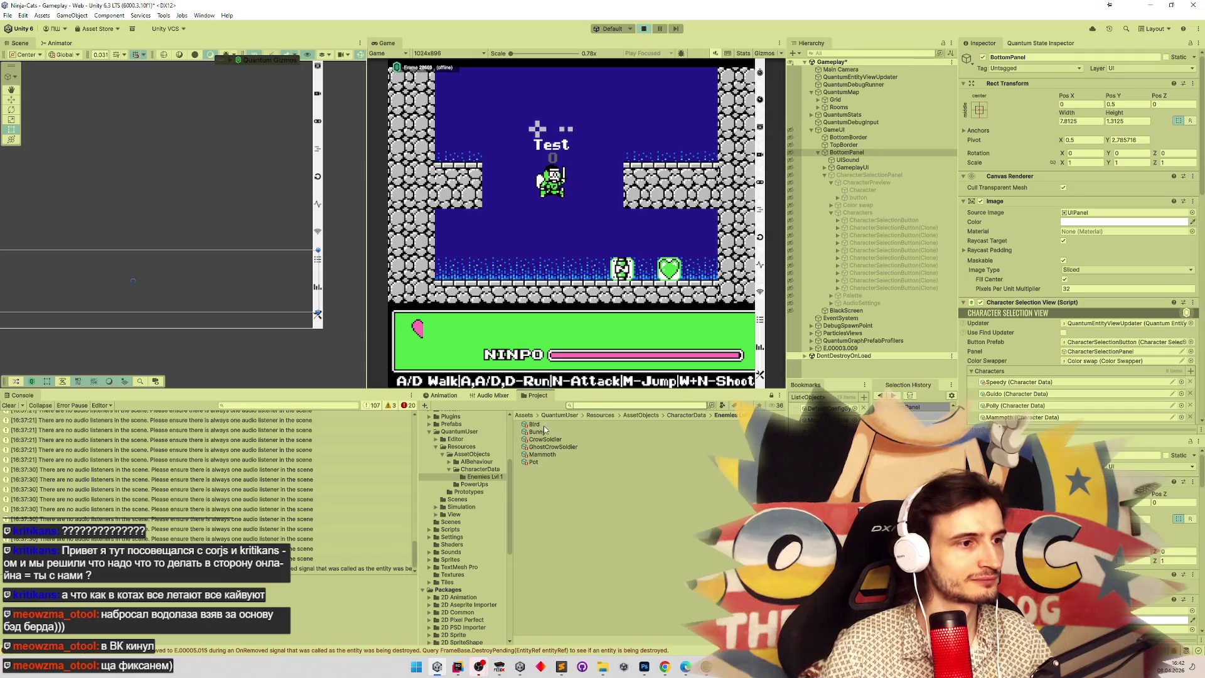
pyautogui.click(543, 433)
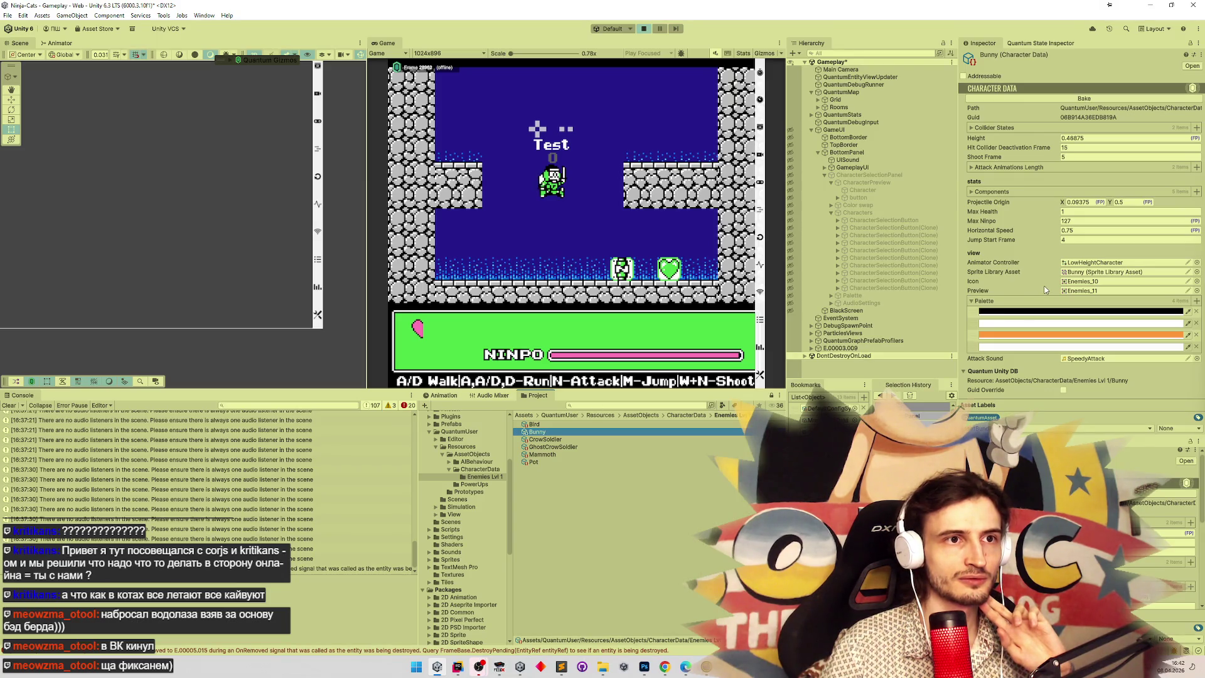
pyautogui.click(616, 229)
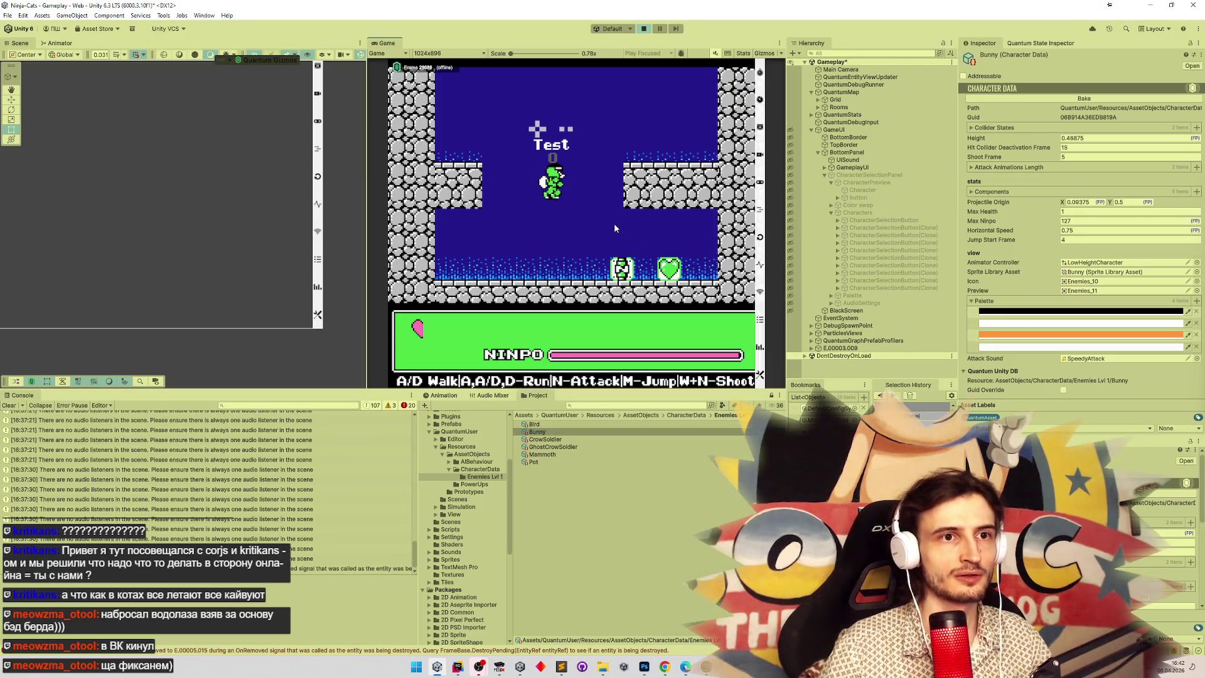
pyautogui.hotkey('ctrl', 'p')
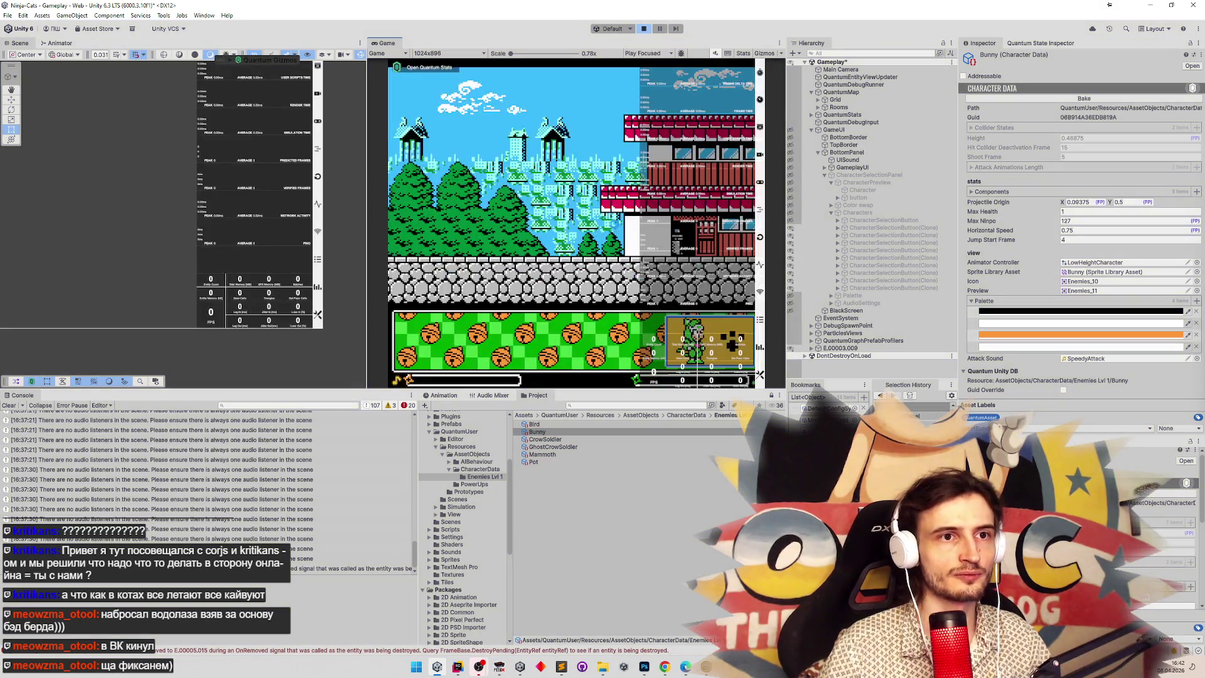
pyautogui.click(544, 463)
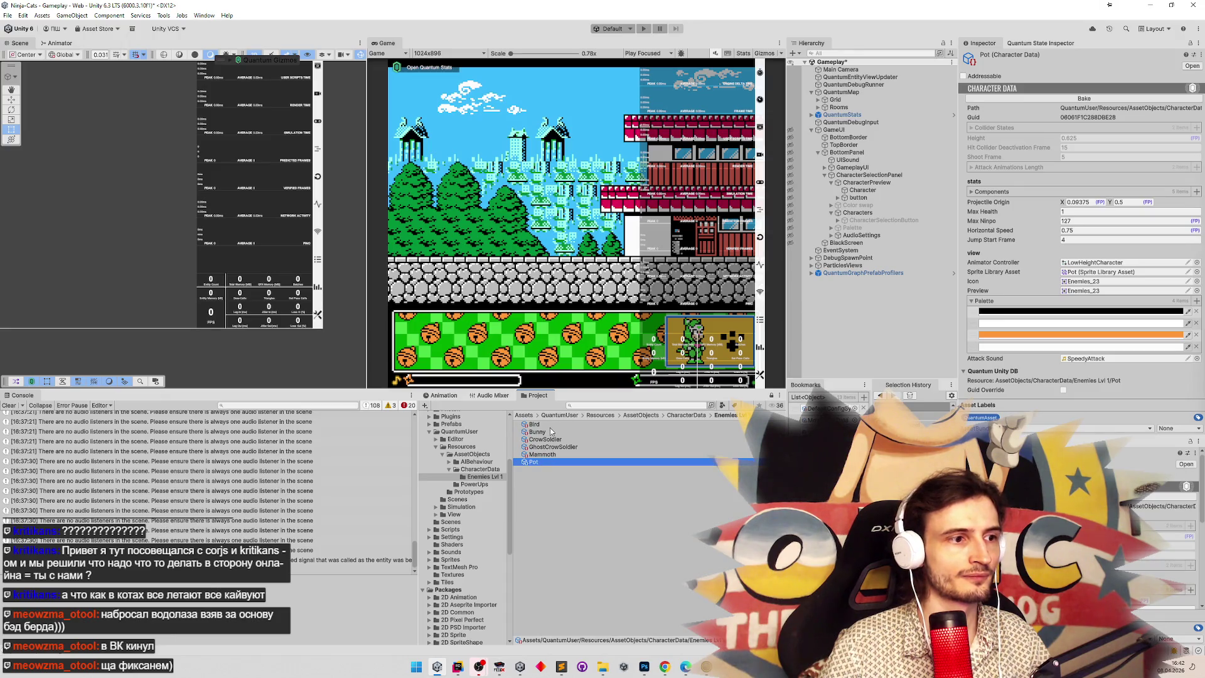
pyautogui.click(551, 431)
pyautogui.click(544, 463)
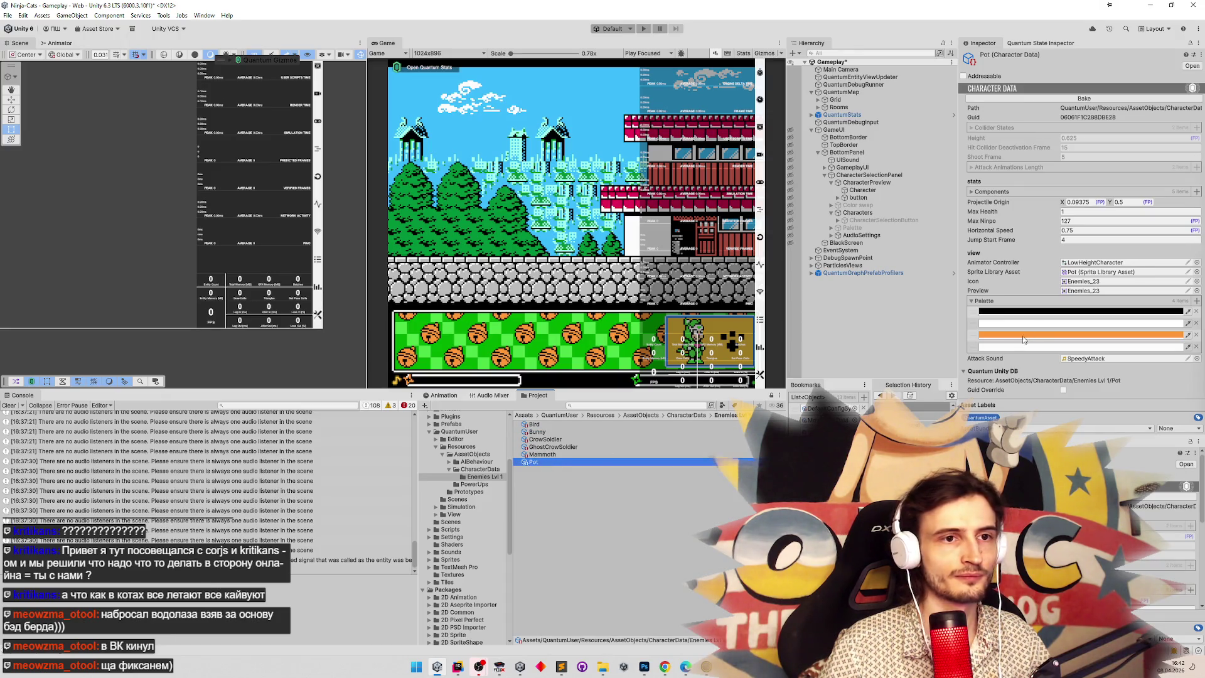
# Set the Pot enemy's icon sprite to Enemies_24, leaving its preview sprite unchanged.
pyautogui.click(1199, 292)
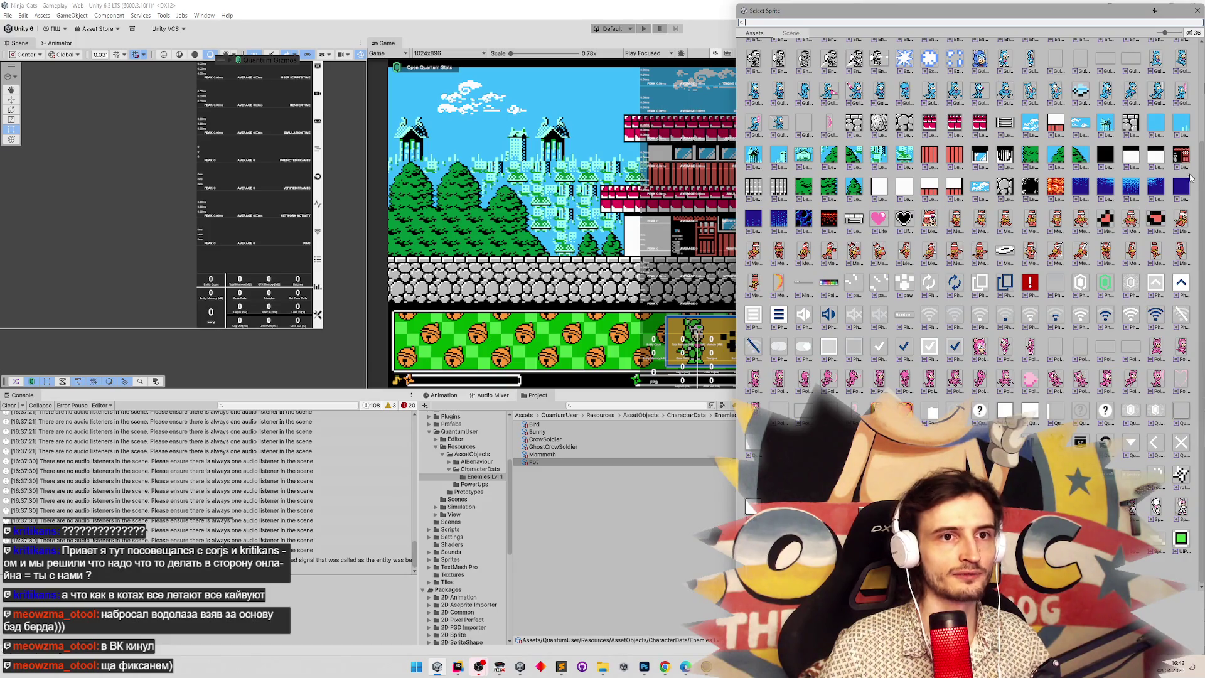
pyautogui.scroll(4, 1202, 84)
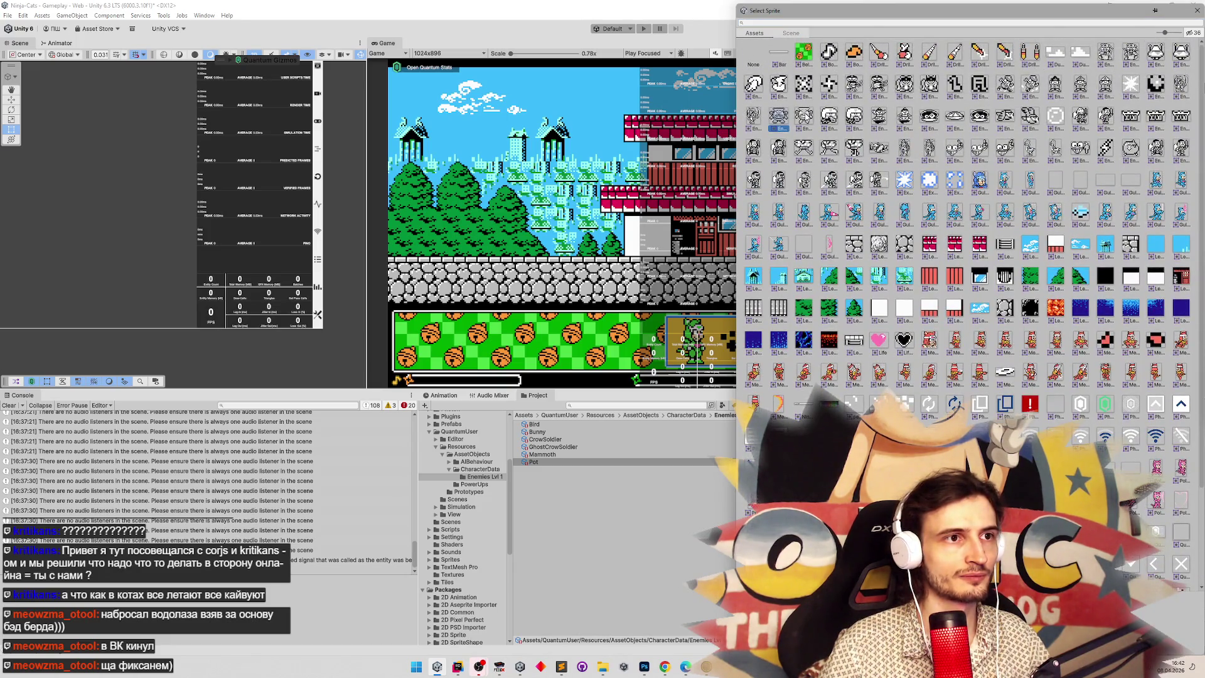
pyautogui.click(1109, 4)
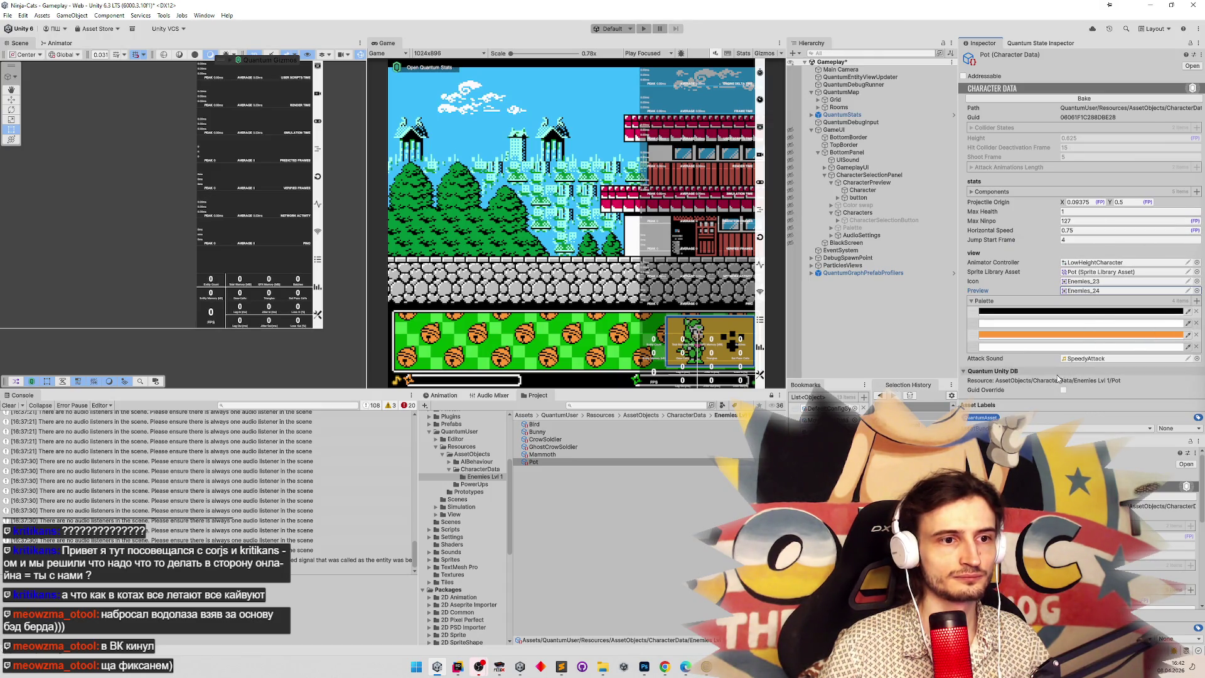
pyautogui.click(1197, 281)
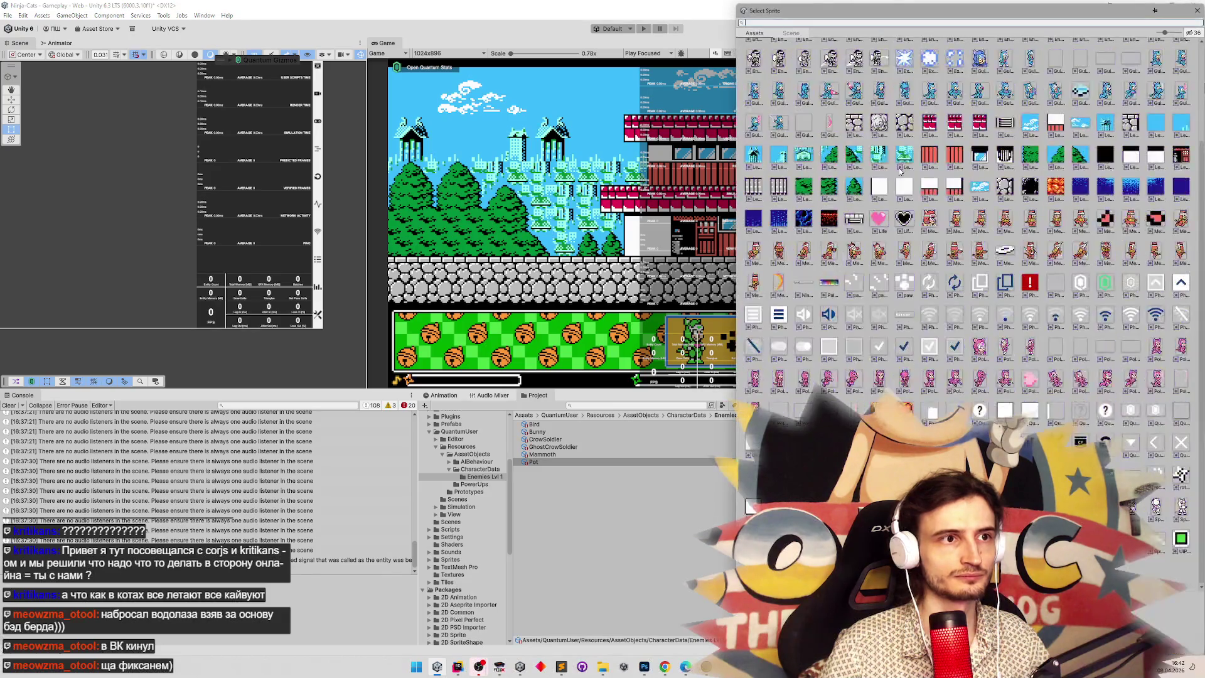
pyautogui.scroll(2, 853, 145)
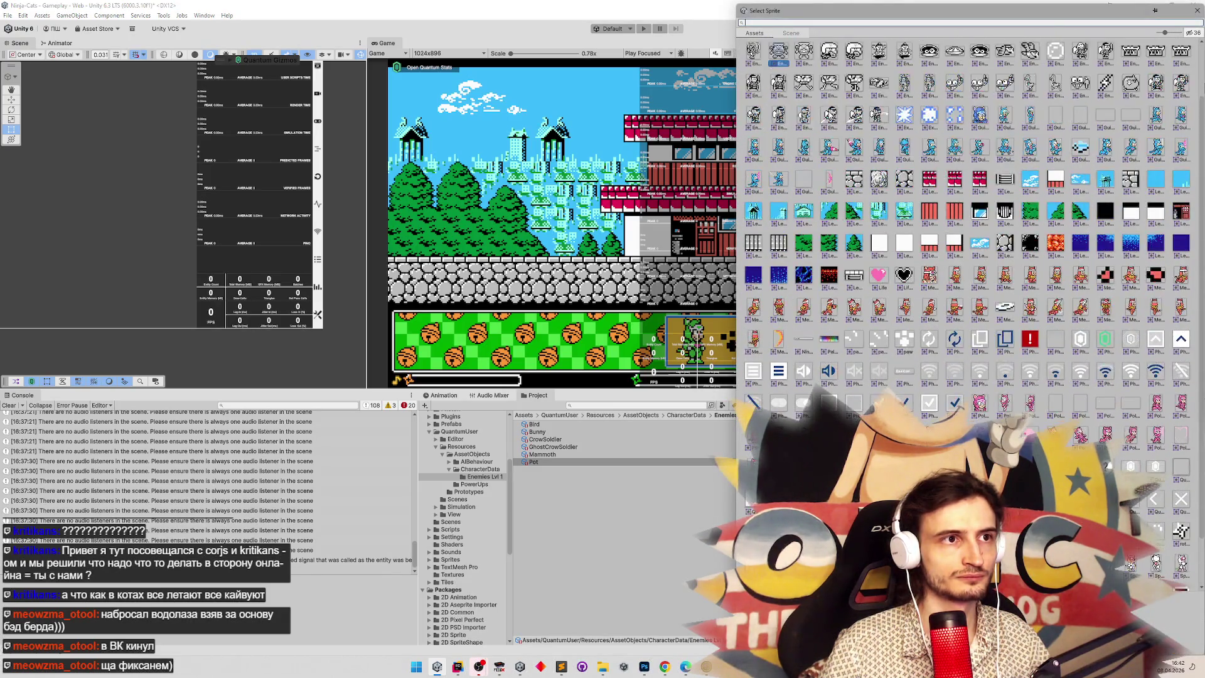
pyautogui.doubleClick(808, 55)
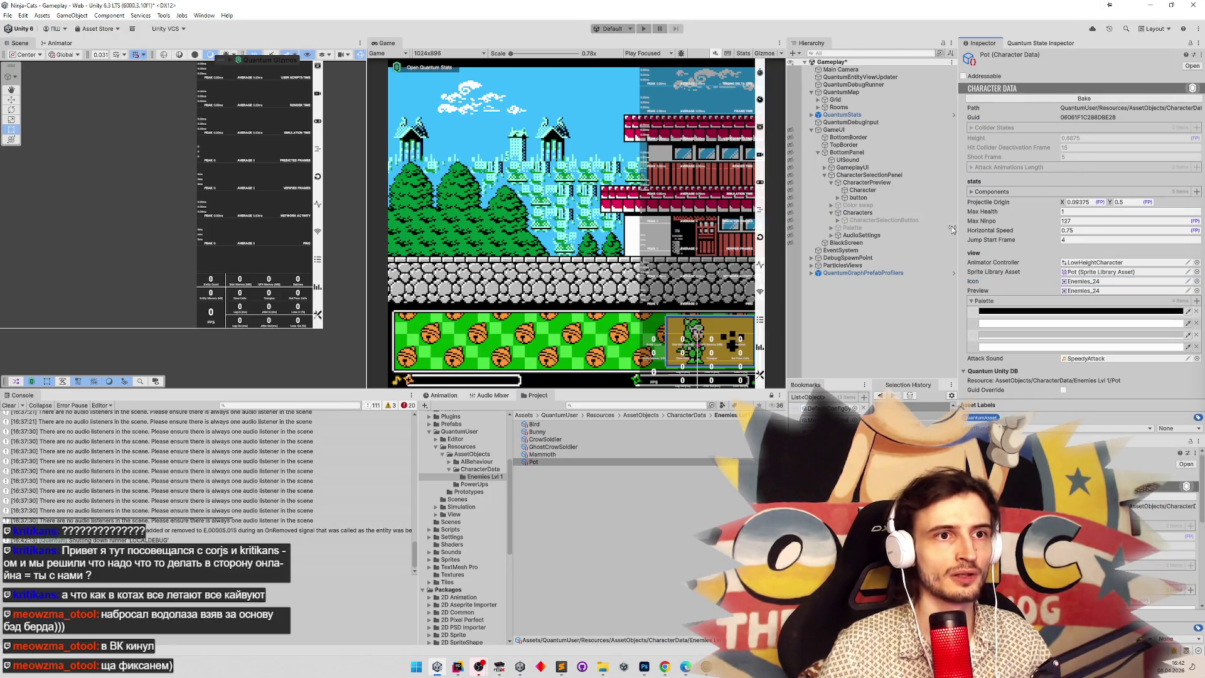
# Give Bunny the neighbouring enemy sprite as its preview and rebake its character data.
pyautogui.click(537, 432)
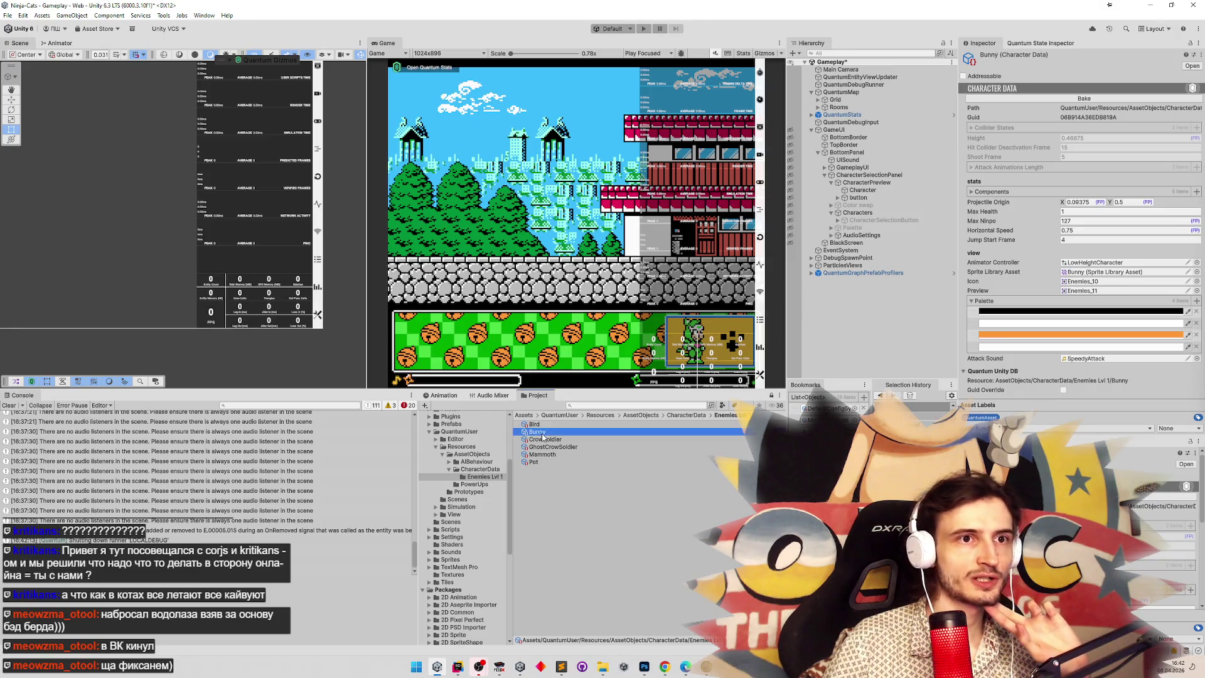
pyautogui.click(1197, 291)
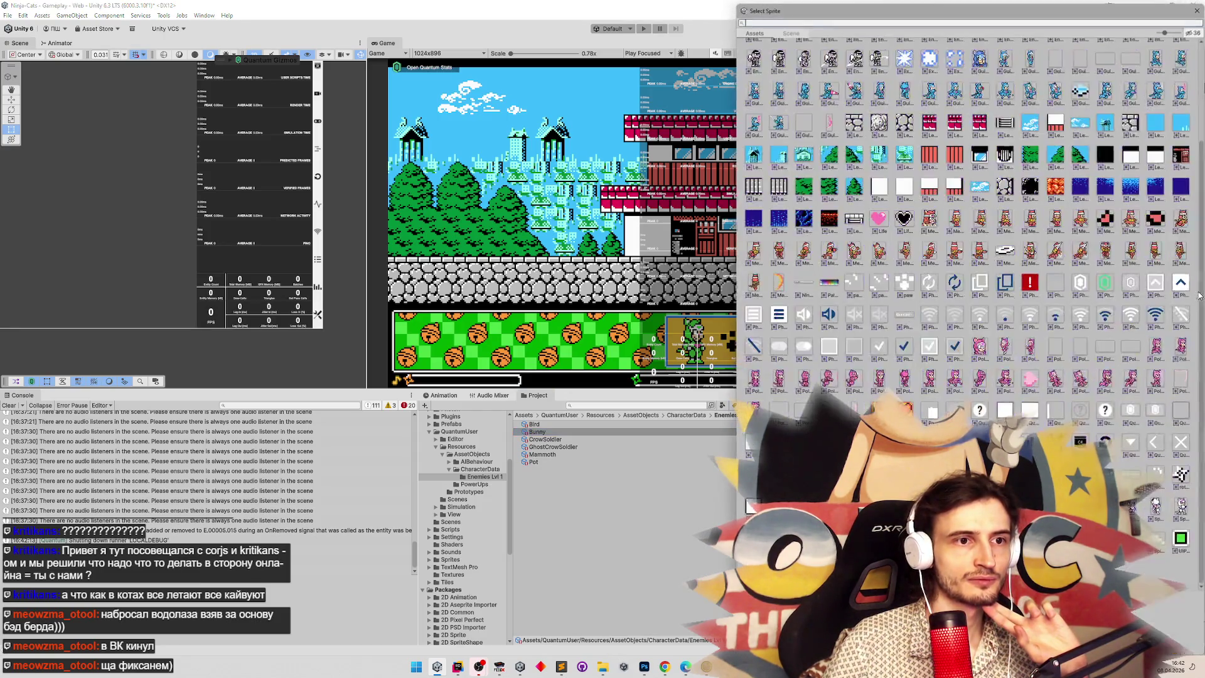
pyautogui.scroll(3, 1054, 261)
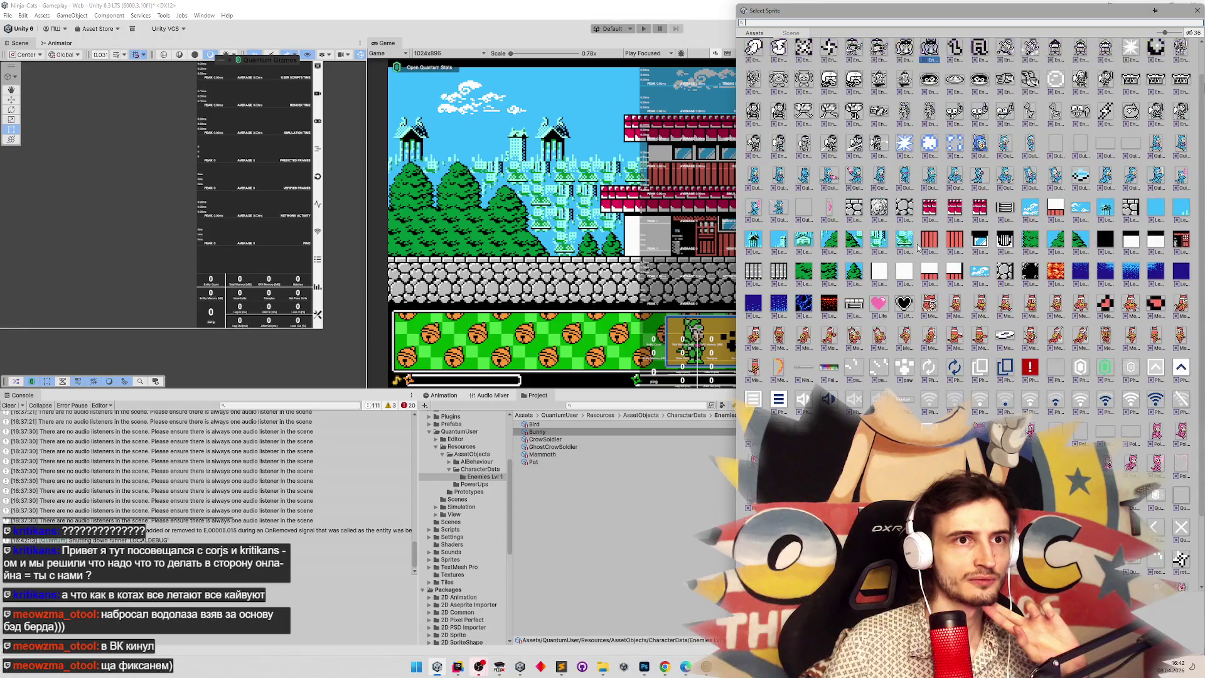
pyautogui.scroll(2, 1200, 104)
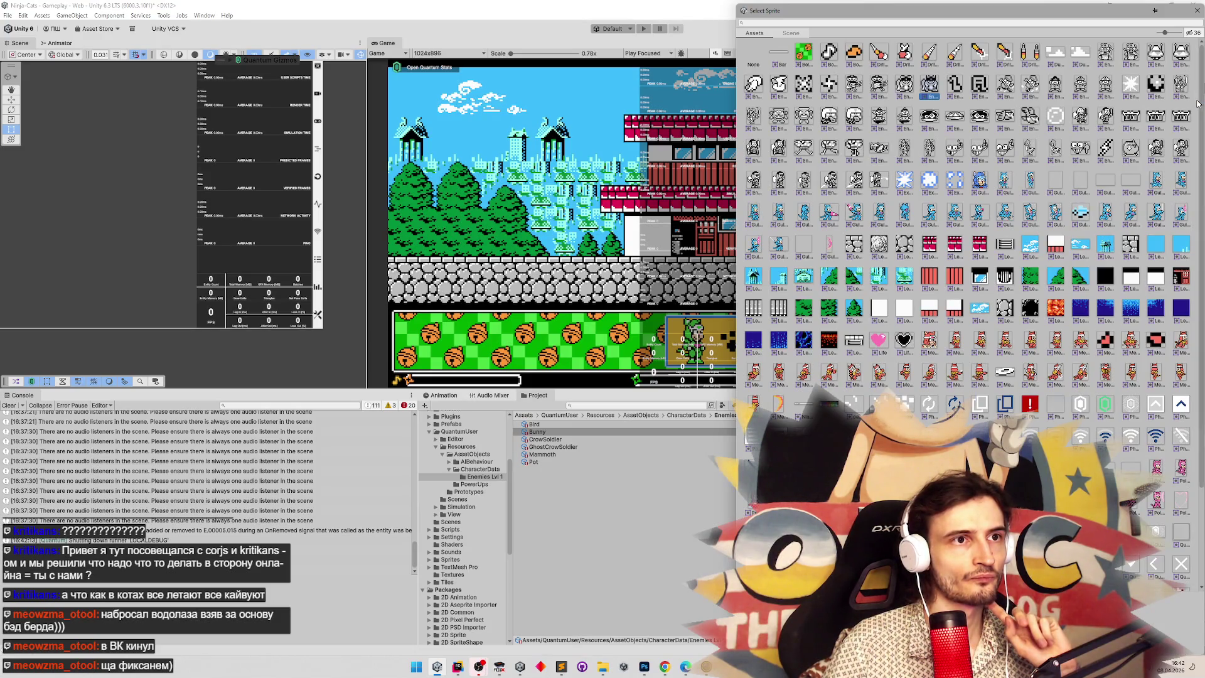
pyautogui.press('Left')
pyautogui.press('Return')
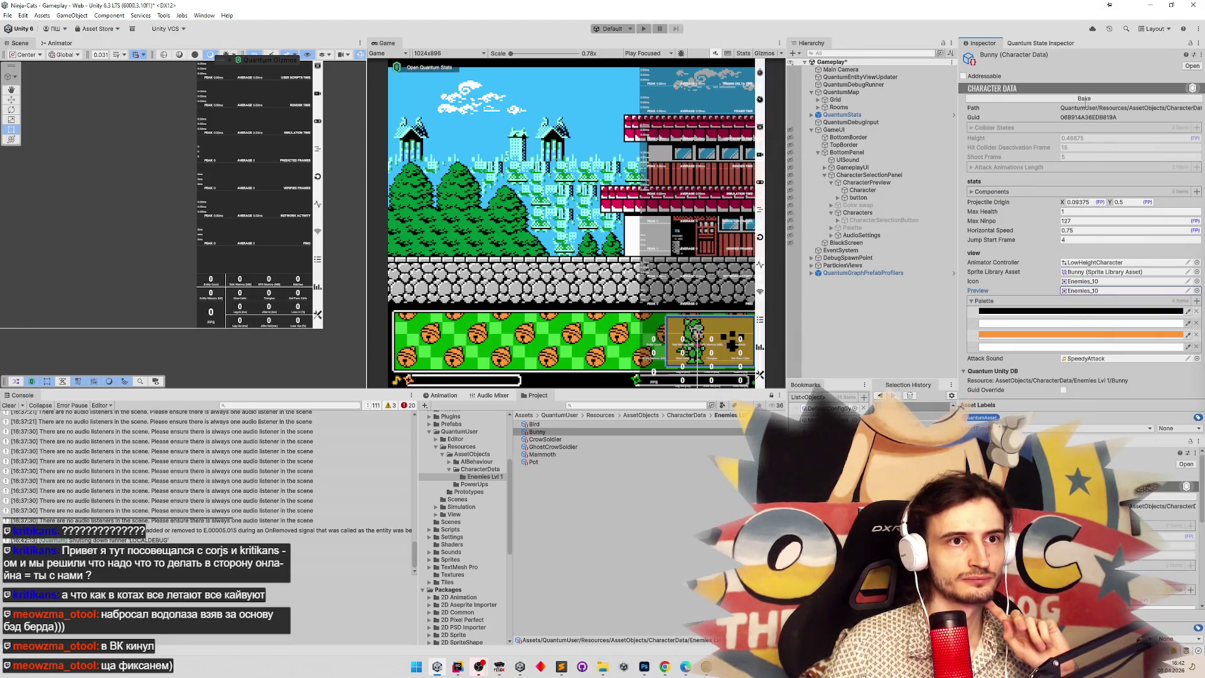
pyautogui.click(1093, 99)
pyautogui.click(1092, 100)
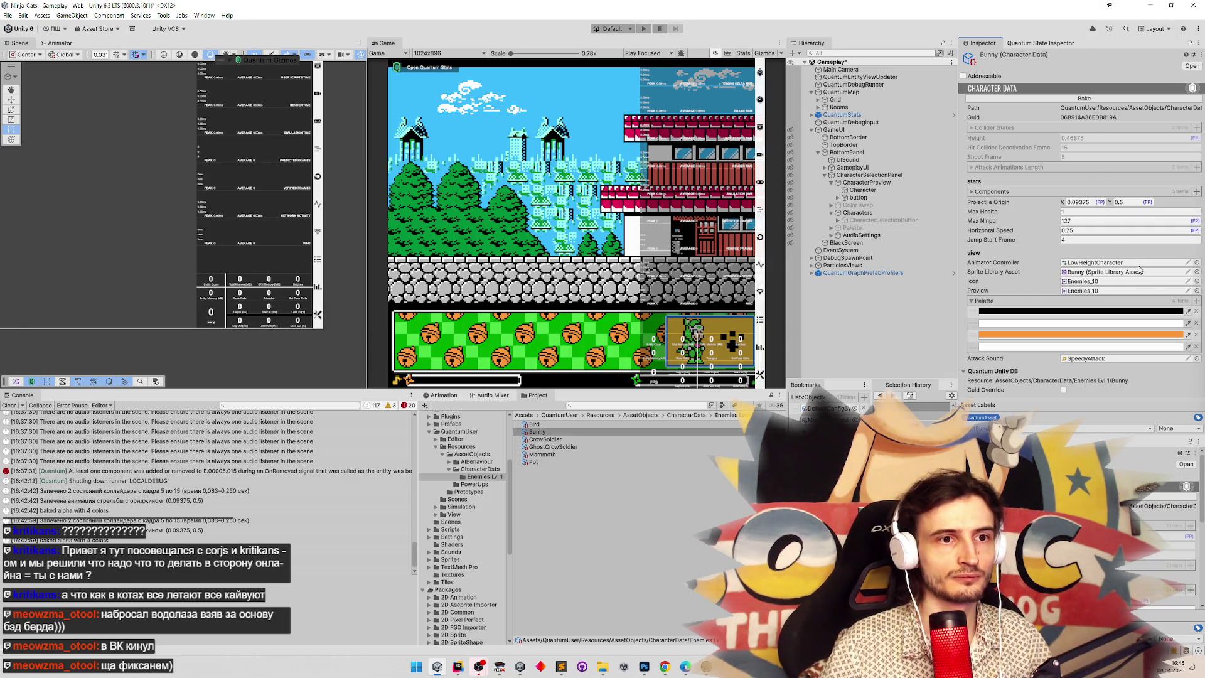
# Pick another Bunny preview sprite, rebake, and recheck the Pot and Bunny data.
pyautogui.click(1196, 291)
pyautogui.scroll(4, 918, 111)
pyautogui.press('Escape')
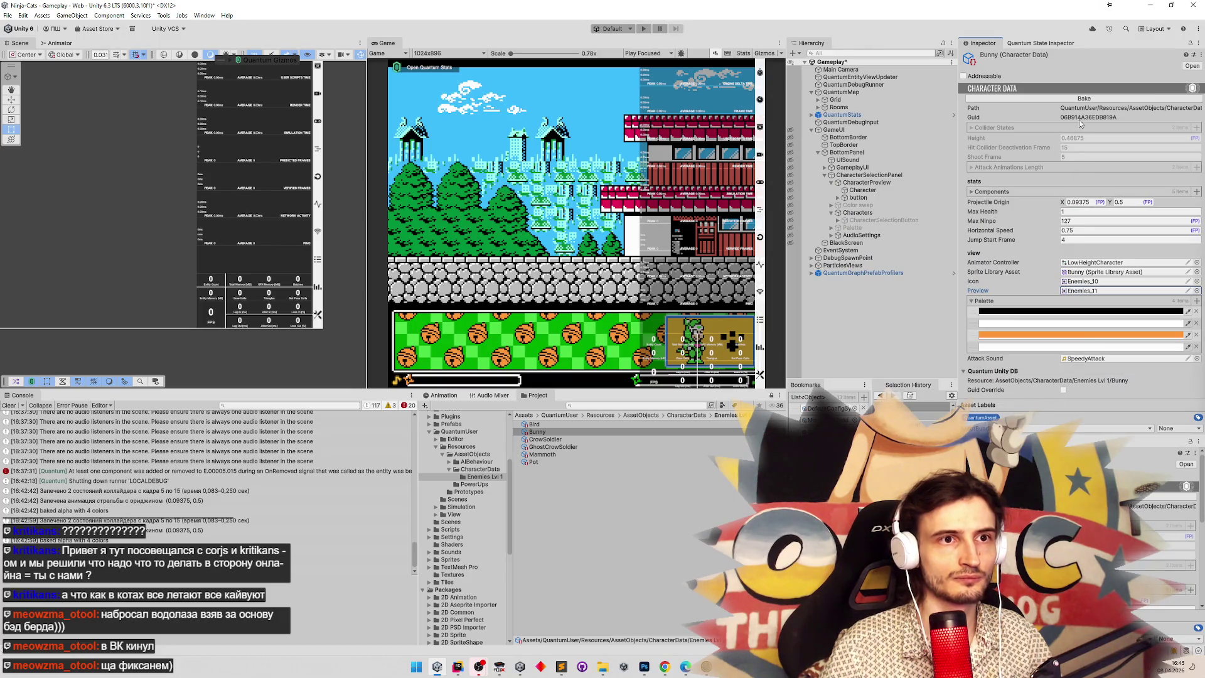
pyautogui.click(1084, 99)
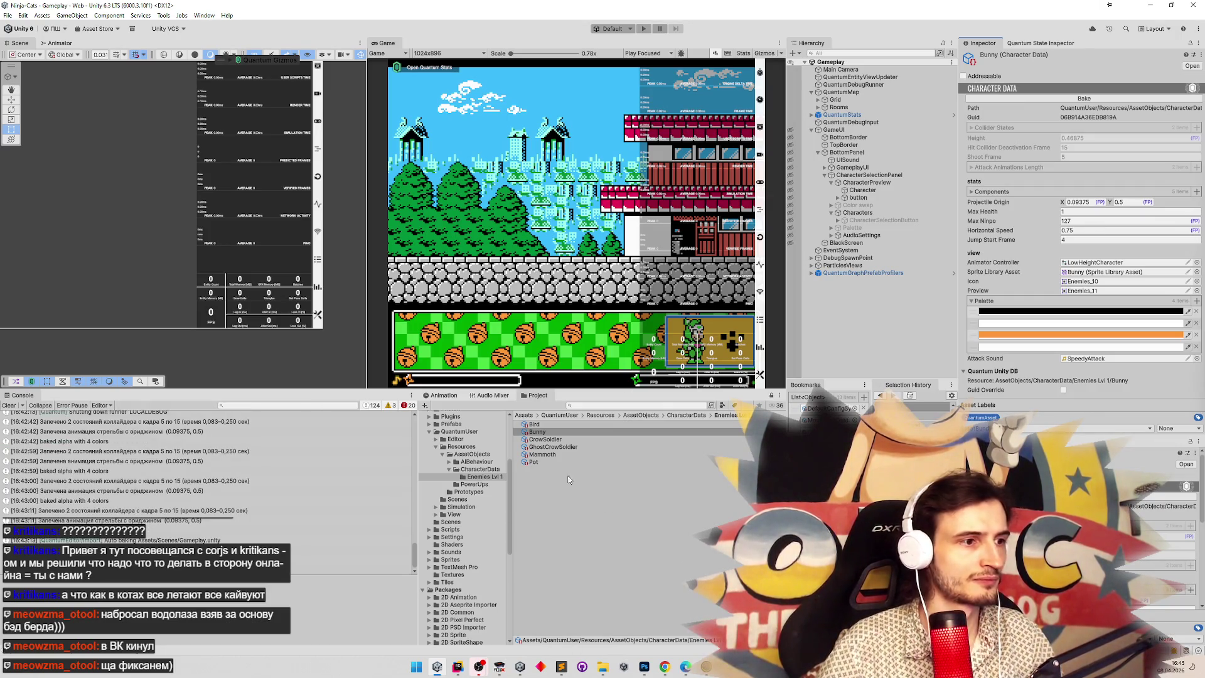
pyautogui.click(535, 462)
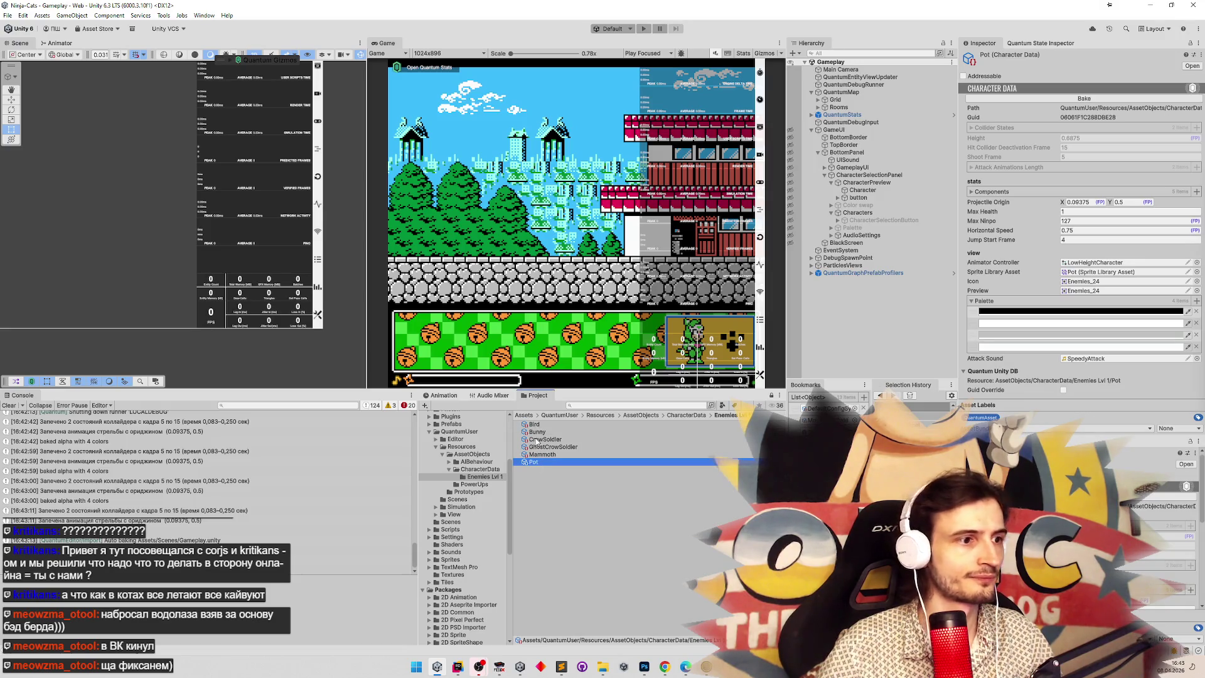
pyautogui.click(541, 432)
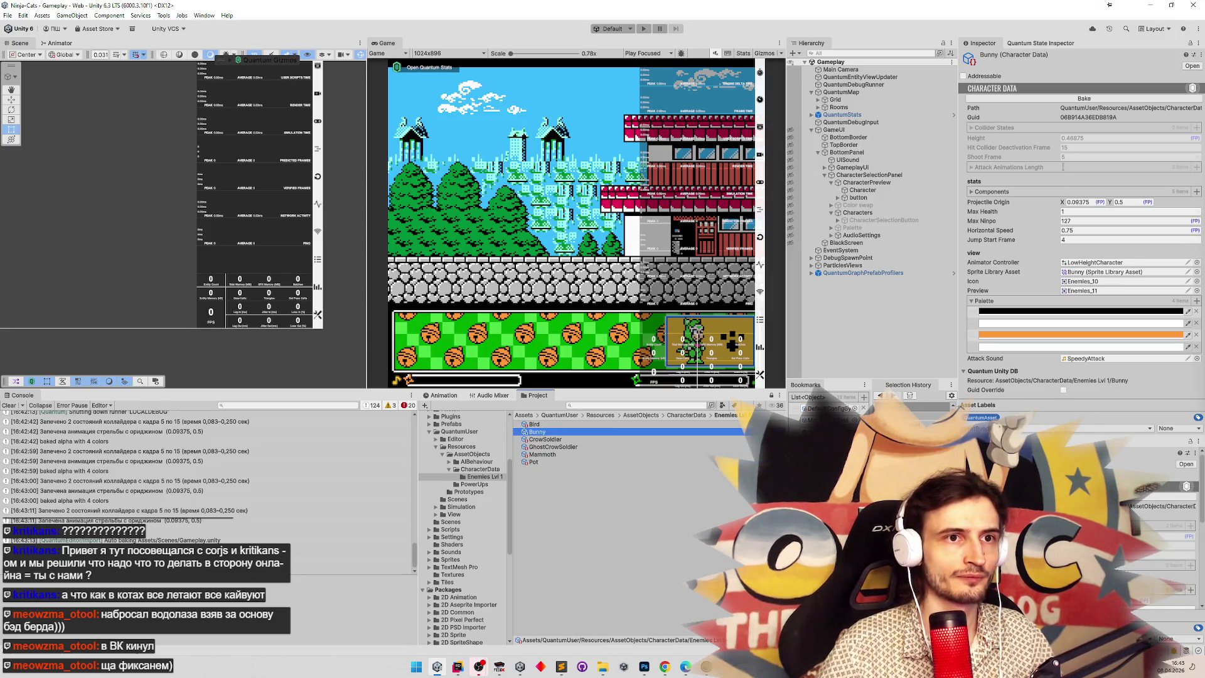
pyautogui.hotkey('alt', 'Tab')
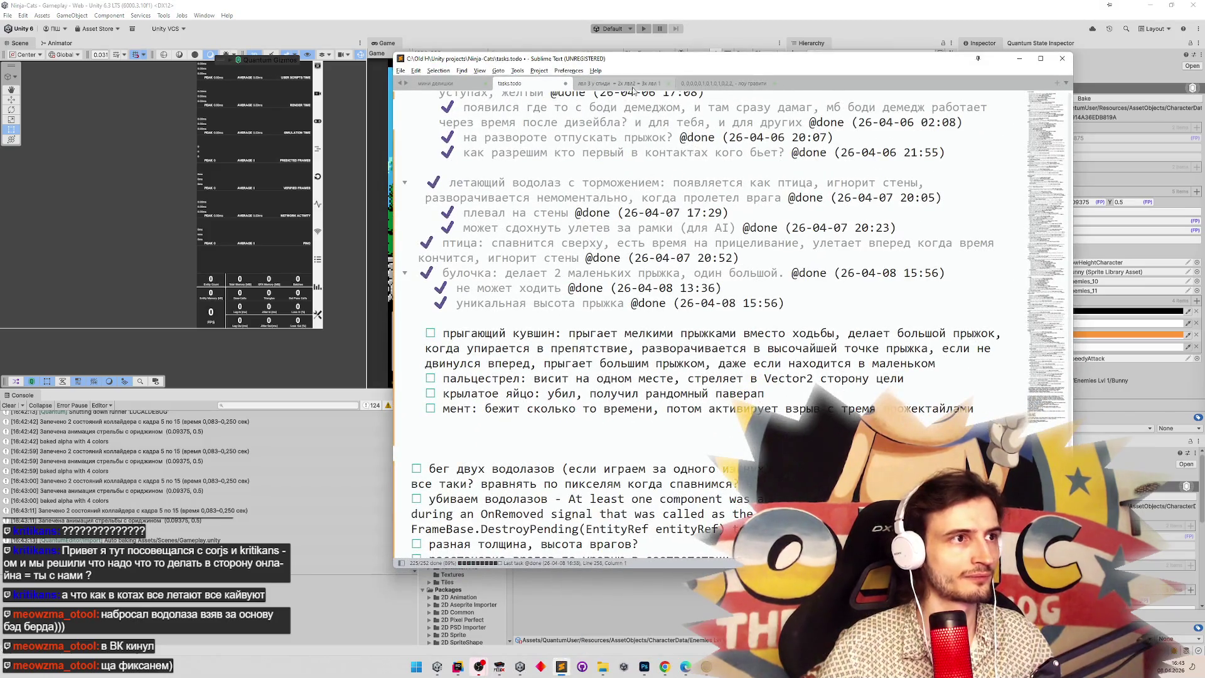
# Show the 'лоу гравити' jump notes tab, hide Paint, and shift the notes window left.
pyautogui.click(727, 84)
pyautogui.scroll(3, 538, 87)
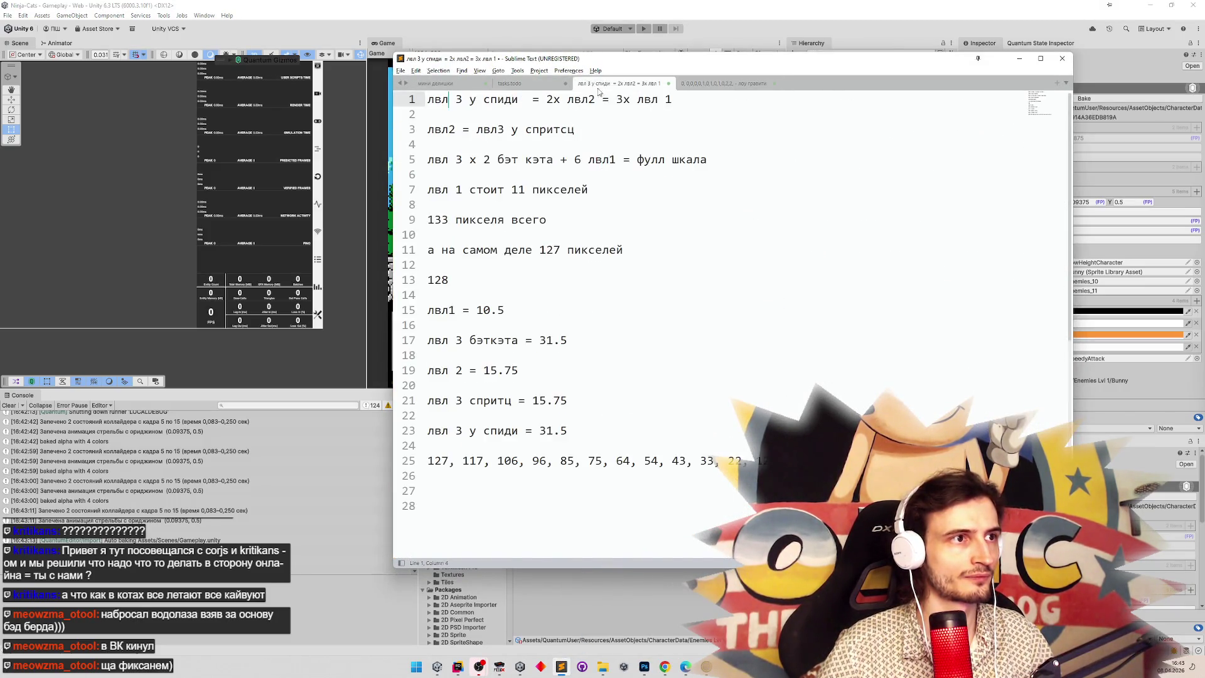
pyautogui.scroll(-1, 538, 88)
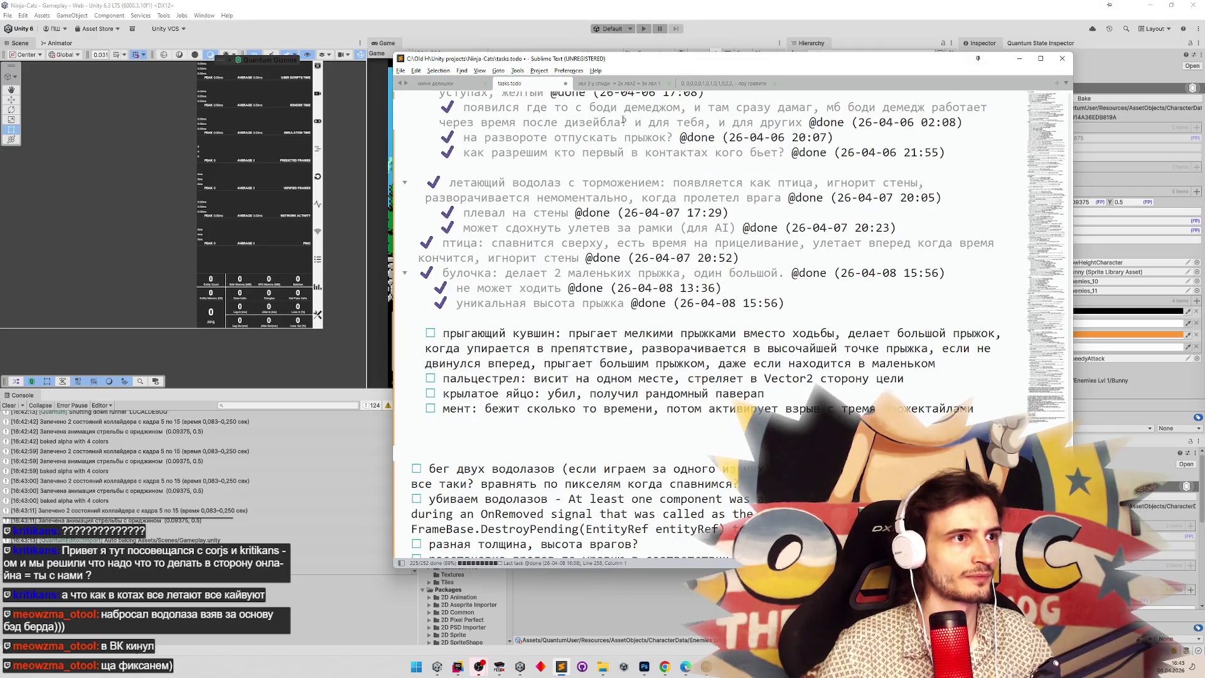
pyautogui.click(710, 85)
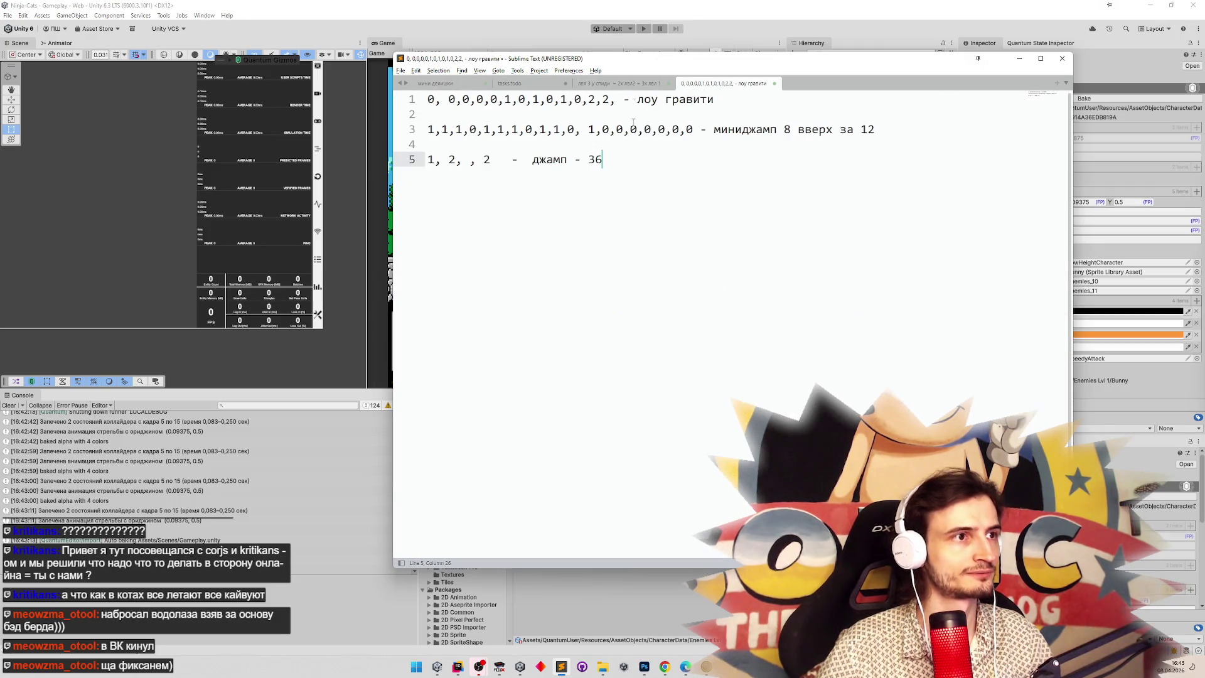
pyautogui.hotkey('alt', 'Tab')
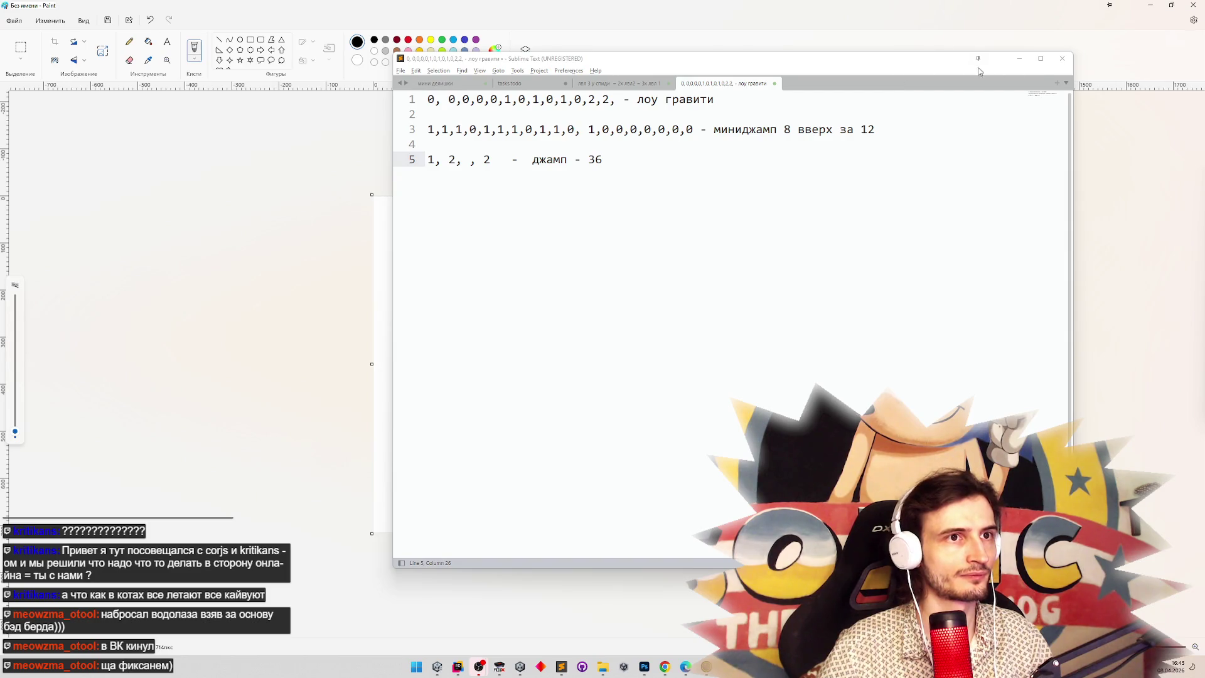
pyautogui.click(1151, 6)
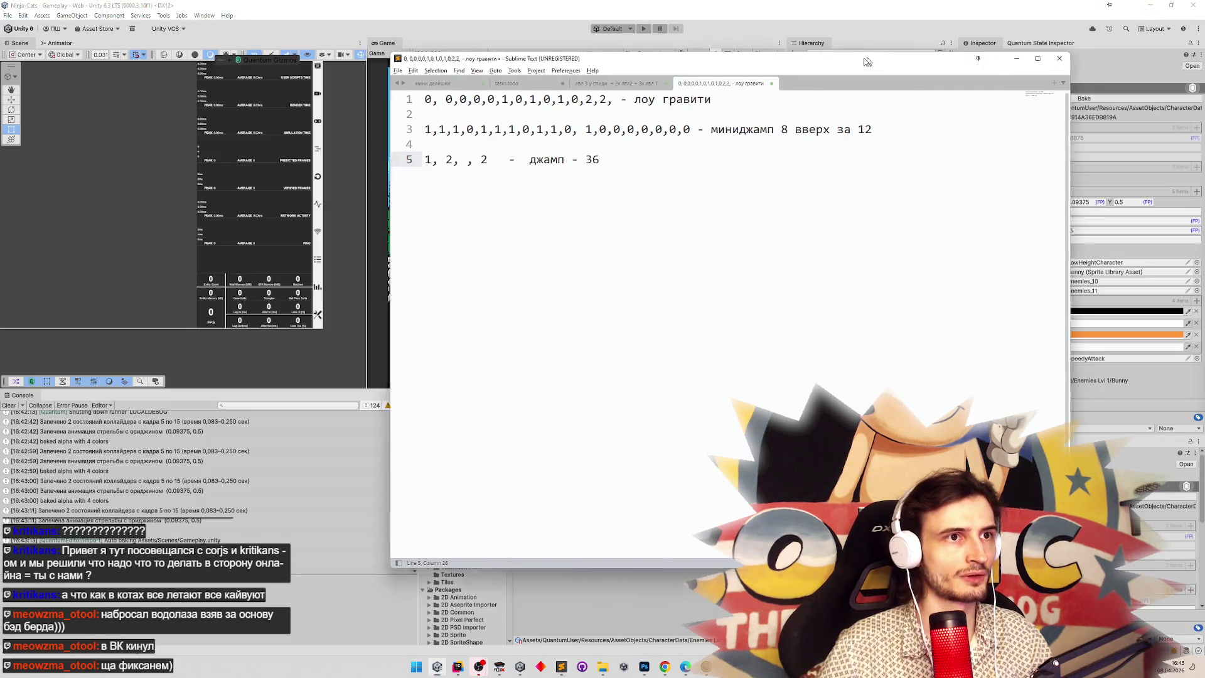
pyautogui.moveTo(852, 77); pyautogui.dragTo(712, 79)
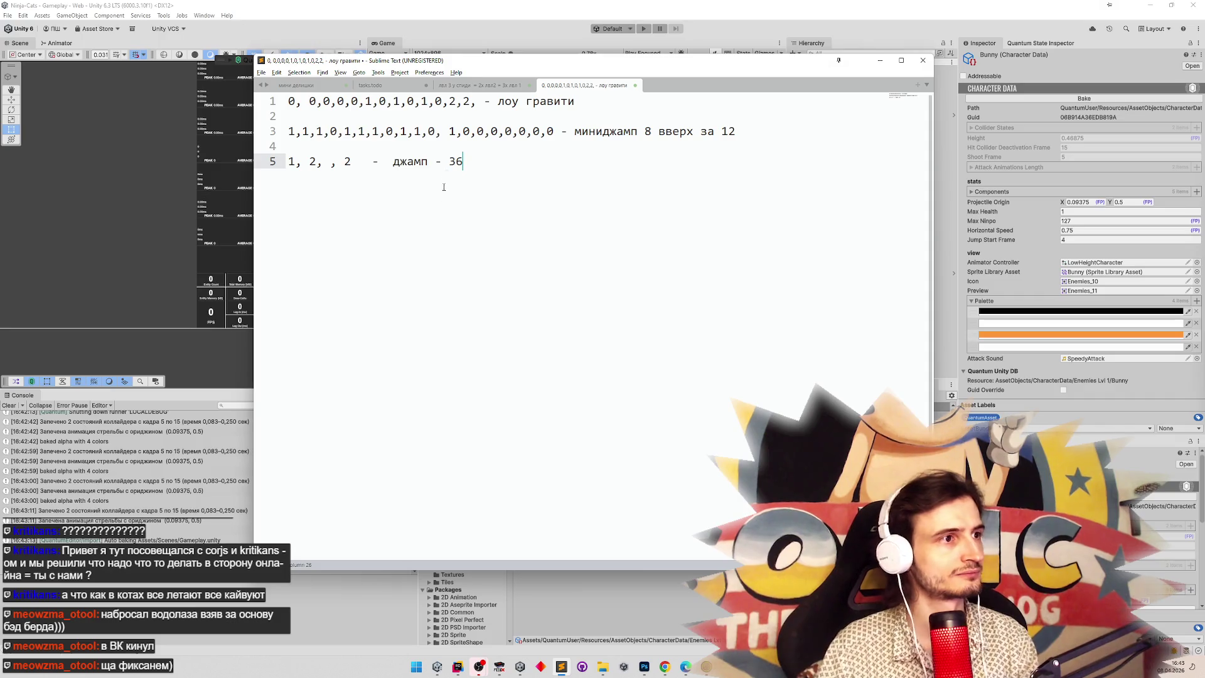
# Add the line 'б 8 0.46875' below the jump notes.
pyautogui.press('Return')
pyautogui.press('Return')
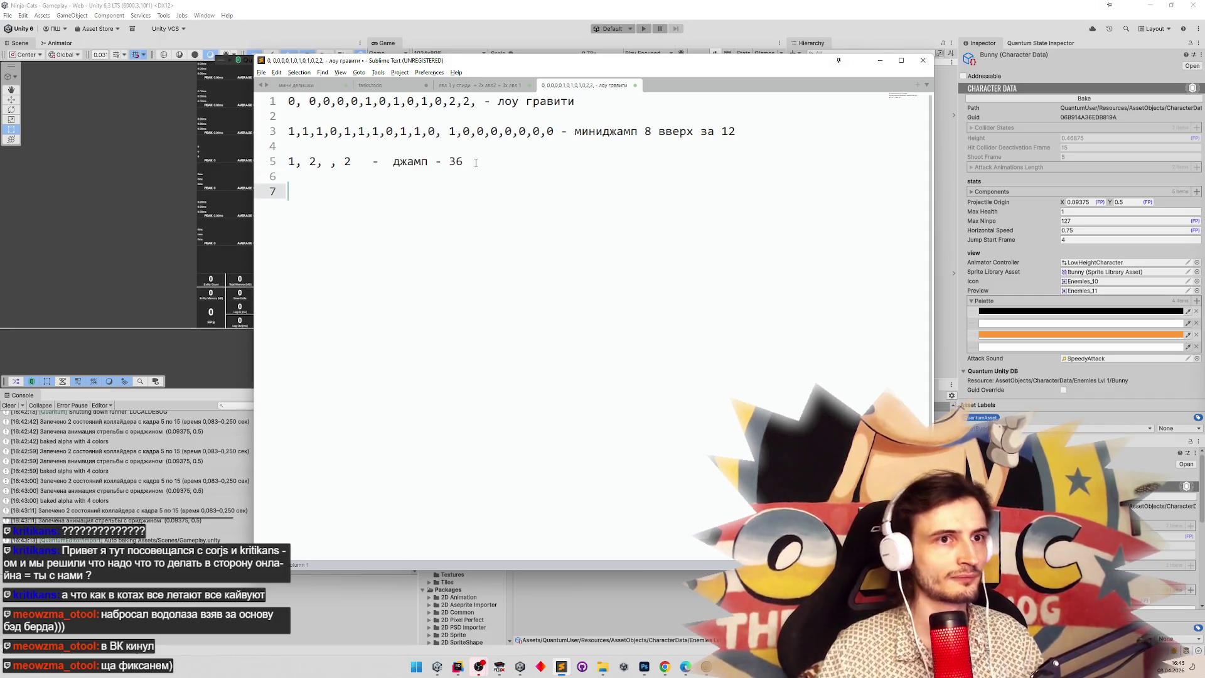
pyautogui.write(',')
pyautogui.press('BackSpace')
pyautogui.write('6 8 ')
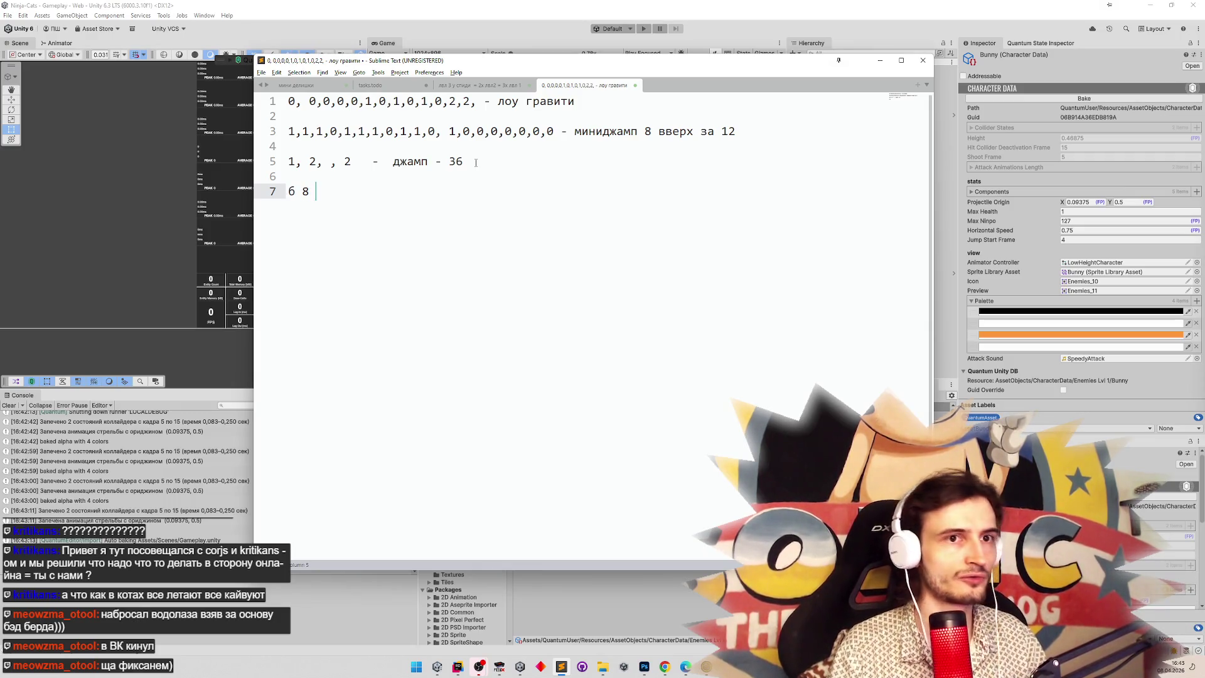
pyautogui.write('0ю46')
pyautogui.press('BackSpace')
pyautogui.press('BackSpace')
pyautogui.press('BackSpace')
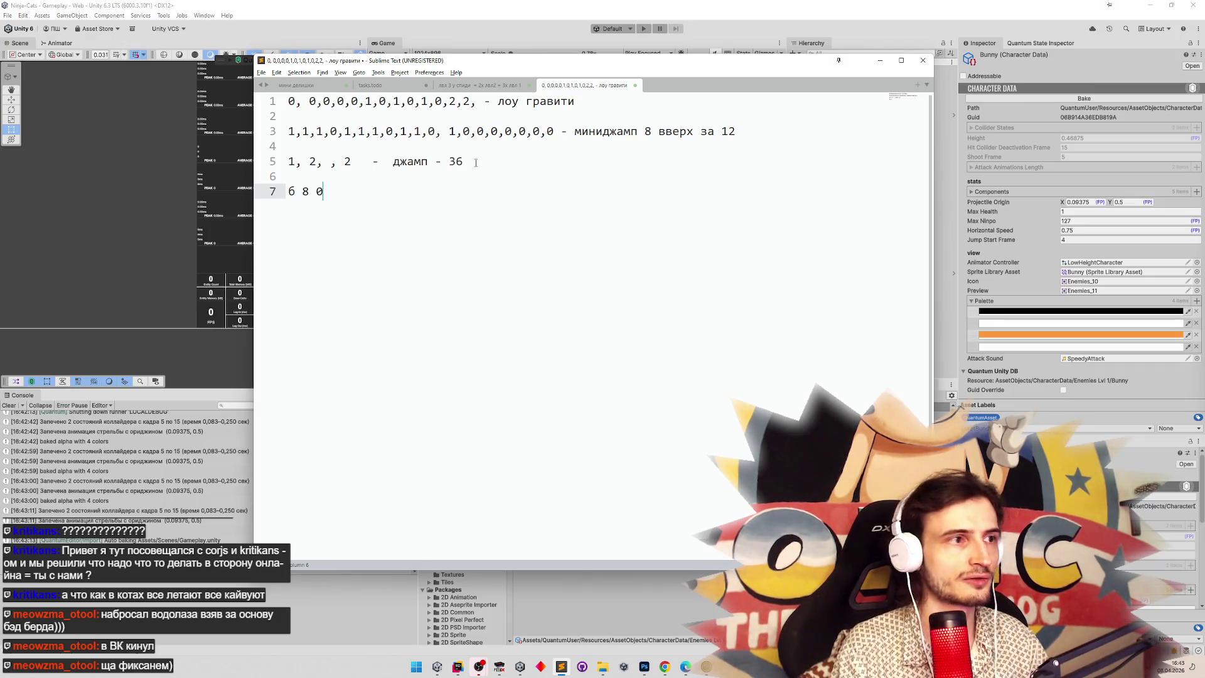
pyautogui.write('.46')
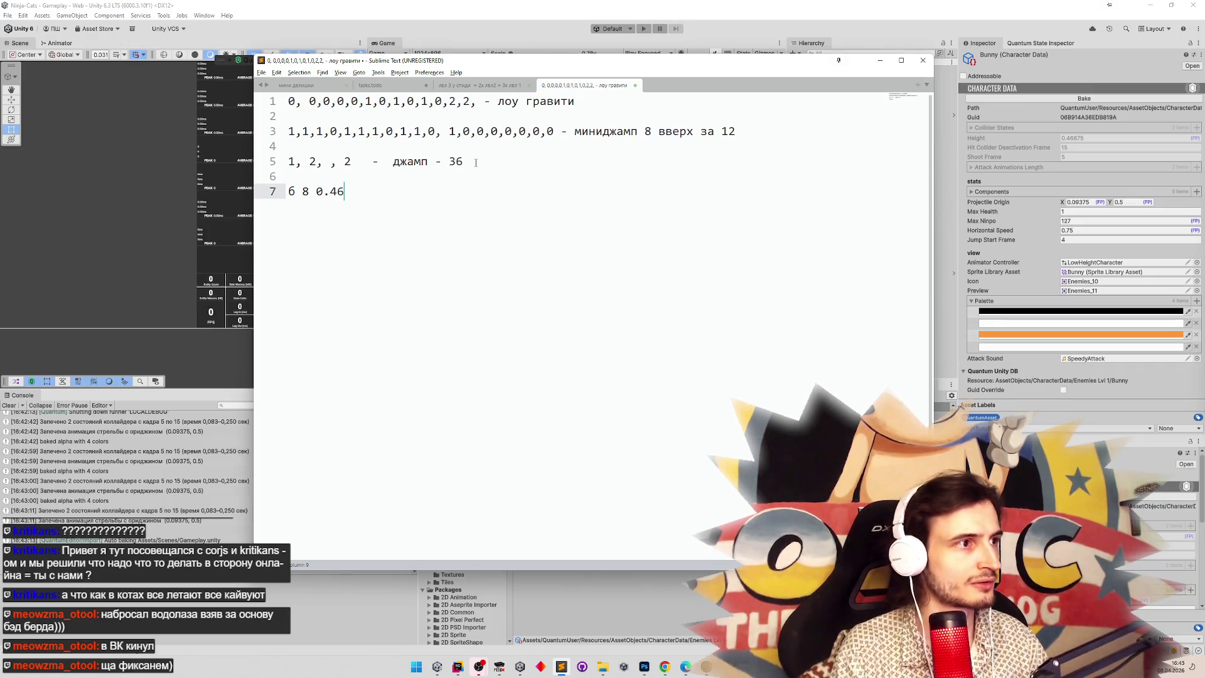
pyautogui.write('875')
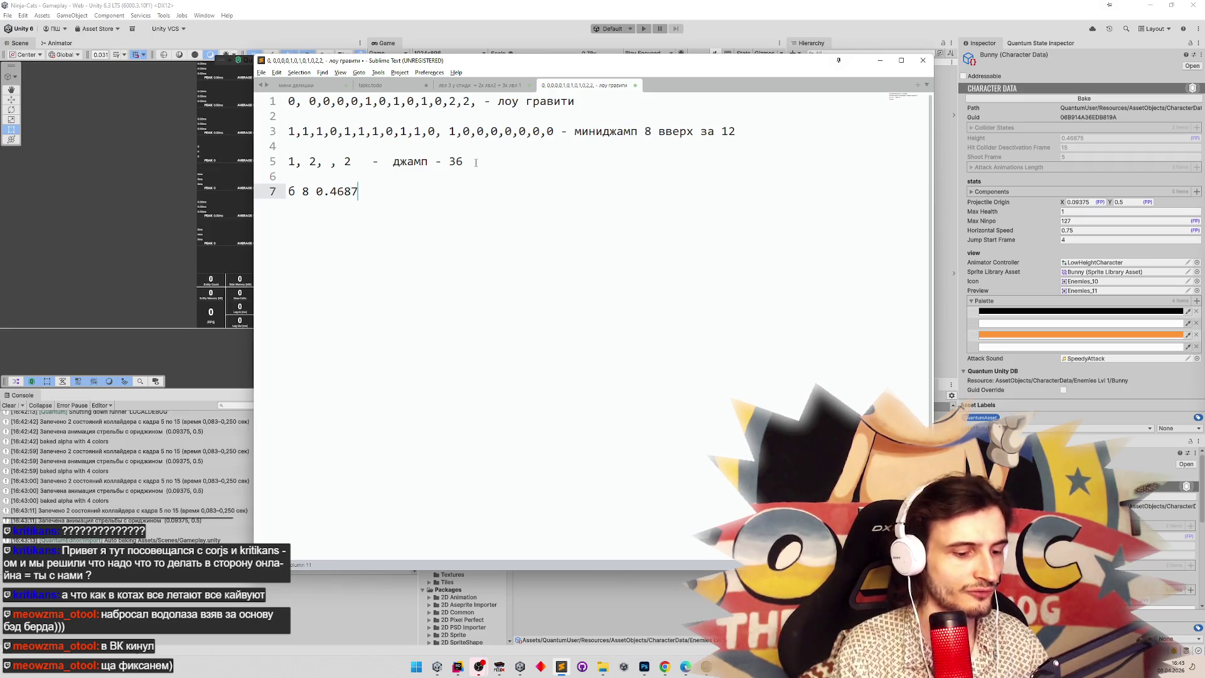
# Check the Pot character data, then add the line 'п 14 0.6875' to the notes.
pyautogui.moveTo(537, 60)
pyautogui.mouseDown()
pyautogui.moveTo(154, 125)
pyautogui.moveTo(115, 101)
pyautogui.mouseUp()
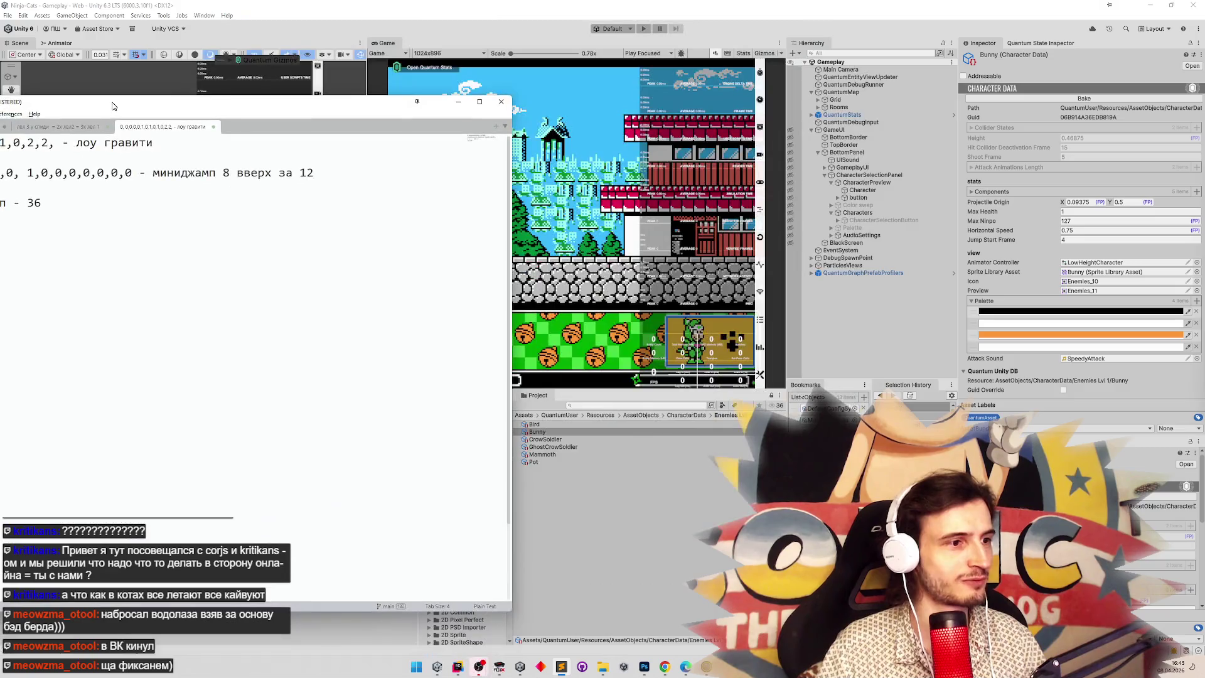
pyautogui.click(533, 462)
pyautogui.moveTo(350, 118); pyautogui.dragTo(696, 113)
pyautogui.write('б 8')
pyautogui.press('Return')
pyautogui.write('п 14 ')
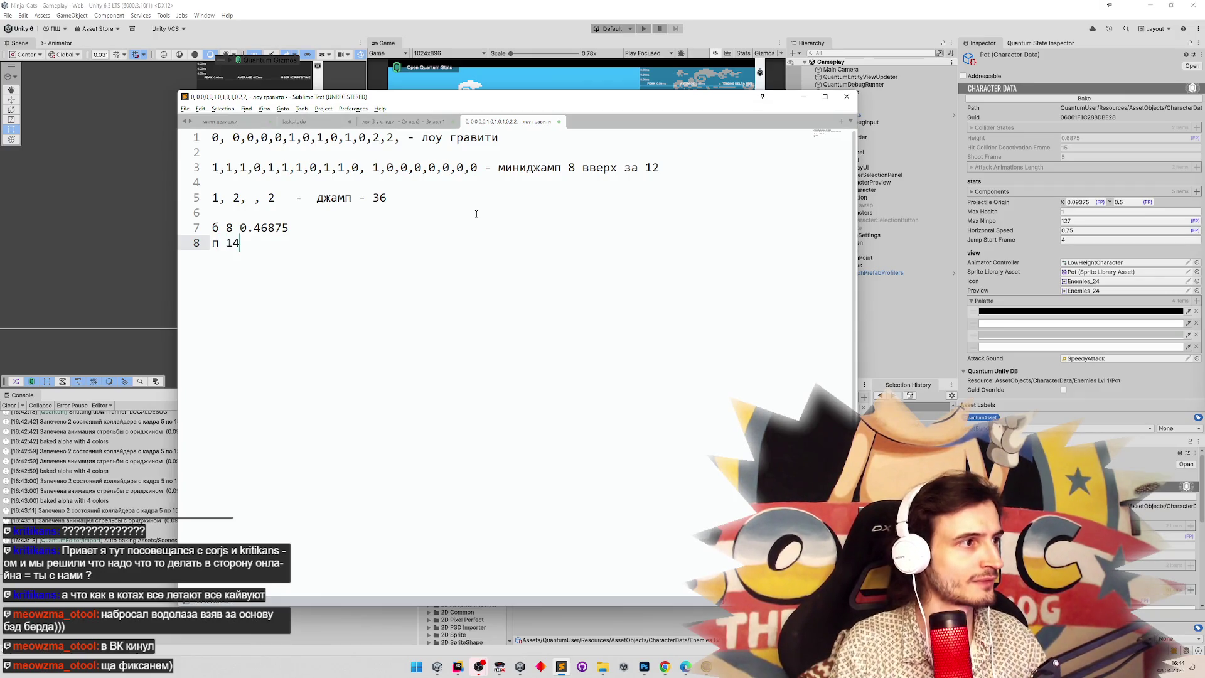
pyautogui.write('0.')
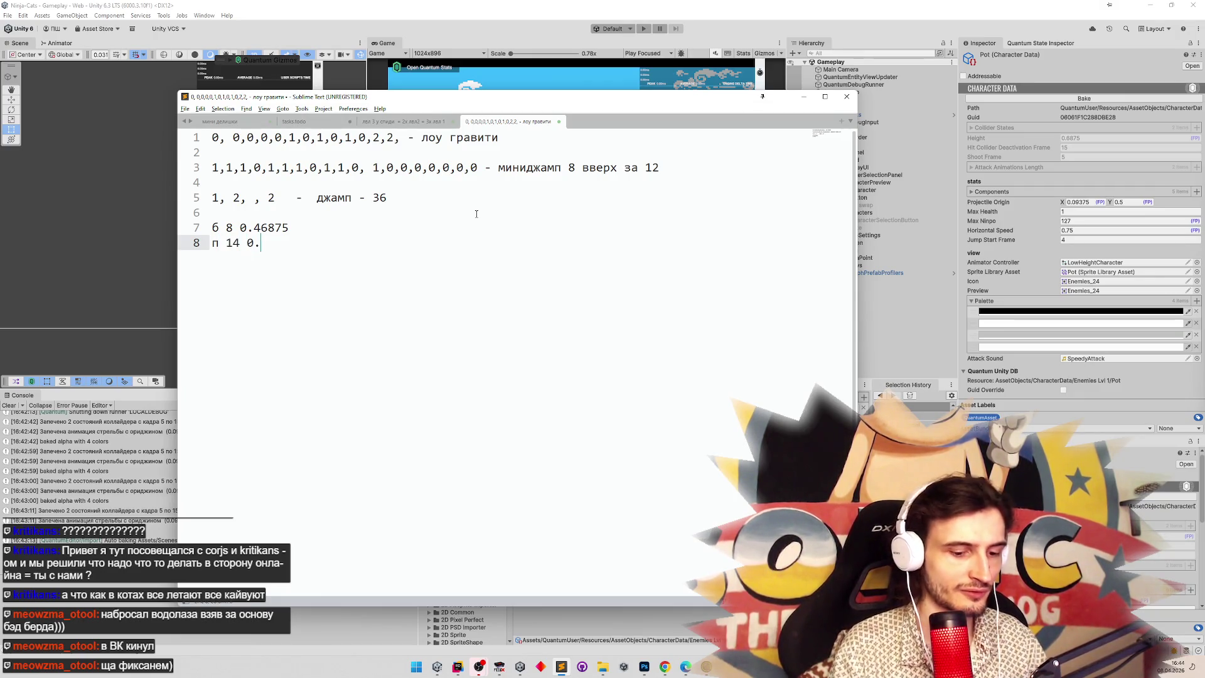
pyautogui.write('68')
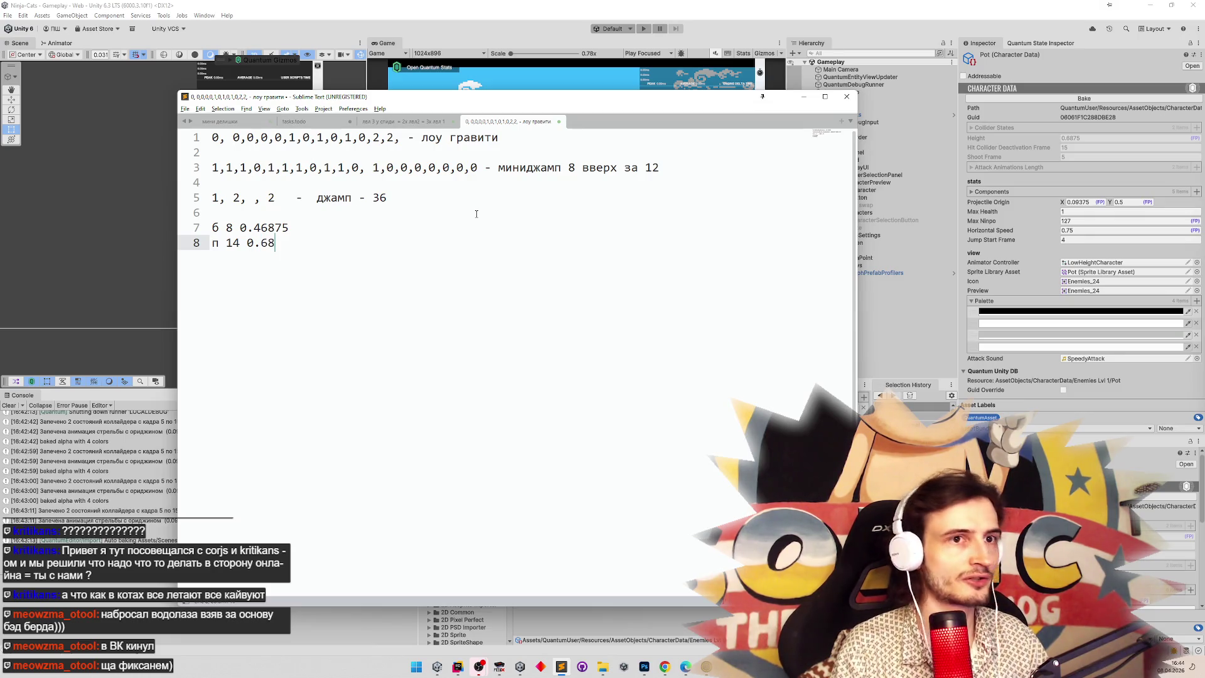
pyautogui.write('75')
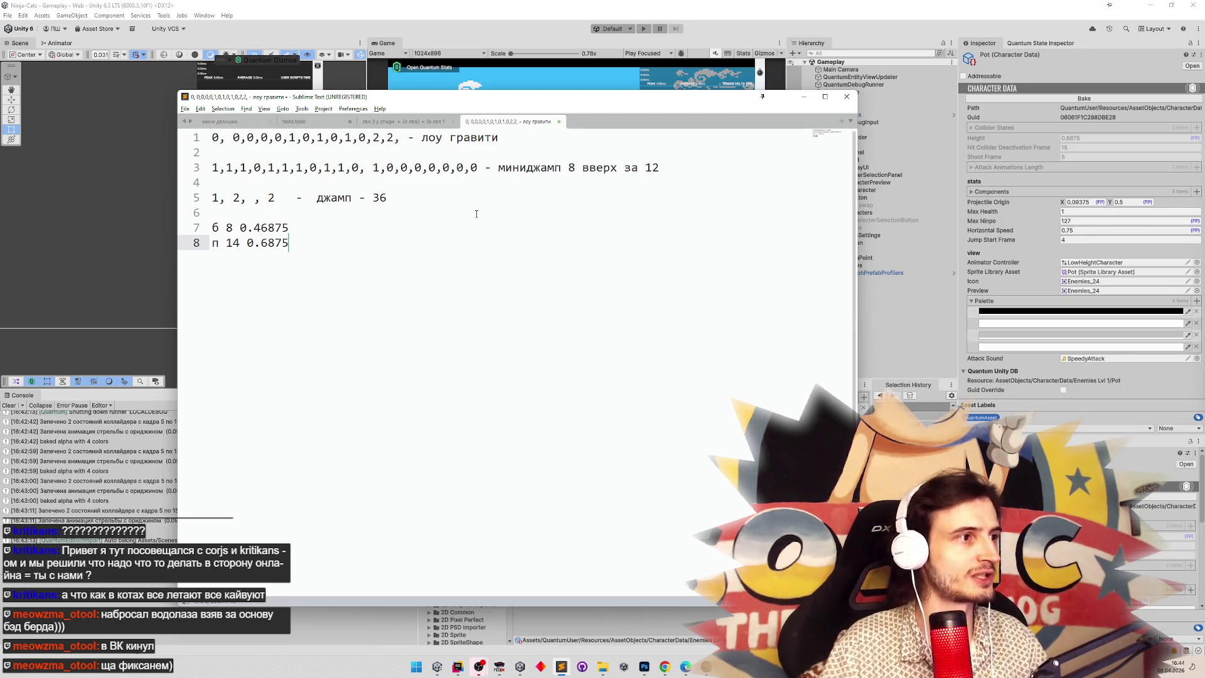
# Hide Paint and place the calculator beside the notes.
pyautogui.scroll(-2, 483, 209)
pyautogui.scroll(3, 486, 206)
pyautogui.scroll(-3, 486, 204)
pyautogui.scroll(3, 485, 204)
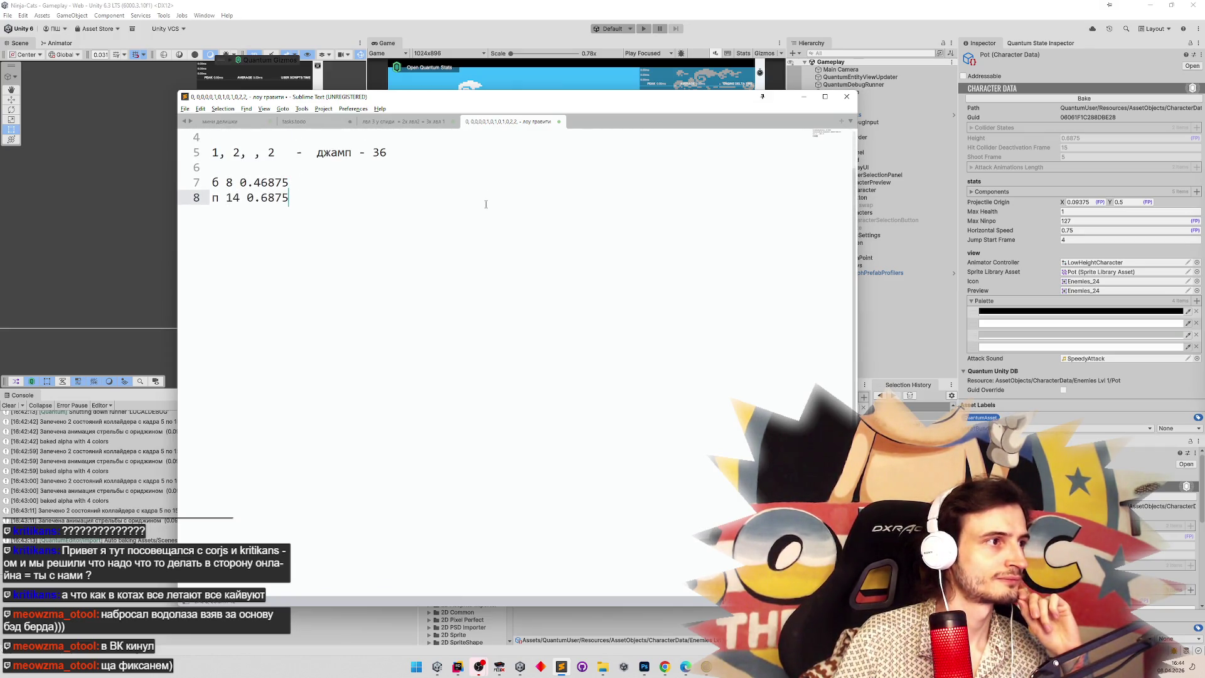
pyautogui.moveTo(482, 102); pyautogui.dragTo(542, 100)
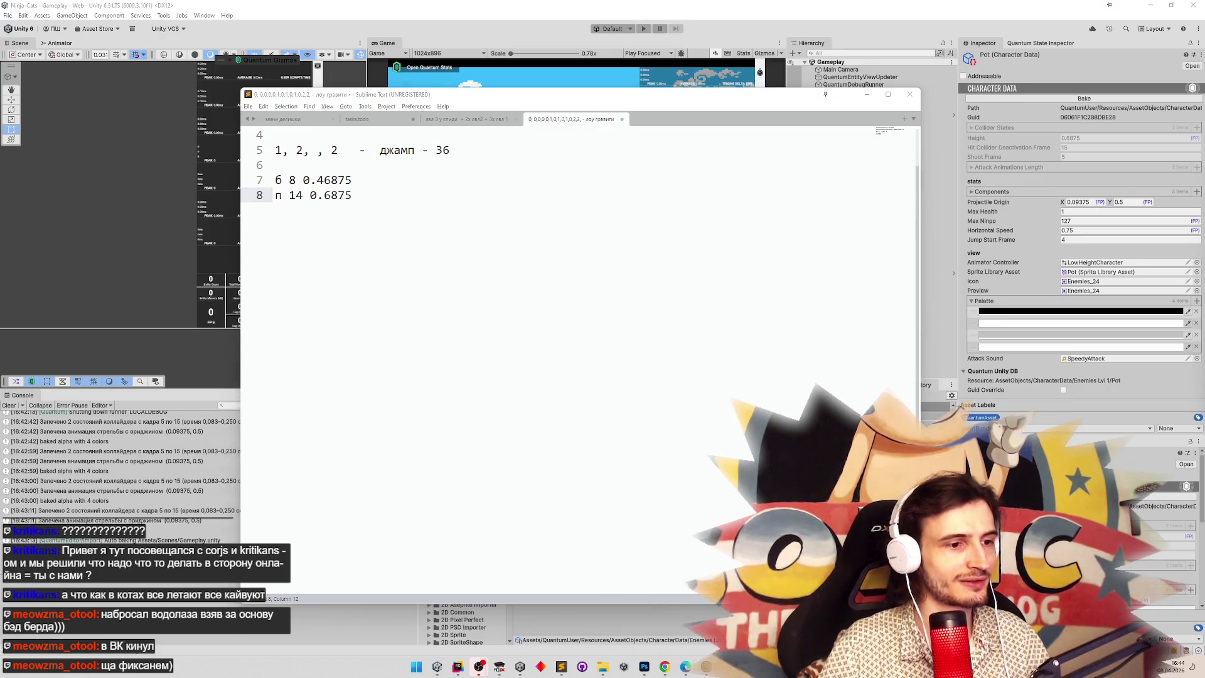
pyautogui.click(706, 667)
pyautogui.click(706, 667)
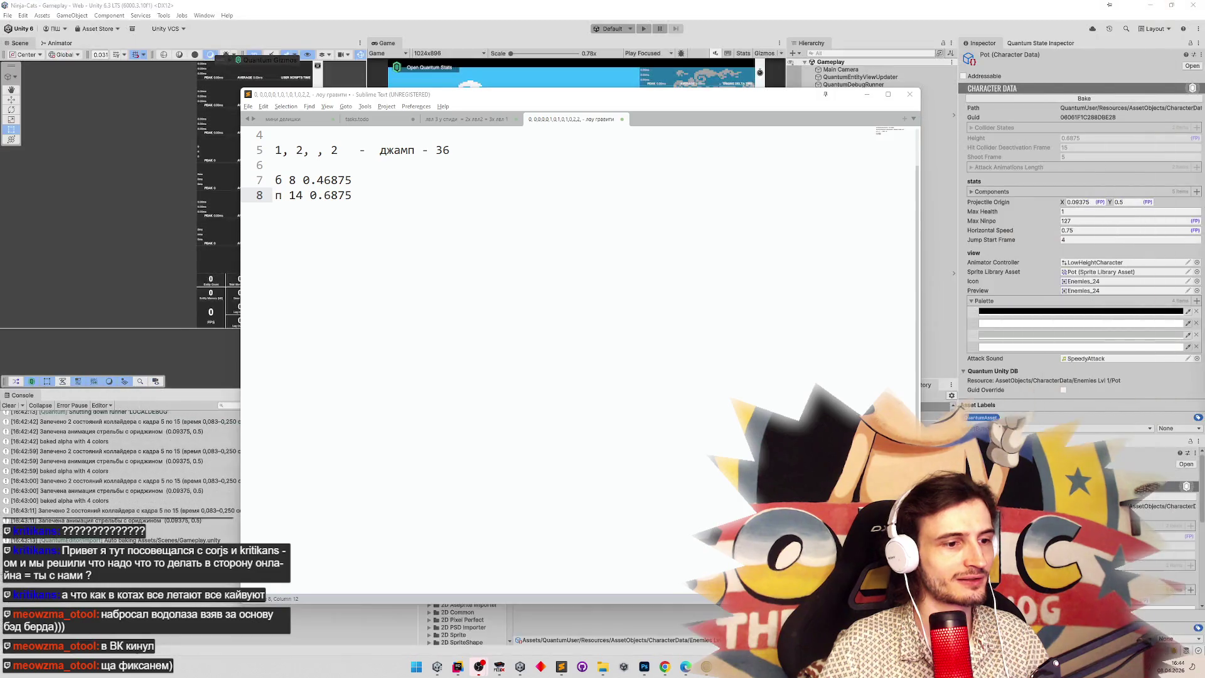
pyautogui.moveTo(167, 122); pyautogui.dragTo(137, 115)
# Compute 46 ÷ 8 and 47 ÷ 8 (5,875) in Calculator.
pyautogui.click(174, 278)
pyautogui.write('46/8')
pyautogui.press('Return')
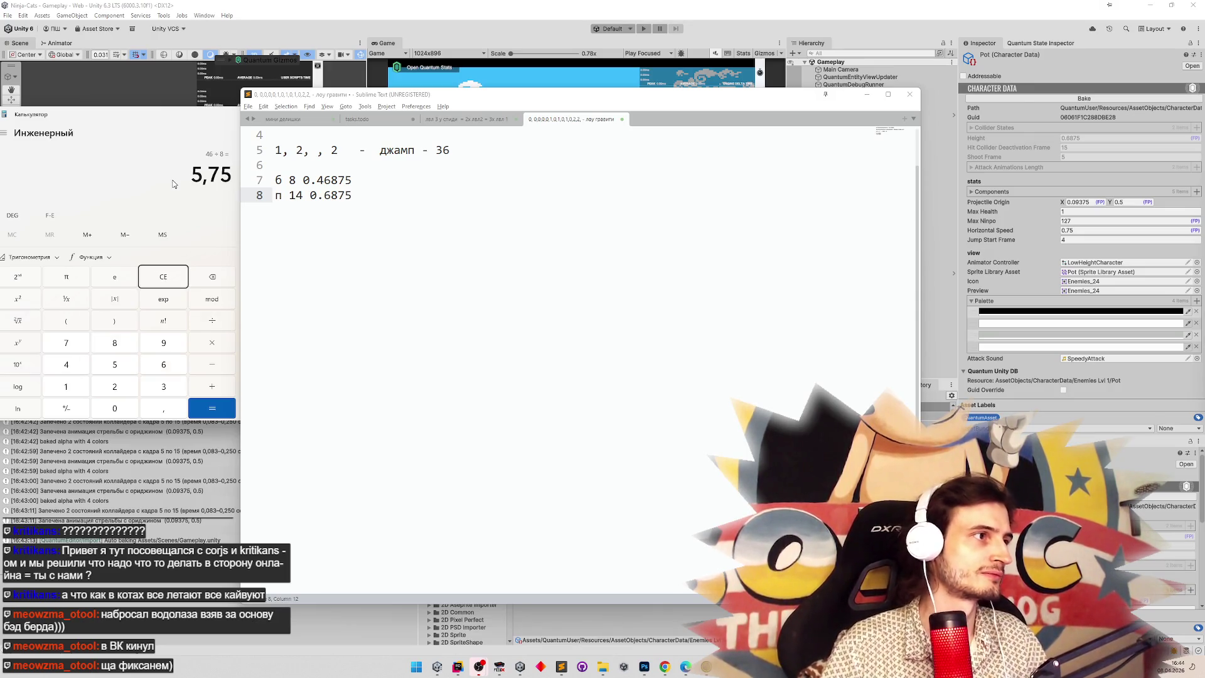
pyautogui.click(168, 277)
pyautogui.write('14')
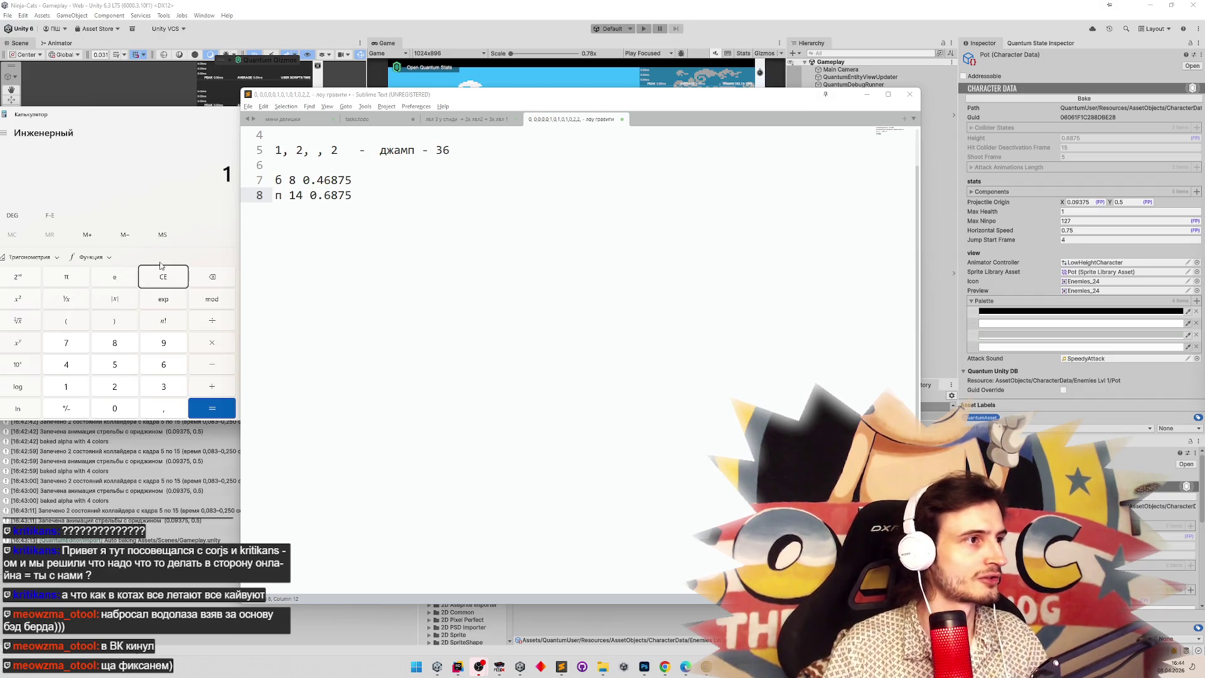
pyautogui.click(160, 276)
pyautogui.write('47')
pyautogui.write('9')
pyautogui.click(160, 275)
pyautogui.write('8')
pyautogui.press('Return')
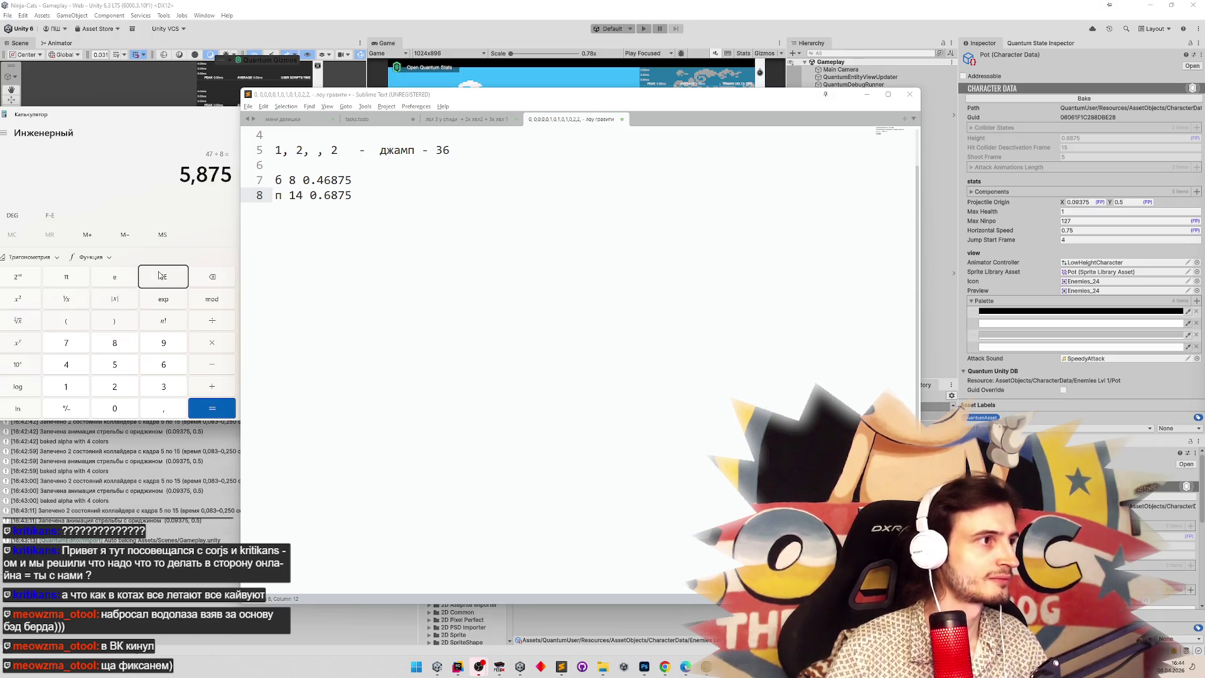
pyautogui.moveTo(180, 168); pyautogui.dragTo(227, 171)
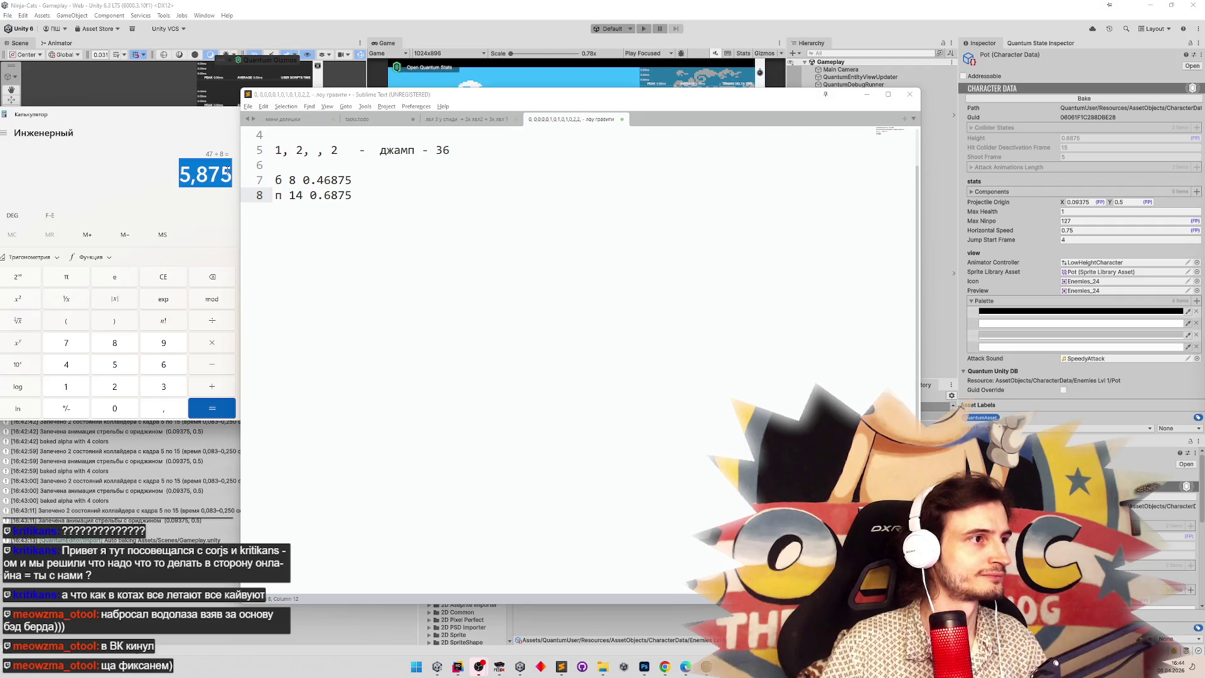
# Compute 0,6875 ÷ 0,5875 and move the calculator lower.
pyautogui.click(165, 276)
pyautogui.write(',6875')
pyautogui.press('/')
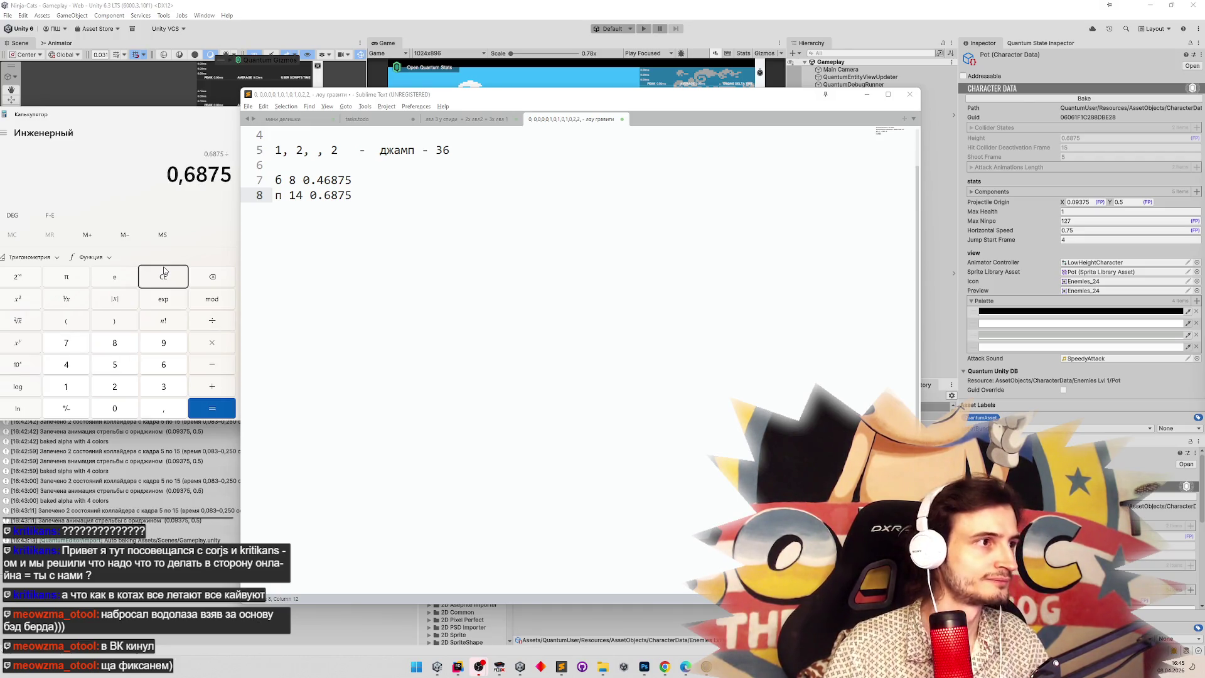
pyautogui.click(165, 270)
pyautogui.write(',5')
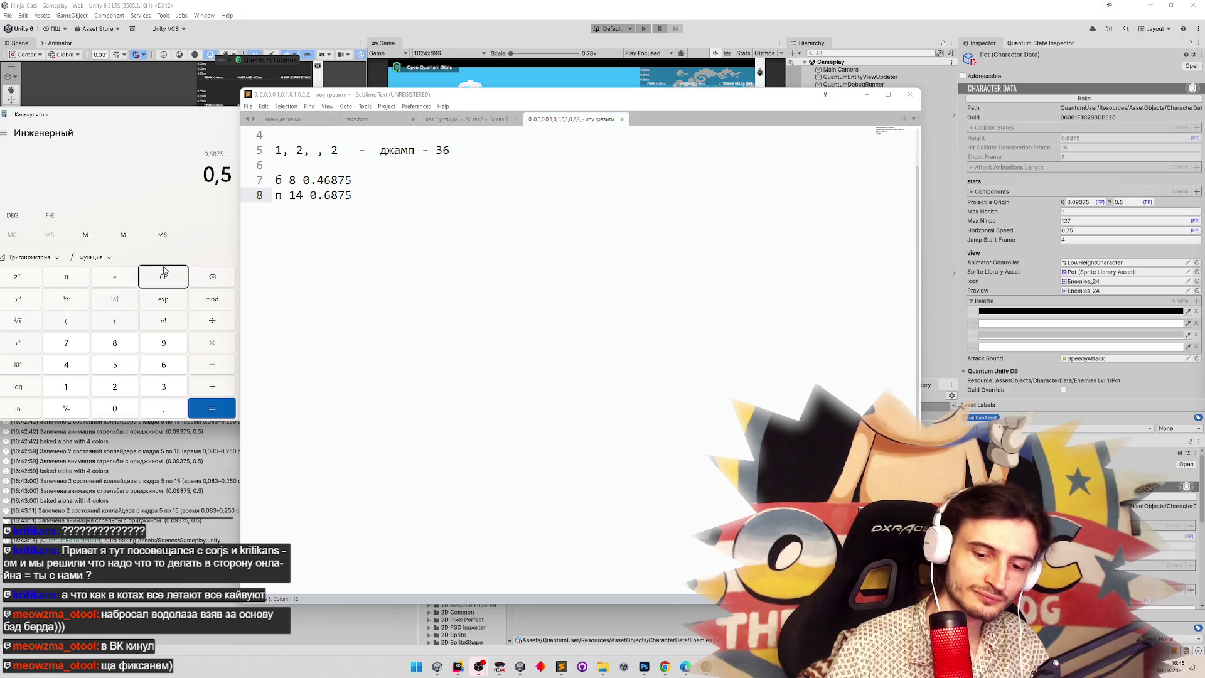
pyautogui.write('875')
pyautogui.press('Return')
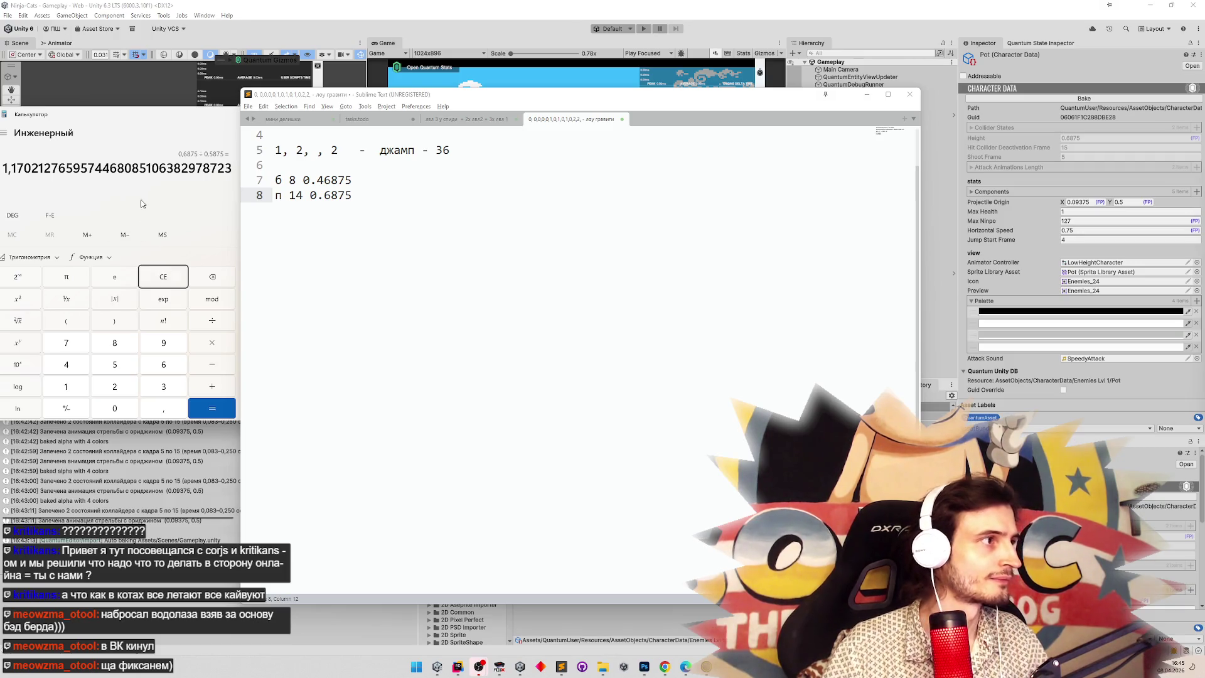
pyautogui.moveTo(139, 120)
pyautogui.mouseDown()
pyautogui.moveTo(156, 140)
pyautogui.moveTo(149, 166)
pyautogui.moveTo(144, 118)
pyautogui.mouseUp()
# Compute 46875 ÷ 8, giving 5 859,375.
pyautogui.click(168, 278)
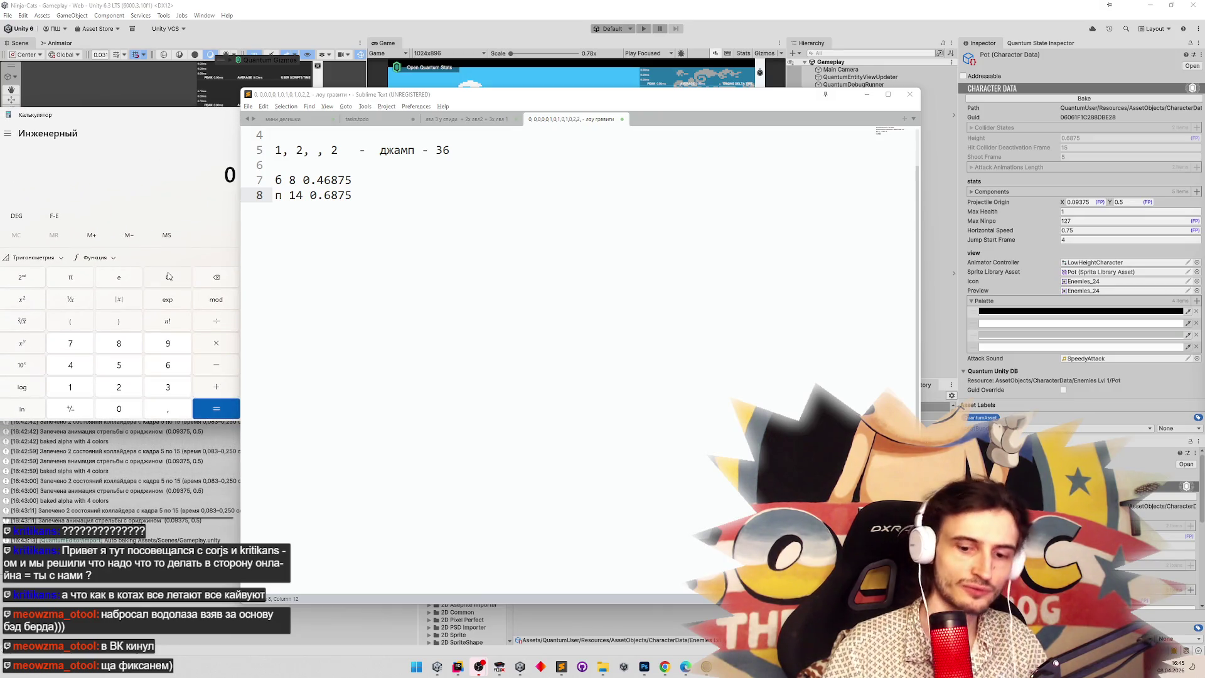
pyautogui.write('468')
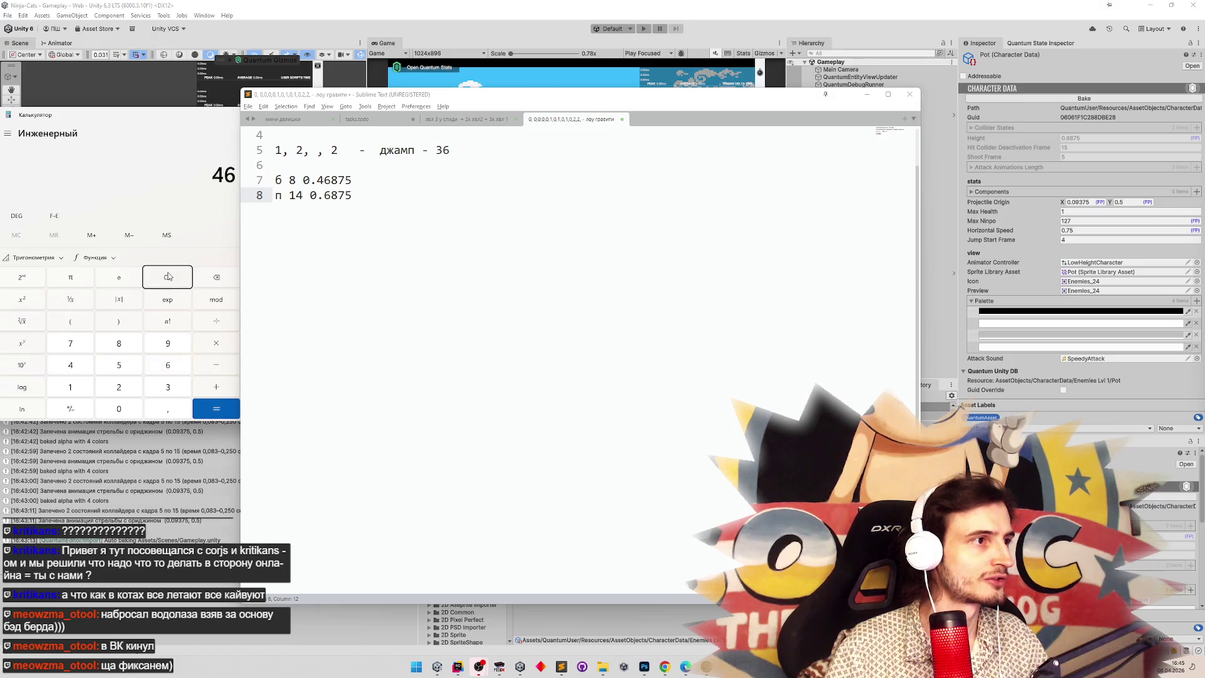
pyautogui.press('BackSpace')
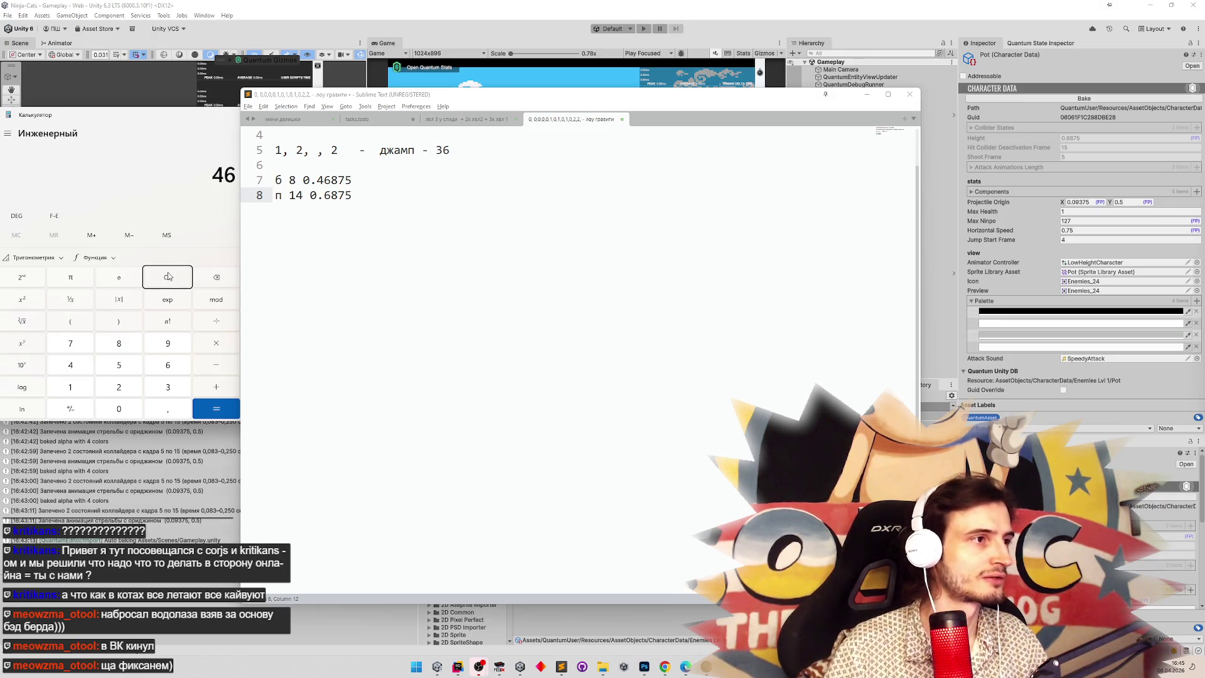
pyautogui.write('5')
pyautogui.press('BackSpace')
pyautogui.write('875/8')
pyautogui.press('Return')
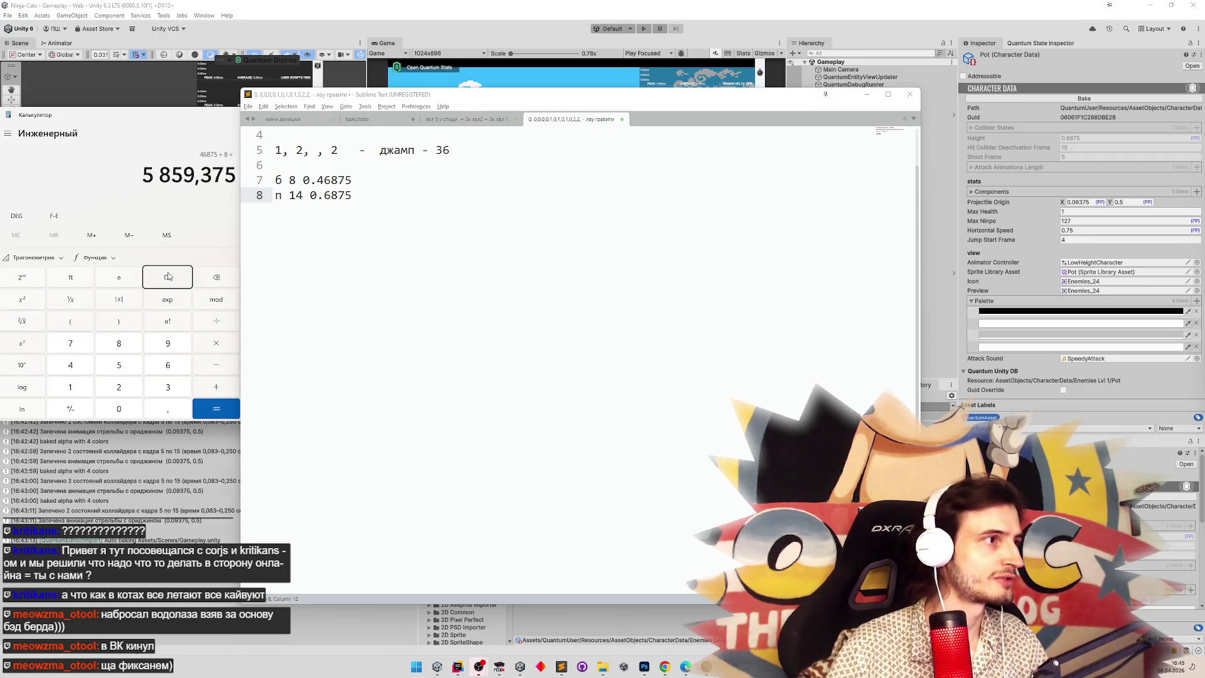
pyautogui.moveTo(145, 170); pyautogui.dragTo(232, 177)
pyautogui.click(200, 207)
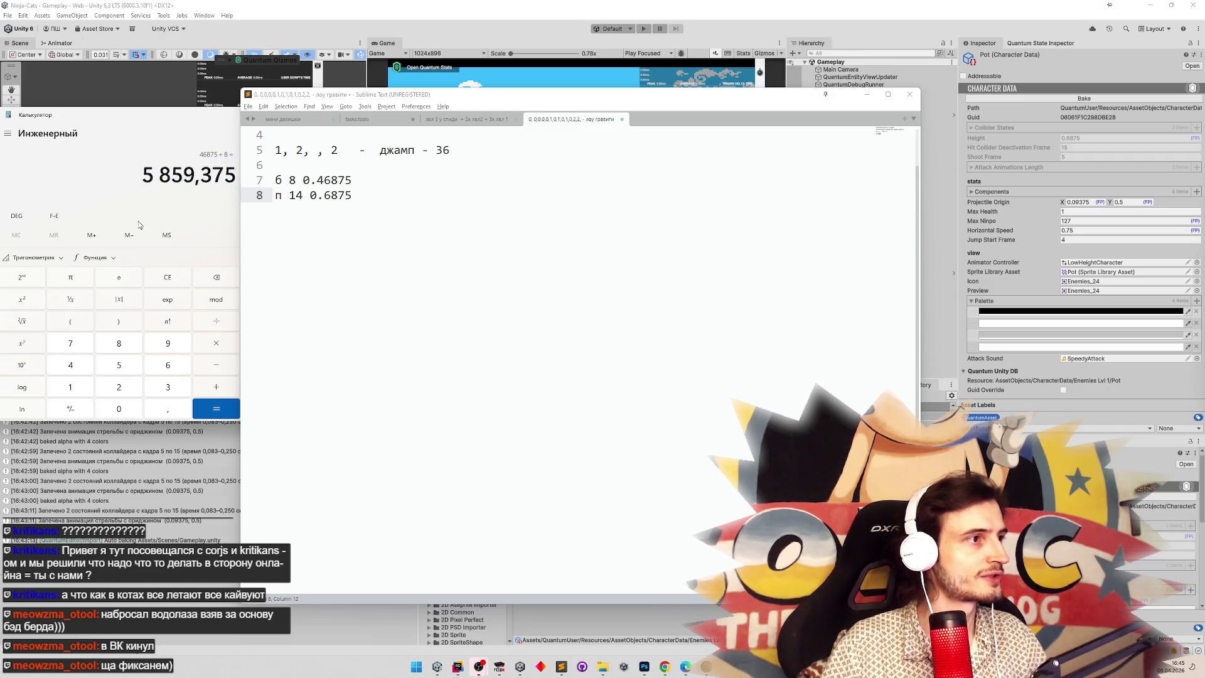
# Compute 68750 ÷ 5875,375 and reposition the calculator to reveal its history.
pyautogui.click(162, 279)
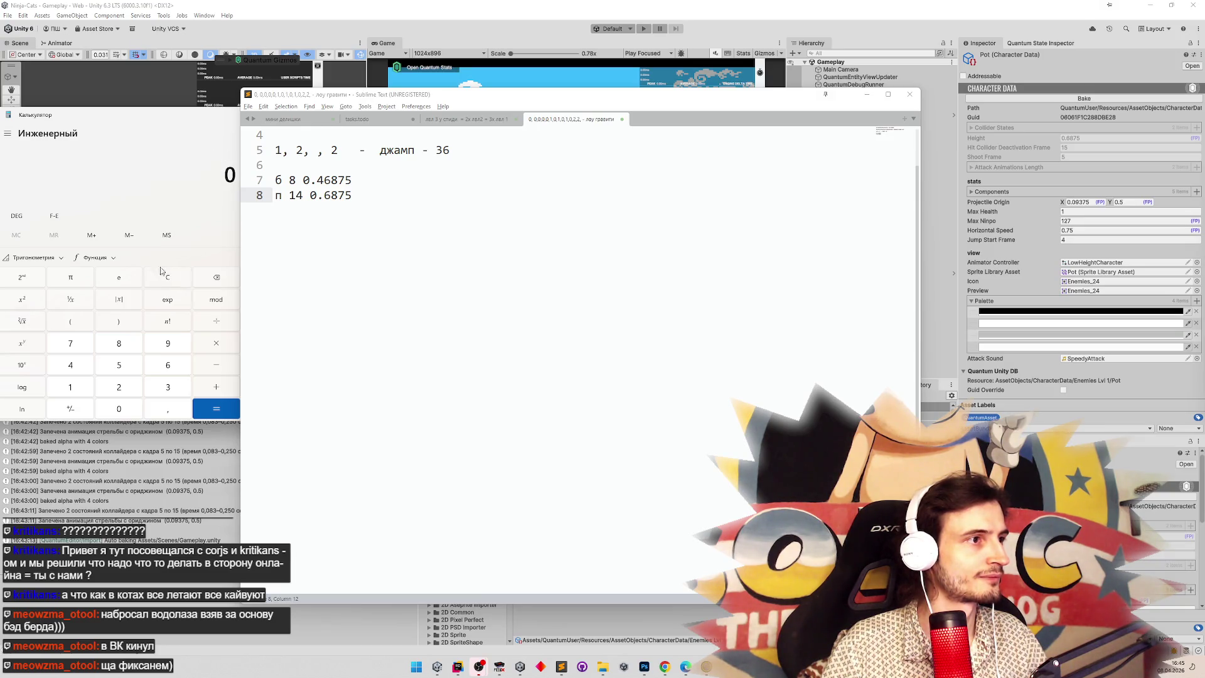
pyautogui.write('68')
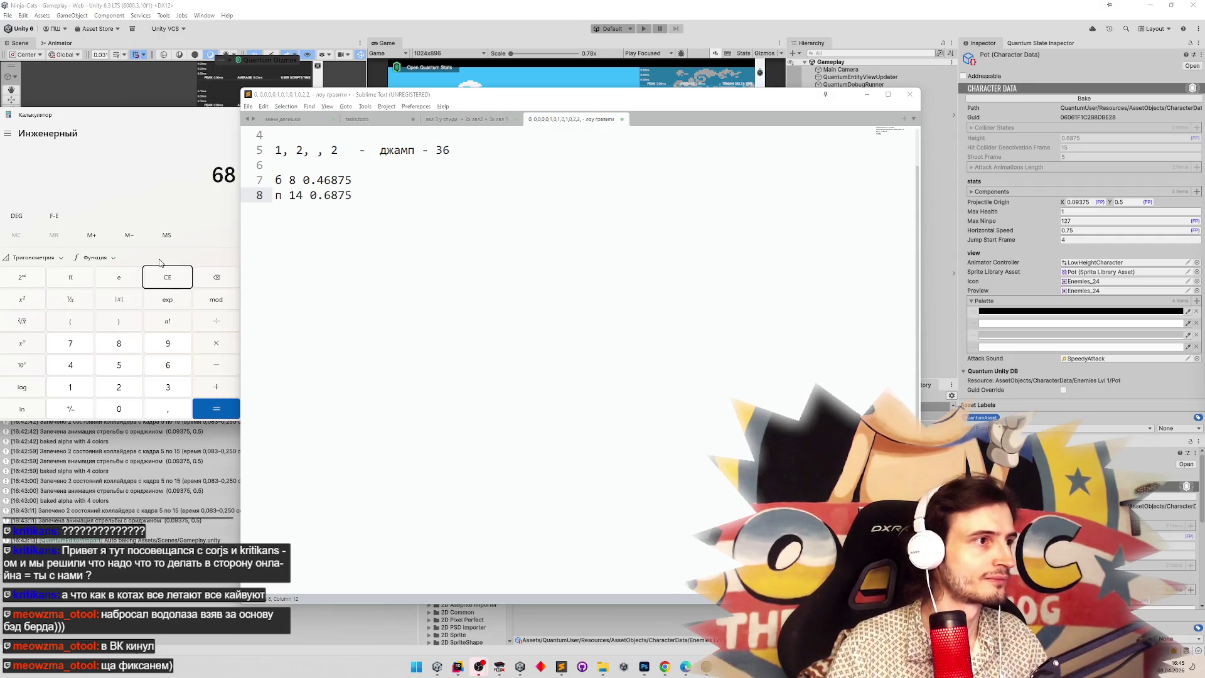
pyautogui.write(' 750')
pyautogui.press('/')
pyautogui.write('5 875')
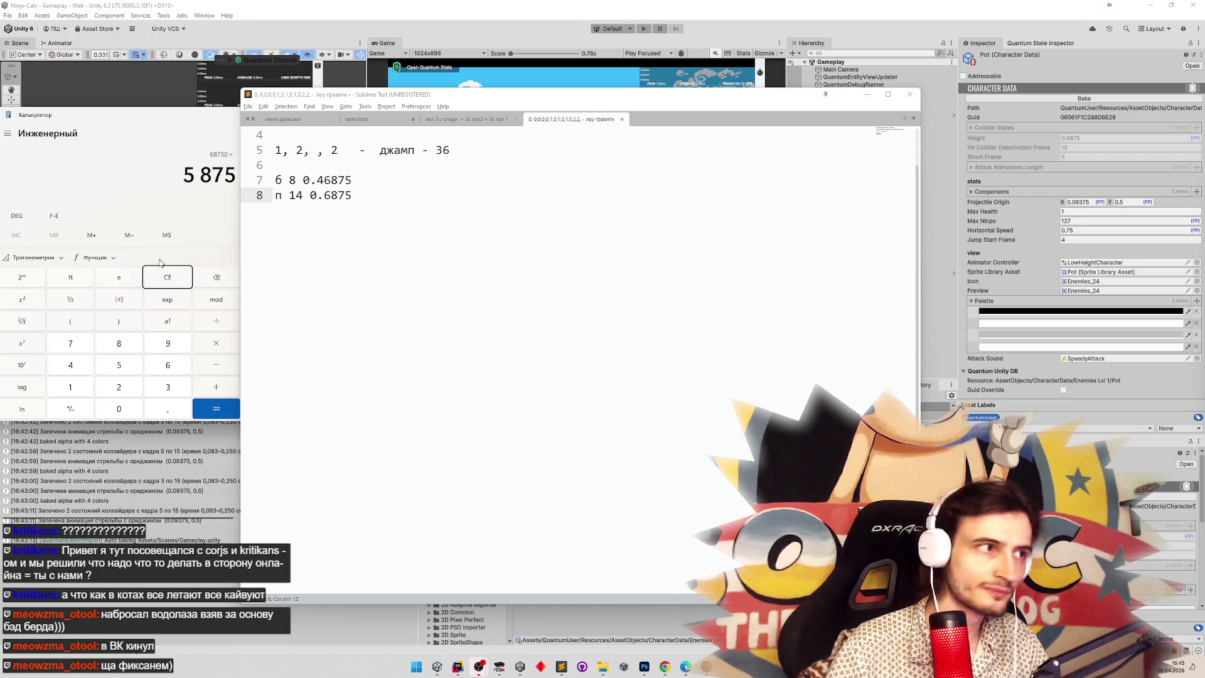
pyautogui.write(',375')
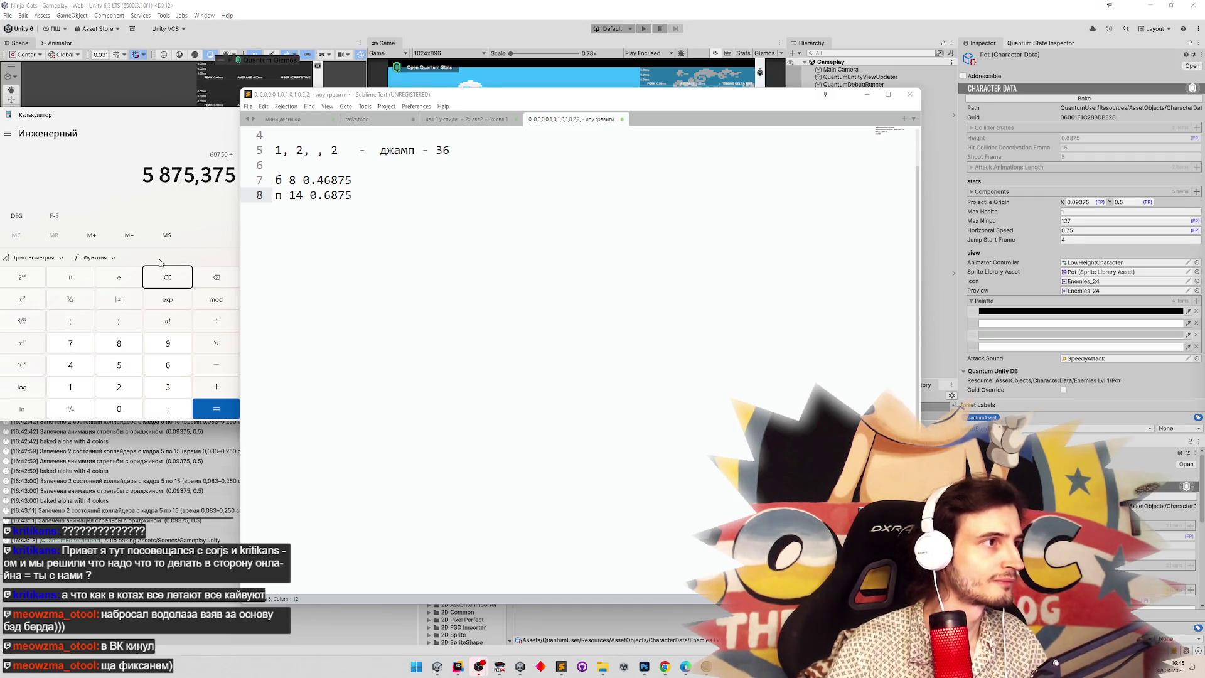
pyautogui.press('Return')
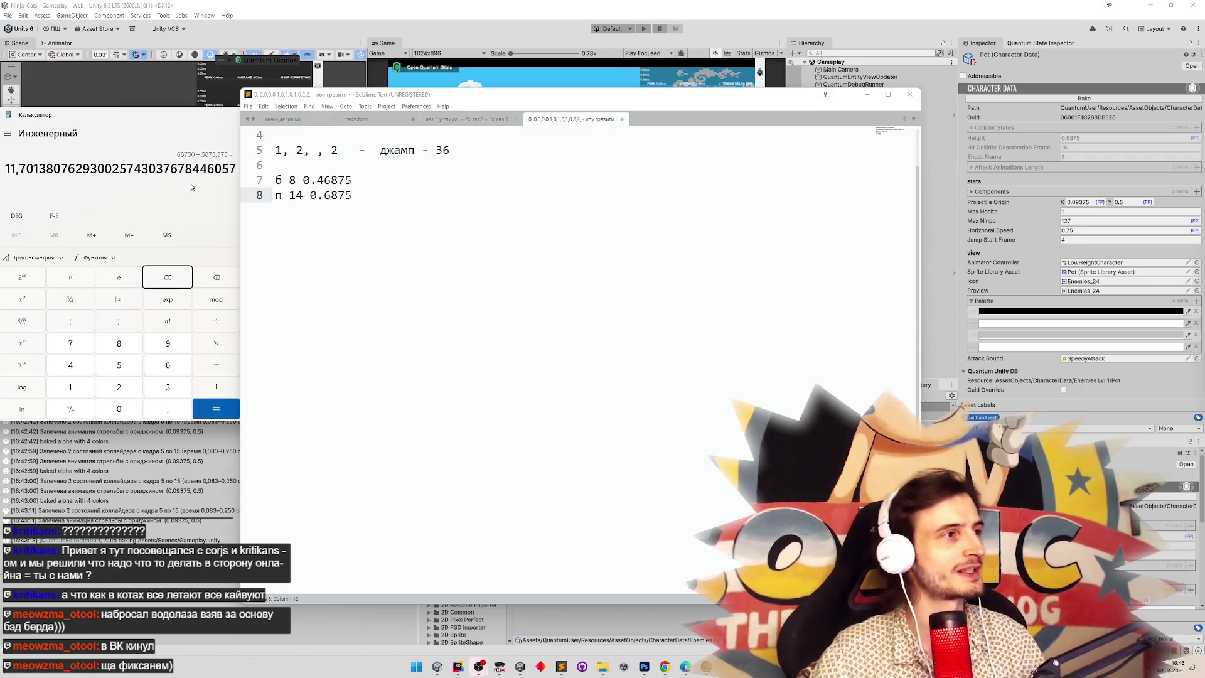
pyautogui.moveTo(227, 118)
pyautogui.mouseDown()
pyautogui.moveTo(115, 131)
pyautogui.moveTo(148, 134)
pyautogui.mouseUp()
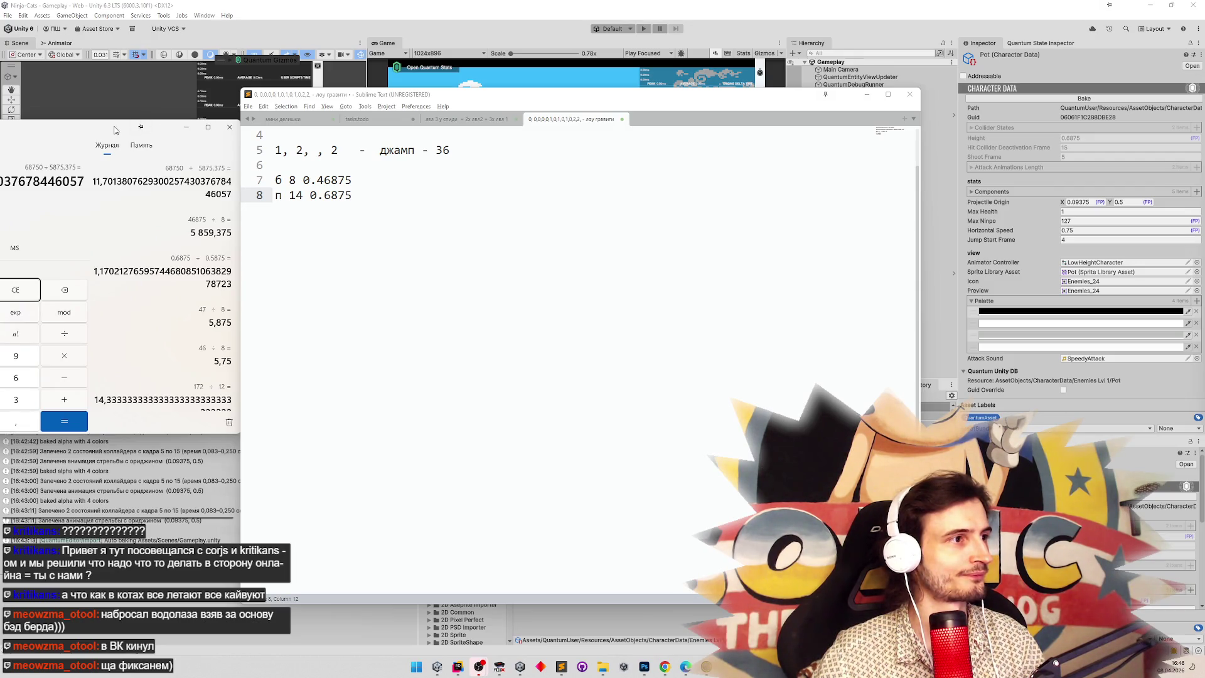
pyautogui.click(389, 181)
# Bring up Rider and open MinijumpSystem.cs from the project tree.
pyautogui.click(457, 667)
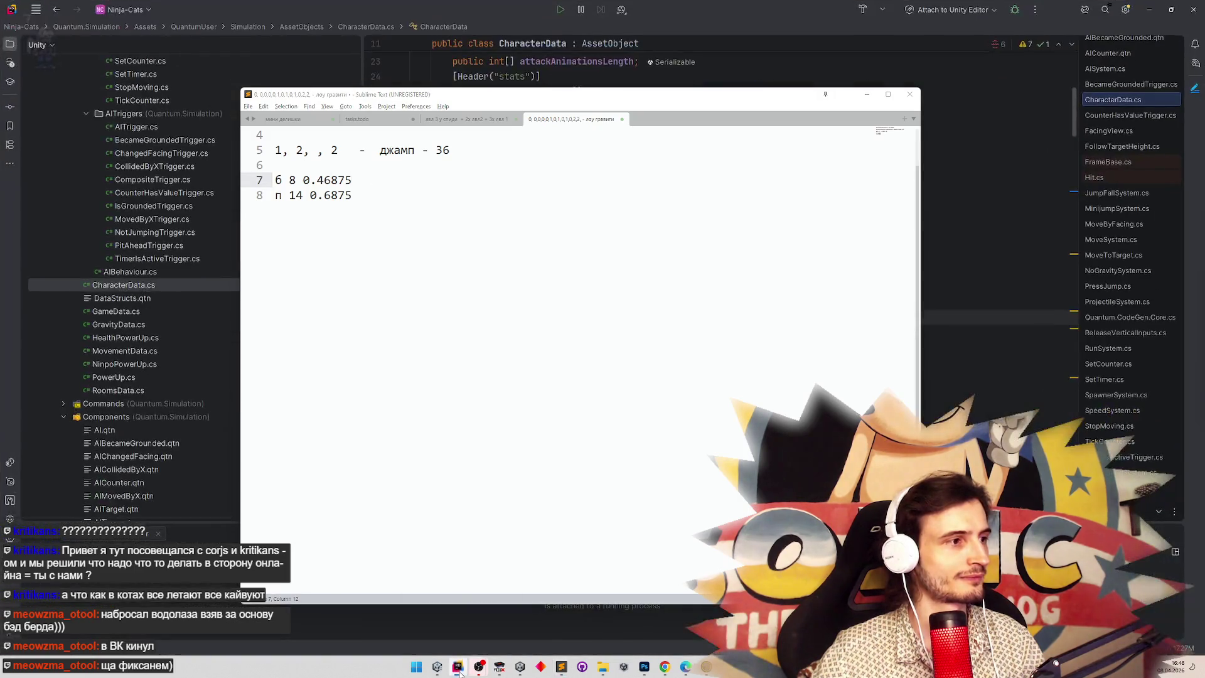
pyautogui.moveTo(444, 95); pyautogui.dragTo(792, 72)
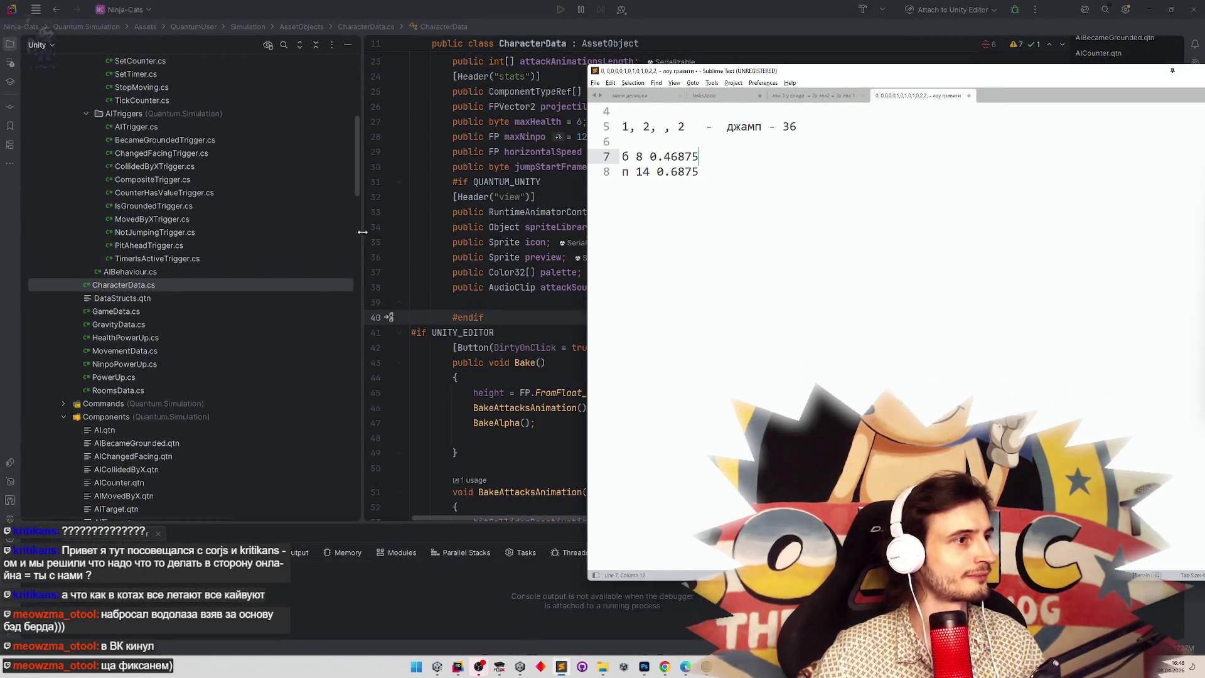
pyautogui.scroll(5, 359, 137)
pyautogui.moveTo(359, 137); pyautogui.dragTo(337, 278)
pyautogui.scroll(1, 337, 279)
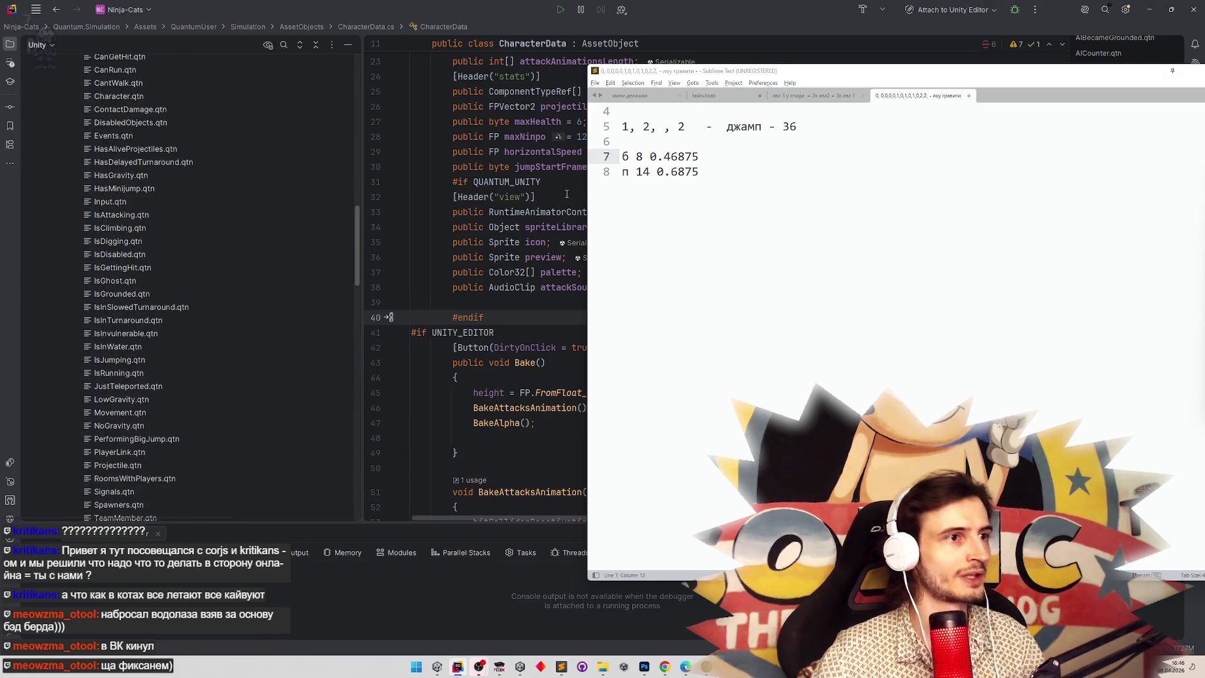
pyautogui.moveTo(349, 240)
pyautogui.mouseDown()
pyautogui.moveTo(345, 362)
pyautogui.moveTo(345, 348)
pyautogui.mouseUp()
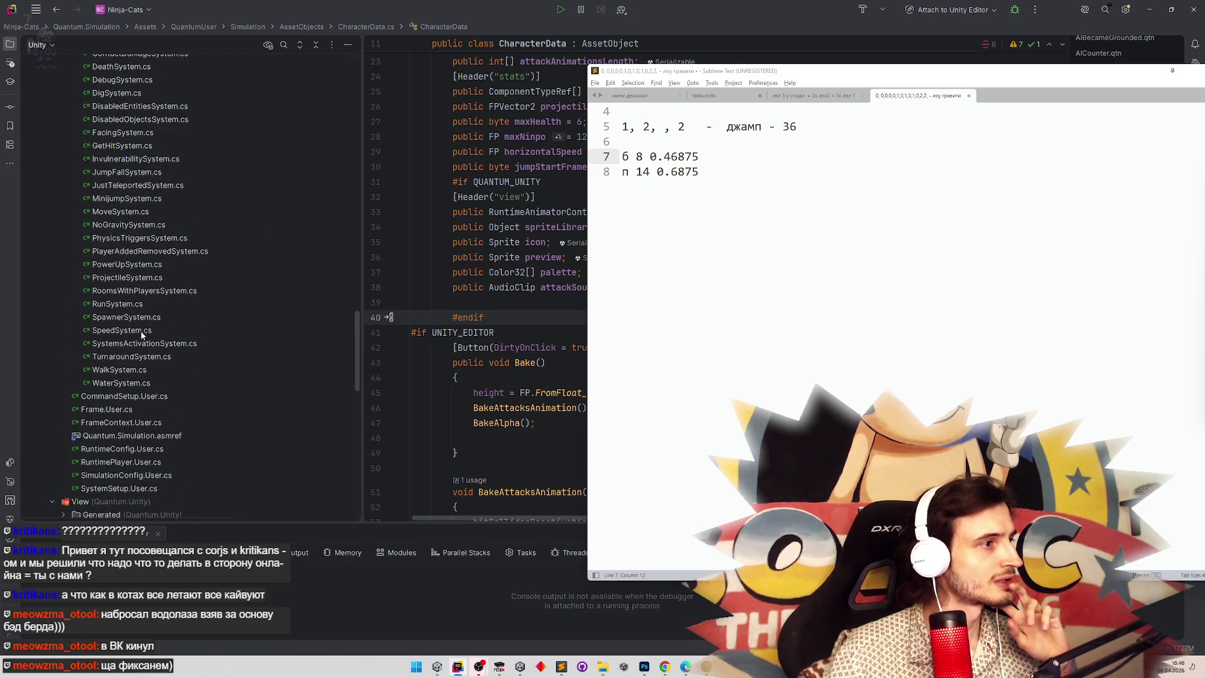
pyautogui.doubleClick(126, 198)
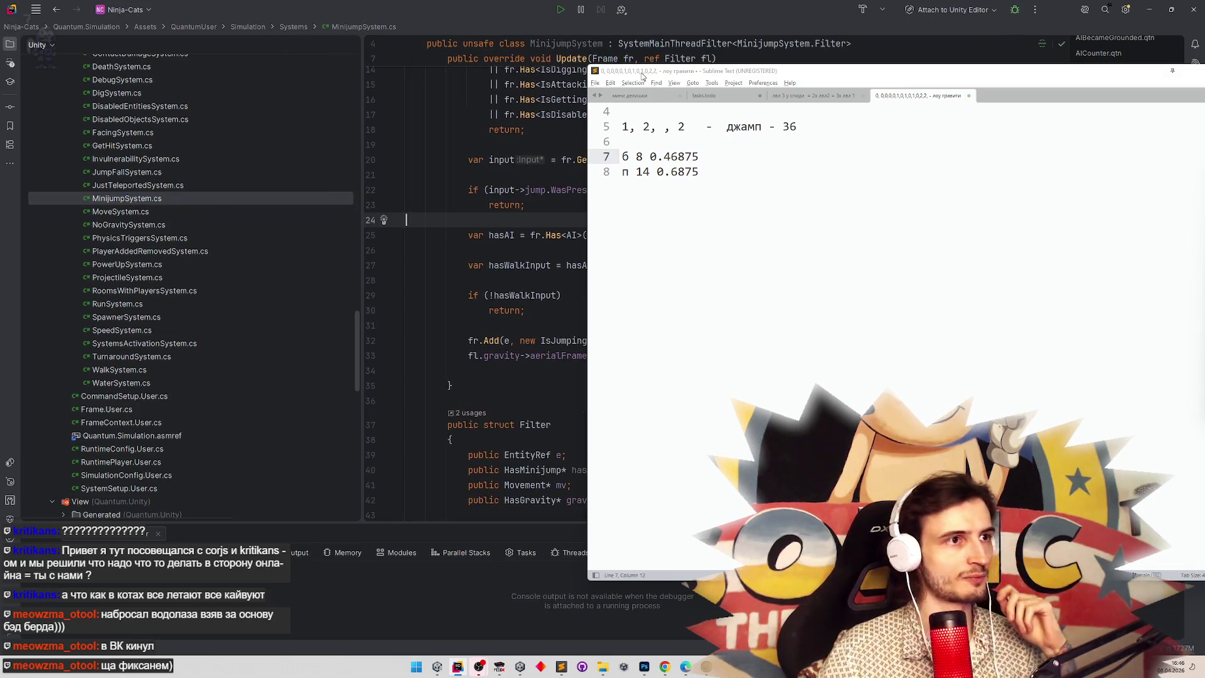
# Add 20 after 'б 8' on notes line 7, then minimize Rider, the notes and calculator.
pyautogui.moveTo(643, 76)
pyautogui.mouseDown()
pyautogui.moveTo(57, 13)
pyautogui.moveTo(327, 205)
pyautogui.moveTo(519, 433)
pyautogui.mouseUp()
pyautogui.moveTo(605, 444)
pyautogui.mouseDown()
pyautogui.moveTo(194, 183)
pyautogui.moveTo(261, 35)
pyautogui.moveTo(430, 66)
pyautogui.mouseUp()
pyautogui.click(404, 147)
pyautogui.write('20')
pyautogui.click(412, 163)
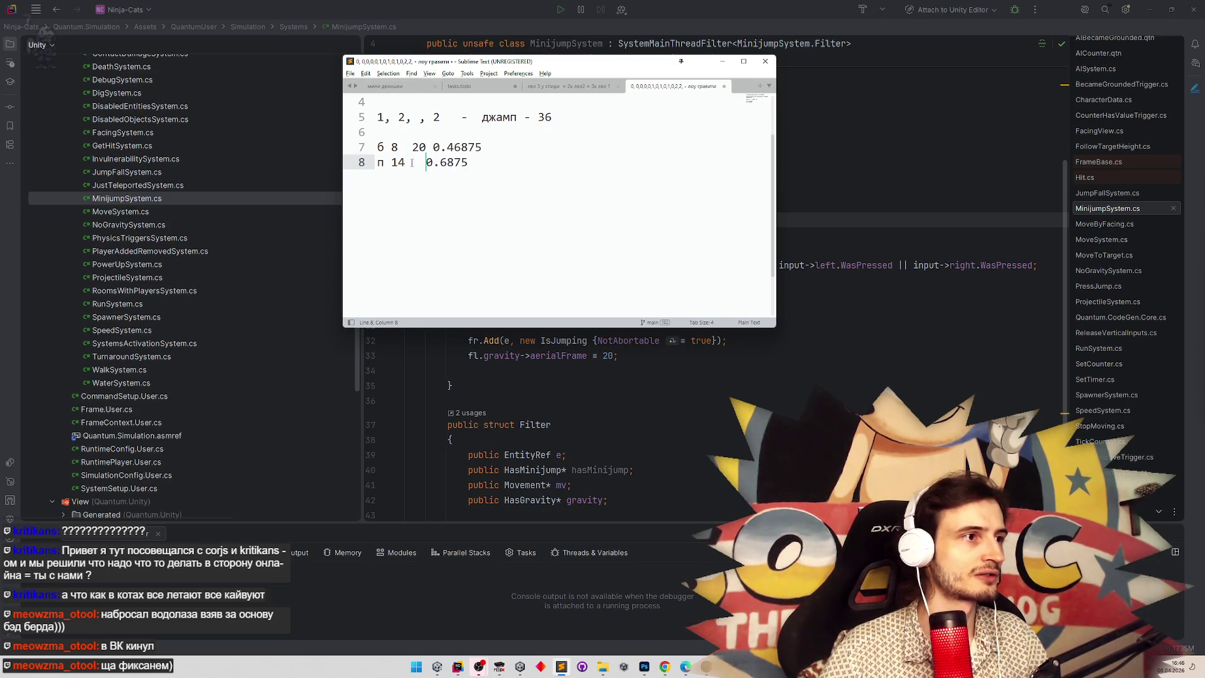
pyautogui.click(1149, 9)
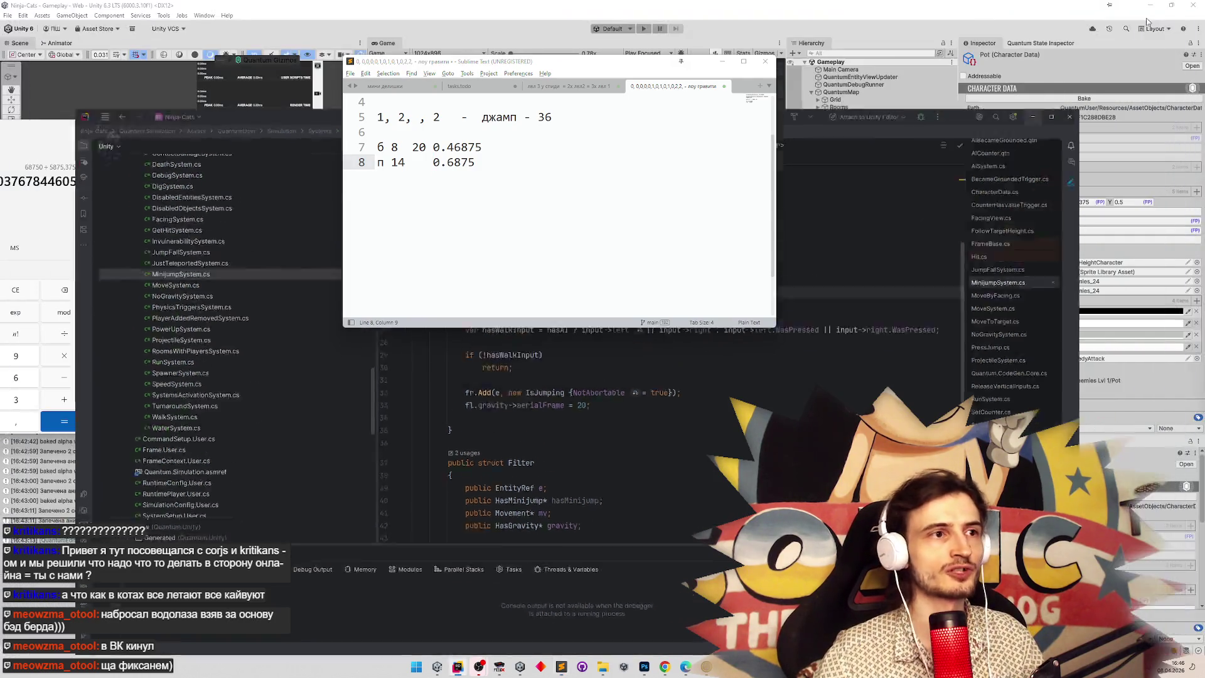
pyautogui.click(725, 67)
pyautogui.click(834, 178)
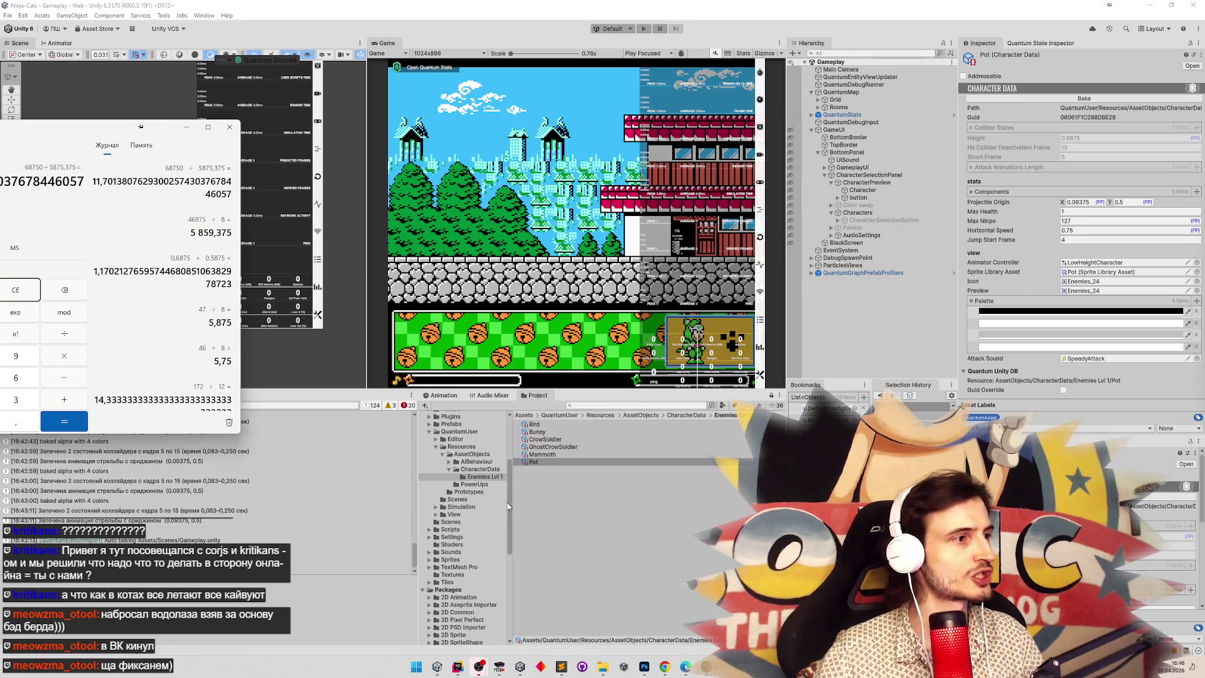
# Minimize the remaining calculator and finish the 'gravit' Project search.
pyautogui.moveTo(157, 126); pyautogui.dragTo(351, 140)
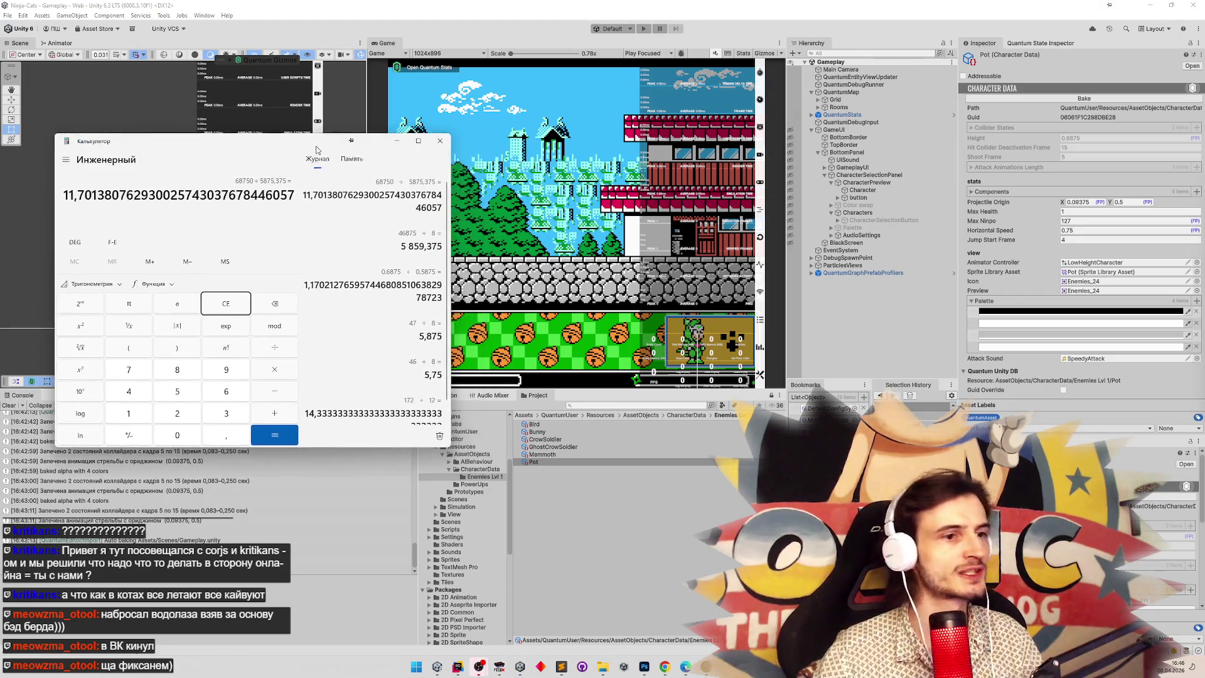
pyautogui.click(396, 140)
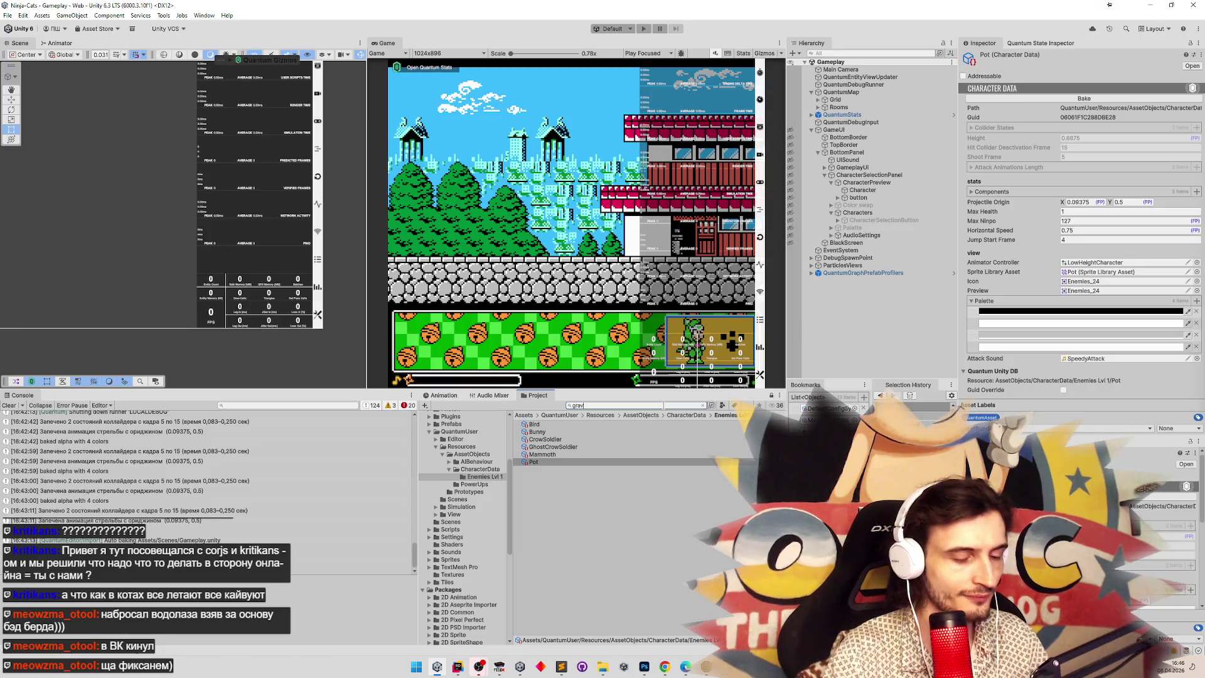
pyautogui.write('ity')
pyautogui.click(589, 425)
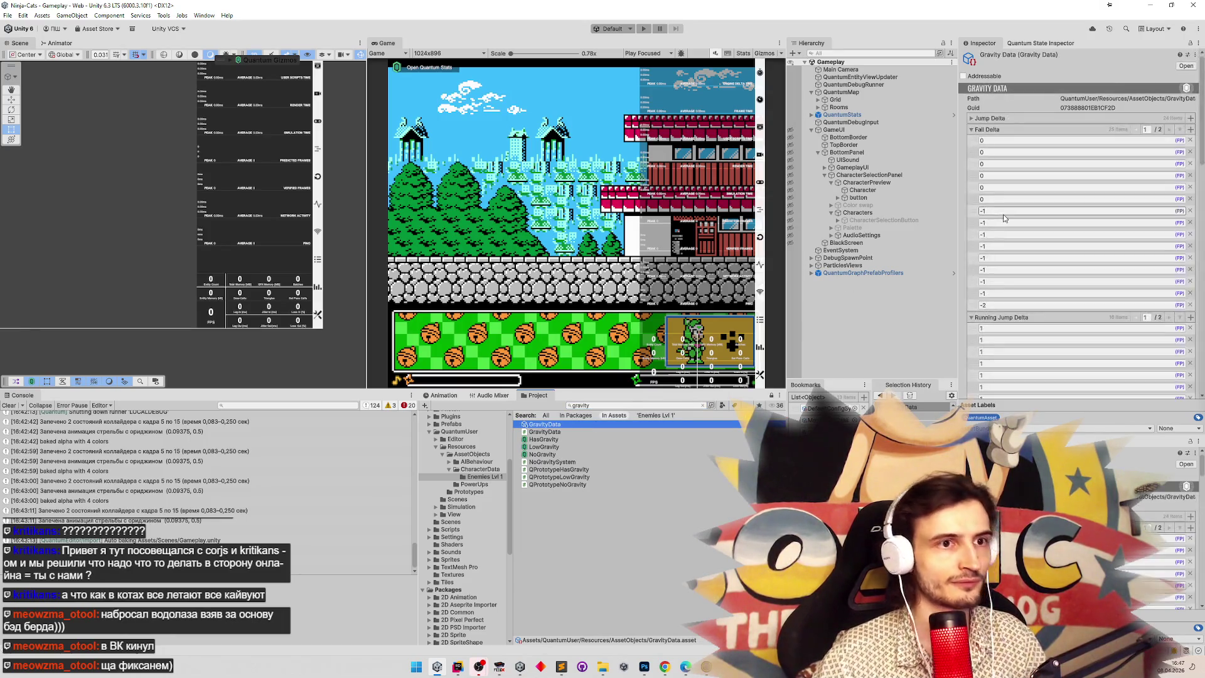
pyautogui.click(971, 129)
pyautogui.click(972, 141)
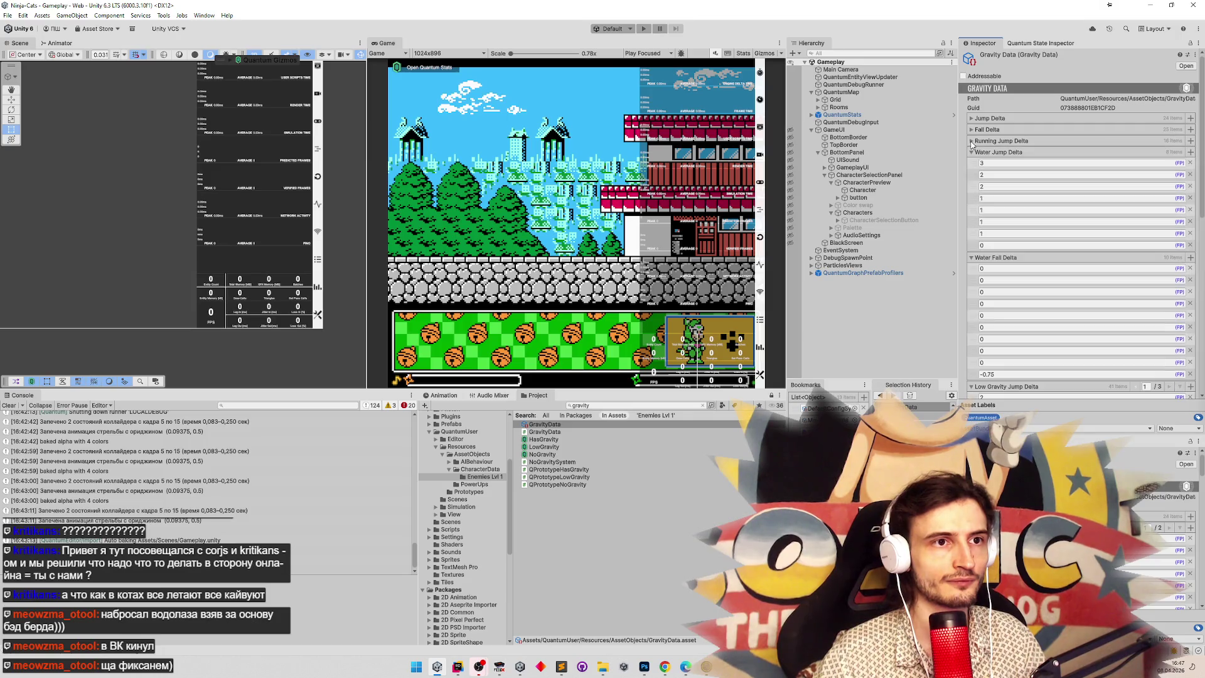
pyautogui.click(971, 152)
pyautogui.click(971, 163)
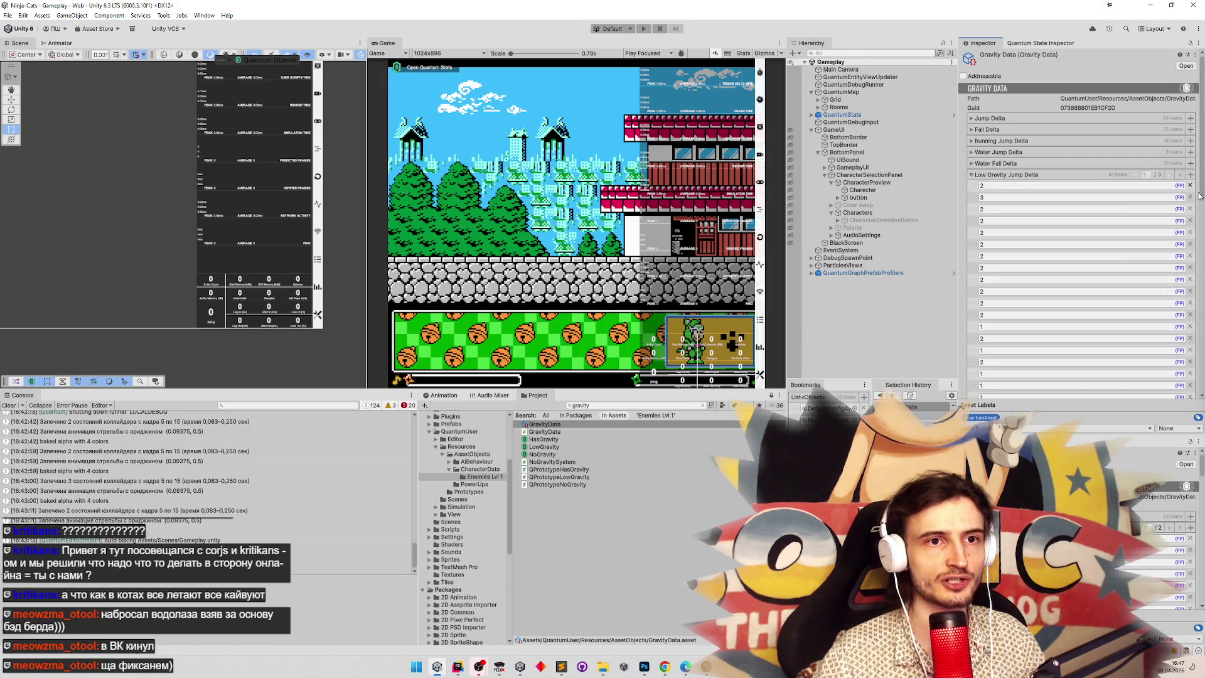
pyautogui.moveTo(1200, 200); pyautogui.dragTo(1202, 268)
pyautogui.scroll(-5, 1191, 303)
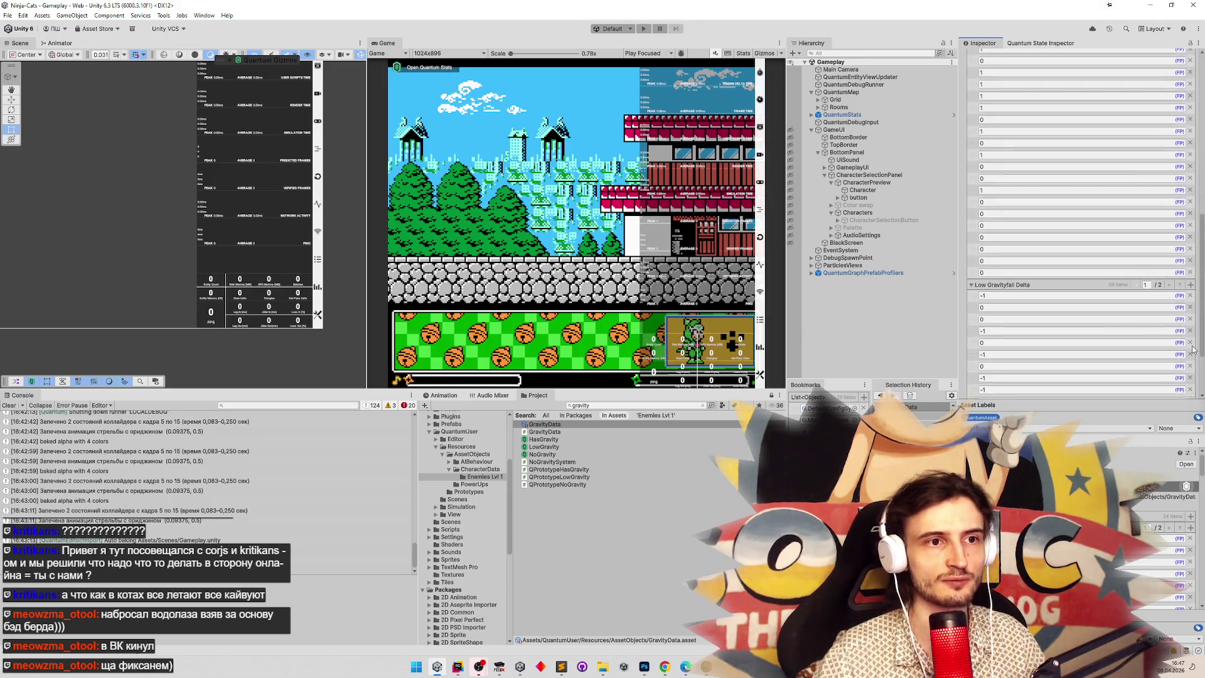
pyautogui.scroll(8, 1191, 303)
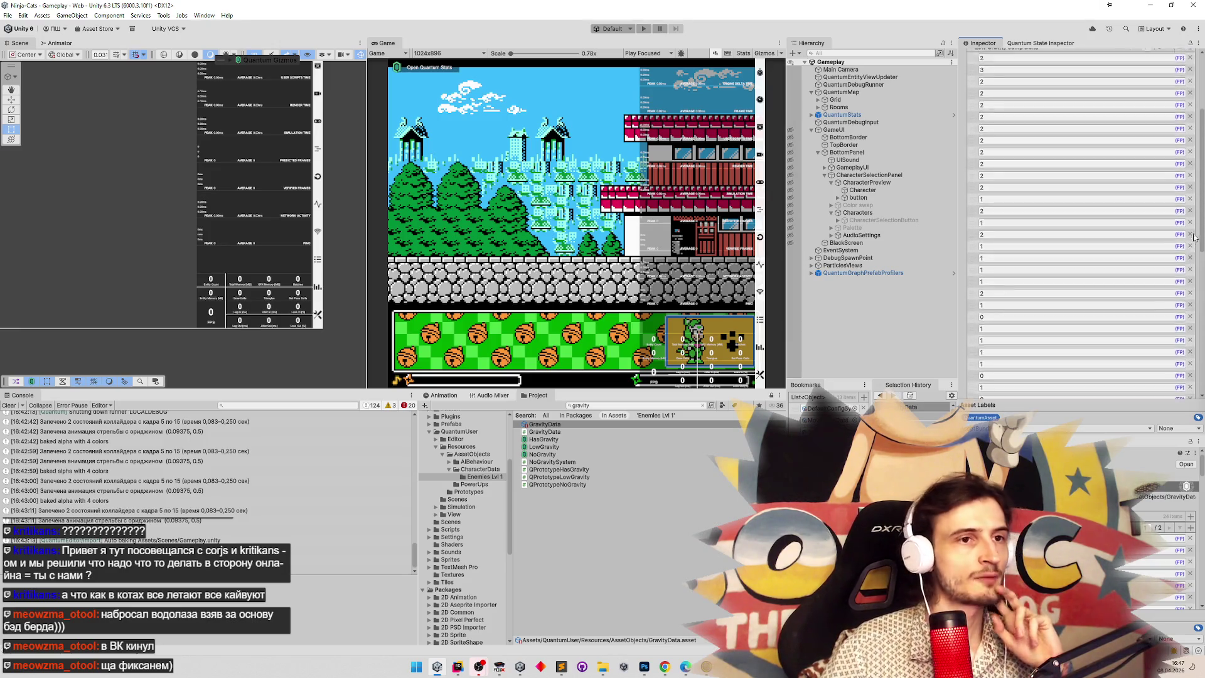
pyautogui.scroll(-10, 1184, 298)
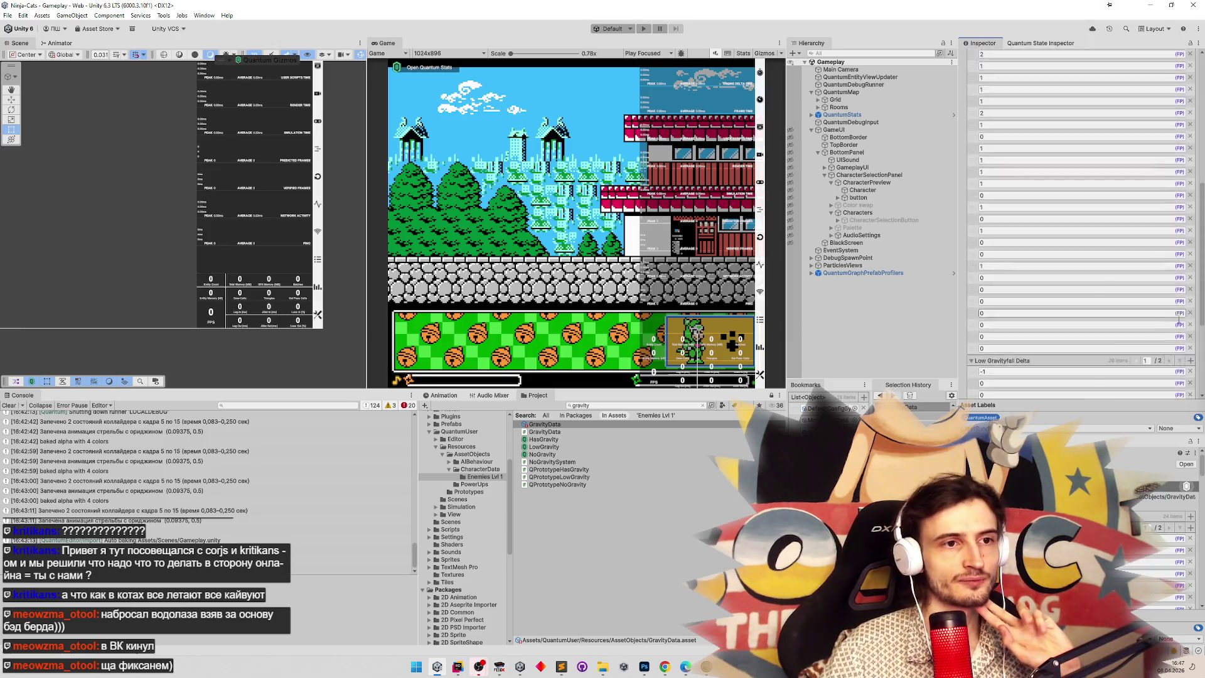
pyautogui.scroll(1, 1183, 296)
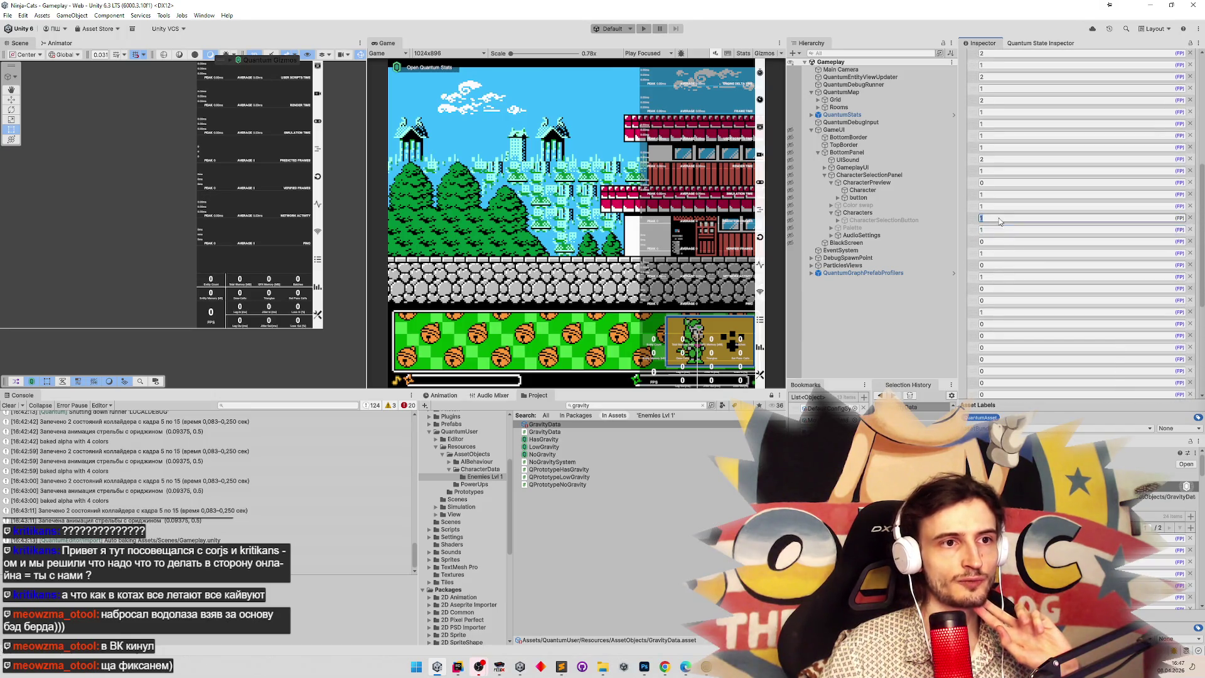
pyautogui.click(1001, 194)
pyautogui.click(1001, 171)
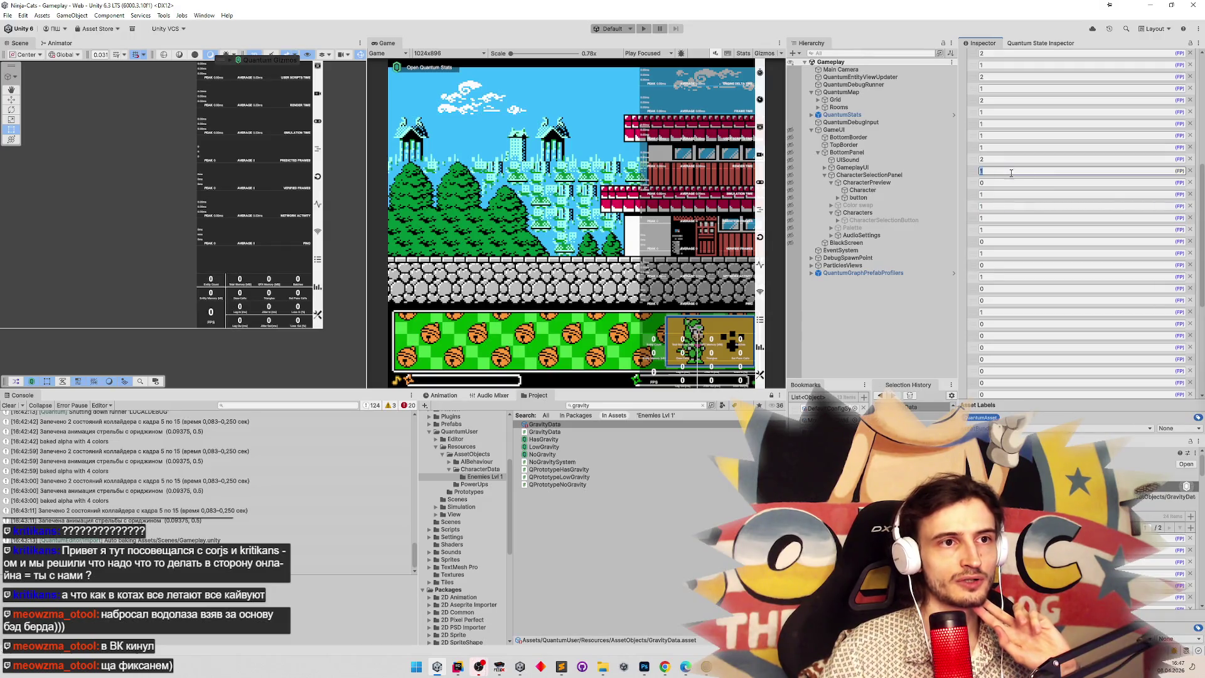
pyautogui.scroll(6, 1204, 219)
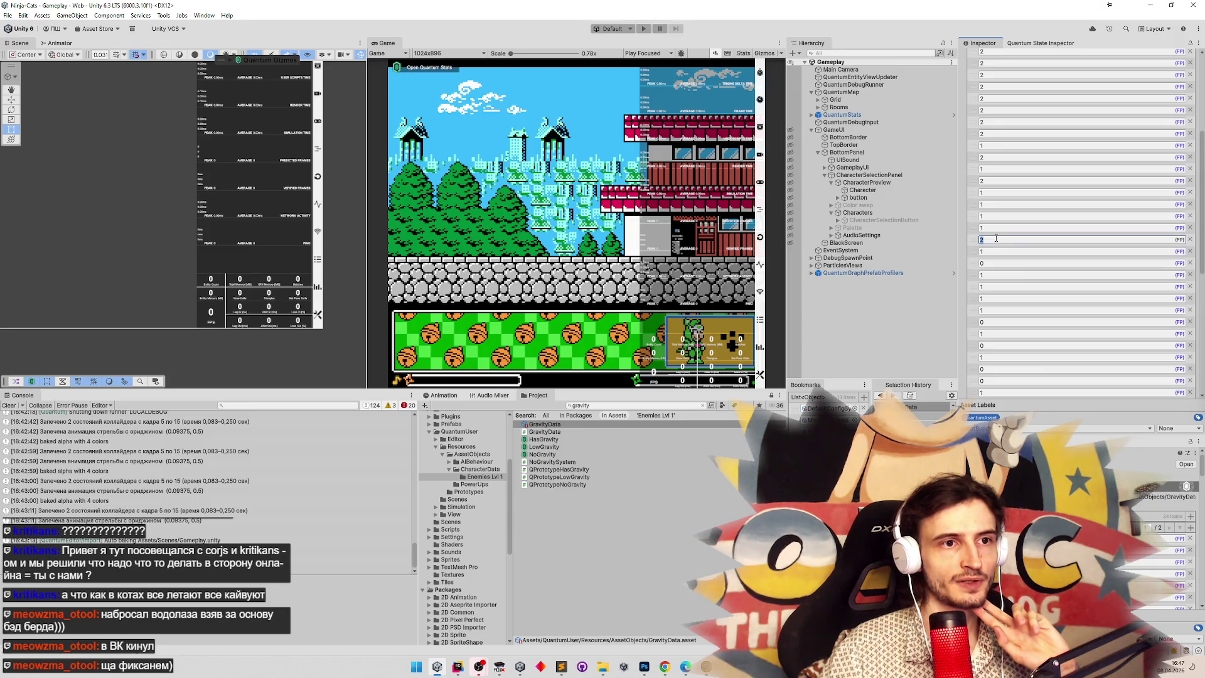
pyautogui.click(999, 204)
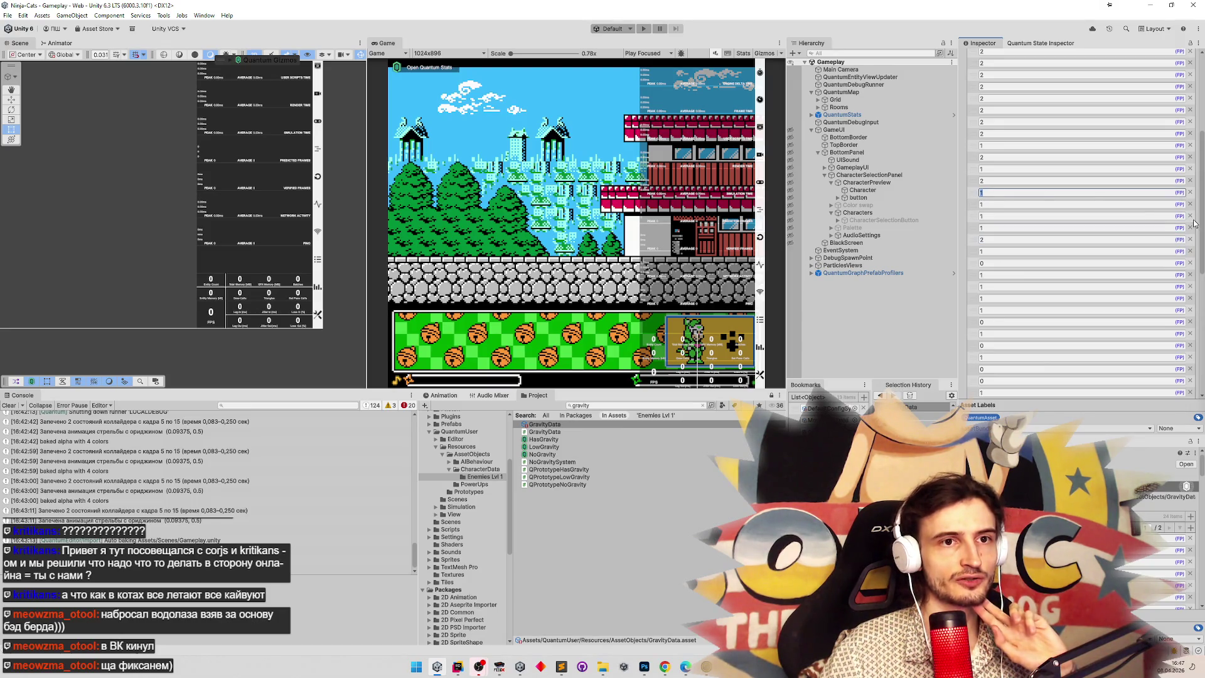
pyautogui.scroll(5, 1203, 186)
pyautogui.scroll(3, 1202, 186)
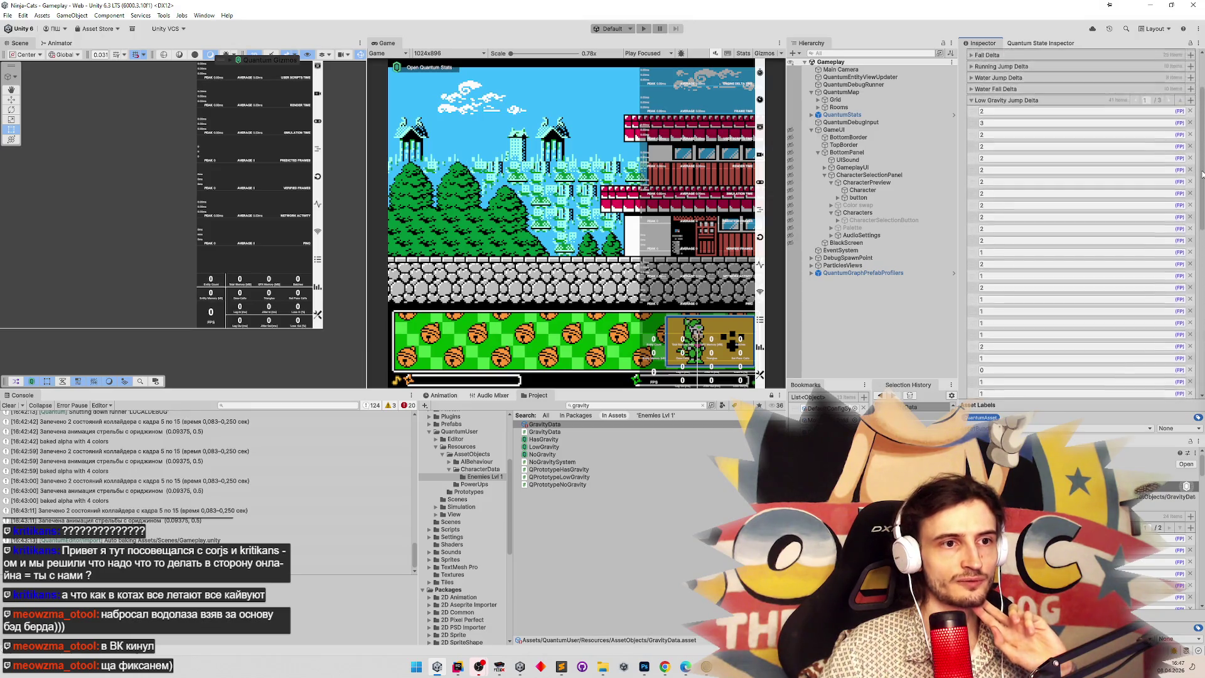
pyautogui.rightClick(973, 315)
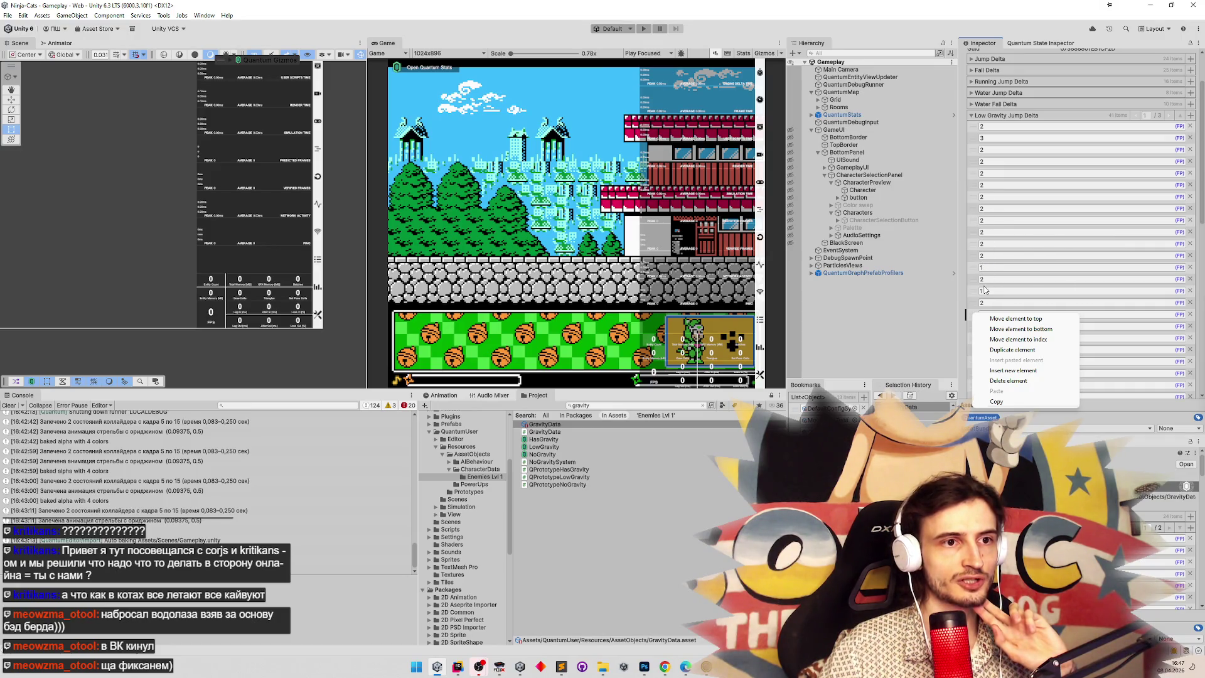
pyautogui.click(561, 666)
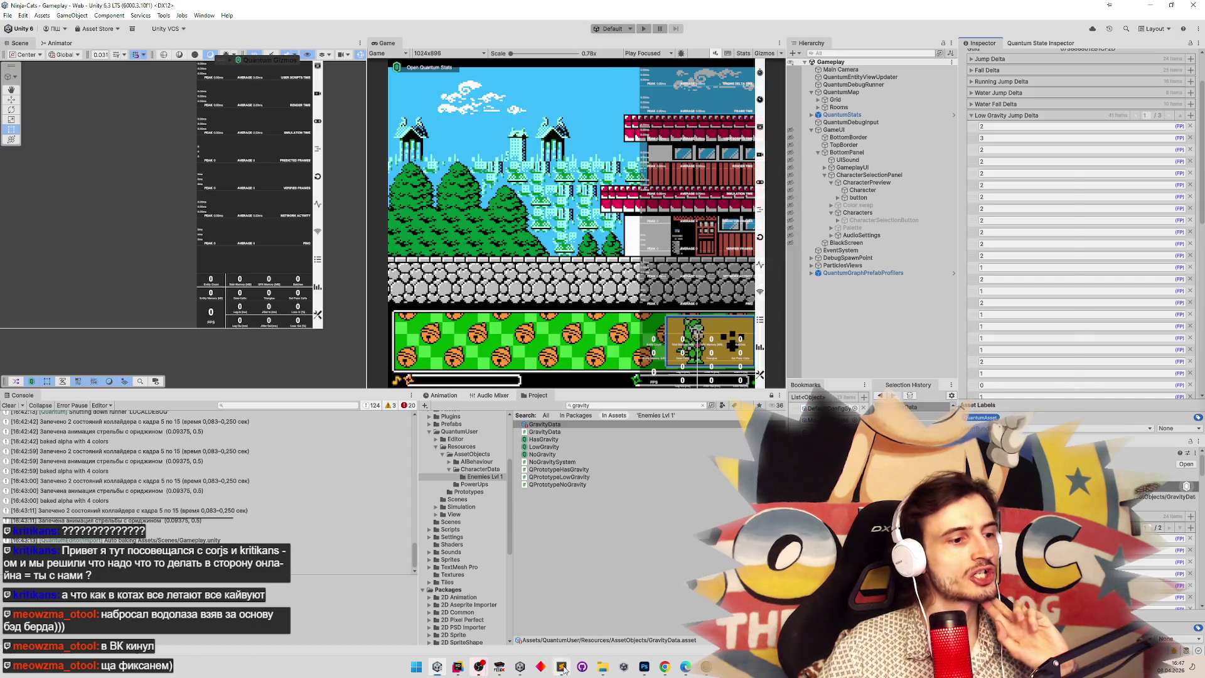
# Insert 16 after 14 on line 8 and remove the extra spaces before 0.6875.
pyautogui.press('Left')
pyautogui.press('Left')
pyautogui.press('Left')
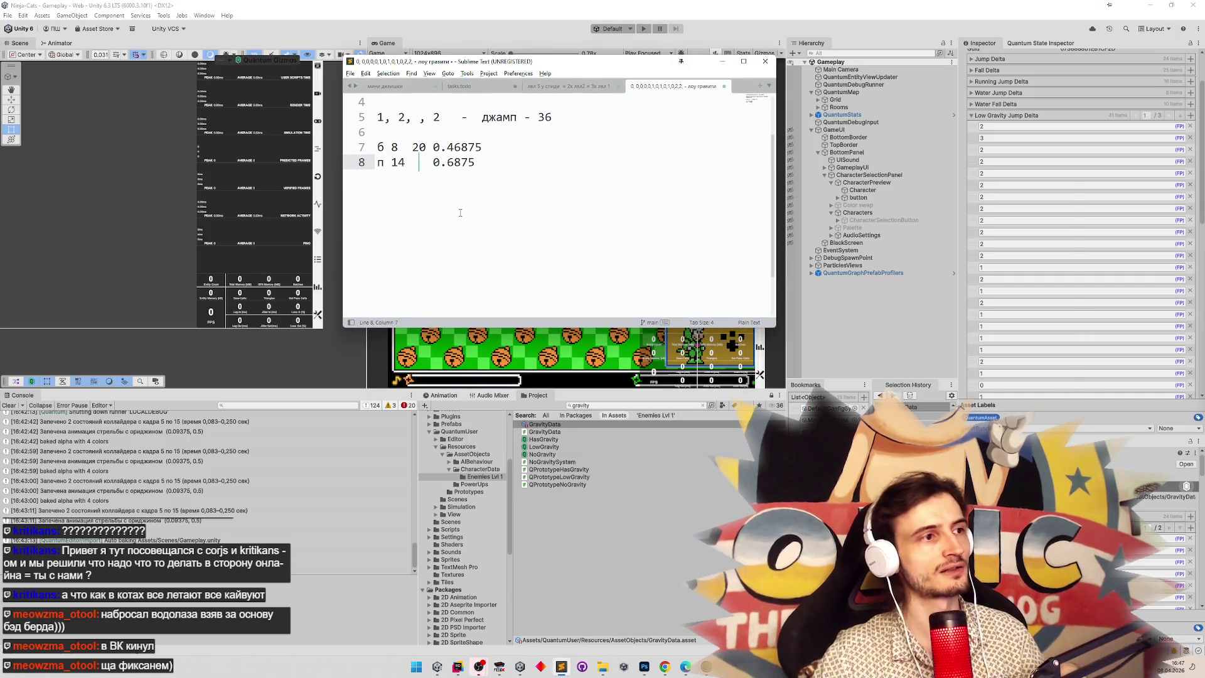
pyautogui.write('16')
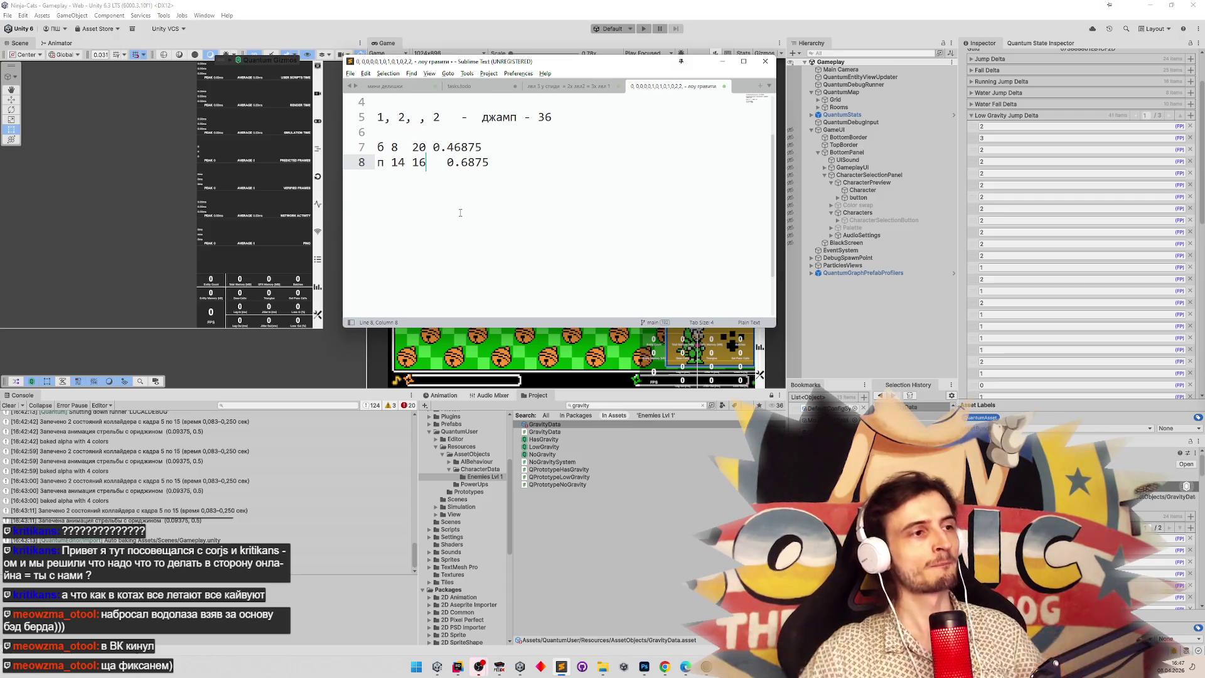
pyautogui.press('BackSpace')
pyautogui.press('BackSpace')
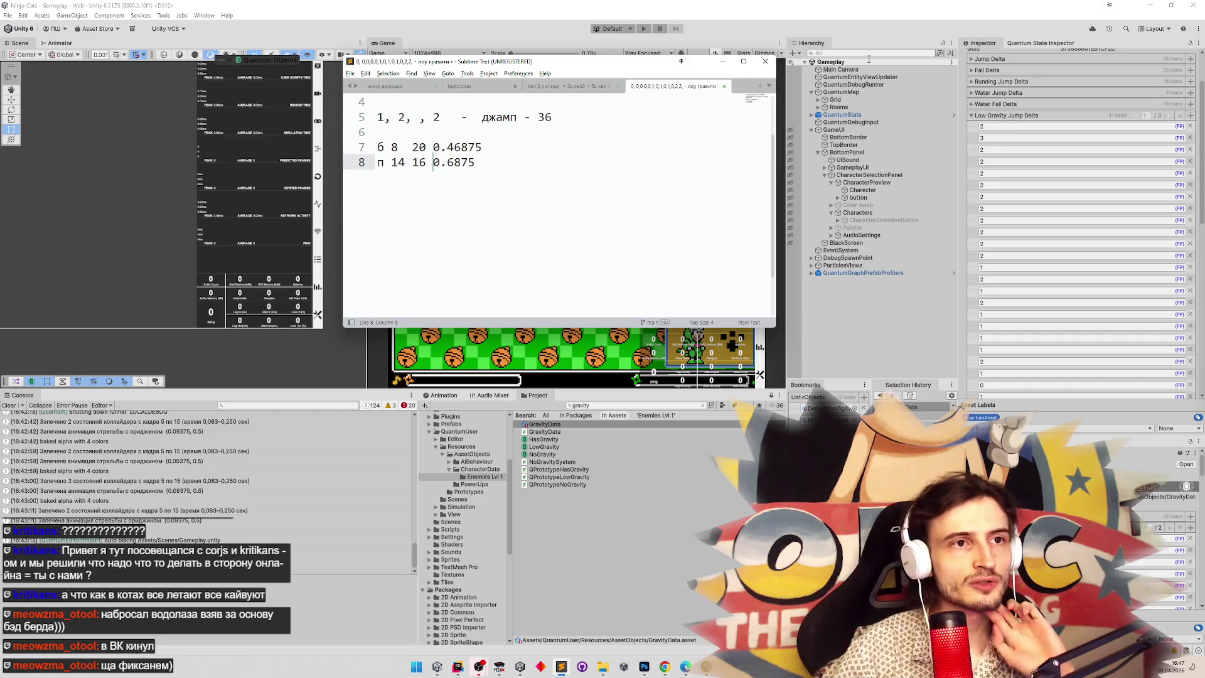
# Expand the Jump Delta list in Unity and page between its first and second pages.
pyautogui.click(972, 59)
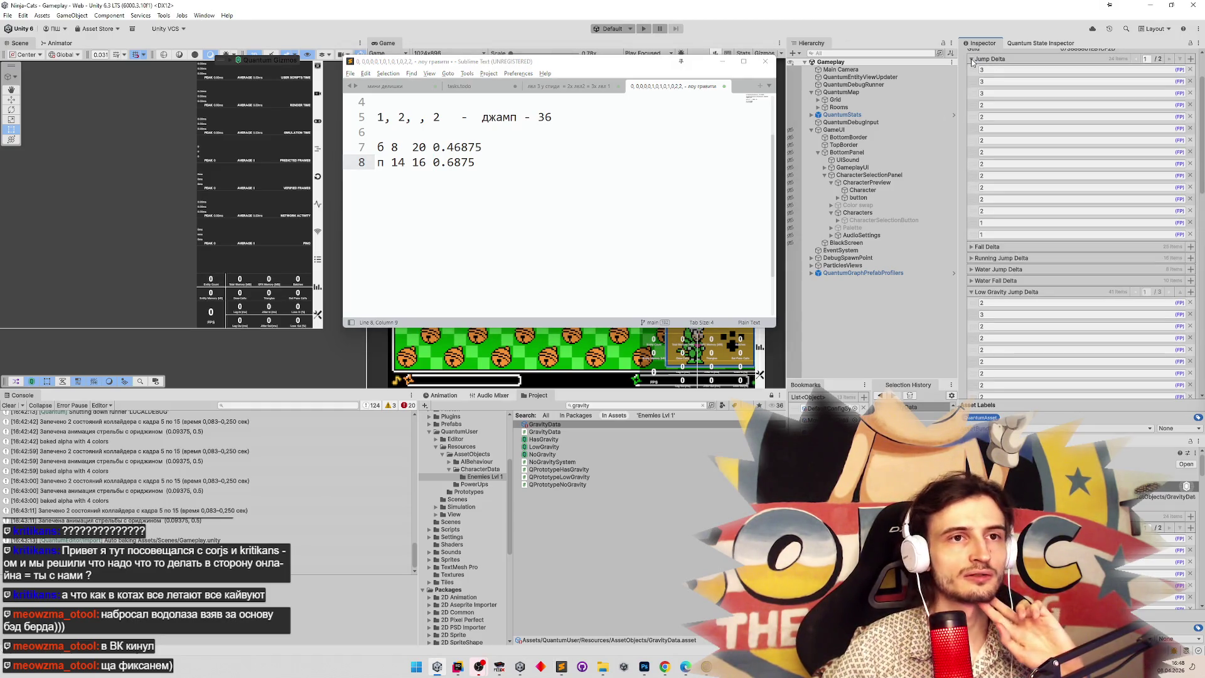
pyautogui.click(972, 59)
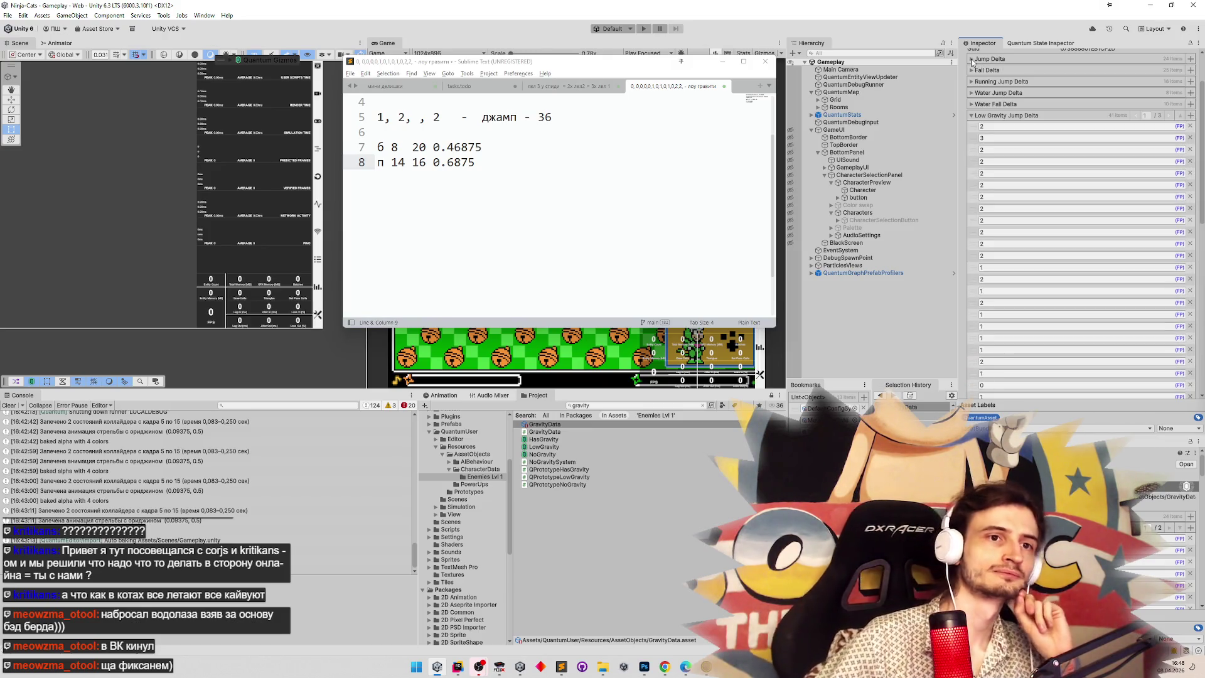
pyautogui.click(971, 60)
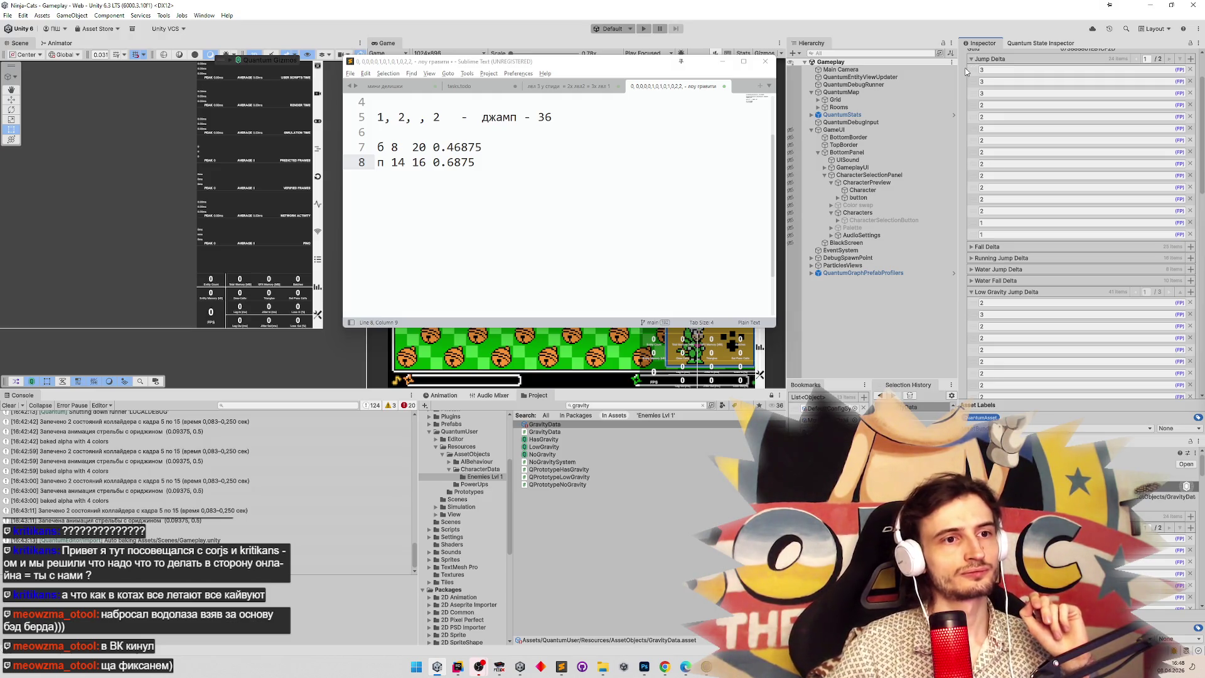
pyautogui.scroll(-2, 966, 71)
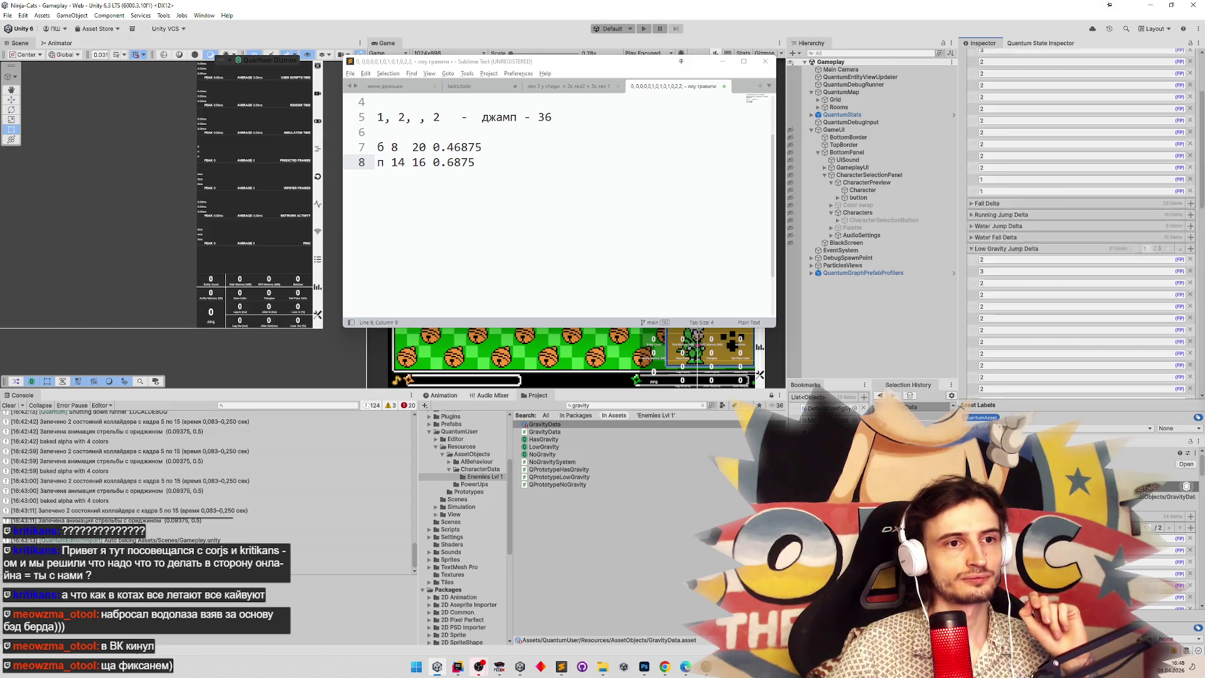
pyautogui.scroll(-1, 1184, 193)
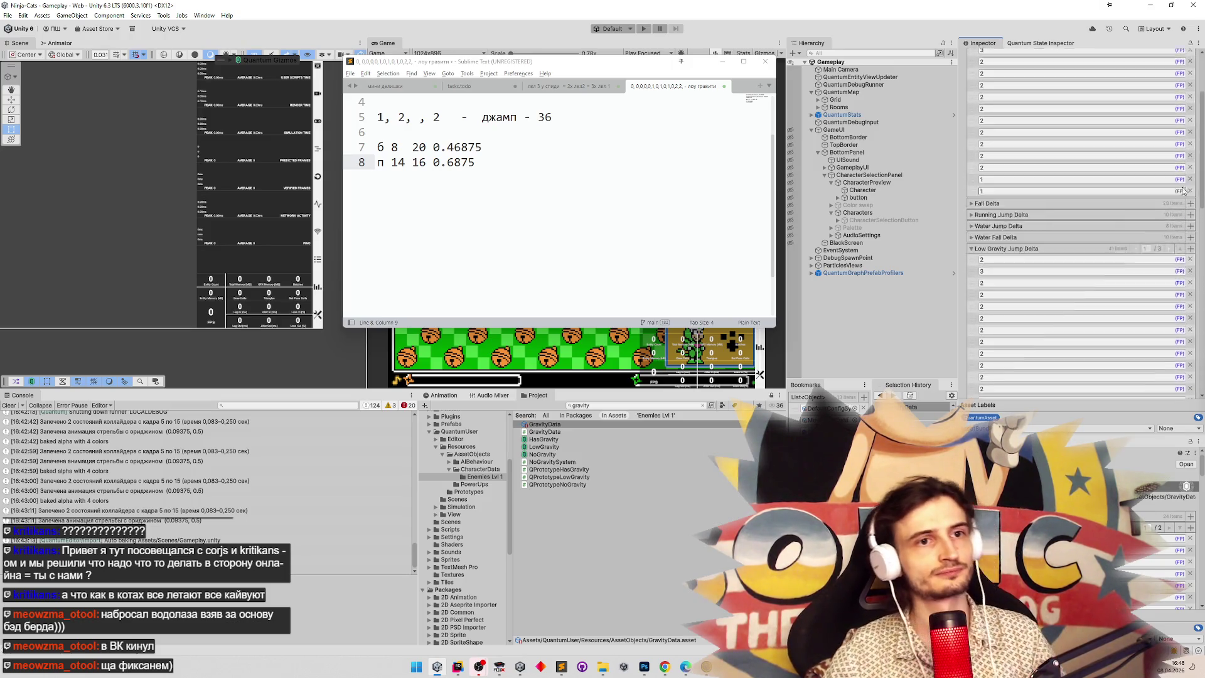
pyautogui.scroll(5, 1183, 193)
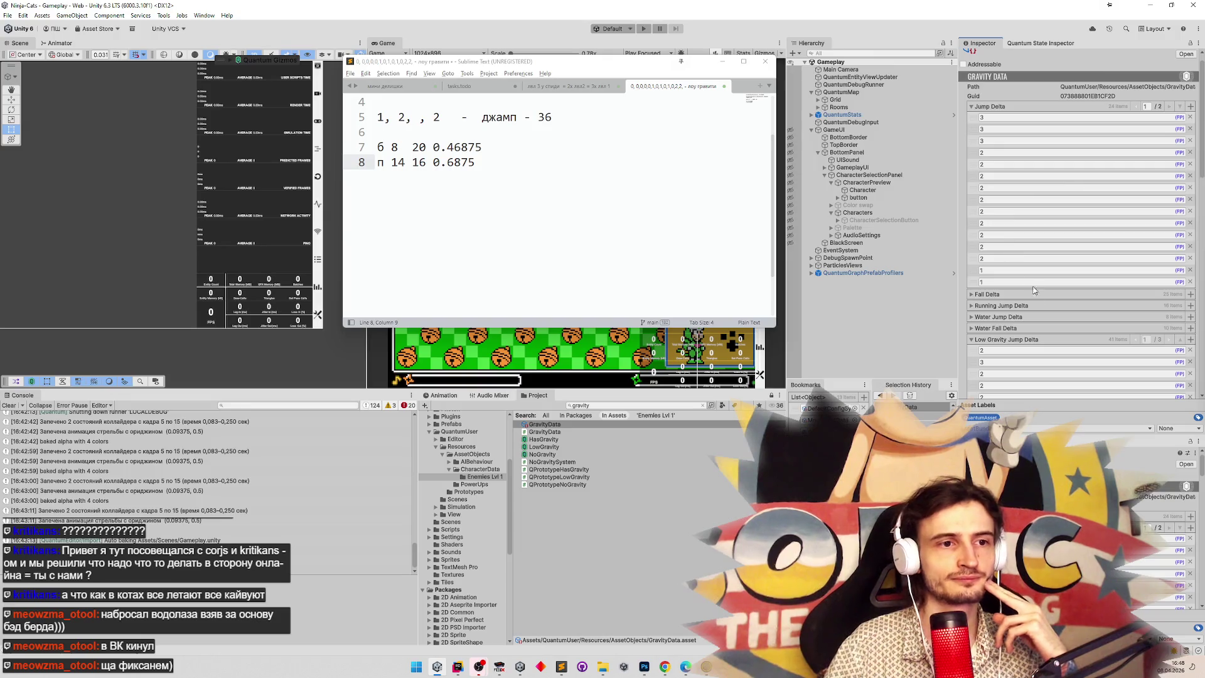
pyautogui.scroll(-5, 1201, 175)
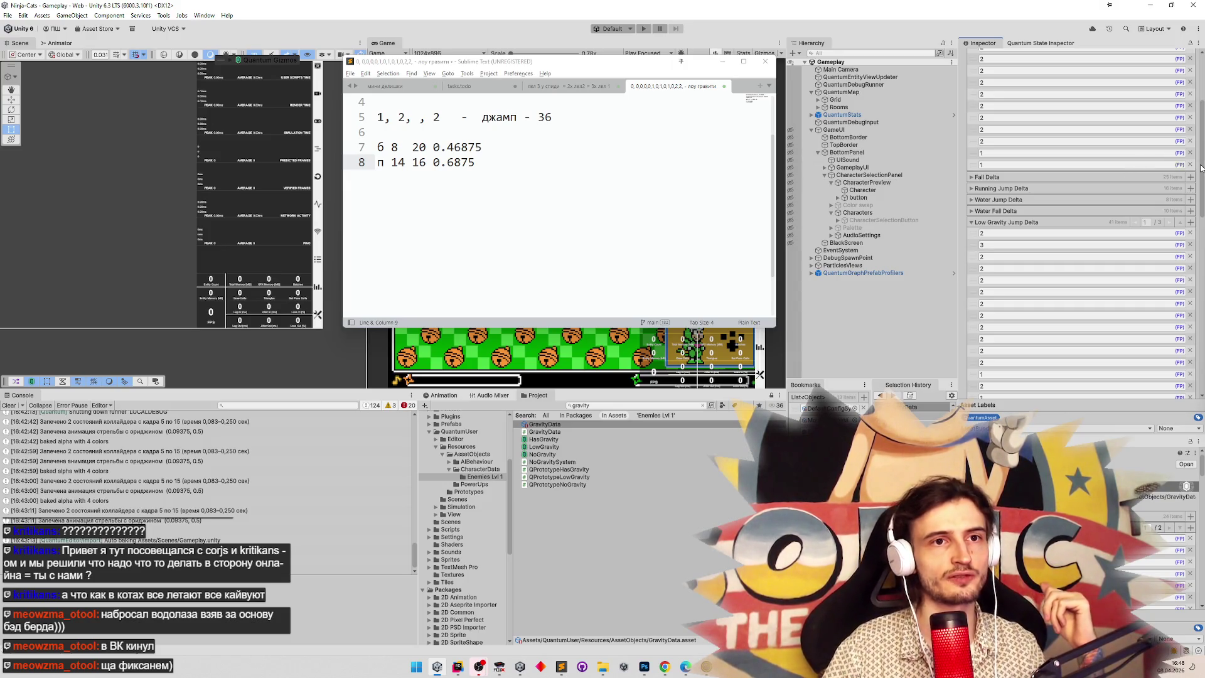
pyautogui.scroll(4, 1201, 135)
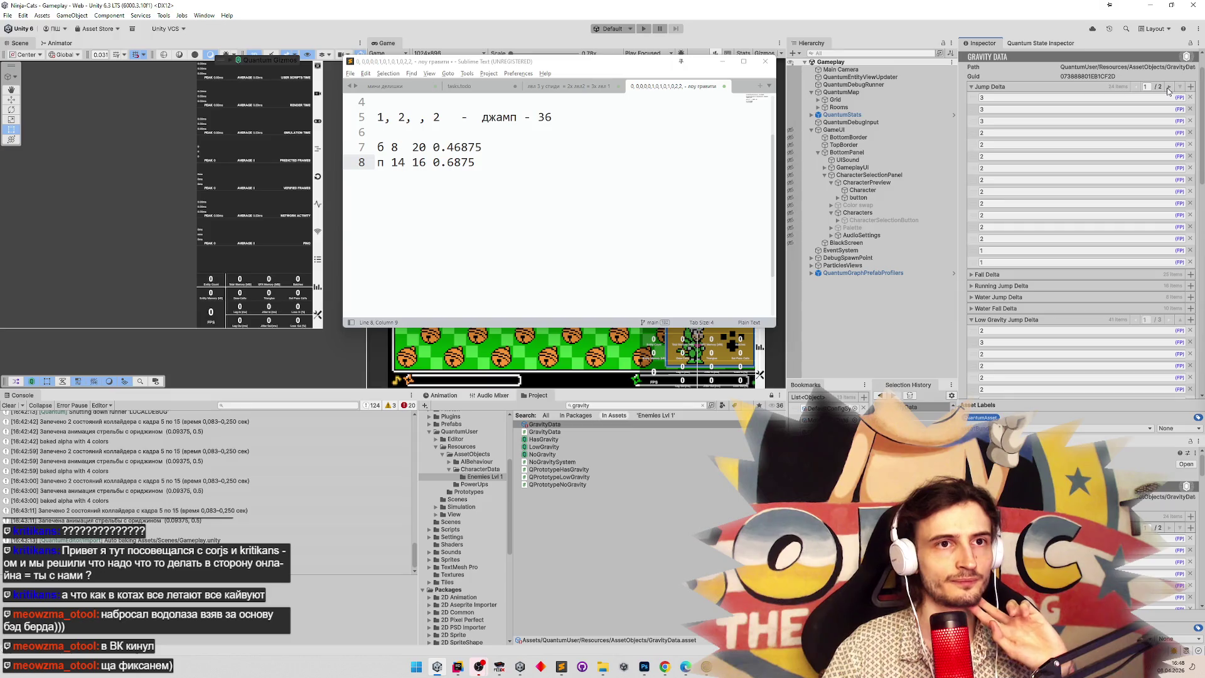
pyautogui.click(1168, 88)
pyautogui.click(1138, 88)
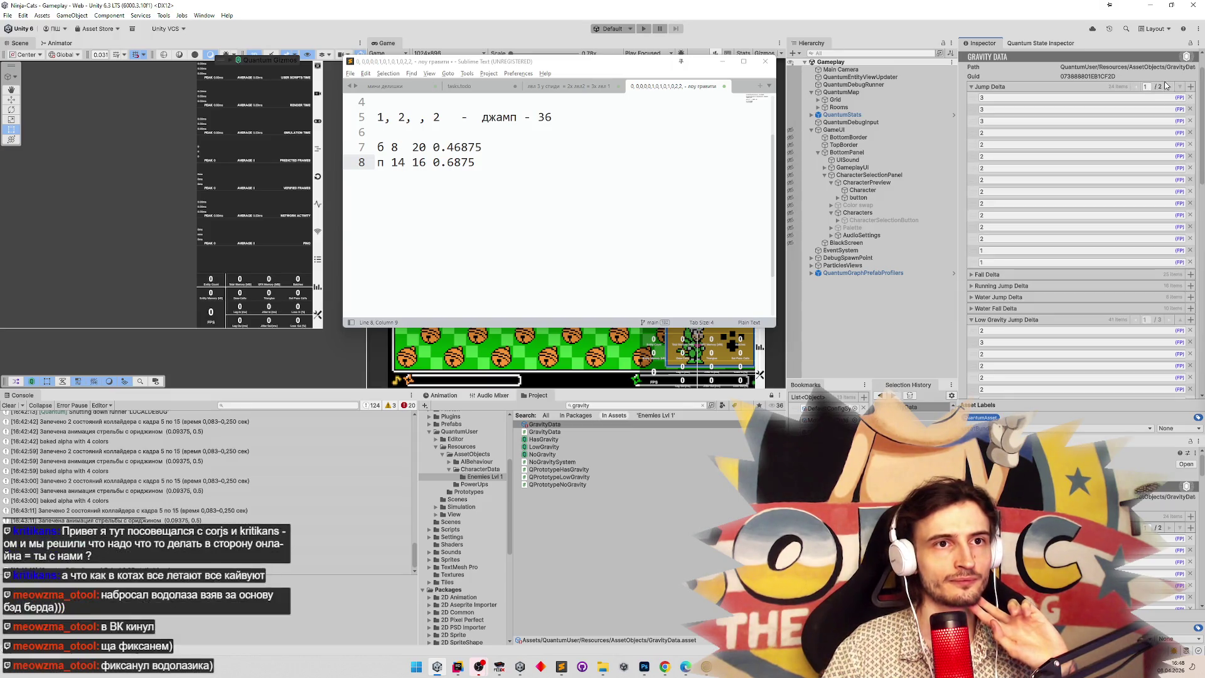
pyautogui.click(1170, 89)
pyautogui.click(1136, 88)
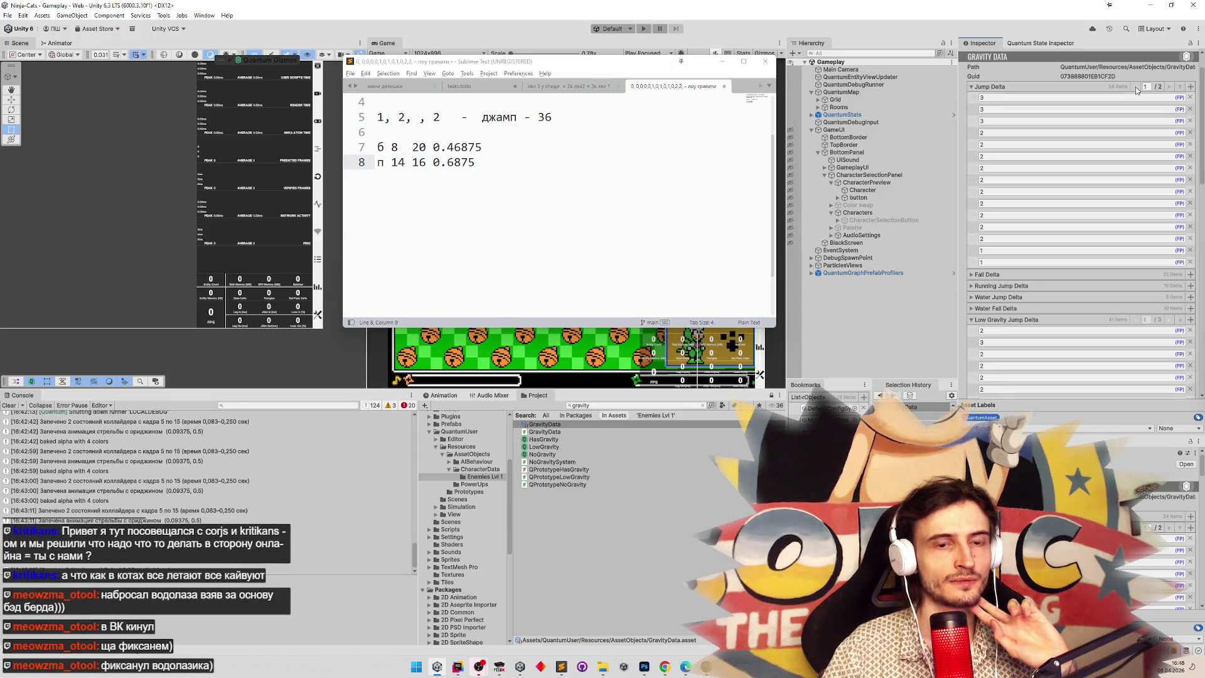
pyautogui.click(665, 667)
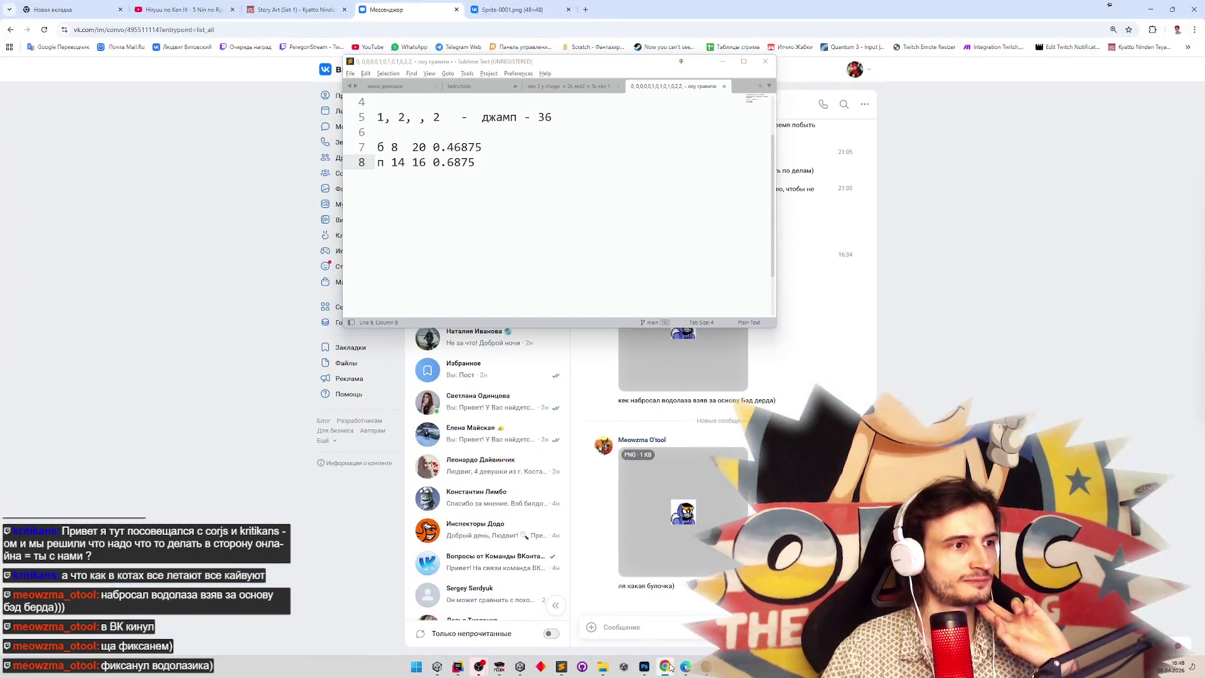
# Open the 48×48 Sprite-0001.png from the VK chat and copy it to the clipboard.
pyautogui.click(722, 62)
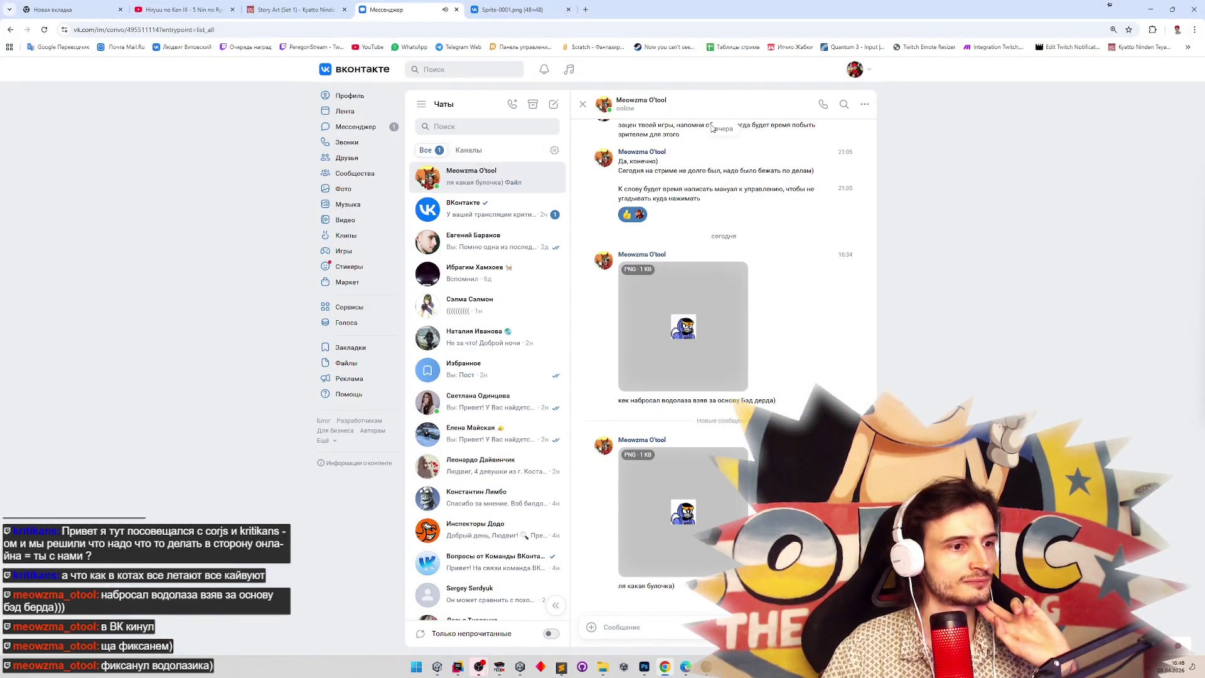
pyautogui.click(693, 520)
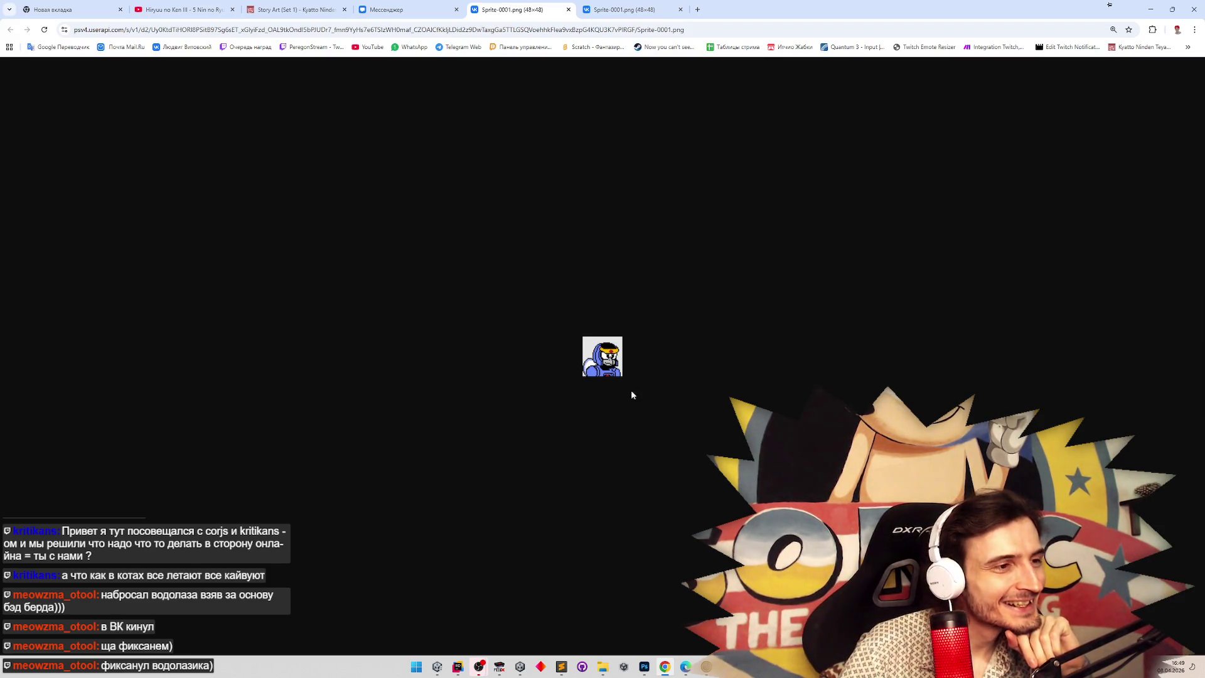
pyautogui.click(402, 10)
pyautogui.click(694, 551)
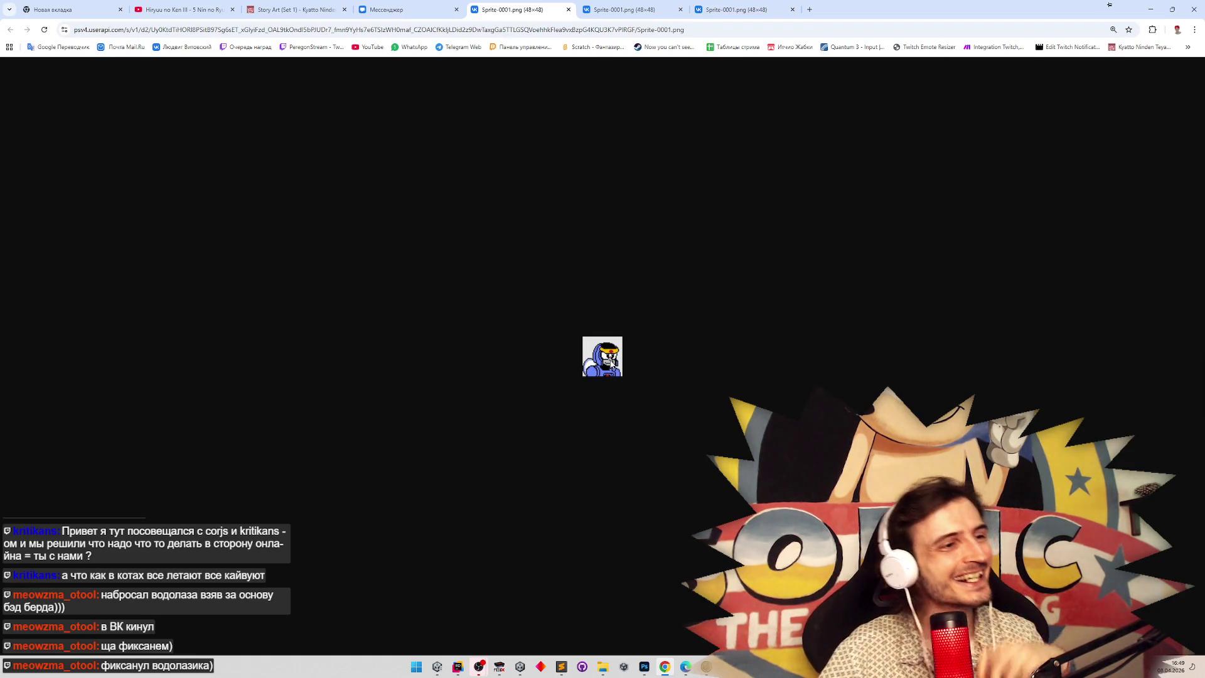
pyautogui.rightClick(612, 362)
pyautogui.click(631, 400)
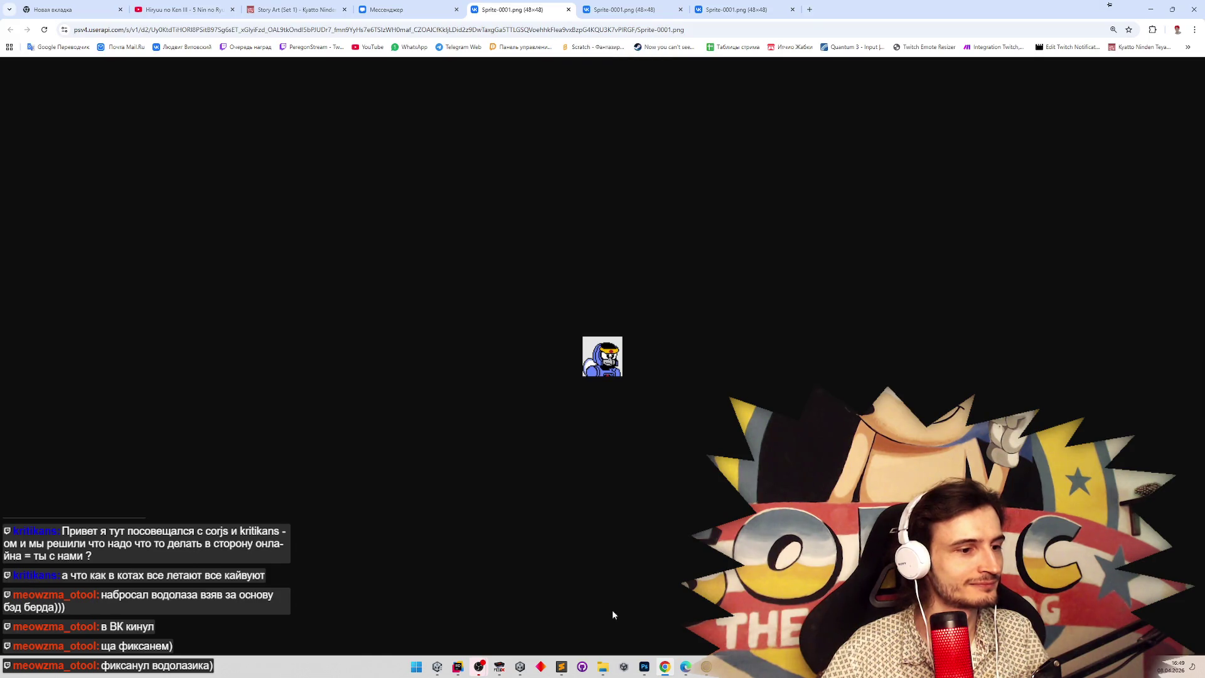
pyautogui.click(647, 664)
pyautogui.click(183, 37)
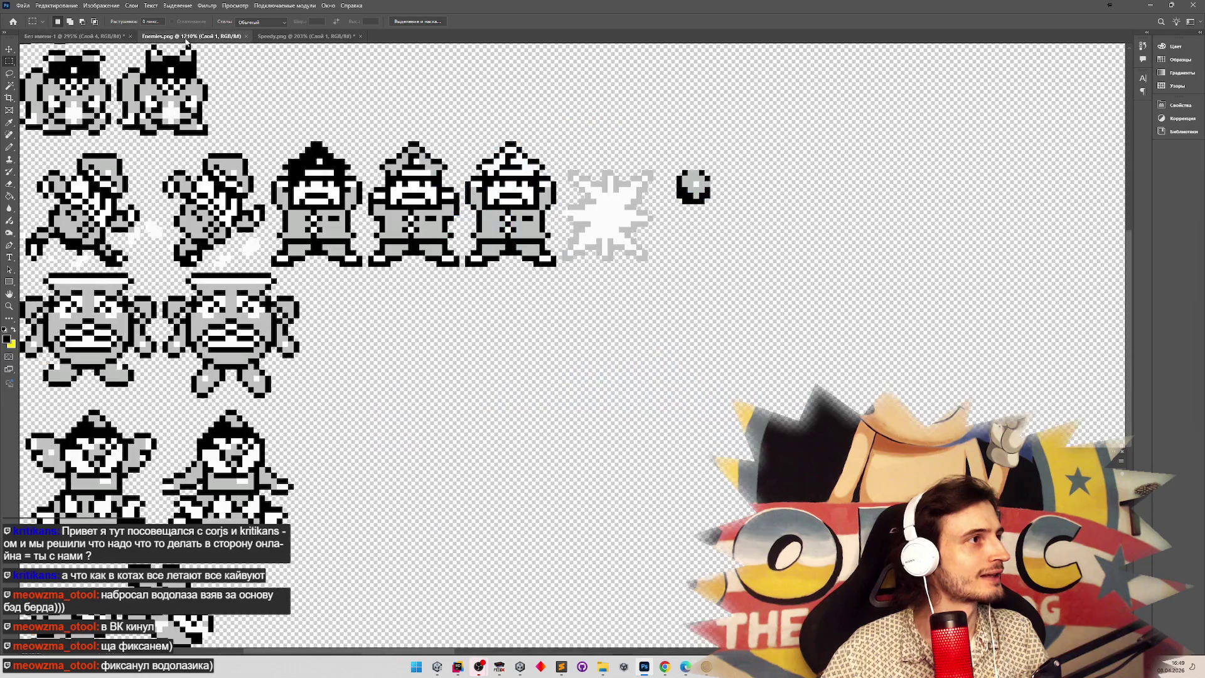
# Paste the copied diver sprite as a layer and move it to the Enemies.png canvas top-left.
pyautogui.press('z')
pyautogui.moveTo(461, 280); pyautogui.dragTo(341, 276)
pyautogui.moveTo(475, 211); pyautogui.dragTo(515, 211)
pyautogui.hotkey('ctrl', 'v')
pyautogui.click(10, 59)
pyautogui.click(9, 49)
pyautogui.moveTo(725, 420)
pyautogui.mouseDown()
pyautogui.moveTo(730, 393)
pyautogui.moveTo(477, 226)
pyautogui.moveTo(479, 196)
pyautogui.mouseUp()
# Duplicate the pasted blue diver sprite onto a new layer, offset slightly right and down.
pyautogui.press('z')
pyautogui.scroll(-1, 763, 317)
pyautogui.scroll(-2, 816, 336)
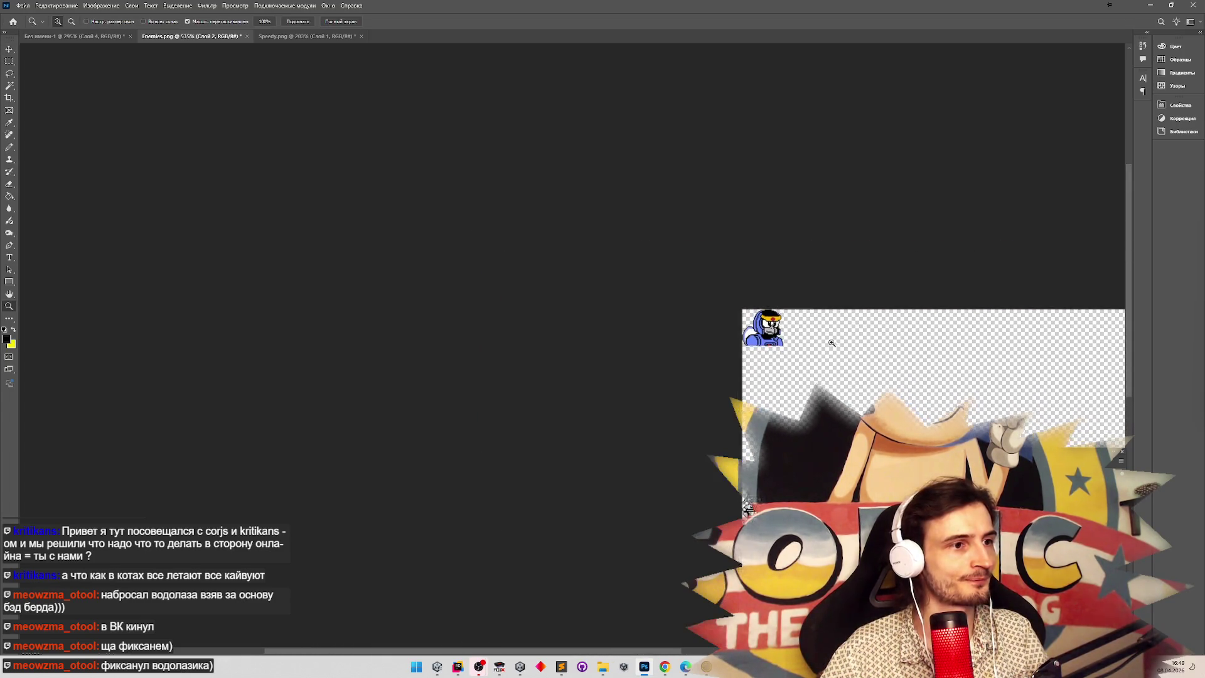
pyautogui.scroll(4, 980, 344)
pyautogui.scroll(-1, 460, 286)
pyautogui.scroll(-1, 460, 286)
pyautogui.press('m')
pyautogui.moveTo(367, 248)
pyautogui.mouseDown()
pyautogui.moveTo(533, 375)
pyautogui.moveTo(526, 401)
pyautogui.moveTo(500, 382)
pyautogui.moveTo(614, 359)
pyautogui.mouseUp()
pyautogui.hotkey('ctrl', 'j')
pyautogui.press('v')
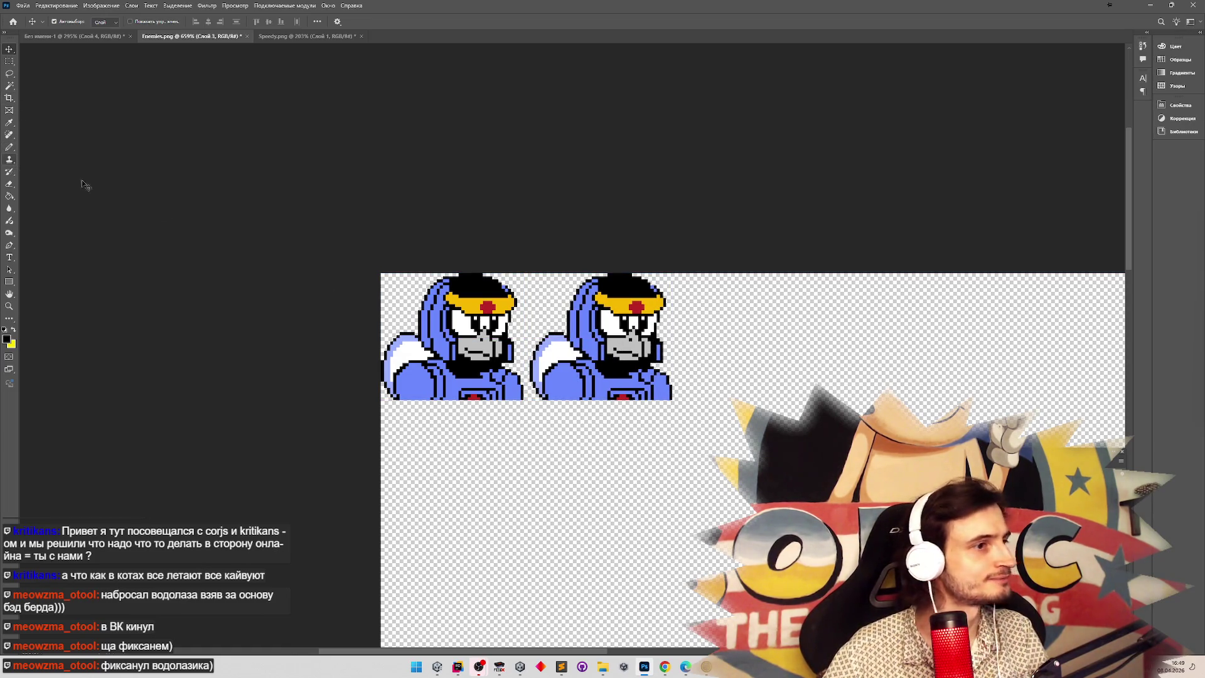
# Open Palette.png from Photoshop's recent documents.
pyautogui.press('z')
pyautogui.moveTo(628, 377)
pyautogui.mouseDown()
pyautogui.moveTo(584, 377)
pyautogui.moveTo(653, 376)
pyautogui.mouseUp()
pyautogui.press('v')
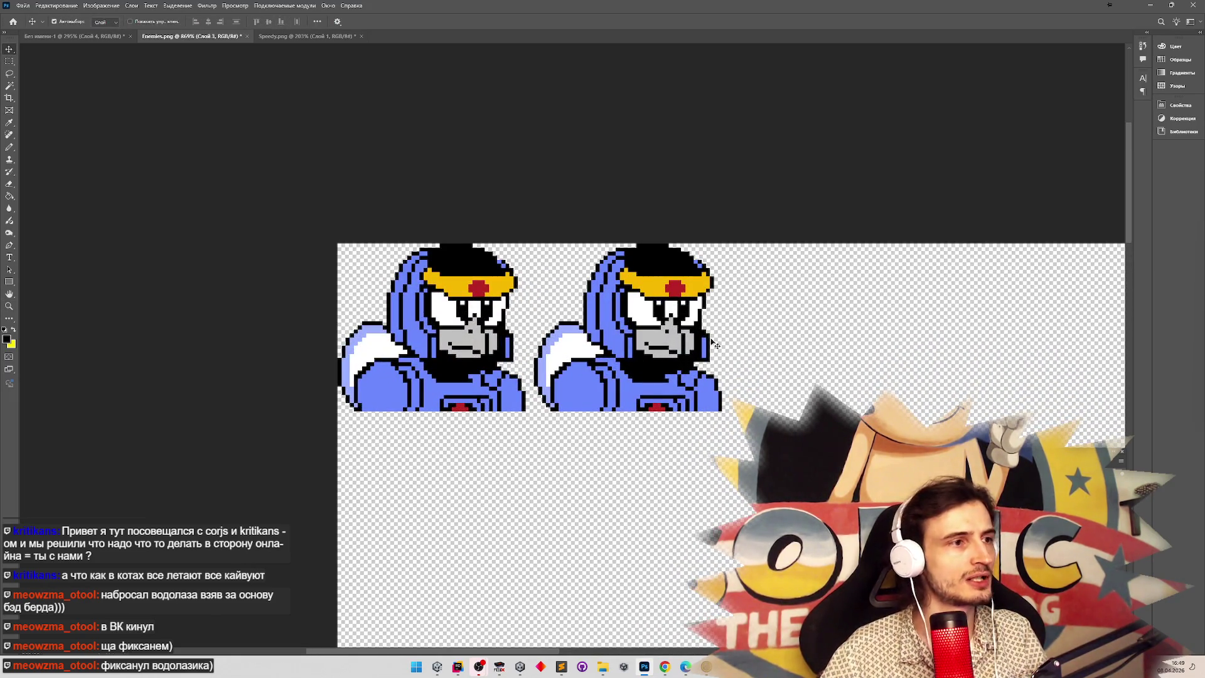
pyautogui.click(22, 6)
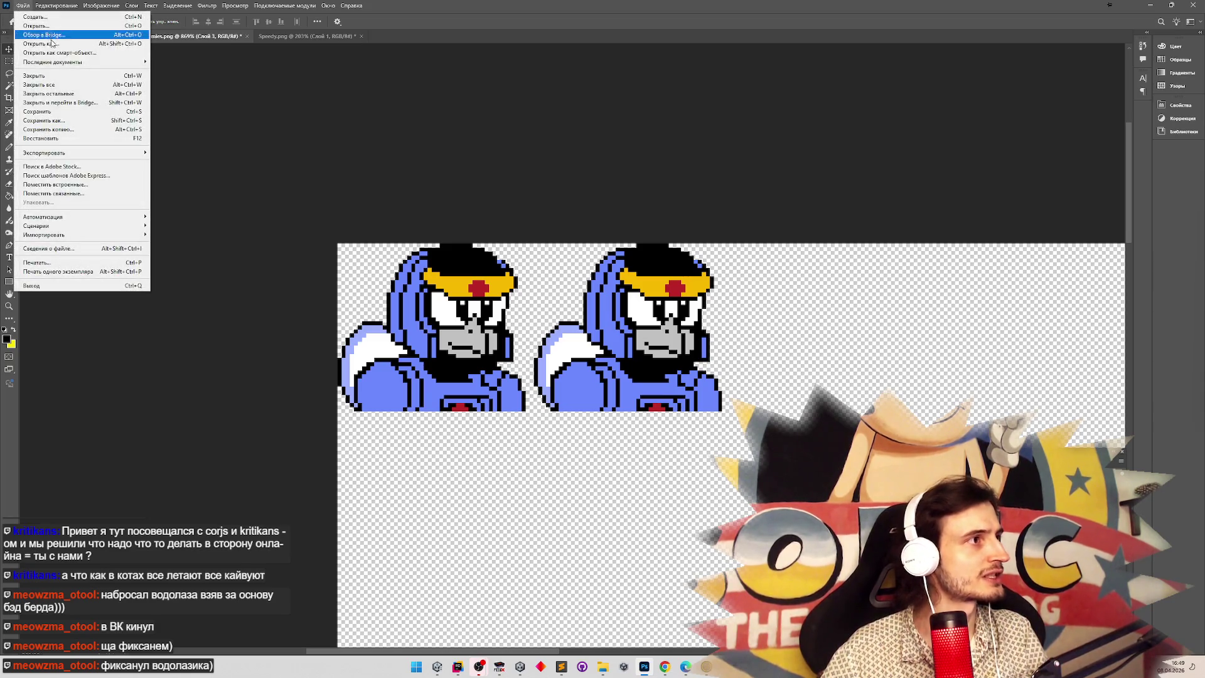
pyautogui.moveTo(112, 65)
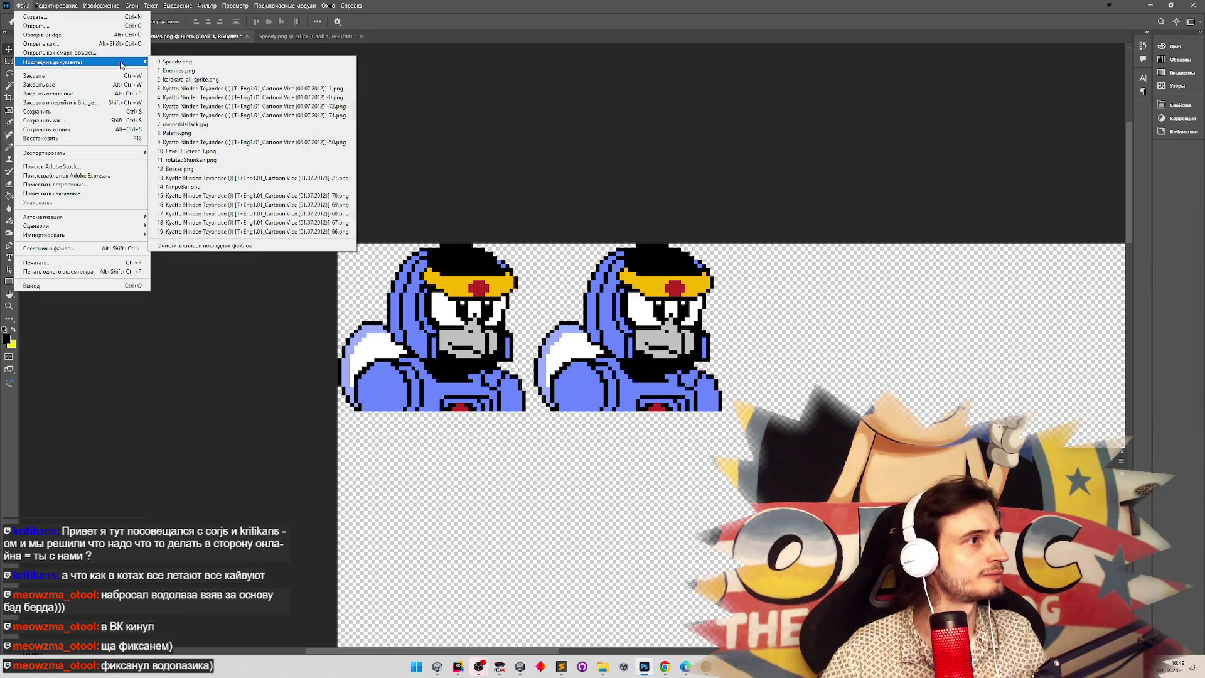
pyautogui.click(188, 133)
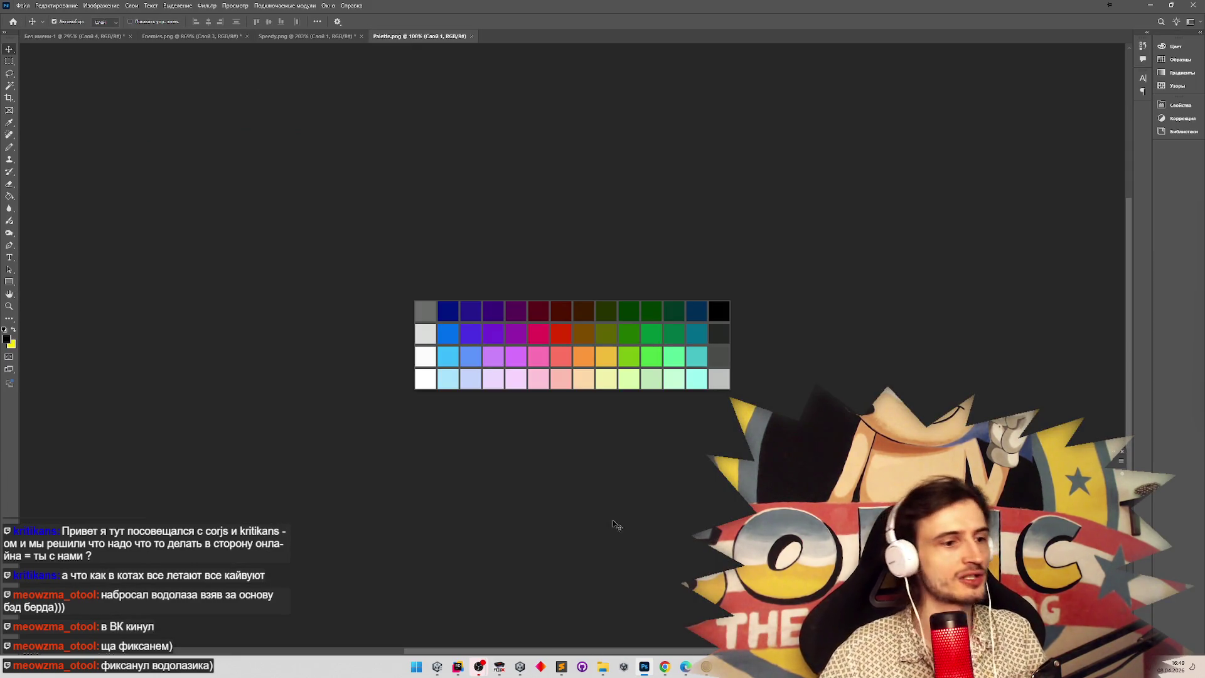
# Switch to the browser's VK messenger chat.
pyautogui.click(602, 667)
pyautogui.moveTo(603, 667)
pyautogui.click(671, 665)
pyautogui.click(389, 10)
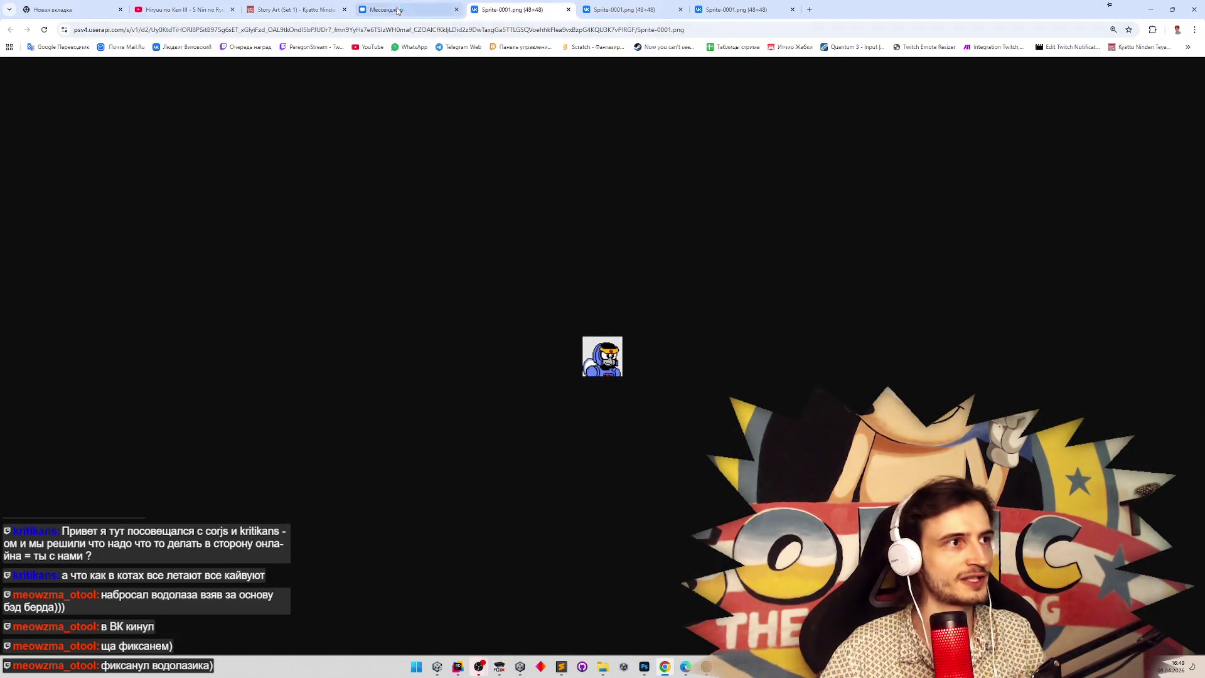
# Browse the SpriteLibraries folders in File Explorer toward the Sprites folder.
pyautogui.moveTo(610, 673)
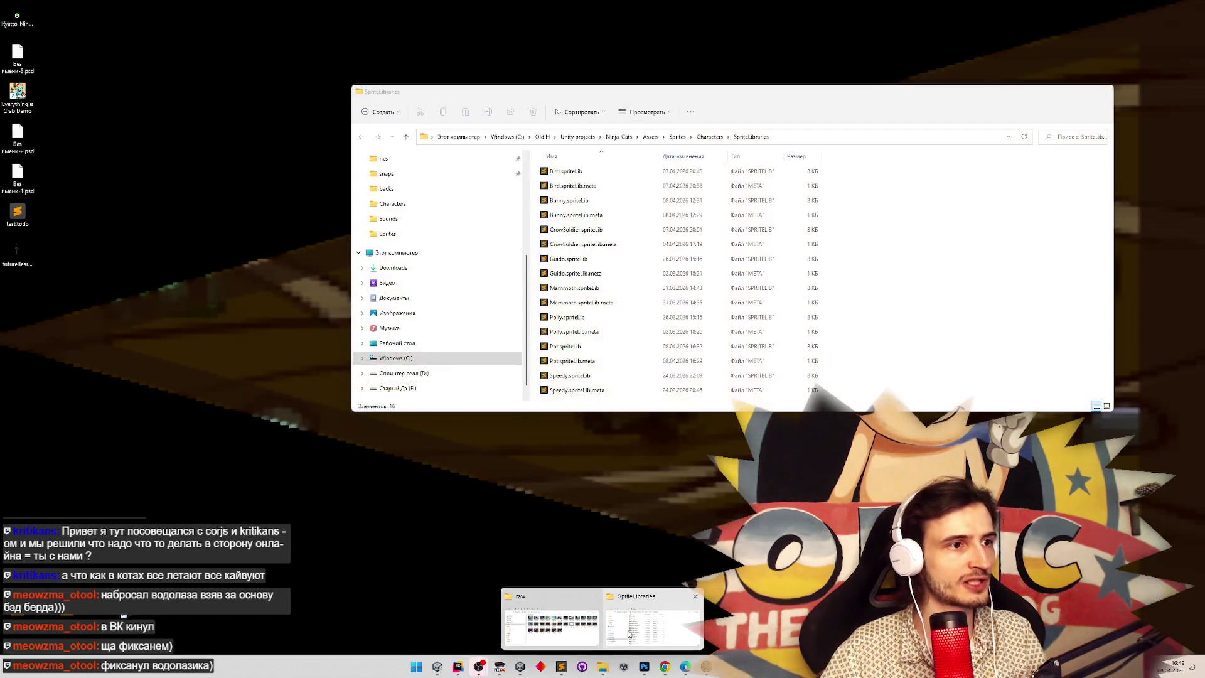
pyautogui.click(628, 630)
pyautogui.scroll(4, 451, 254)
pyautogui.scroll(1, 531, 179)
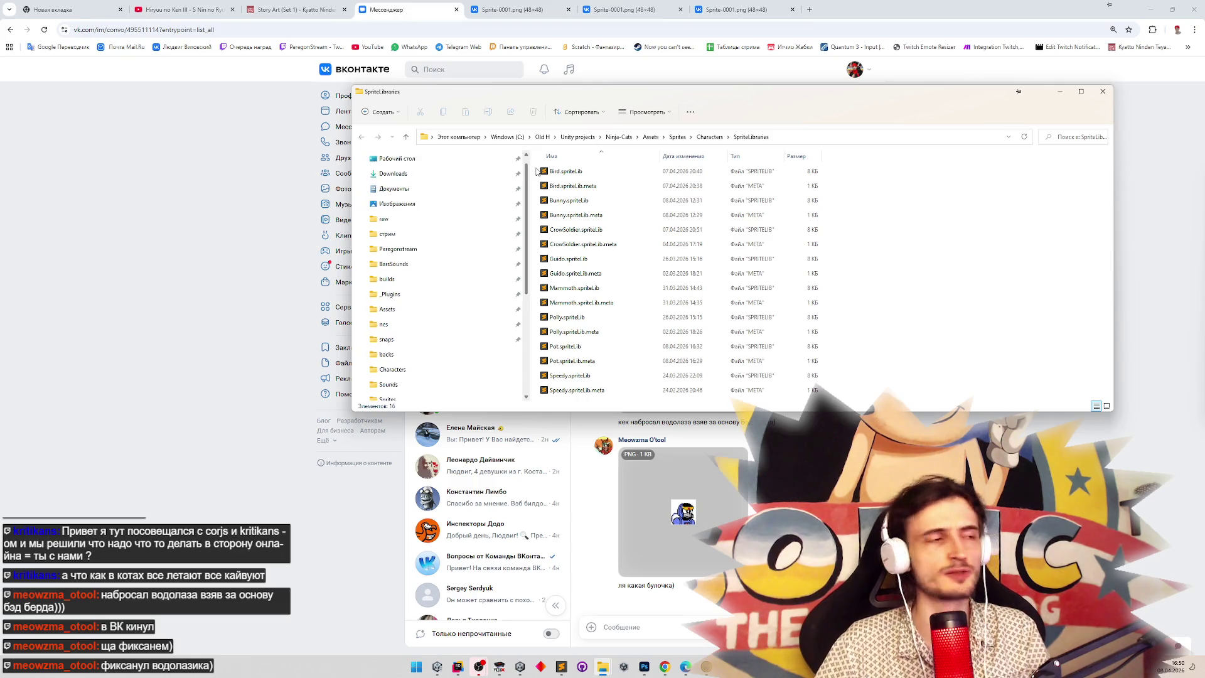
pyautogui.scroll(-1, 513, 287)
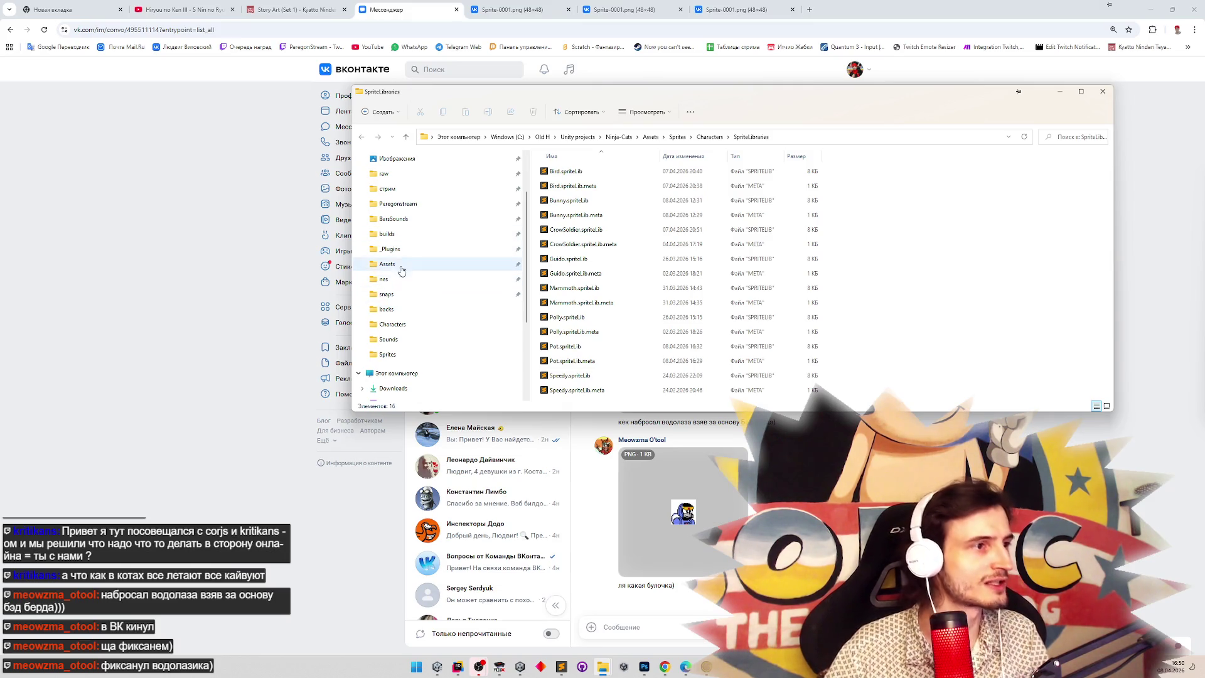
pyautogui.scroll(1, 414, 225)
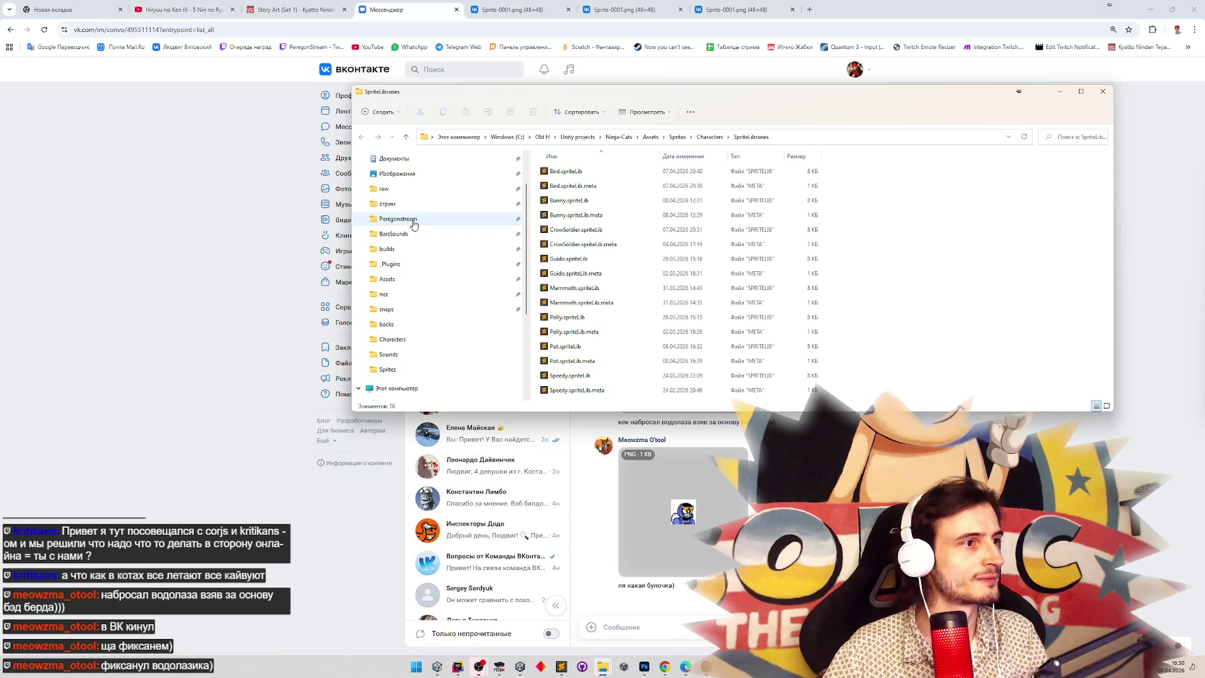
pyautogui.scroll(2, 413, 225)
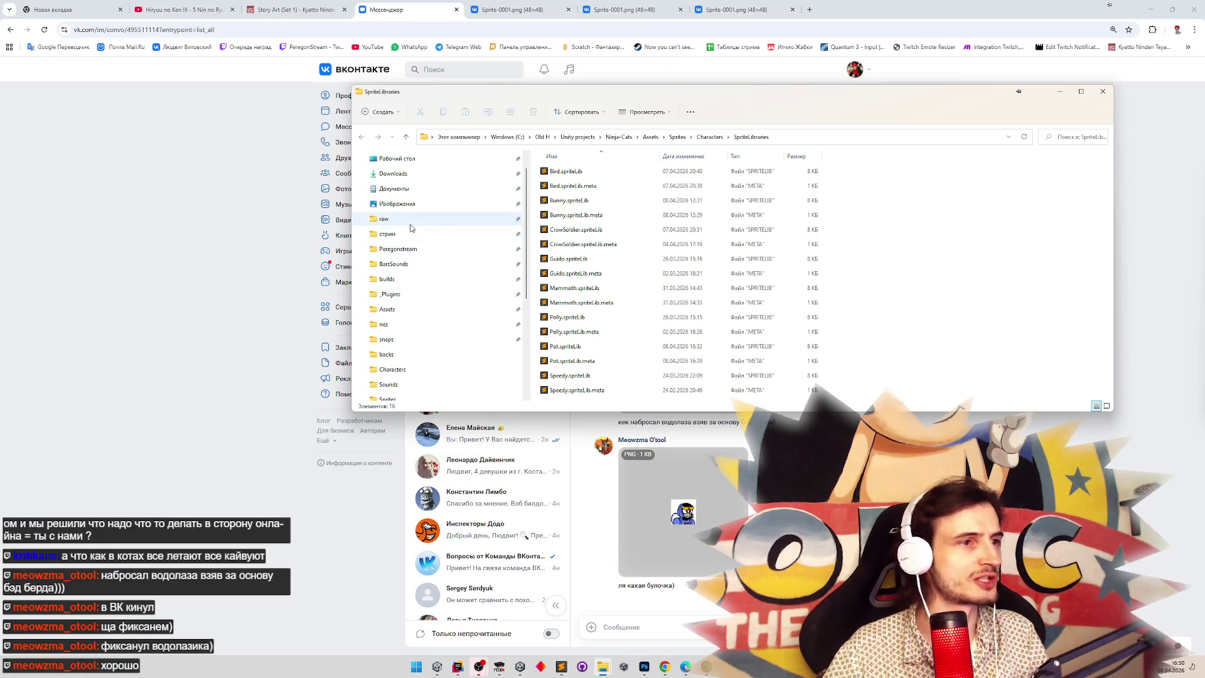
pyautogui.click(412, 220)
pyautogui.scroll(-1, 526, 250)
pyautogui.scroll(-2, 526, 249)
pyautogui.click(404, 354)
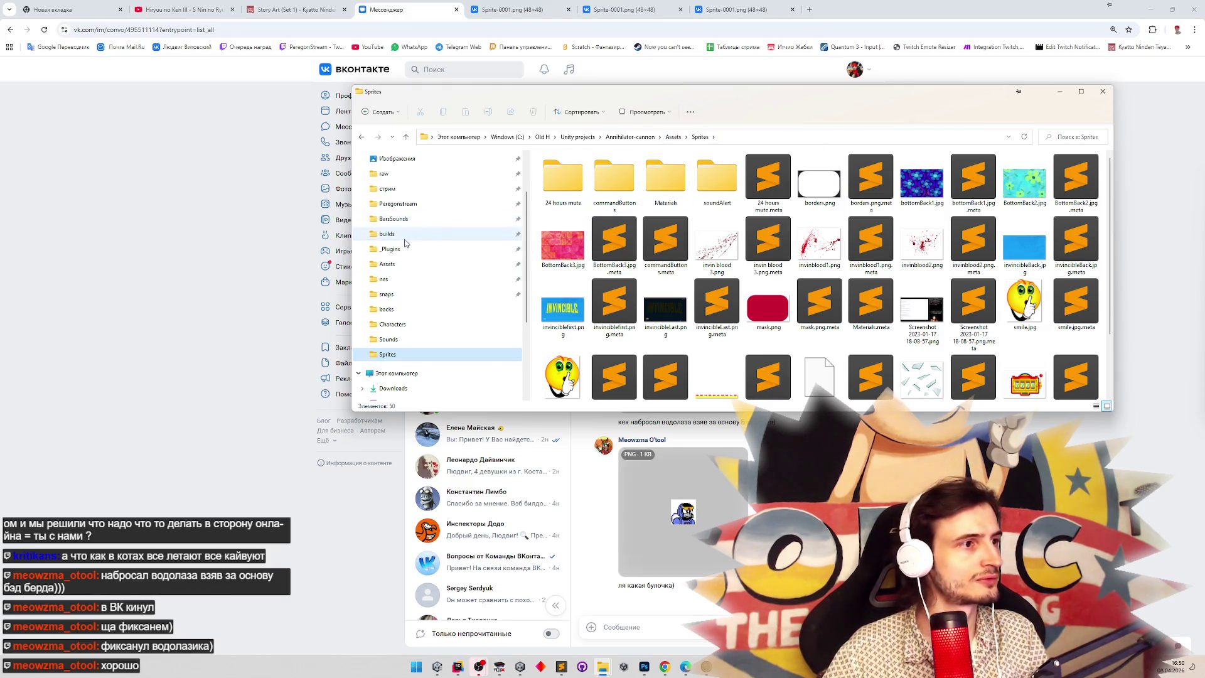
# Open Ninja-Cats Assets > Sprites > UI and drag Palette.png into the VK message box.
pyautogui.click(384, 264)
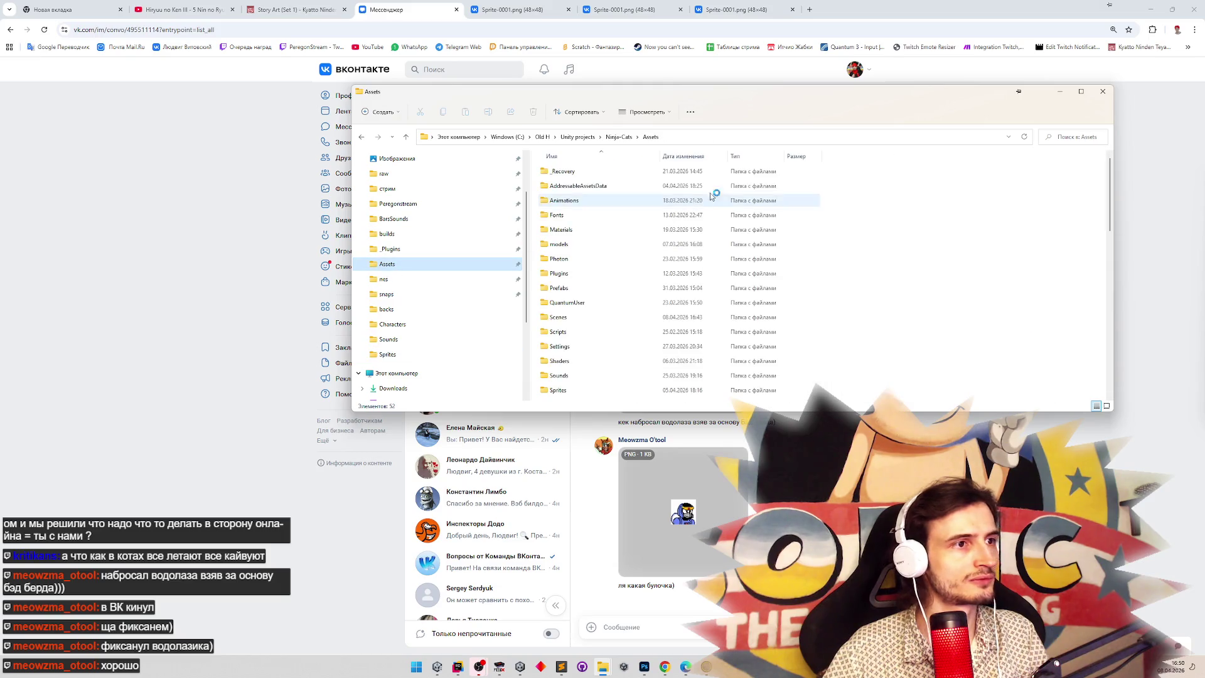
pyautogui.doubleClick(558, 390)
pyautogui.doubleClick(604, 188)
pyautogui.click(1086, 188)
pyautogui.moveTo(933, 96); pyautogui.dragTo(431, 96)
pyautogui.moveTo(582, 179)
pyautogui.mouseDown()
pyautogui.moveTo(769, 147)
pyautogui.moveTo(763, 181)
pyautogui.mouseUp()
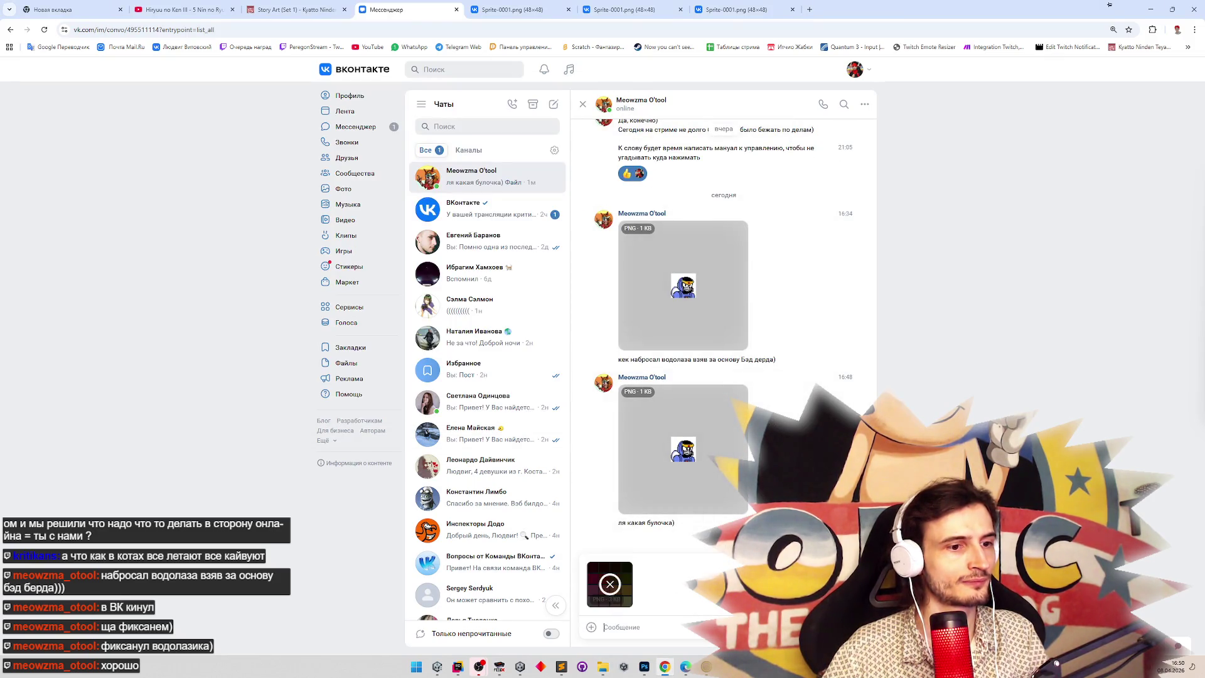
# Send Palette.png in the VK chat and view it full size.
pyautogui.press('Return')
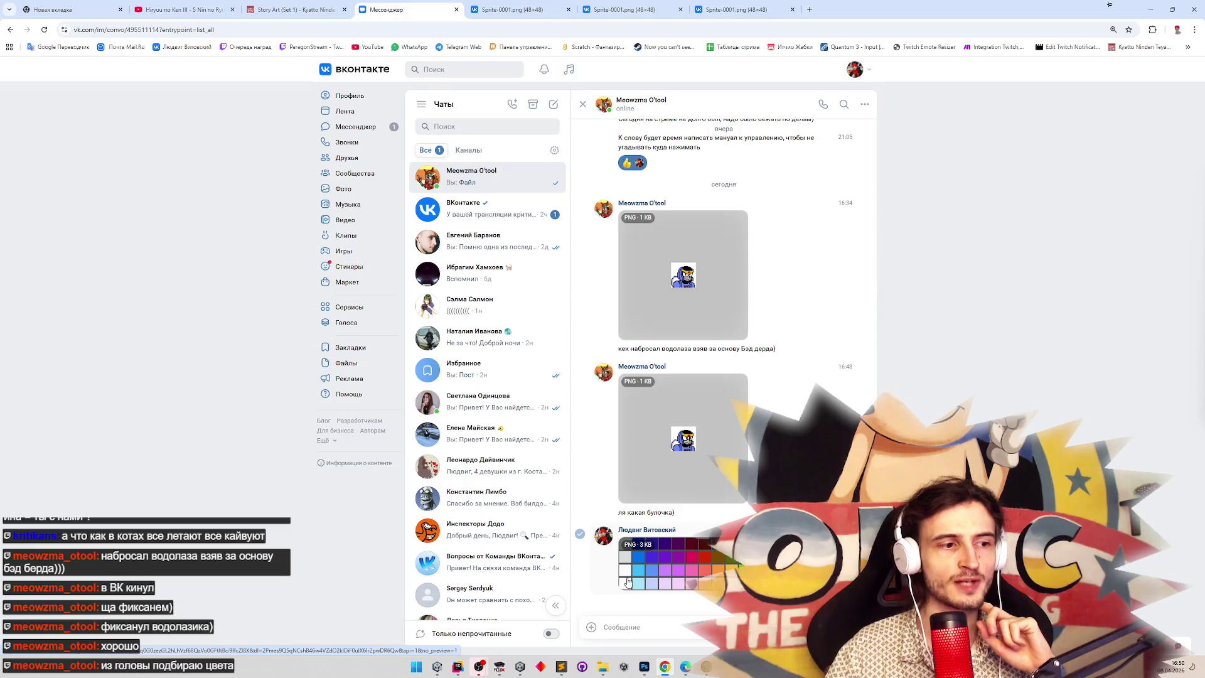
pyautogui.click(631, 593)
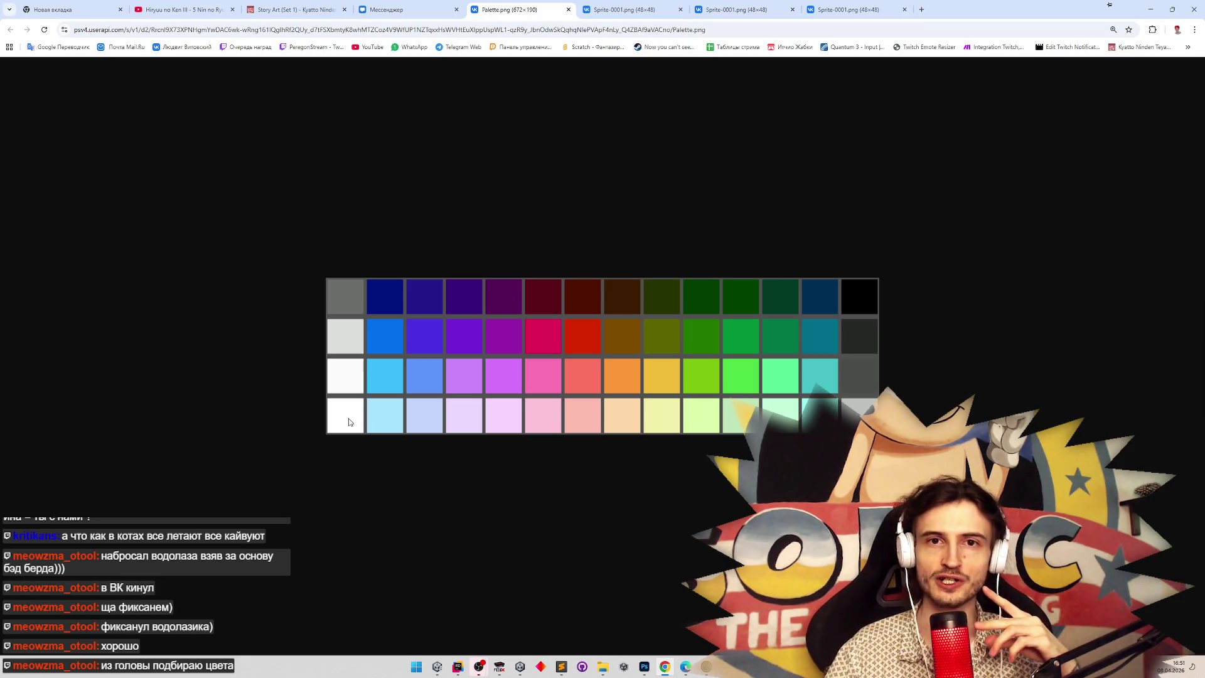
pyautogui.click(680, 9)
pyautogui.click(680, 9)
pyautogui.click(680, 9)
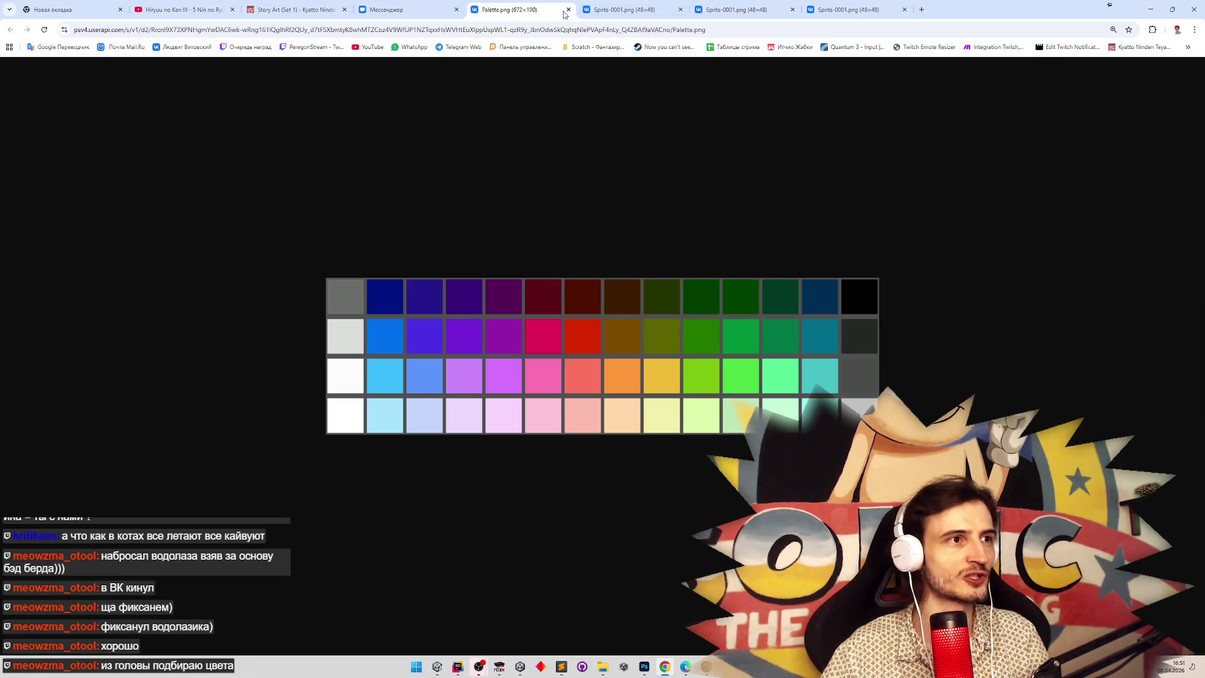
# Close the leftover Sprite-0001 image tabs, minimize Chrome and return to Photoshop.
pyautogui.click(569, 9)
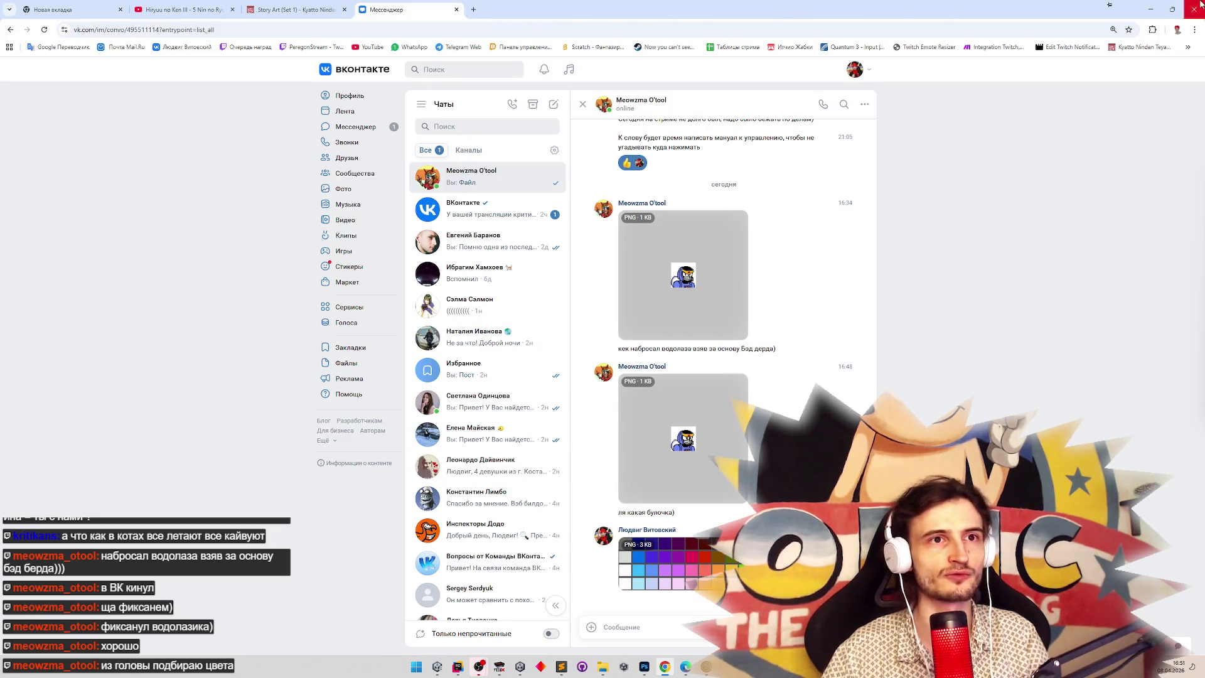
pyautogui.click(1151, 8)
pyautogui.moveTo(547, 87); pyautogui.dragTo(557, 99)
pyautogui.click(337, 36)
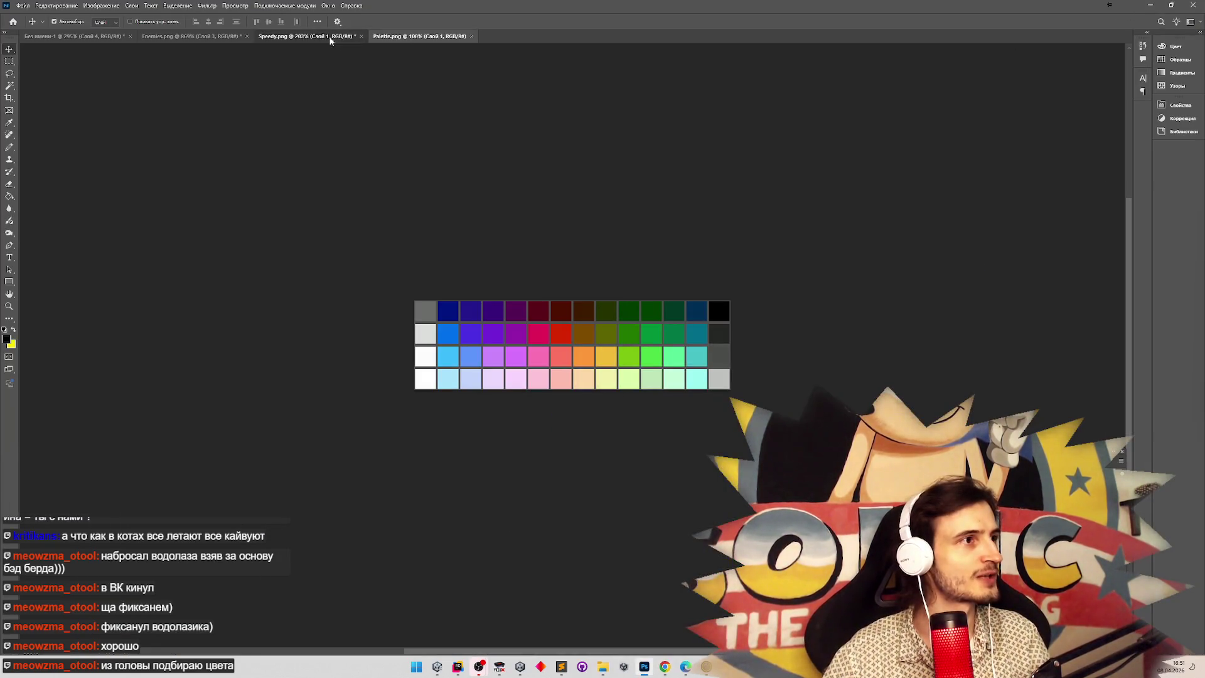
# Zoom Enemies.png to about 1530% on the divers and float Palette.png in its own window.
pyautogui.click(337, 35)
pyautogui.click(167, 38)
pyautogui.press('z')
pyautogui.moveTo(232, 95)
pyautogui.mouseDown()
pyautogui.moveTo(189, 101)
pyautogui.moveTo(377, 144)
pyautogui.moveTo(351, 141)
pyautogui.moveTo(398, 196)
pyautogui.mouseUp()
pyautogui.moveTo(489, 282)
pyautogui.mouseDown()
pyautogui.moveTo(538, 207)
pyautogui.moveTo(623, 223)
pyautogui.mouseUp()
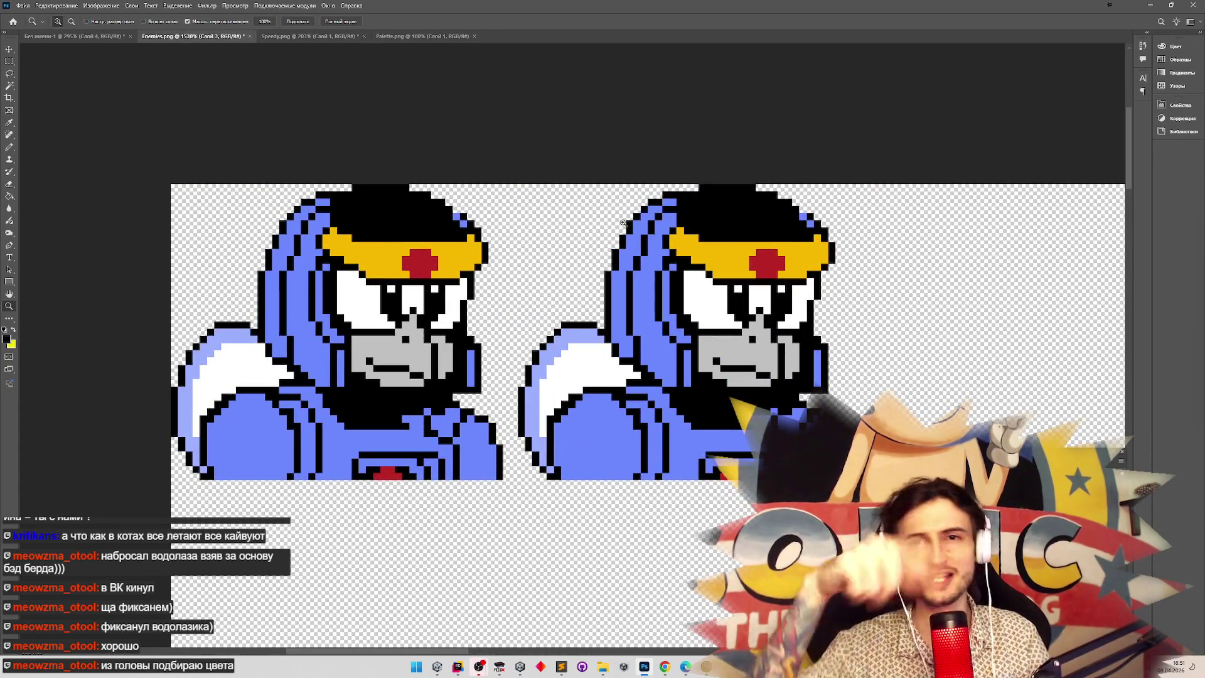
pyautogui.press('v')
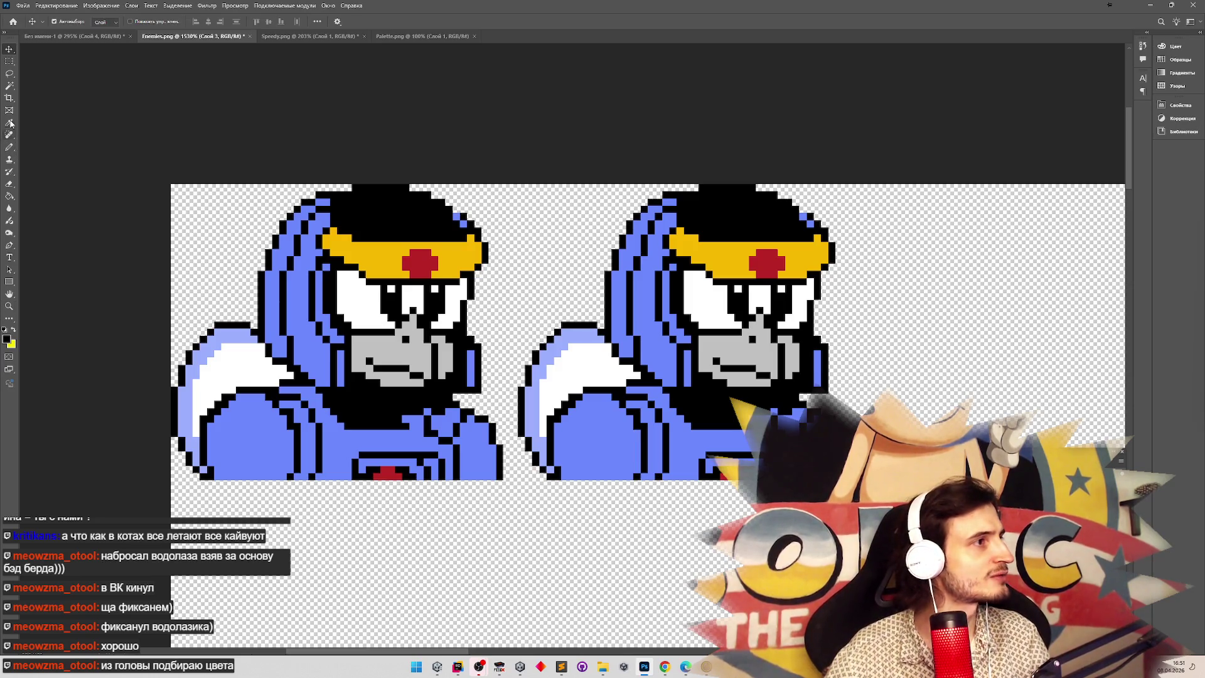
pyautogui.moveTo(411, 35)
pyautogui.mouseDown()
pyautogui.moveTo(701, 213)
pyautogui.moveTo(676, 177)
pyautogui.moveTo(714, 168)
pyautogui.moveTo(546, 73)
pyautogui.mouseUp()
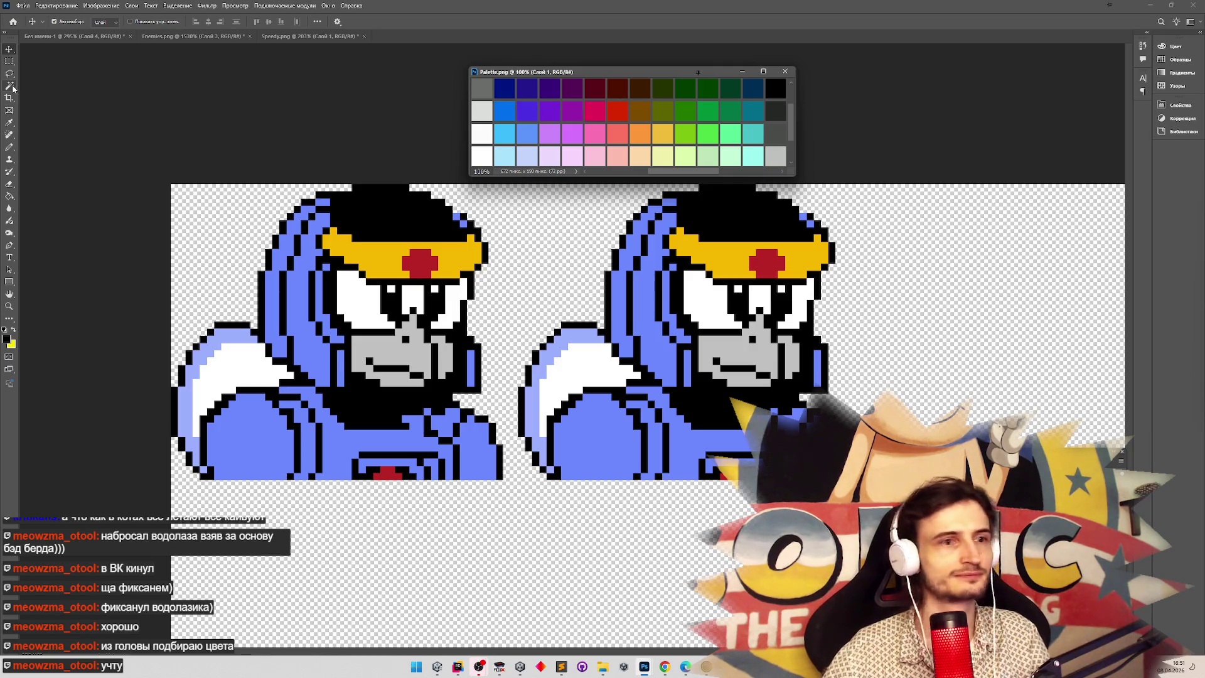
# Merge the pasted sprite layer down and marquee-select both diver sprites.
pyautogui.click(9, 124)
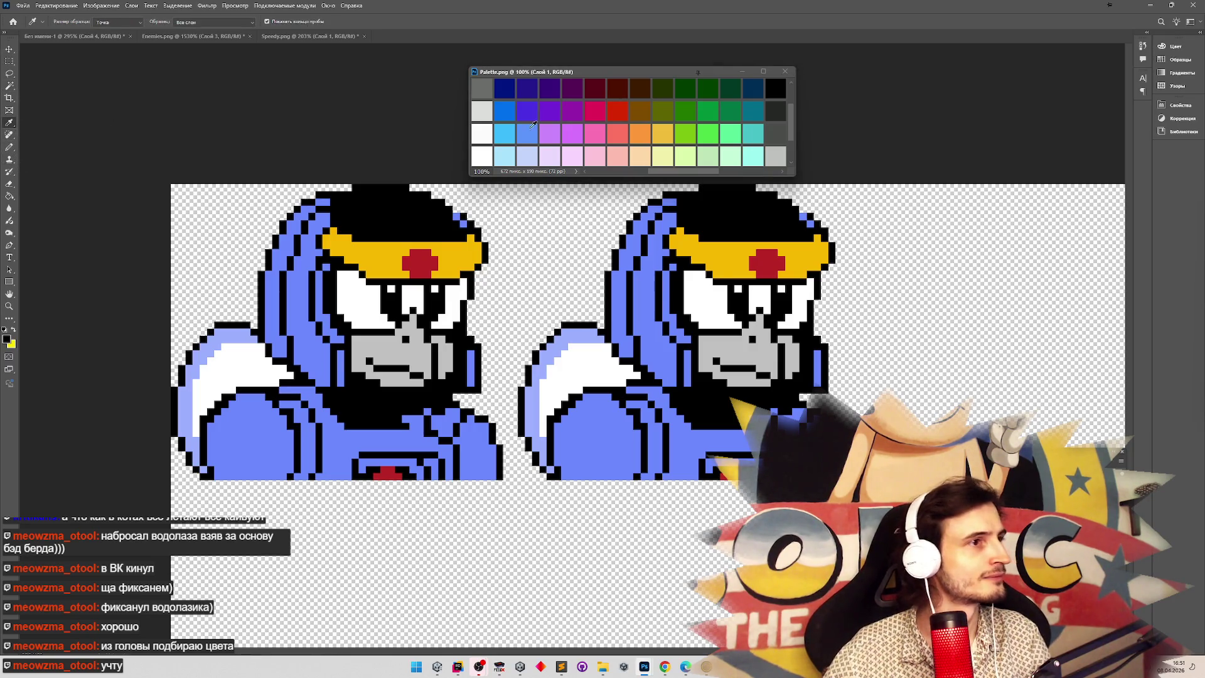
pyautogui.press('b')
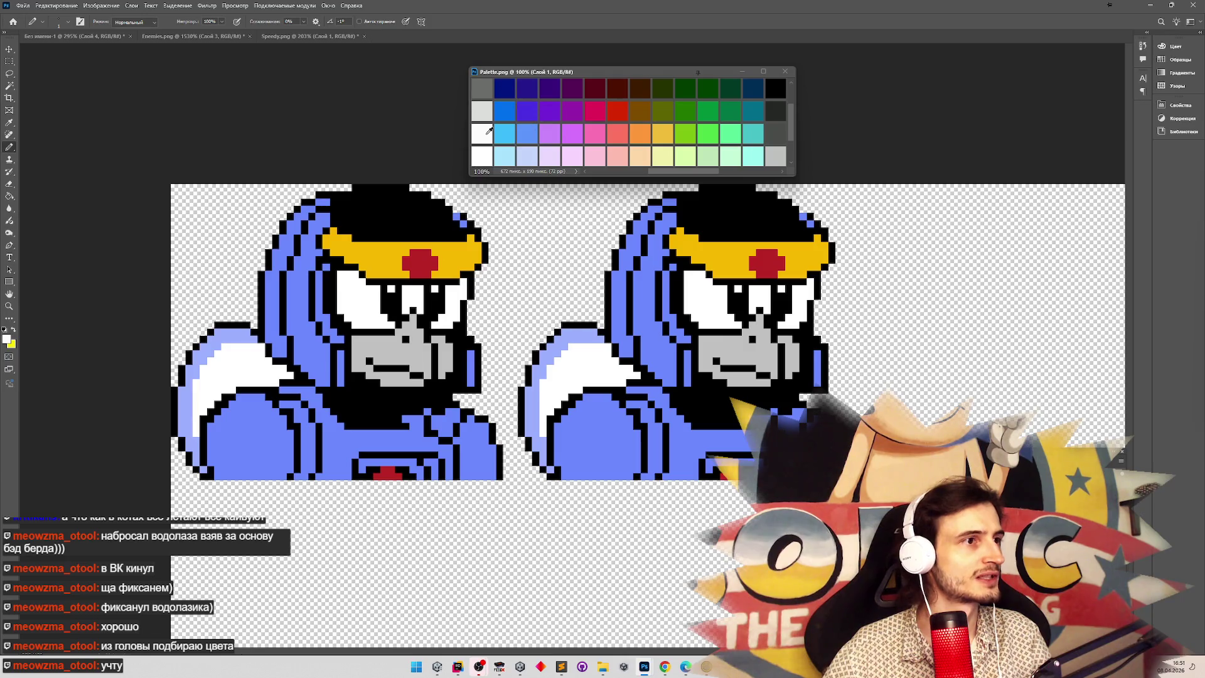
pyautogui.click(9, 85)
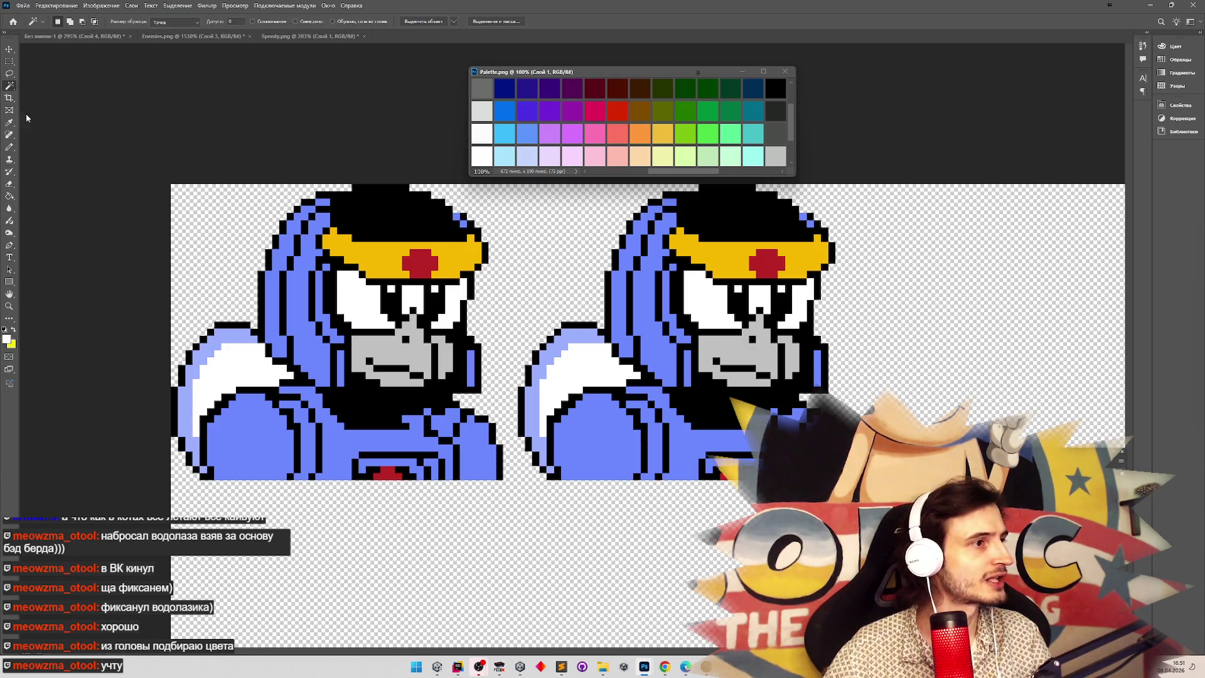
pyautogui.click(230, 359)
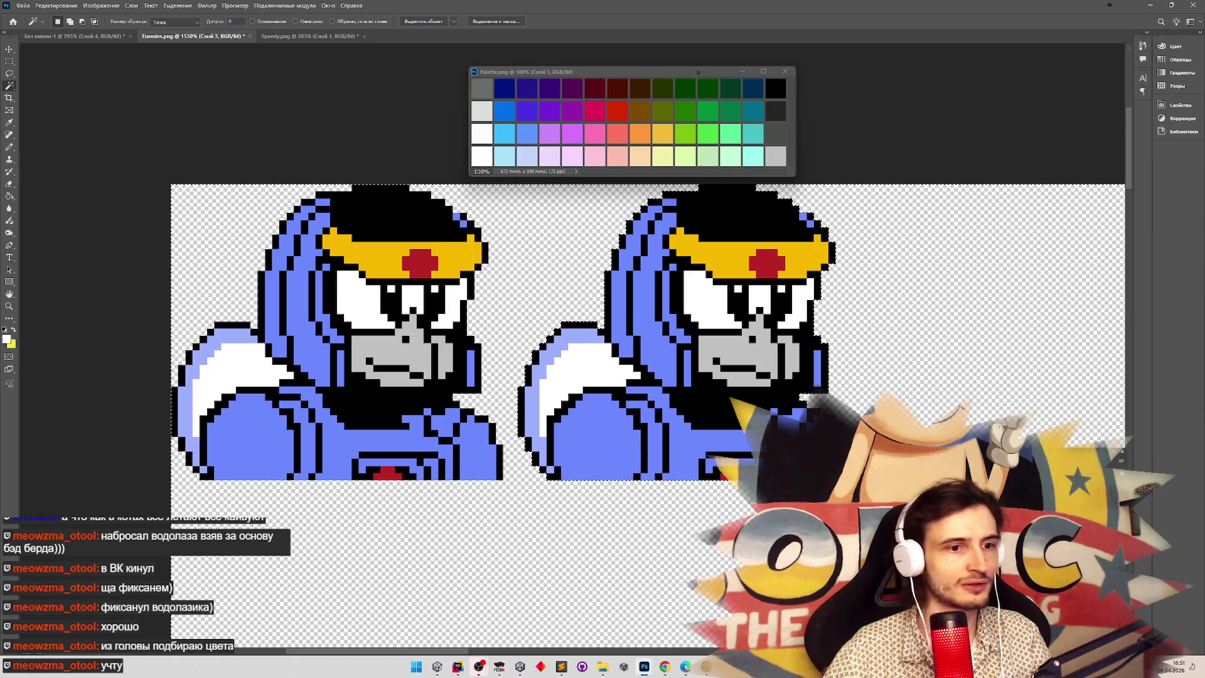
pyautogui.click(1121, 461)
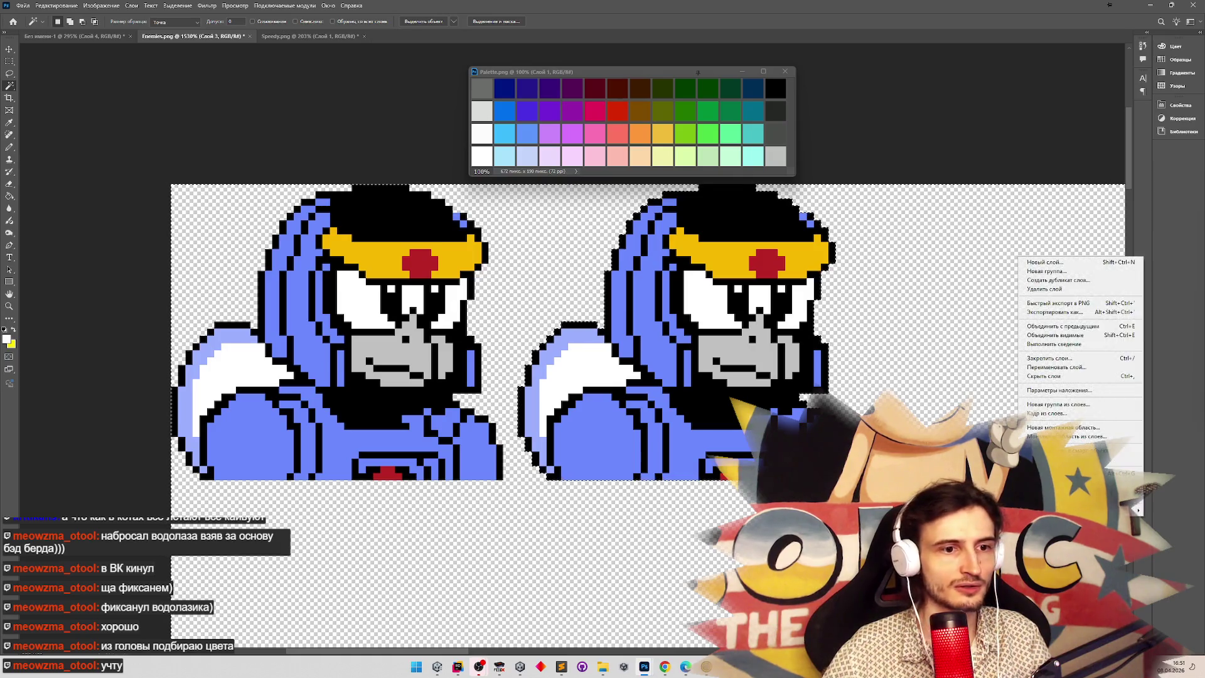
pyautogui.click(1063, 326)
pyautogui.click(238, 374)
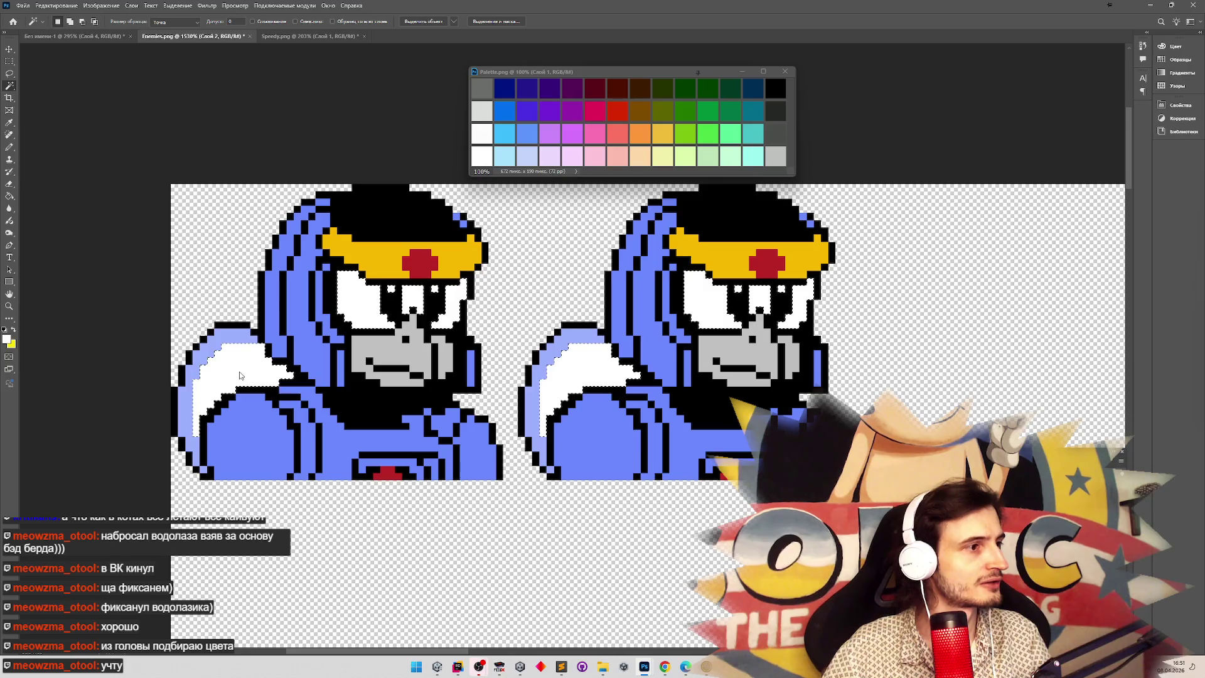
pyautogui.press('m')
pyautogui.moveTo(323, 242); pyautogui.dragTo(506, 353)
pyautogui.moveTo(671, 249); pyautogui.dragTo(864, 356)
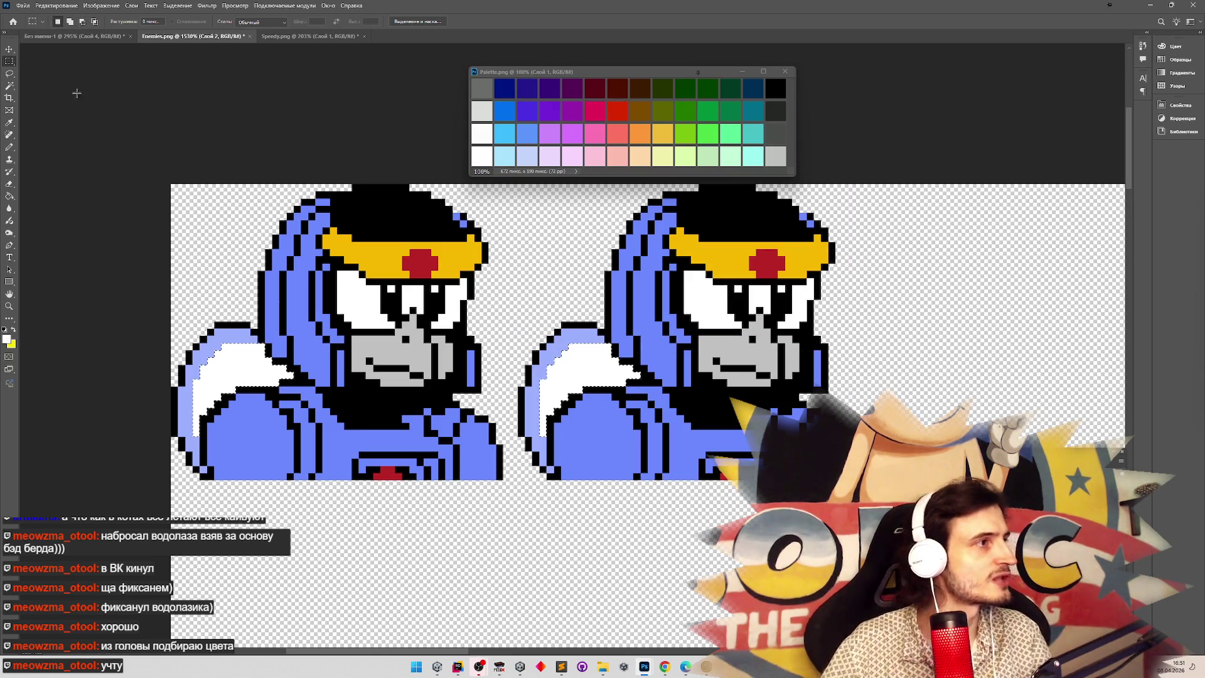
# Fill both diver crowns with muted gold.
pyautogui.press('g')
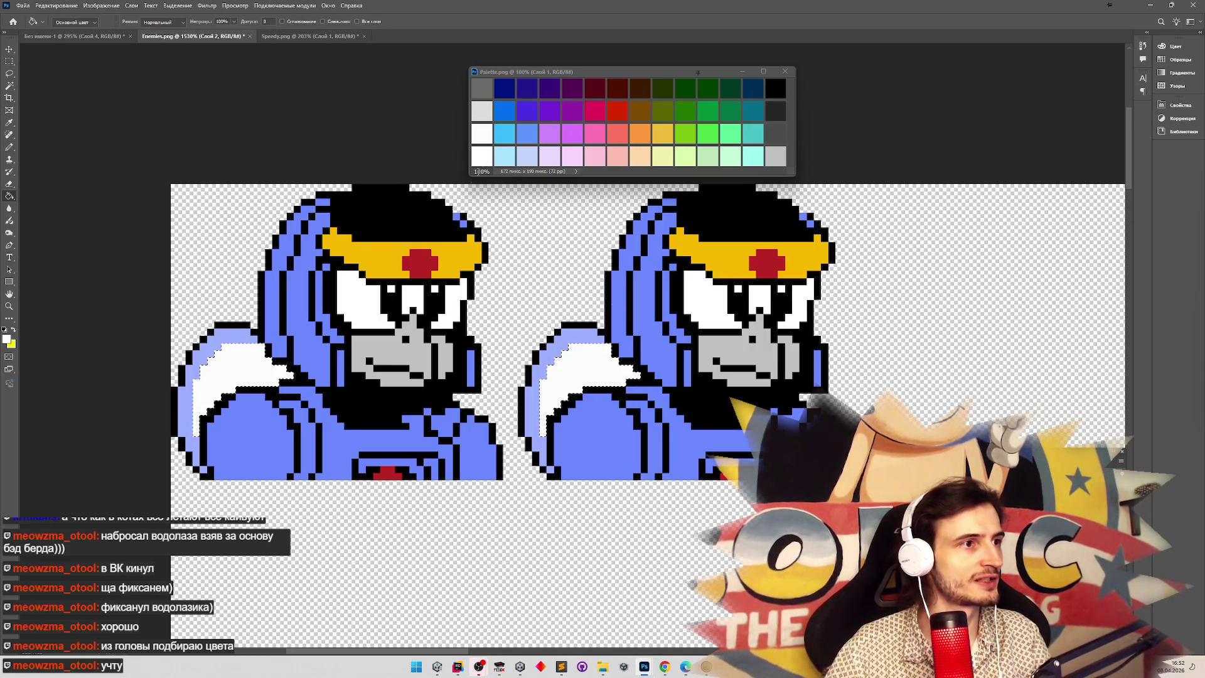
pyautogui.click(10, 86)
pyautogui.click(413, 297)
pyautogui.press('g')
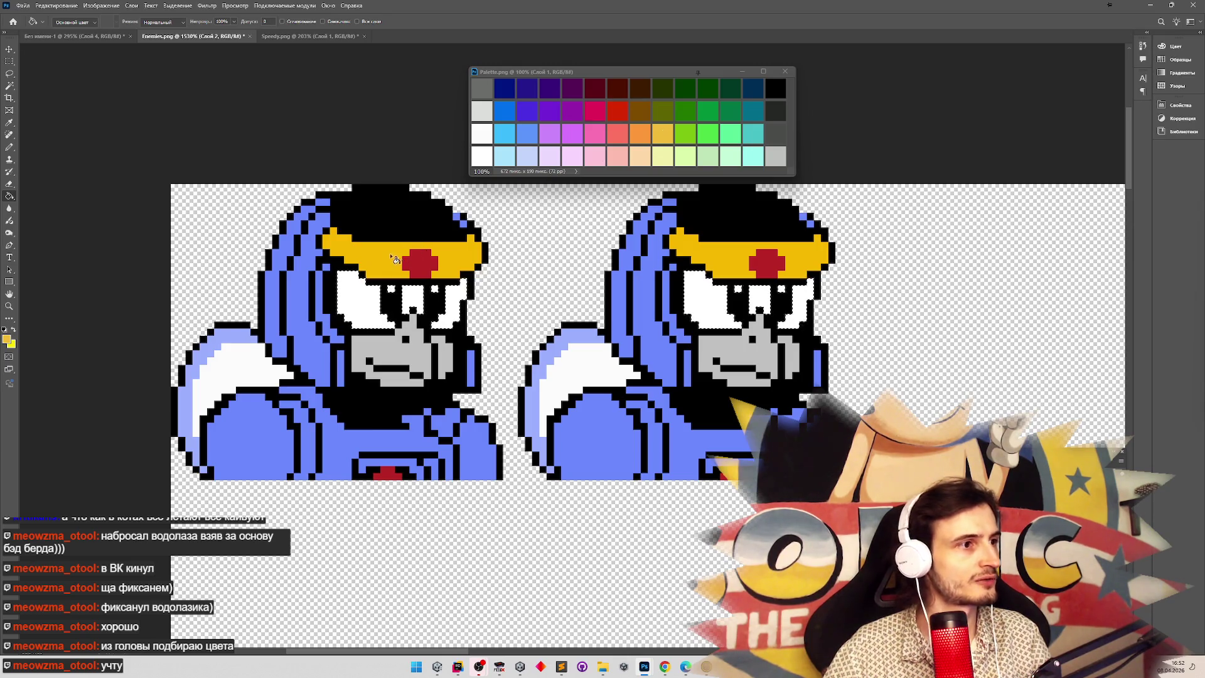
pyautogui.press('w')
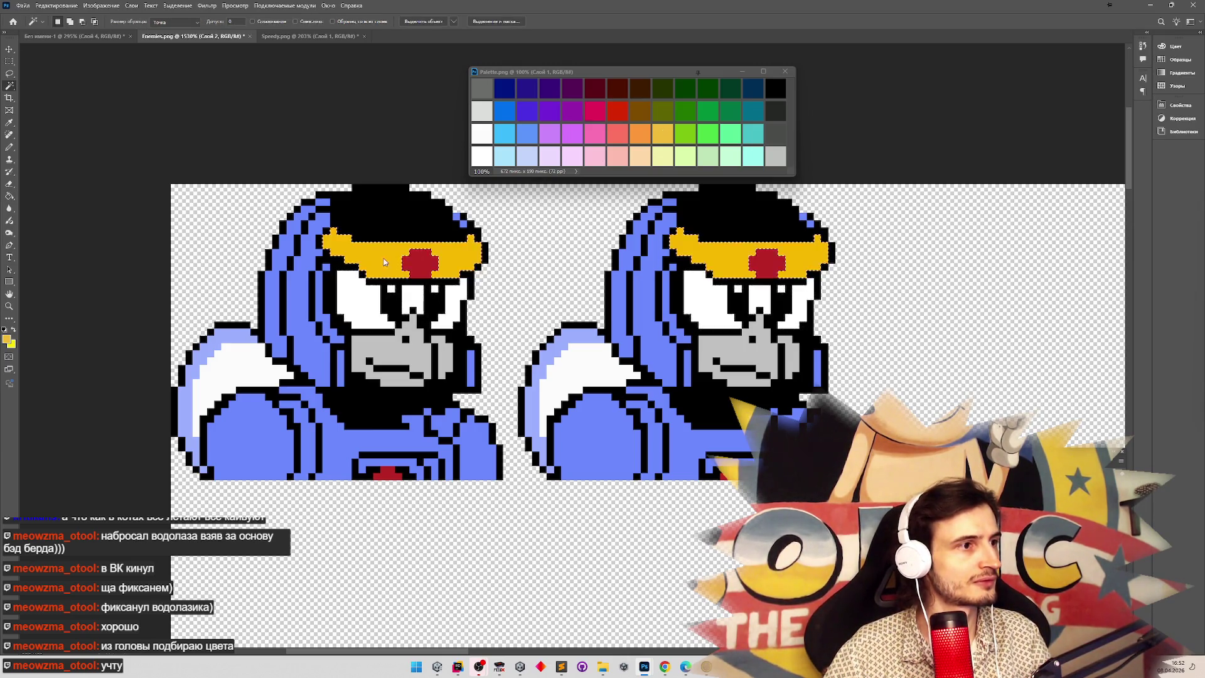
pyautogui.press('g')
pyautogui.click(387, 263)
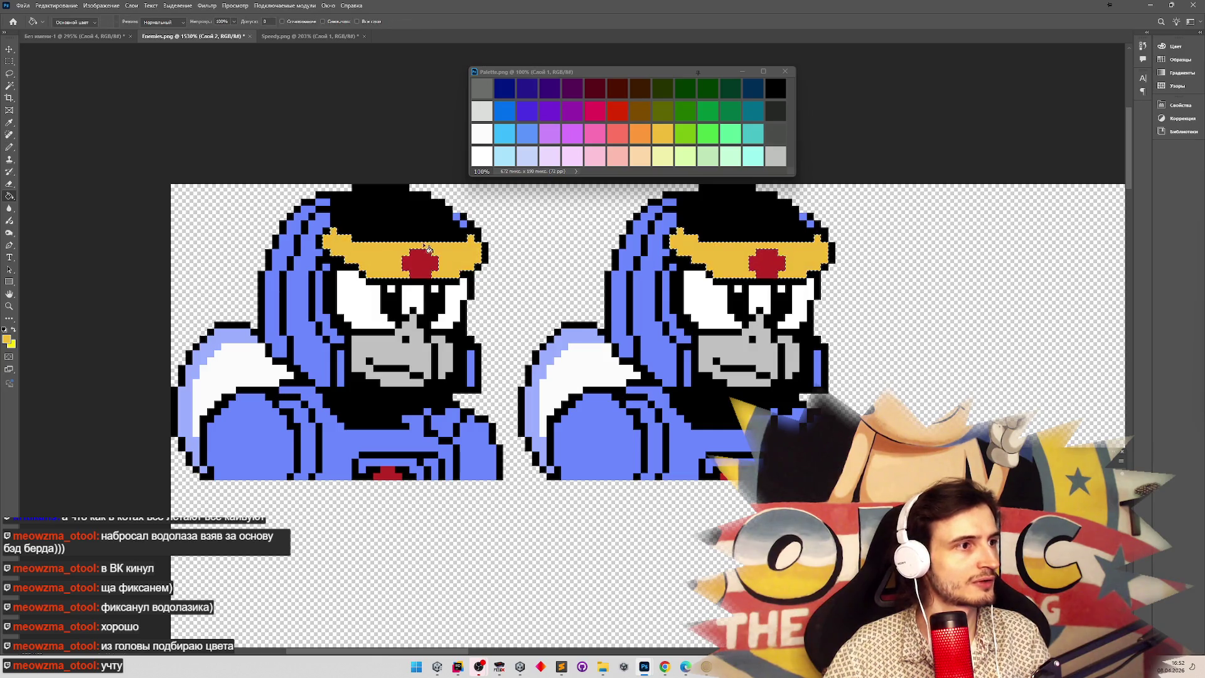
# Sample red from the palette, select both crowns' red gems, and save the sprite file.
pyautogui.keyDown('alt'); pyautogui.click(430, 267); pyautogui.keyUp('alt')
pyautogui.press('w')
pyautogui.click(425, 267)
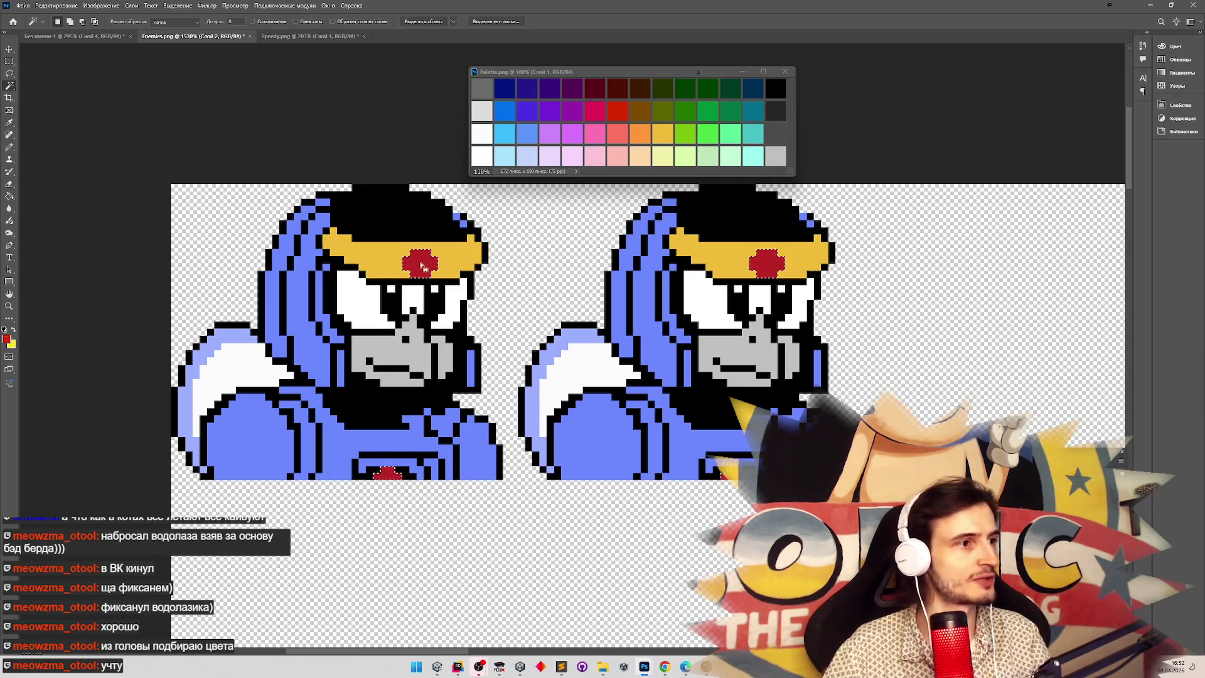
pyautogui.press('g')
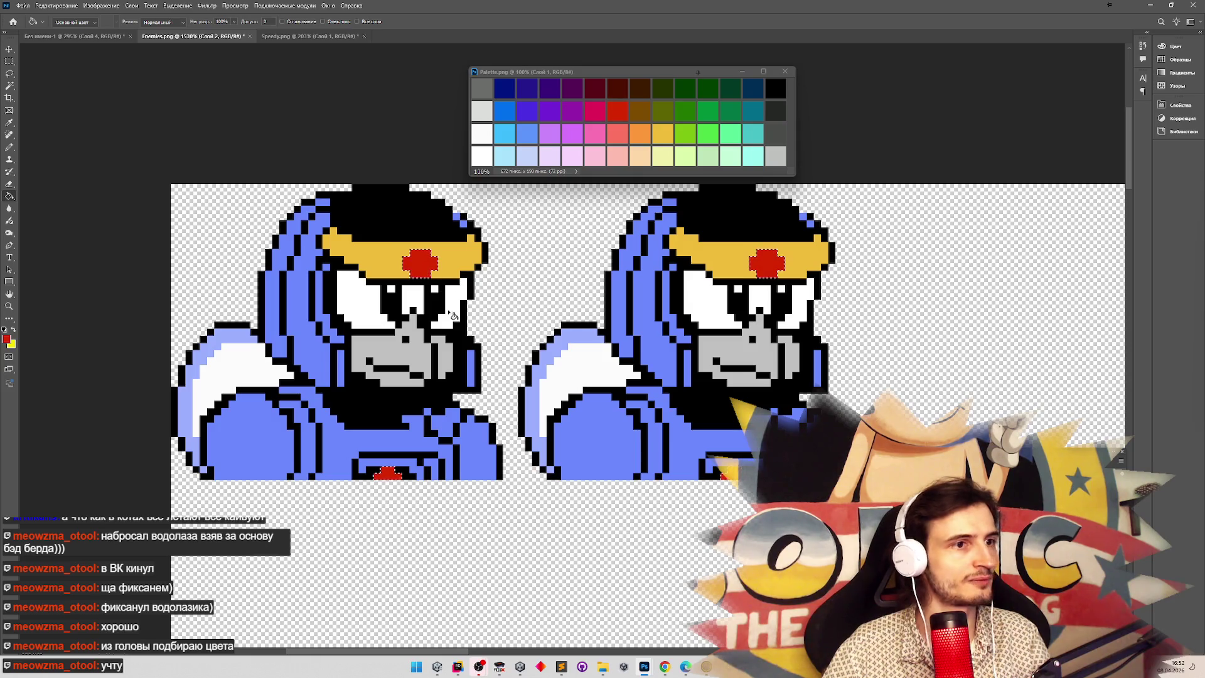
pyautogui.hotkey('ctrl', 's')
pyautogui.press('Escape')
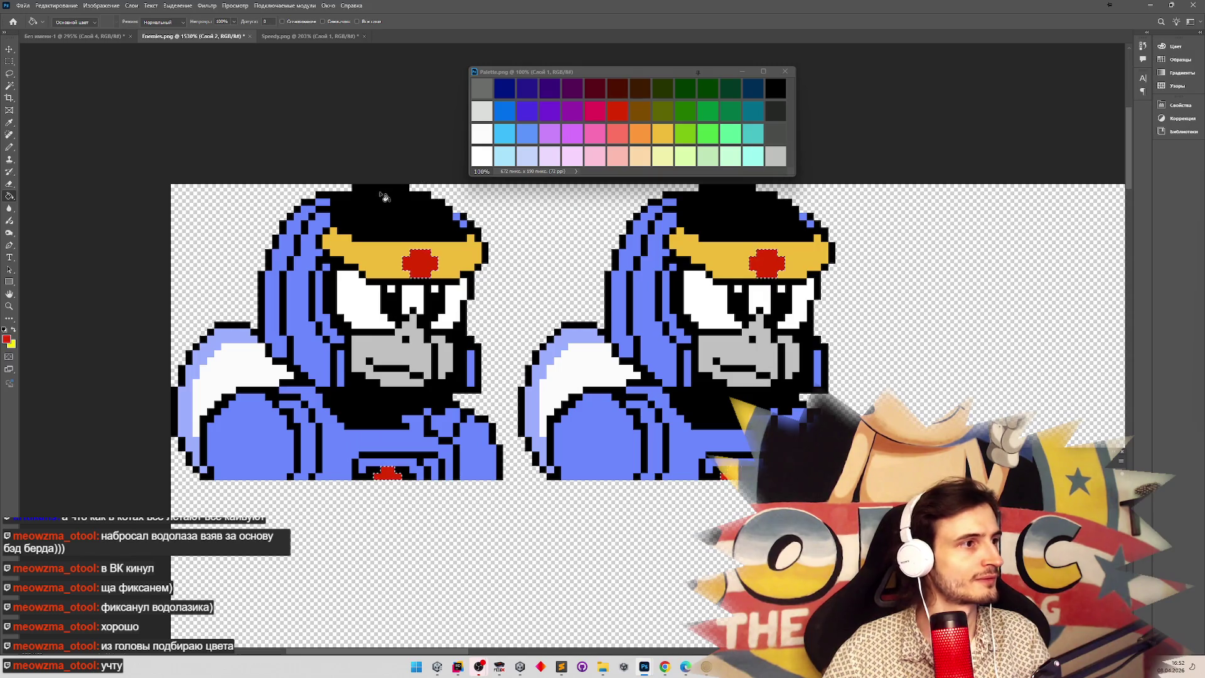
# Sample the hair's black, then pick light grey from Palette.png.
pyautogui.click(9, 85)
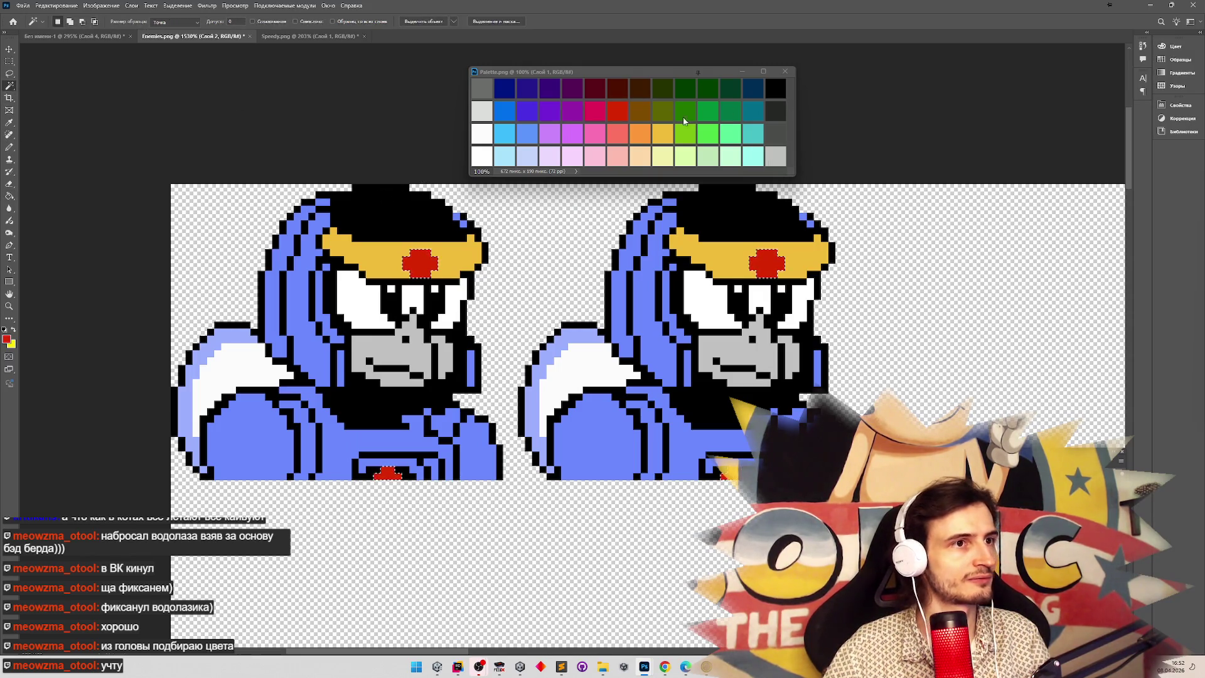
pyautogui.press('g')
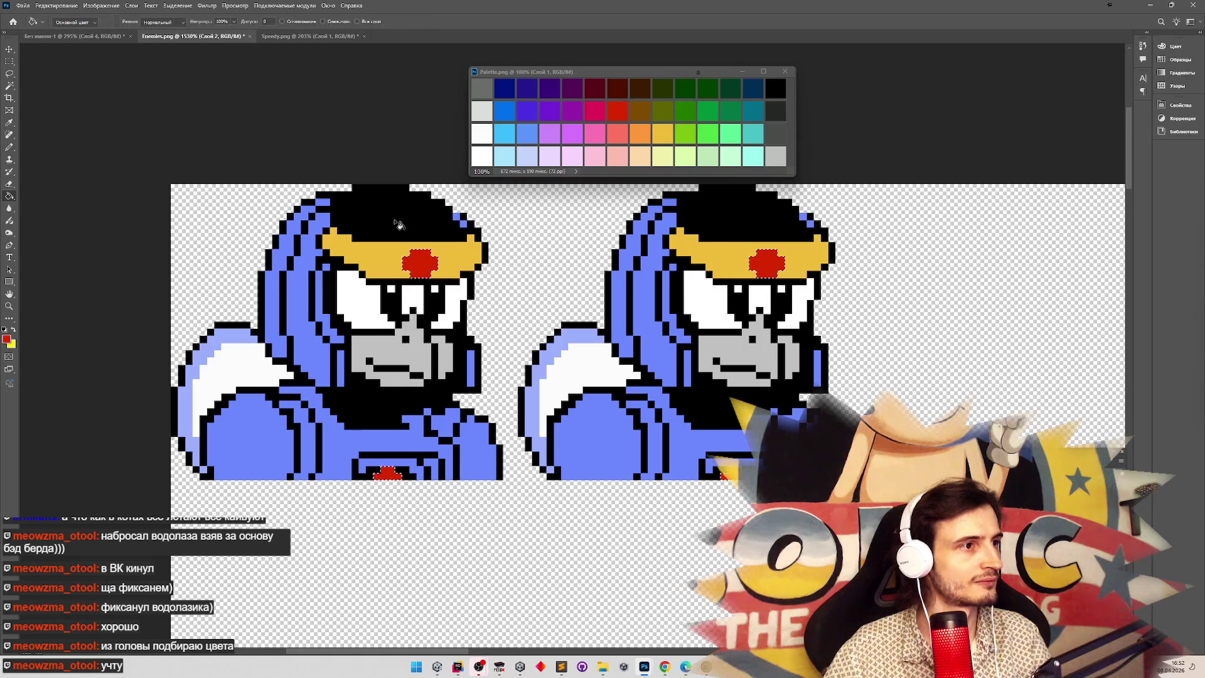
pyautogui.keyDown('alt'); pyautogui.click(397, 216); pyautogui.keyUp('alt')
pyautogui.click(7, 339)
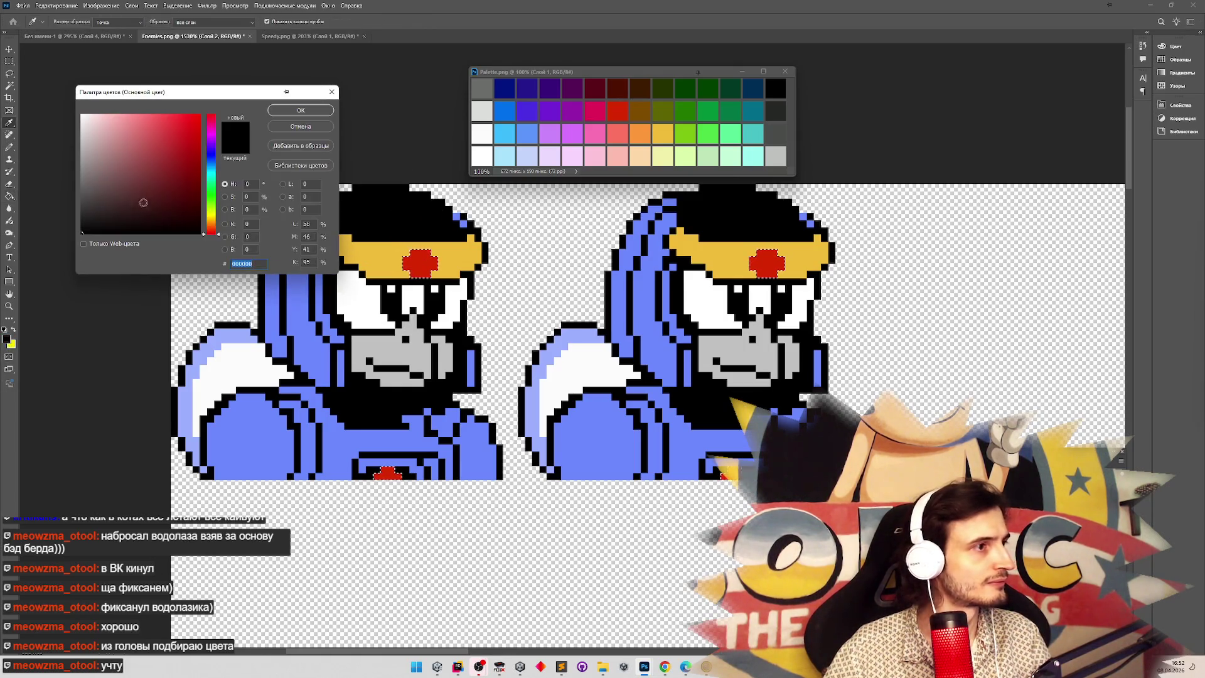
pyautogui.click(304, 127)
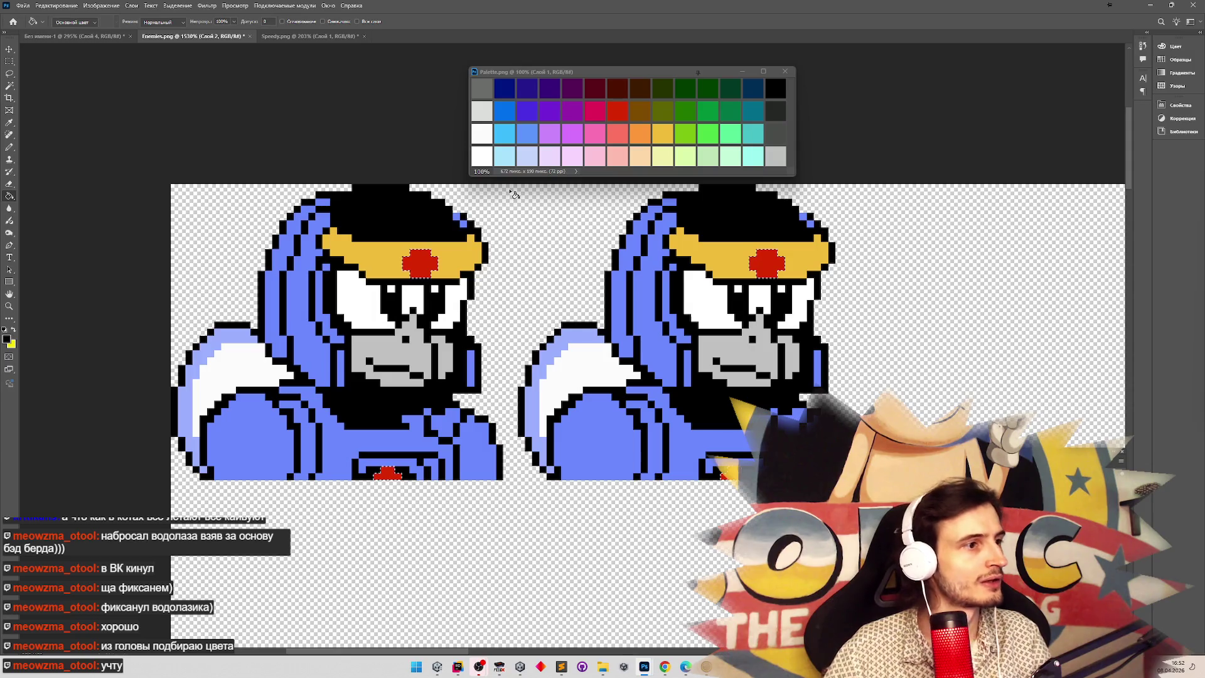
pyautogui.keyDown('alt'); pyautogui.click(776, 153); pyautogui.keyUp('alt')
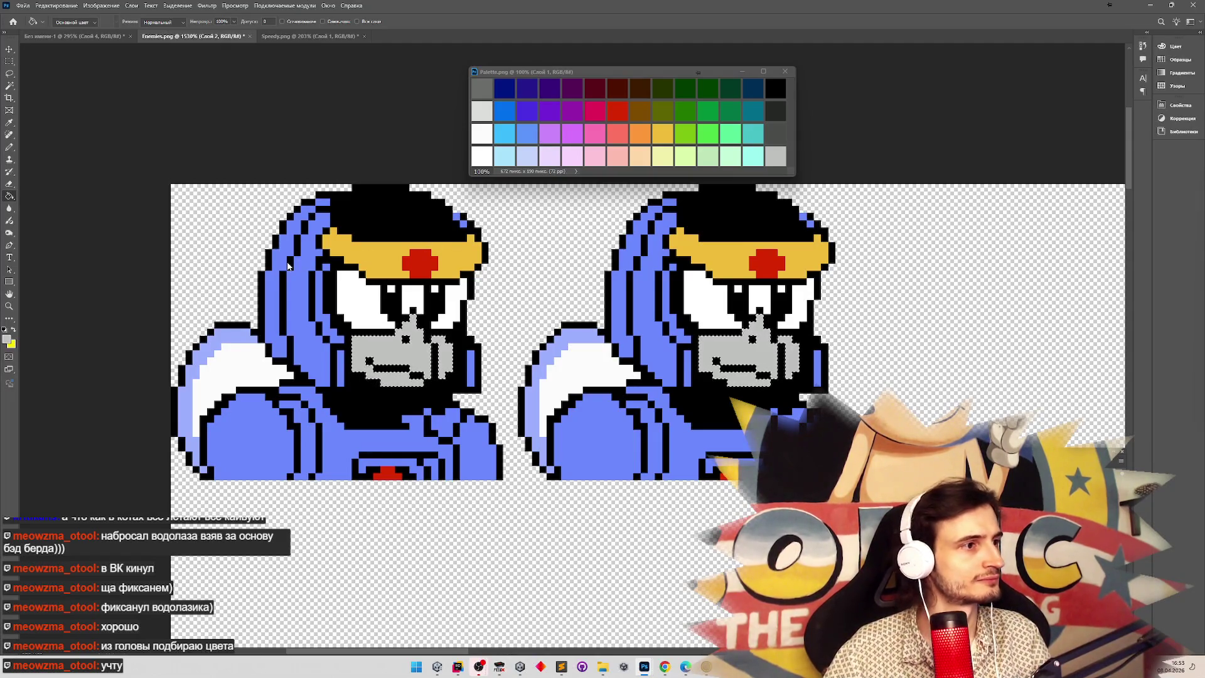
# Fill the pale lavender wing areas light blue and pick green from the palette.
pyautogui.press('w')
pyautogui.press('g')
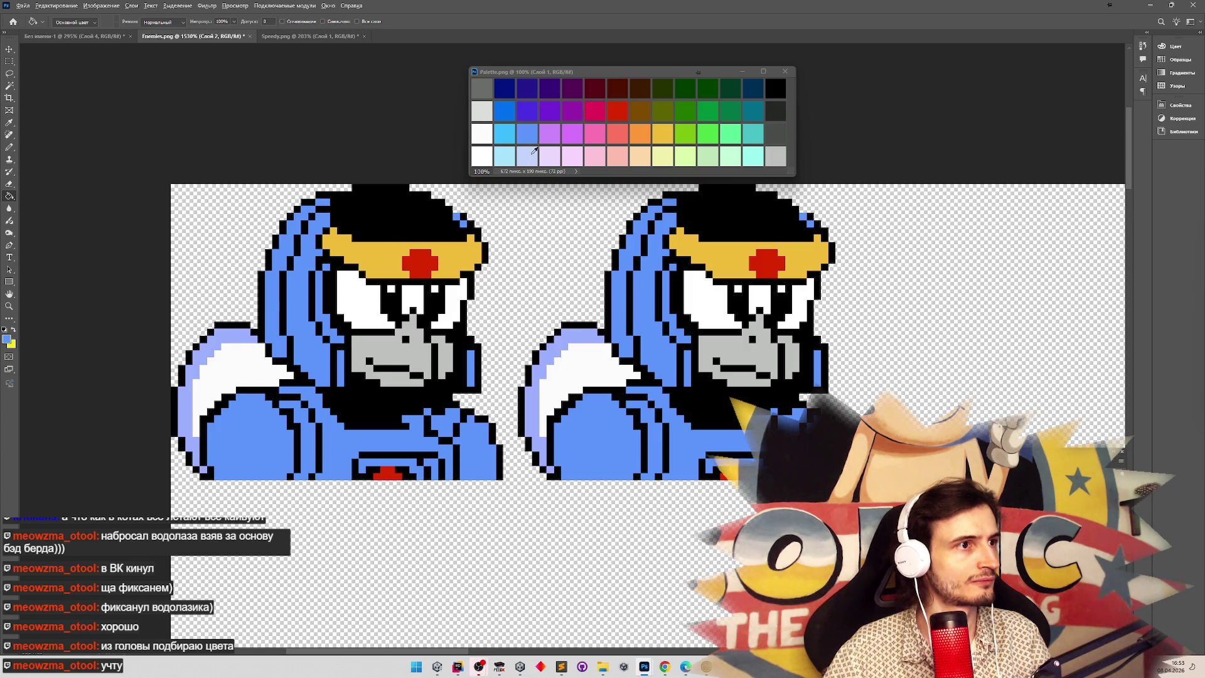
pyautogui.click(226, 340)
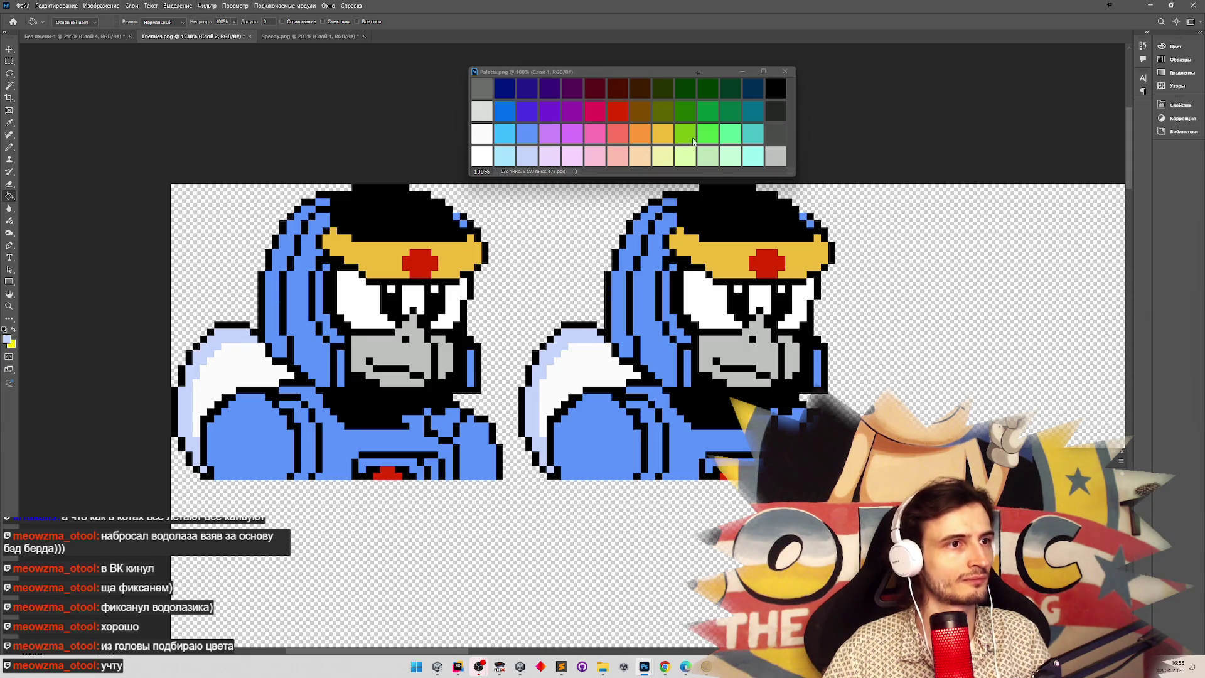
pyautogui.keyDown('alt'); pyautogui.click(714, 136); pyautogui.keyUp('alt')
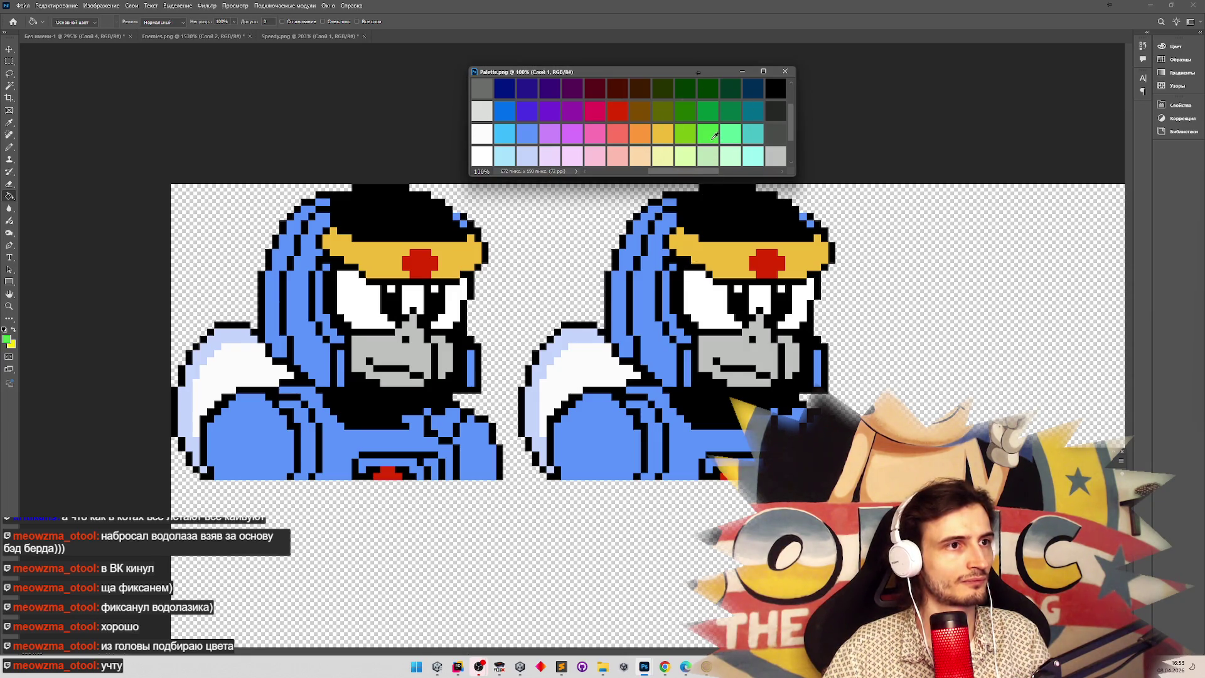
pyautogui.click(651, 279)
# Fill the right diver's blue armour green and its wing light green, undoing a stray background fill.
pyautogui.click(10, 62)
pyautogui.moveTo(511, 501)
pyautogui.mouseDown()
pyautogui.moveTo(879, 195)
pyautogui.moveTo(922, 129)
pyautogui.mouseUp()
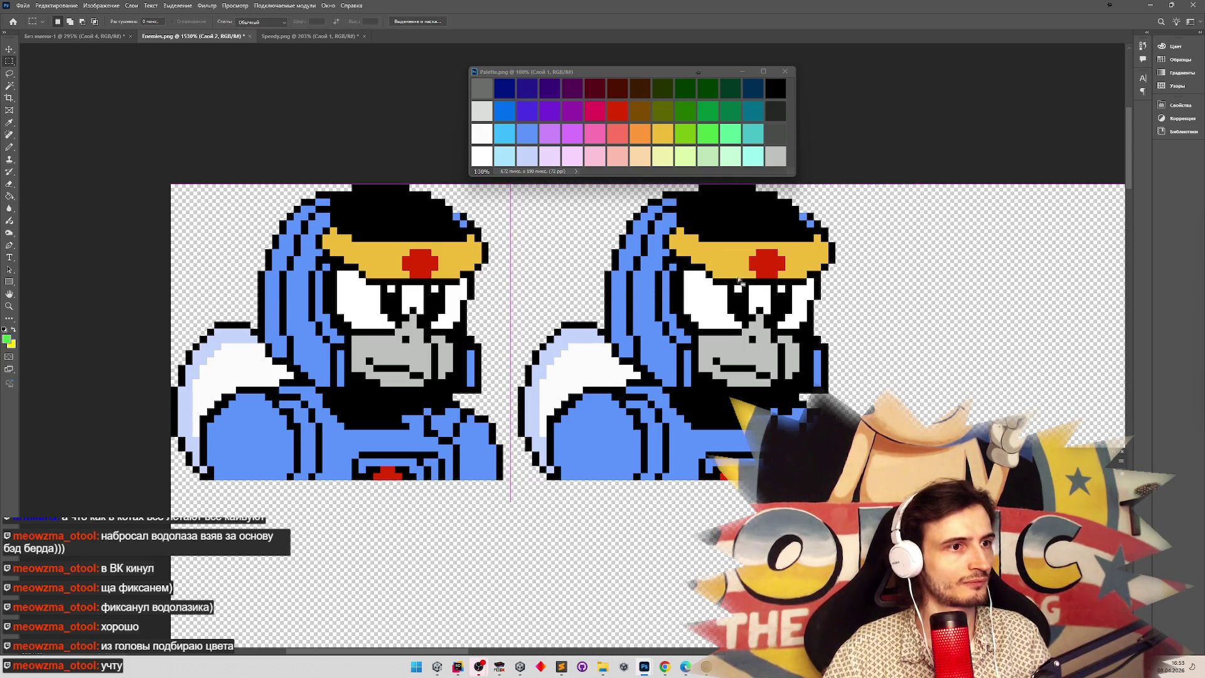
pyautogui.press('g')
pyautogui.click(649, 327)
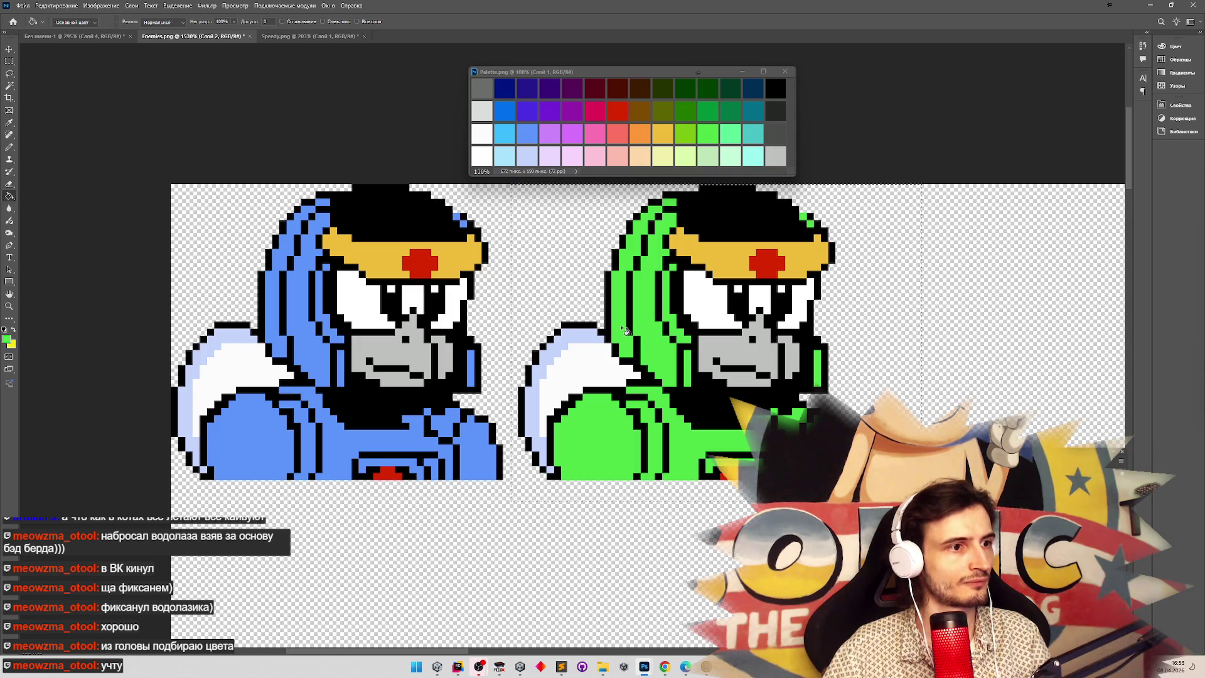
pyautogui.keyDown('alt'); pyautogui.click(705, 135); pyautogui.keyUp('alt')
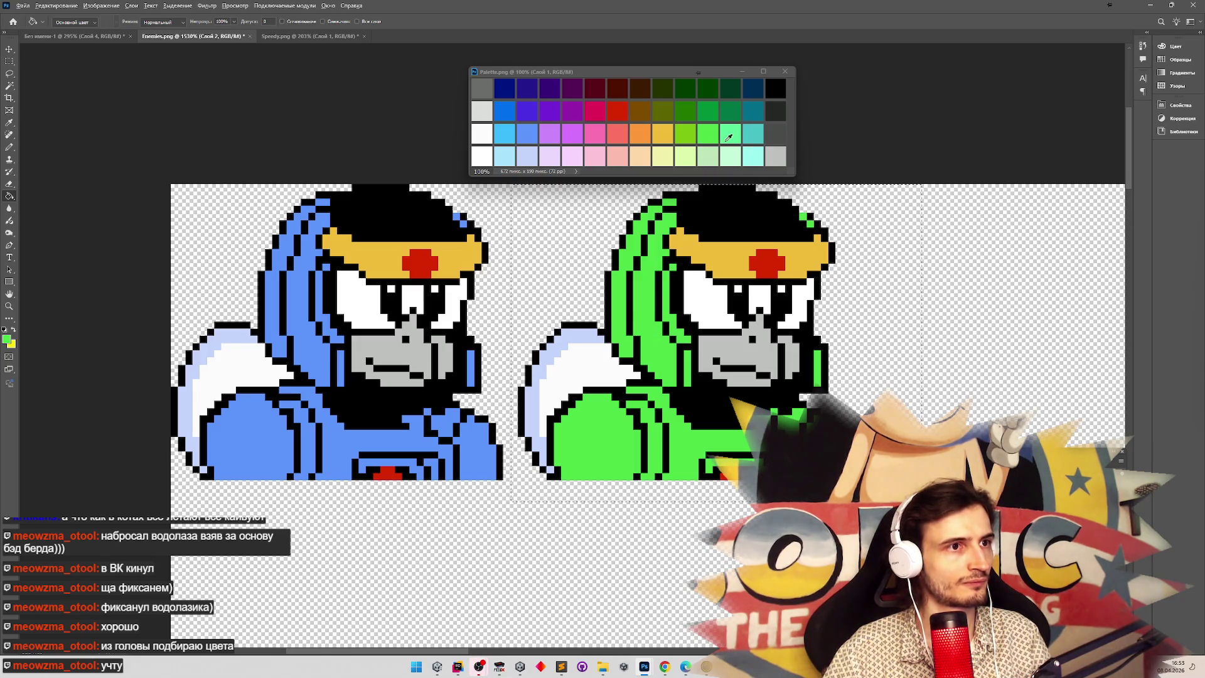
pyautogui.click(576, 339)
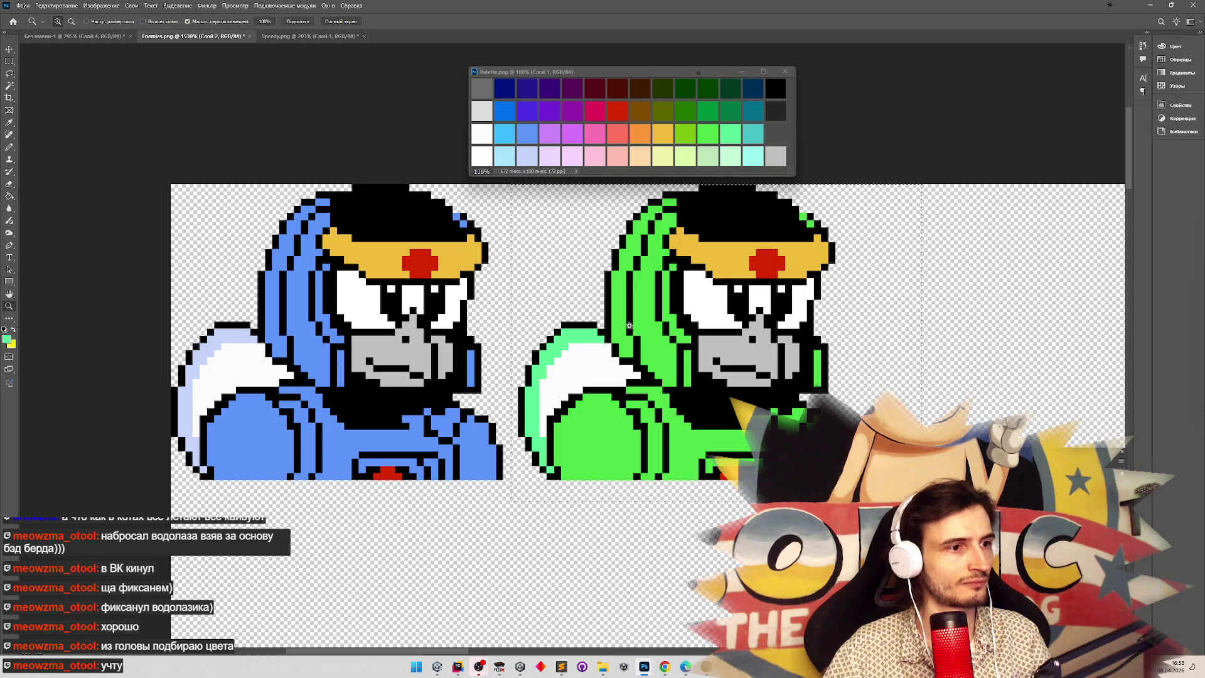
pyautogui.click(913, 273)
pyautogui.hotkey('ctrl', 'z')
# Fill the rest of the green diver's left wing with a pale green from the palette.
pyautogui.press('z')
pyautogui.keyDown('alt'); pyautogui.click(488, 300); pyautogui.keyUp('alt')
pyautogui.keyDown('alt'); pyautogui.click(488, 300); pyautogui.keyUp('alt')
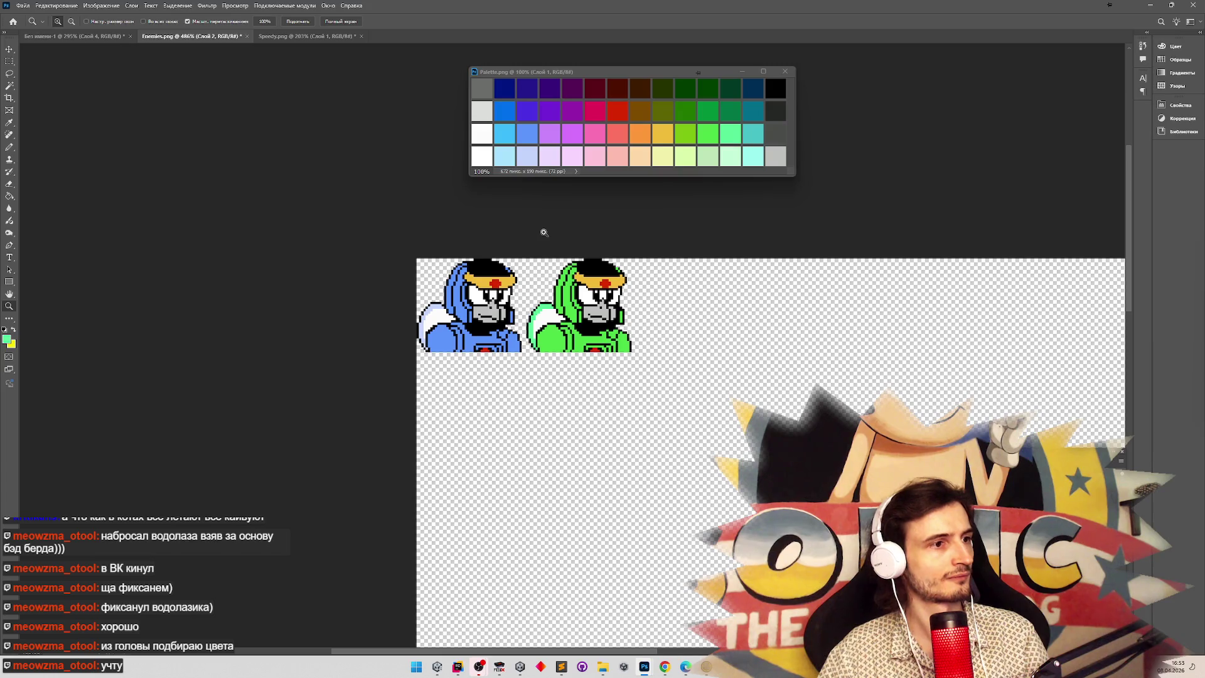
pyautogui.moveTo(558, 246)
pyautogui.mouseDown()
pyautogui.moveTo(592, 247)
pyautogui.moveTo(561, 249)
pyautogui.moveTo(692, 186)
pyautogui.mouseUp()
pyautogui.press('g')
pyautogui.click(727, 154)
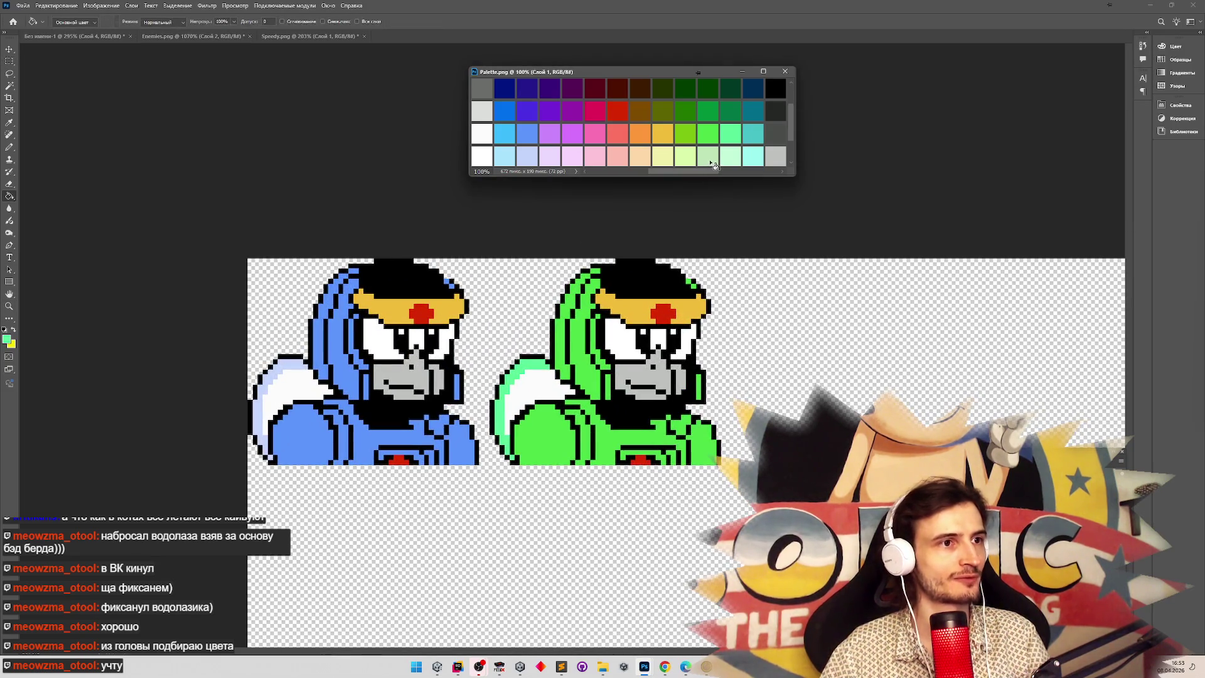
pyautogui.click(711, 155)
pyautogui.click(520, 369)
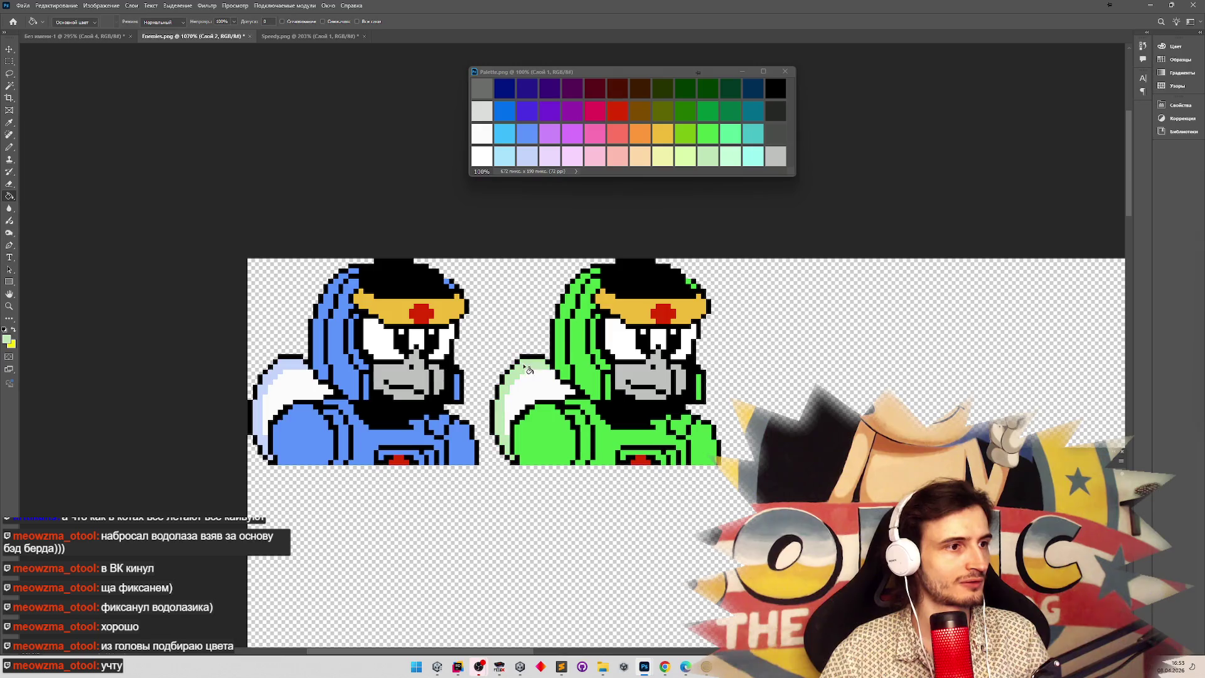
pyautogui.scroll(-3, 540, 309)
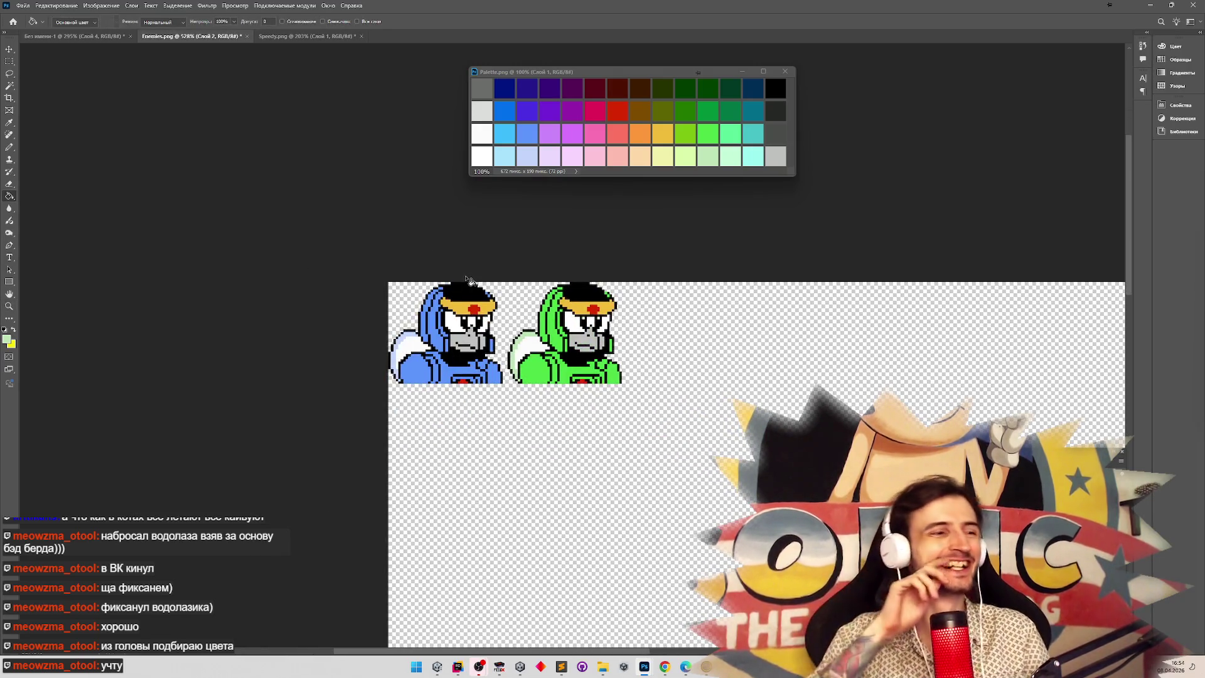
# Merge all visible layers of the sprite sheet from the Layers panel menu.
pyautogui.click(22, 5)
pyautogui.moveTo(112, 154)
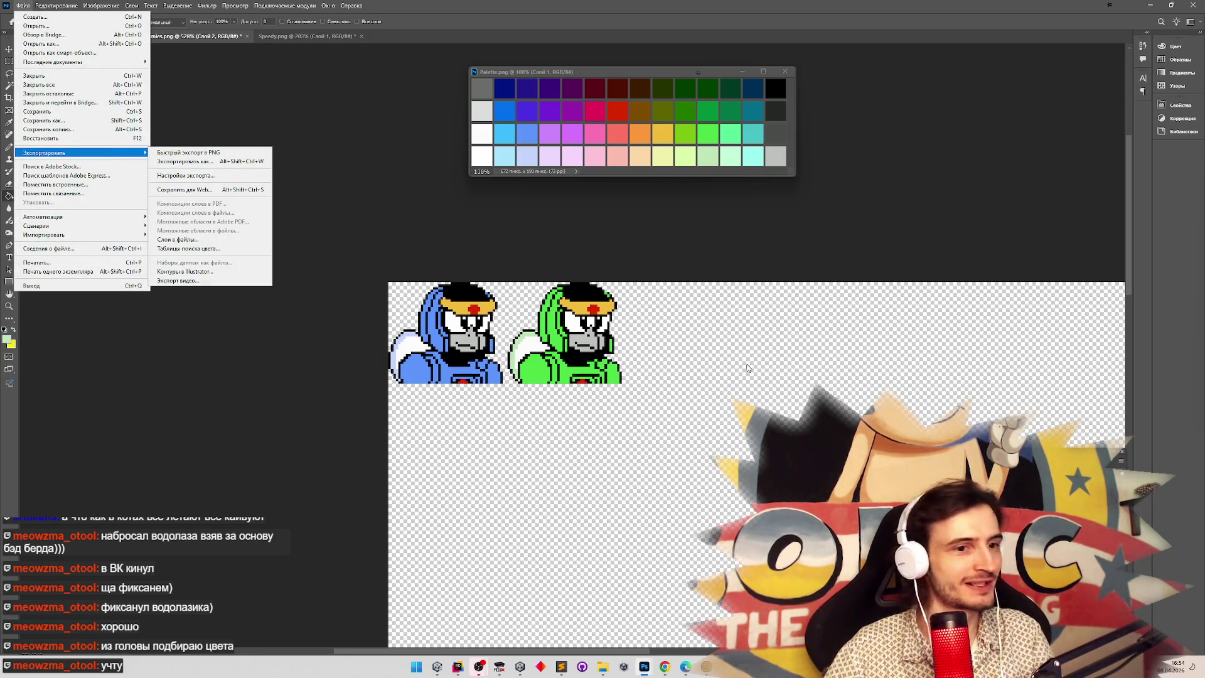
pyautogui.click(747, 368)
pyautogui.click(1121, 461)
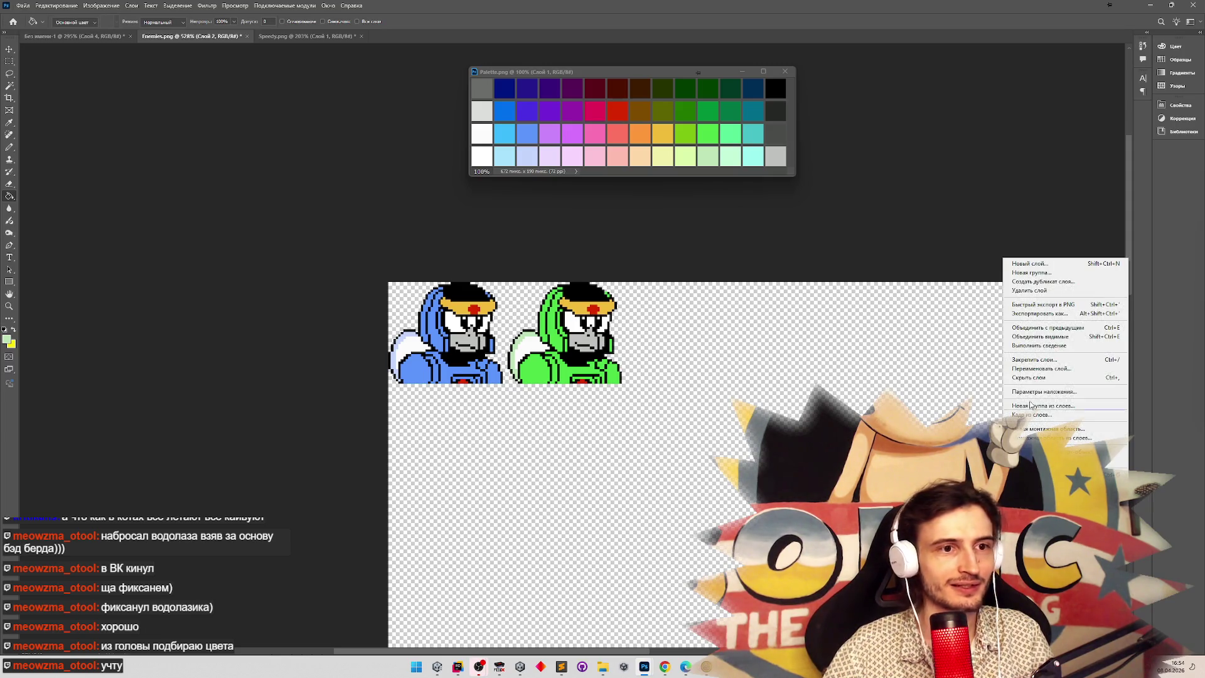
pyautogui.click(1050, 338)
# Save the sprite sheet, confirming the warning, and Alt+Tab to Unity.
pyautogui.hotkey('ctrl', 's')
pyautogui.click(561, 249)
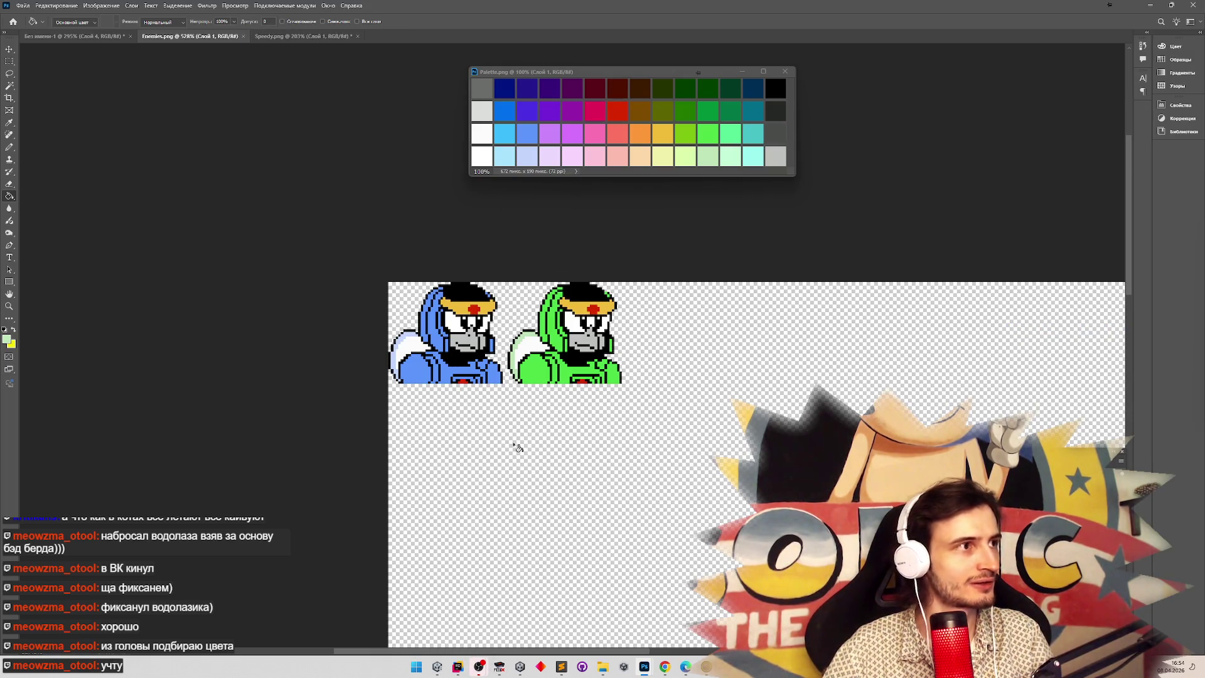
pyautogui.hotkey('alt', 'Tab')
pyautogui.click(702, 406)
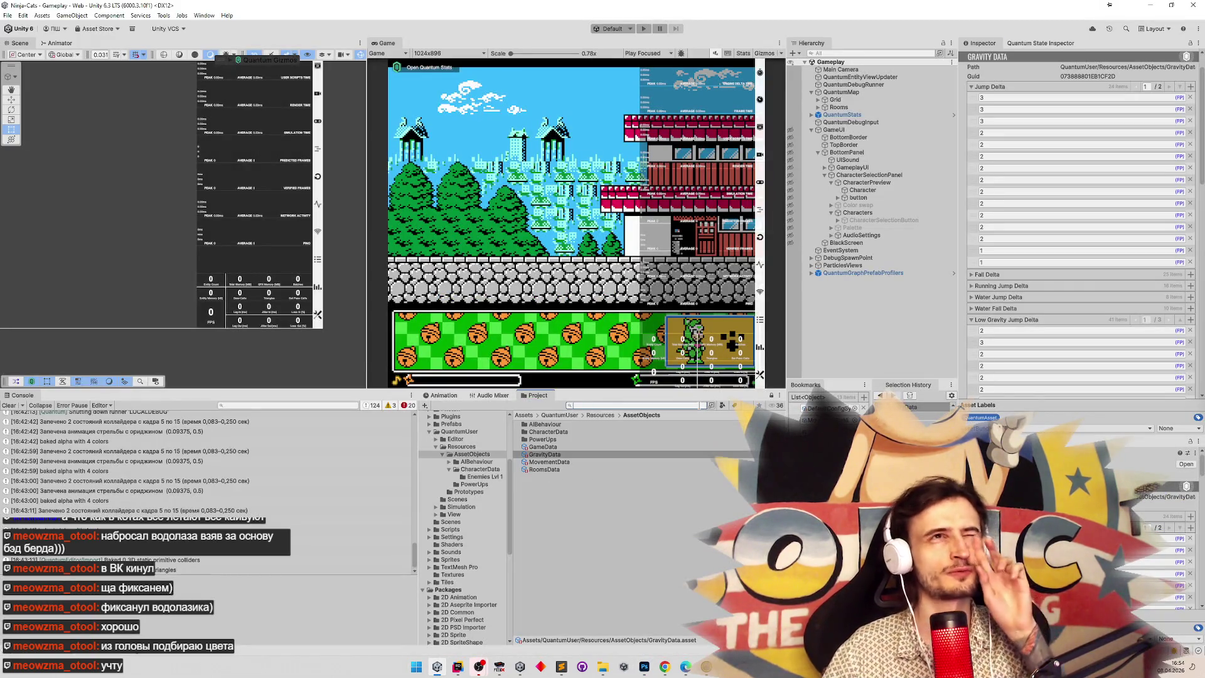
# Find the Enemies texture via search 'sem', open it in the Sprite Editor and auto-slice it.
pyautogui.write('s')
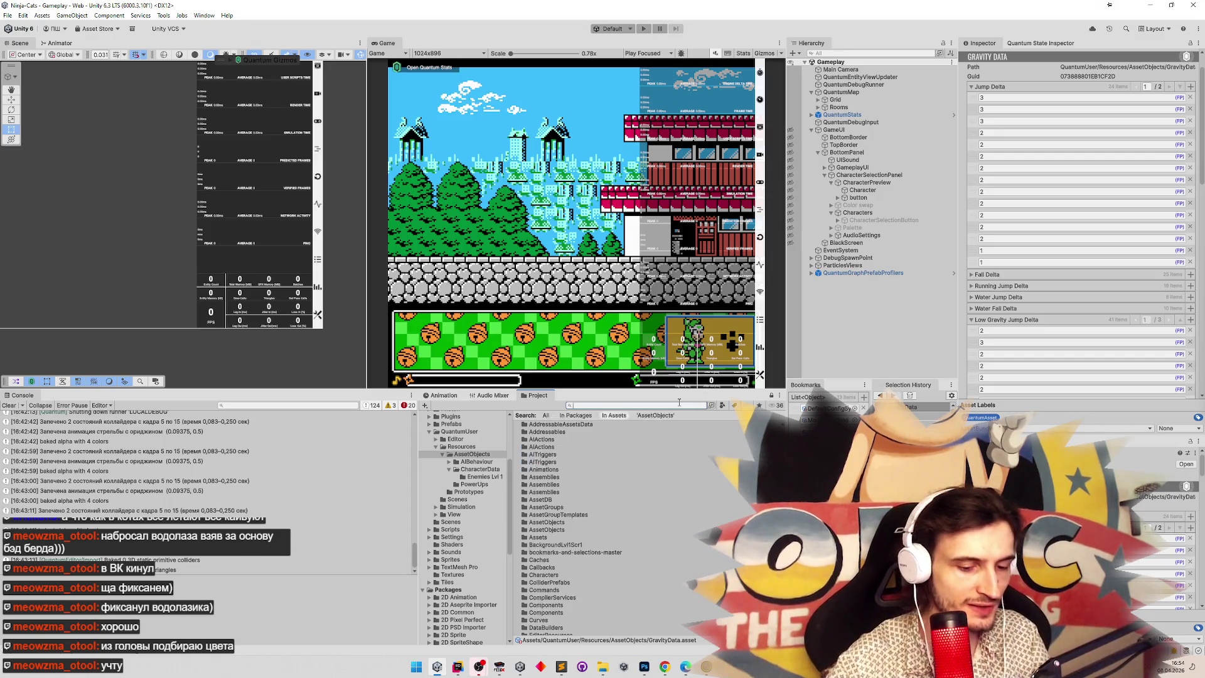
pyautogui.write('em')
pyautogui.click(541, 439)
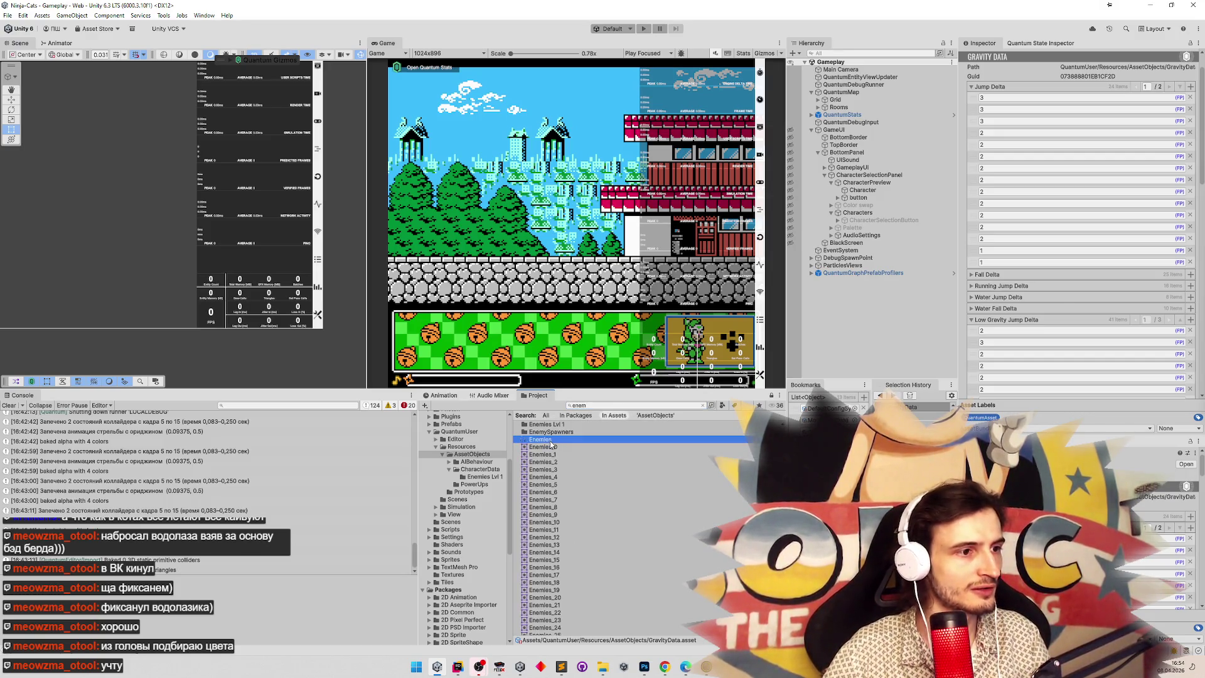
pyautogui.click(1070, 180)
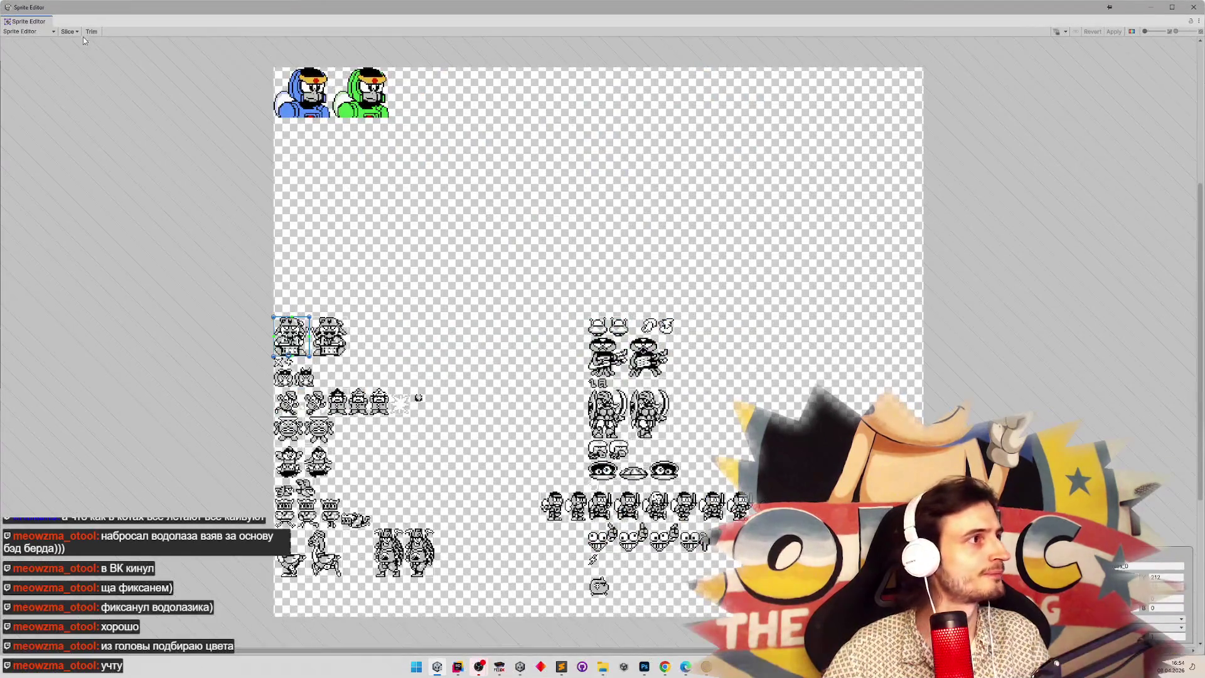
pyautogui.click(69, 32)
pyautogui.click(176, 158)
pyautogui.click(330, 106)
# Check the green and blue diver slices, apply the slicing and close the Sprite Editor.
pyautogui.click(353, 99)
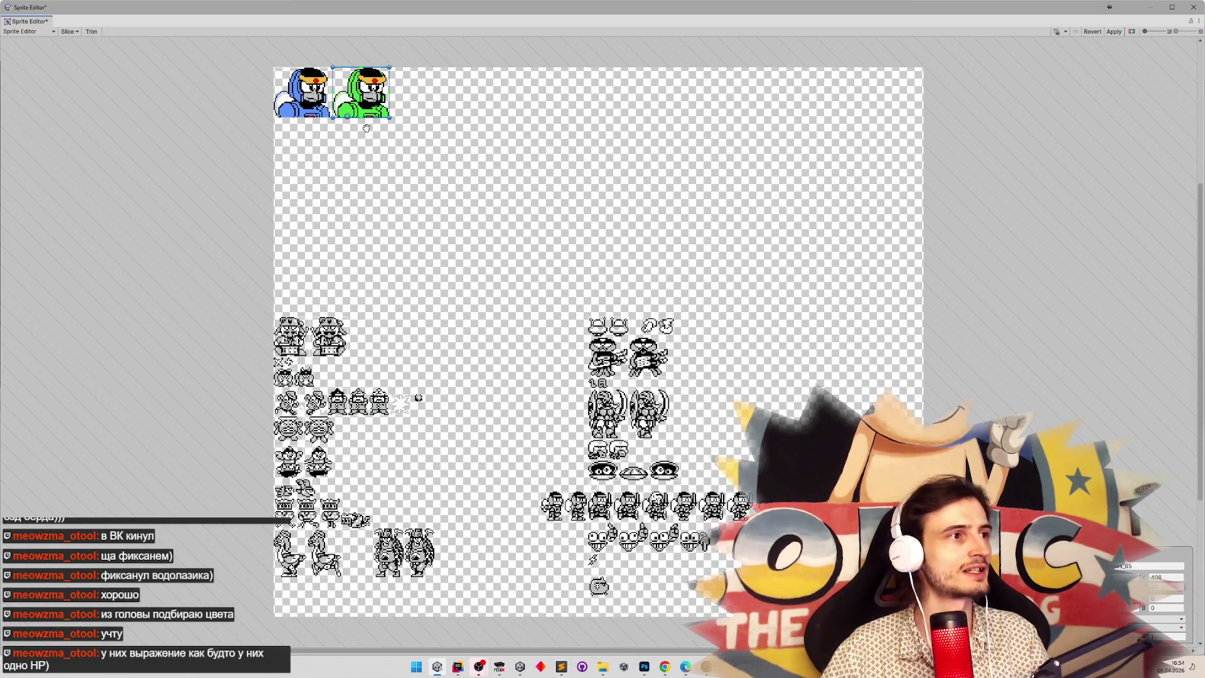
pyautogui.moveTo(366, 128)
pyautogui.mouseDown()
pyautogui.moveTo(437, 182)
pyautogui.moveTo(380, 130)
pyautogui.mouseUp()
pyautogui.moveTo(311, 100); pyautogui.dragTo(304, 97)
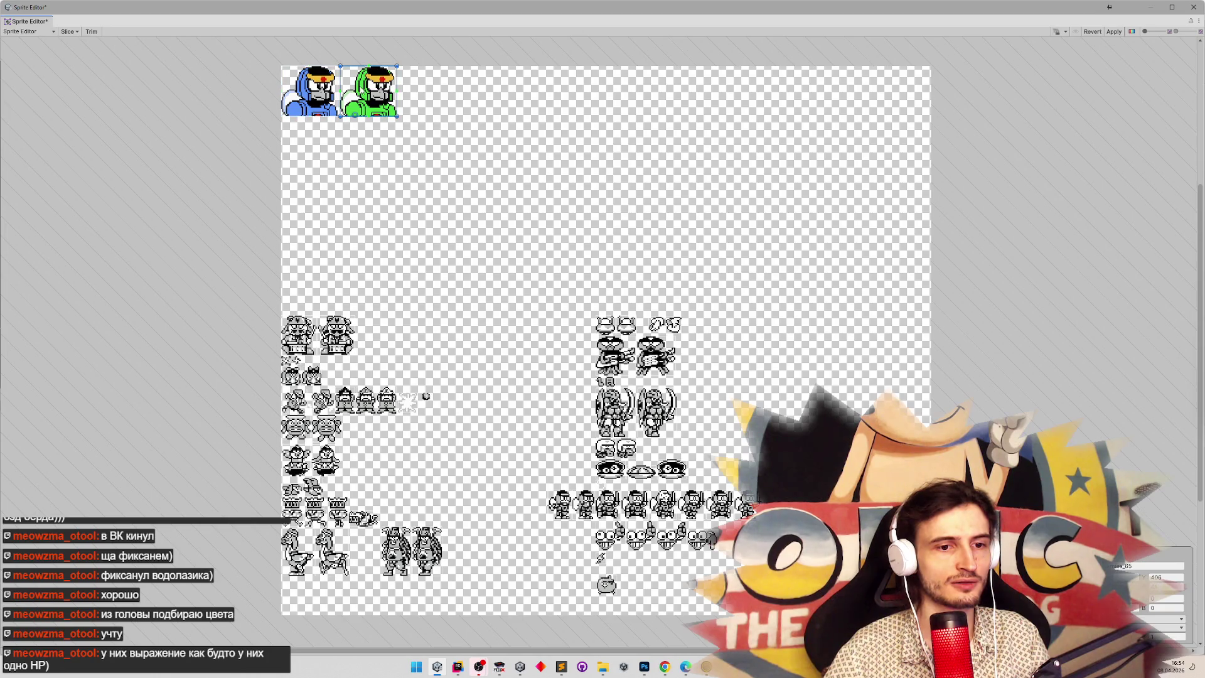
pyautogui.click(308, 94)
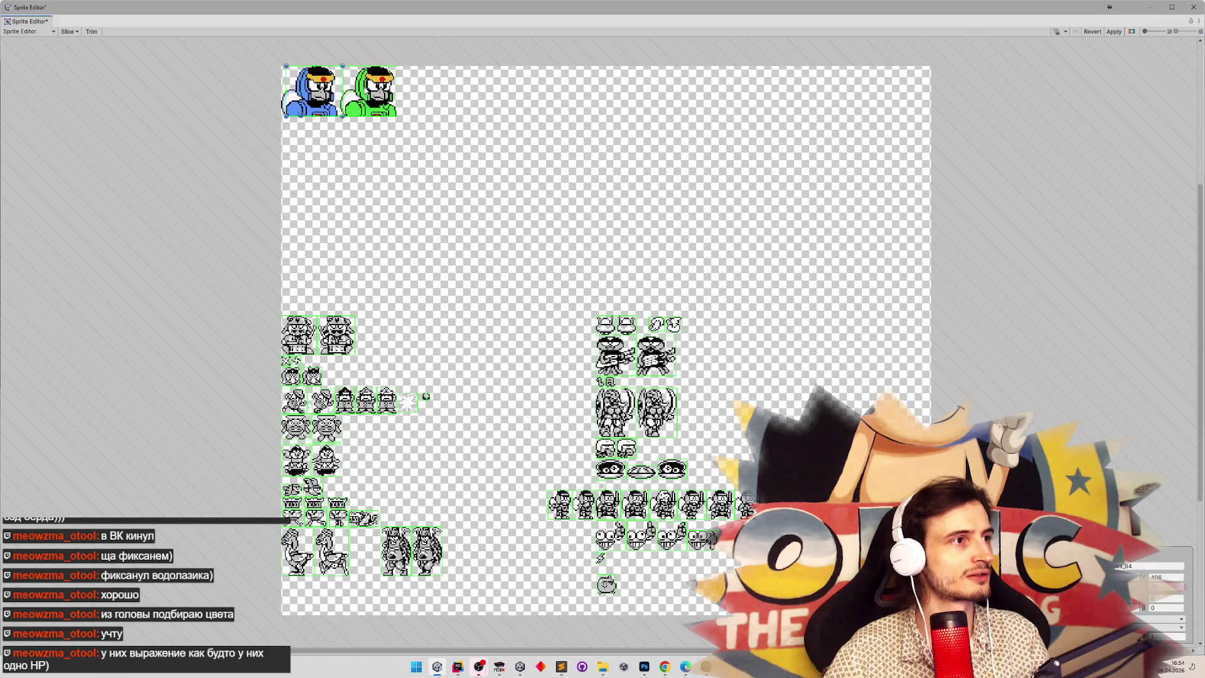
pyautogui.click(382, 166)
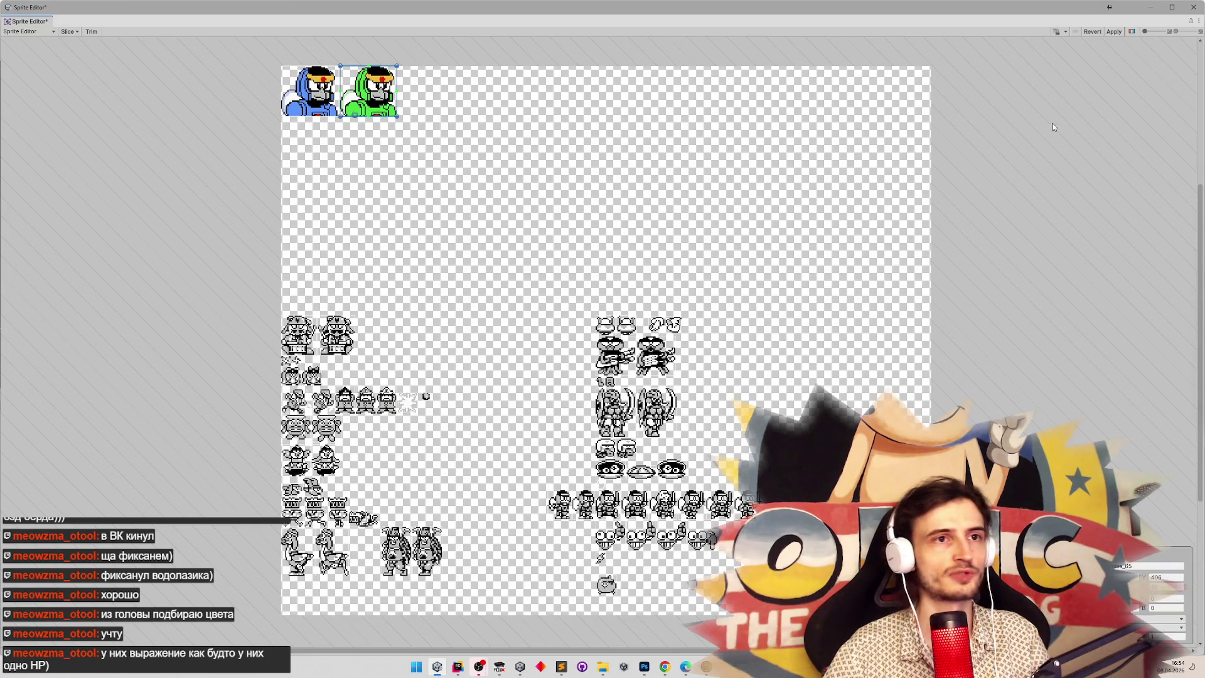
pyautogui.click(1115, 31)
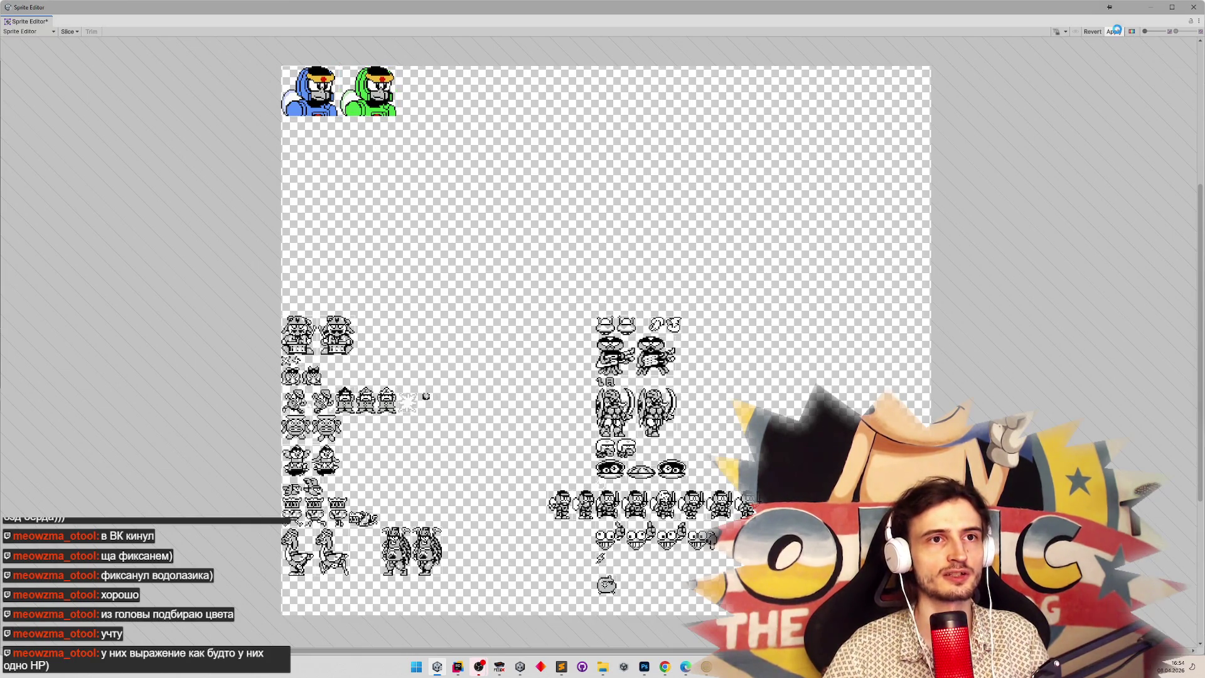
pyautogui.click(1195, 8)
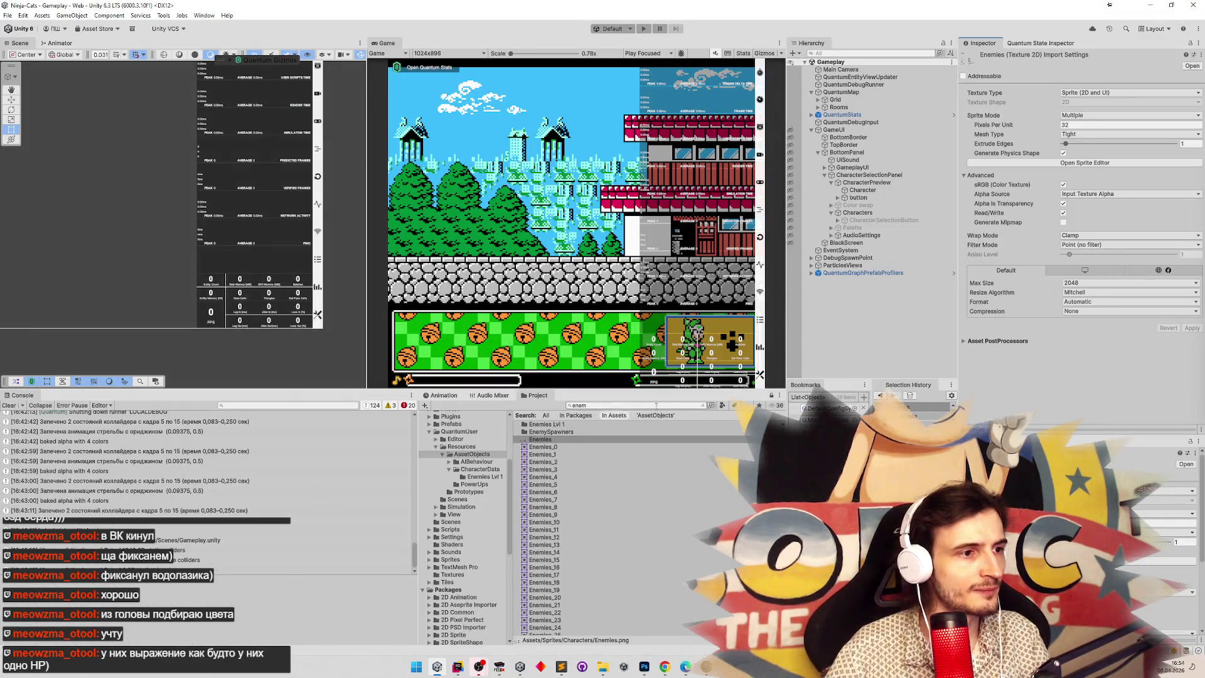
# Search 'crows' and set Crow Soldier's icon to the blue diver sprite Enemies_64.
pyautogui.click(702, 405)
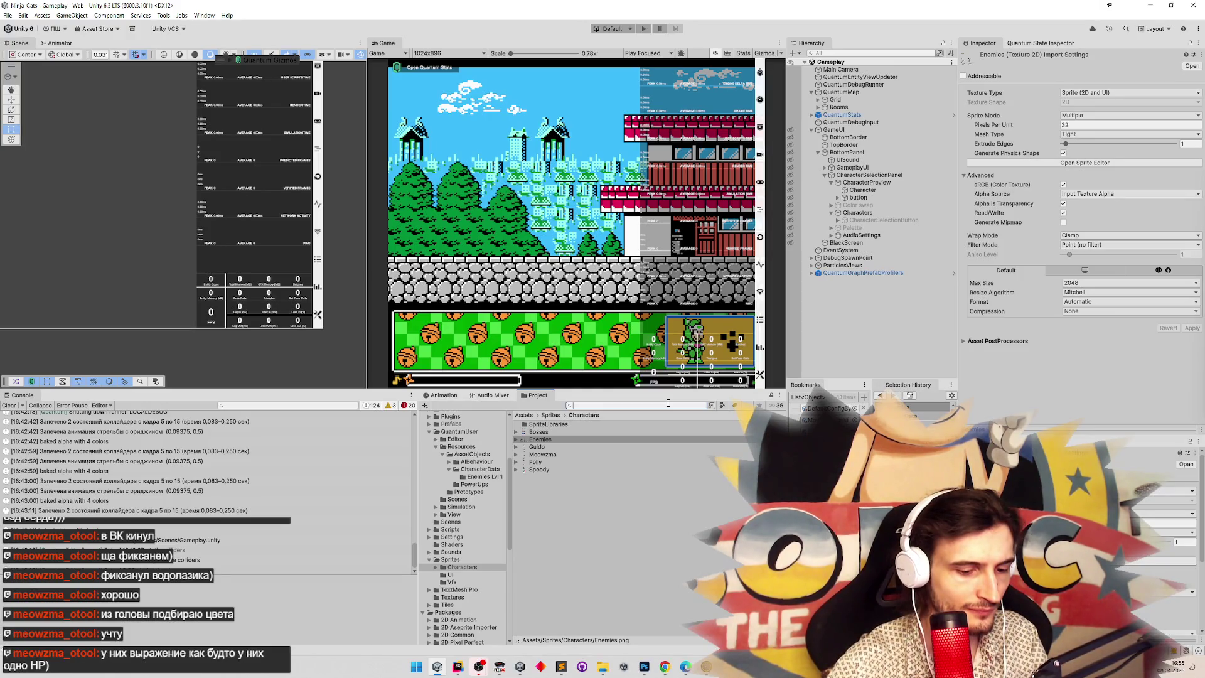
pyautogui.write('crows')
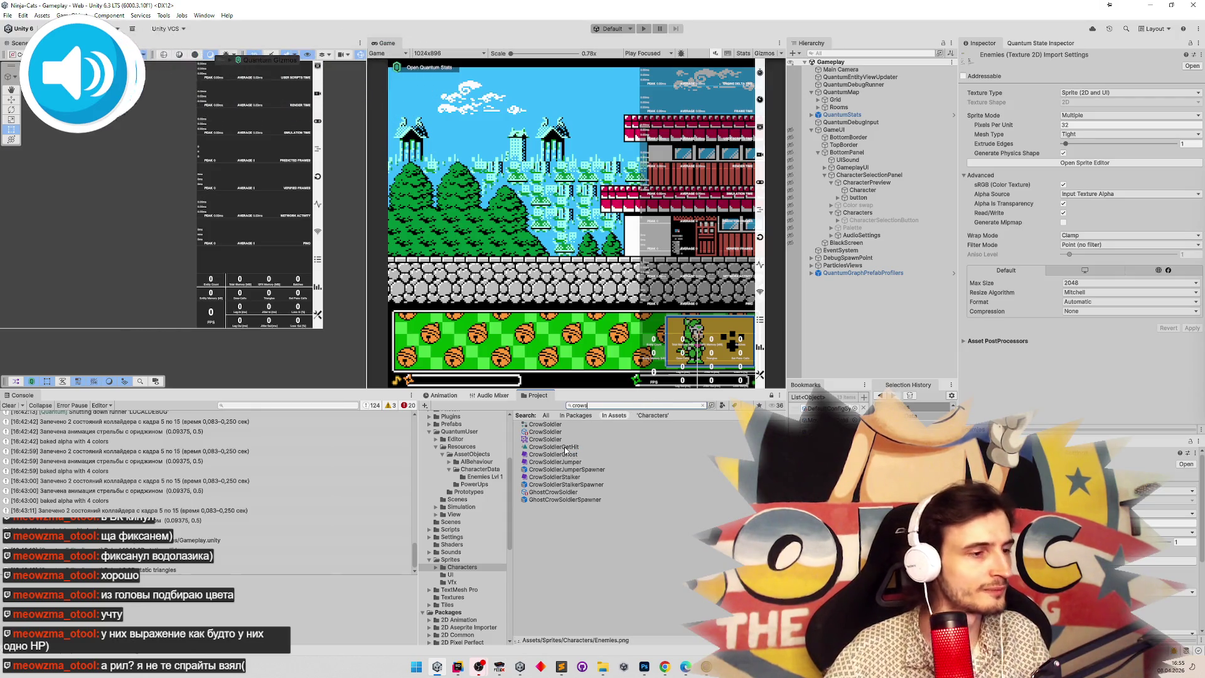
pyautogui.click(540, 432)
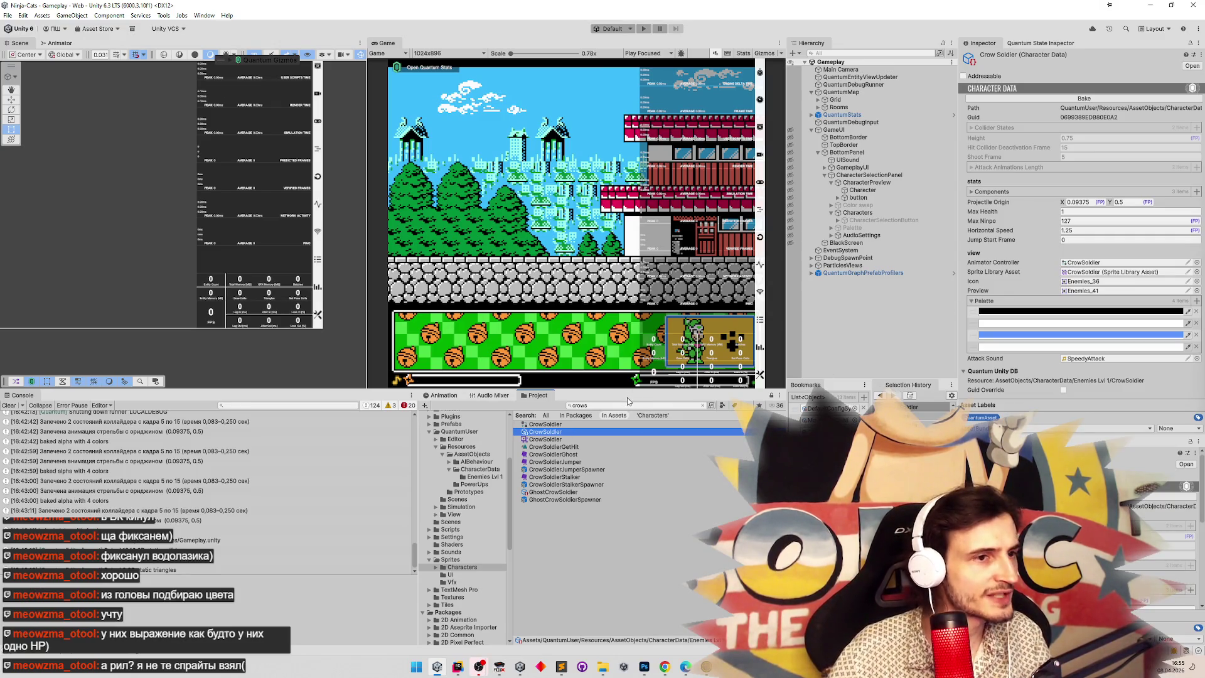
pyautogui.click(1196, 282)
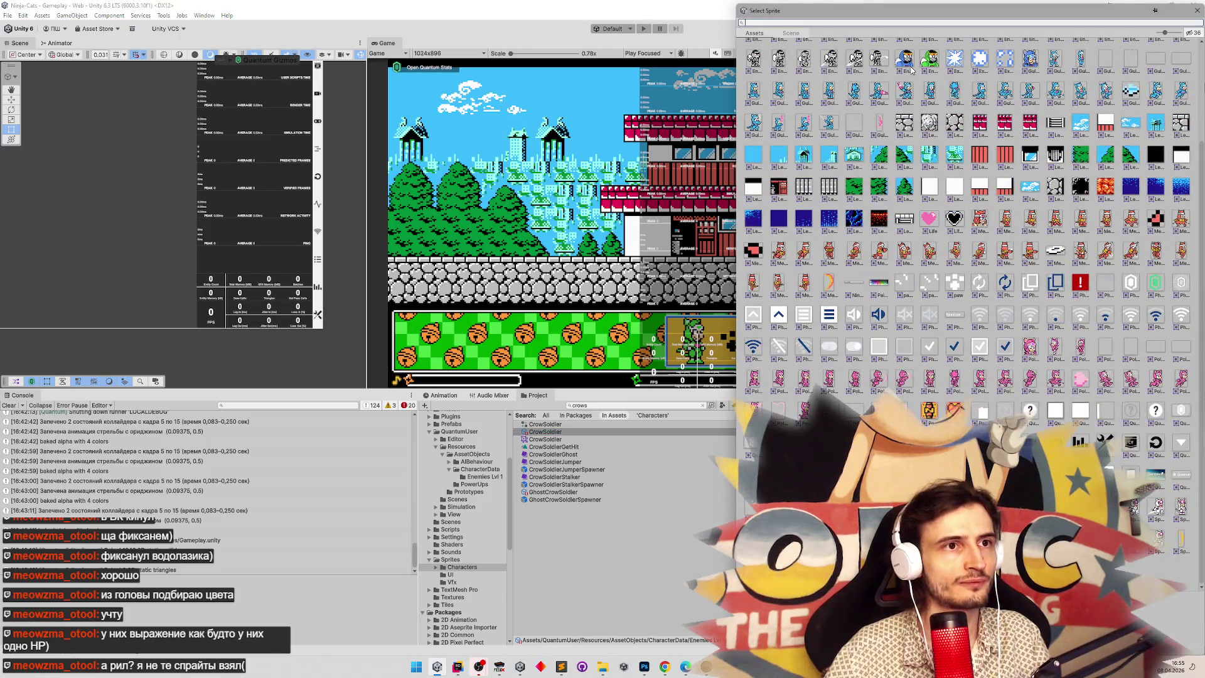
pyautogui.doubleClick(913, 71)
pyautogui.click(561, 433)
pyautogui.press('Escape')
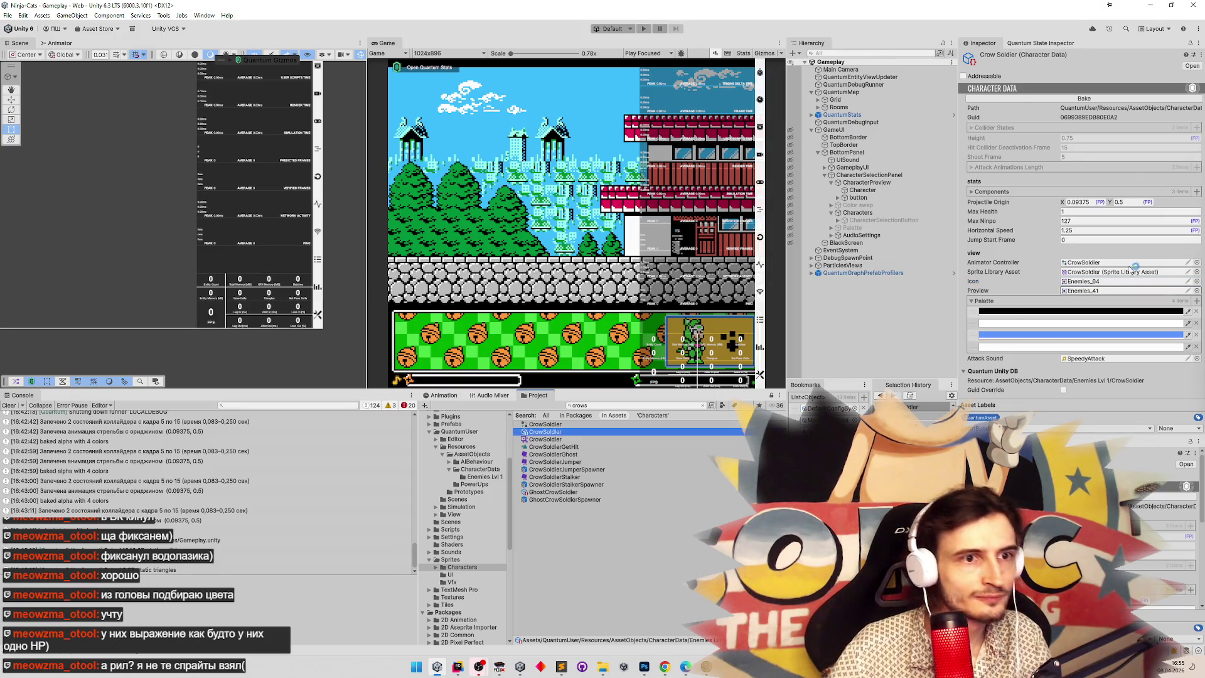
# Give Ghost Crow Soldier the green diver icon Enemies_65, then play the game full-view.
pyautogui.click(545, 494)
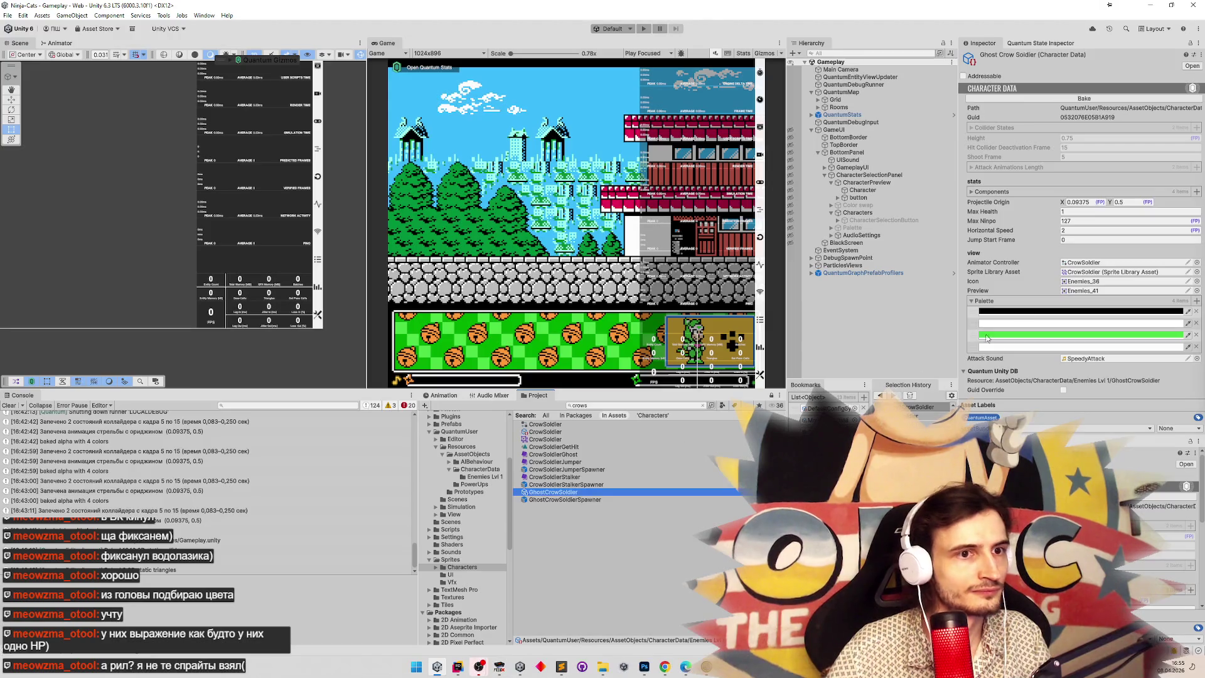
pyautogui.click(1197, 262)
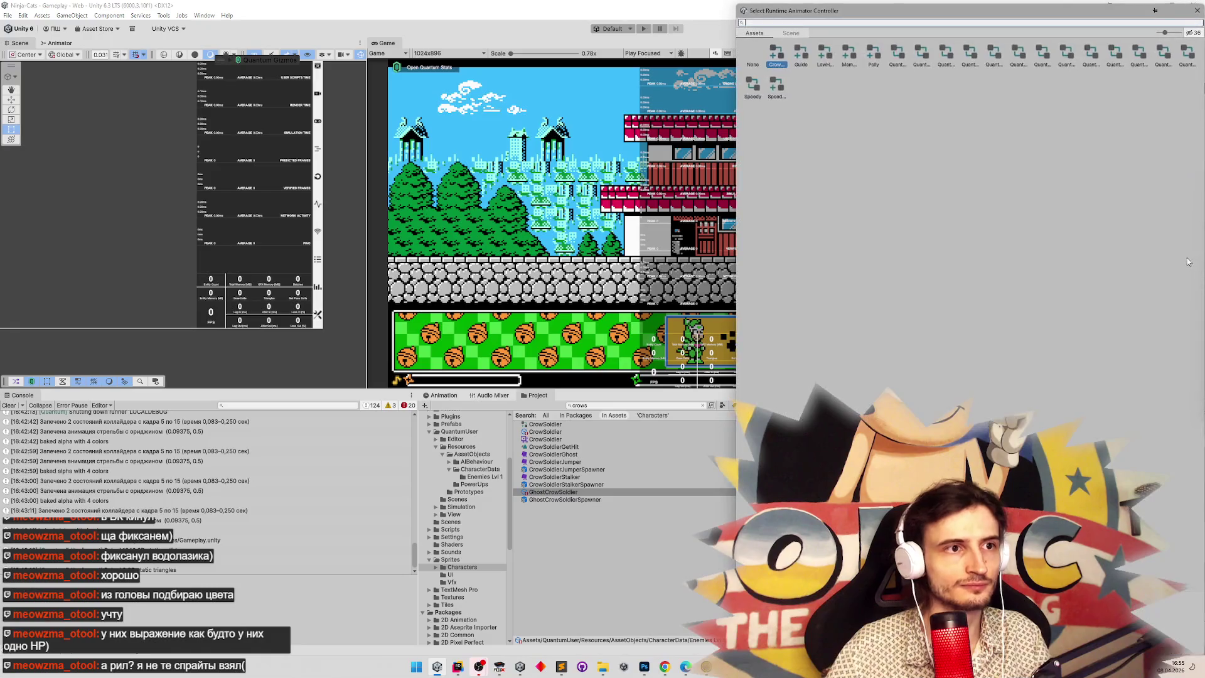
pyautogui.click(1190, 13)
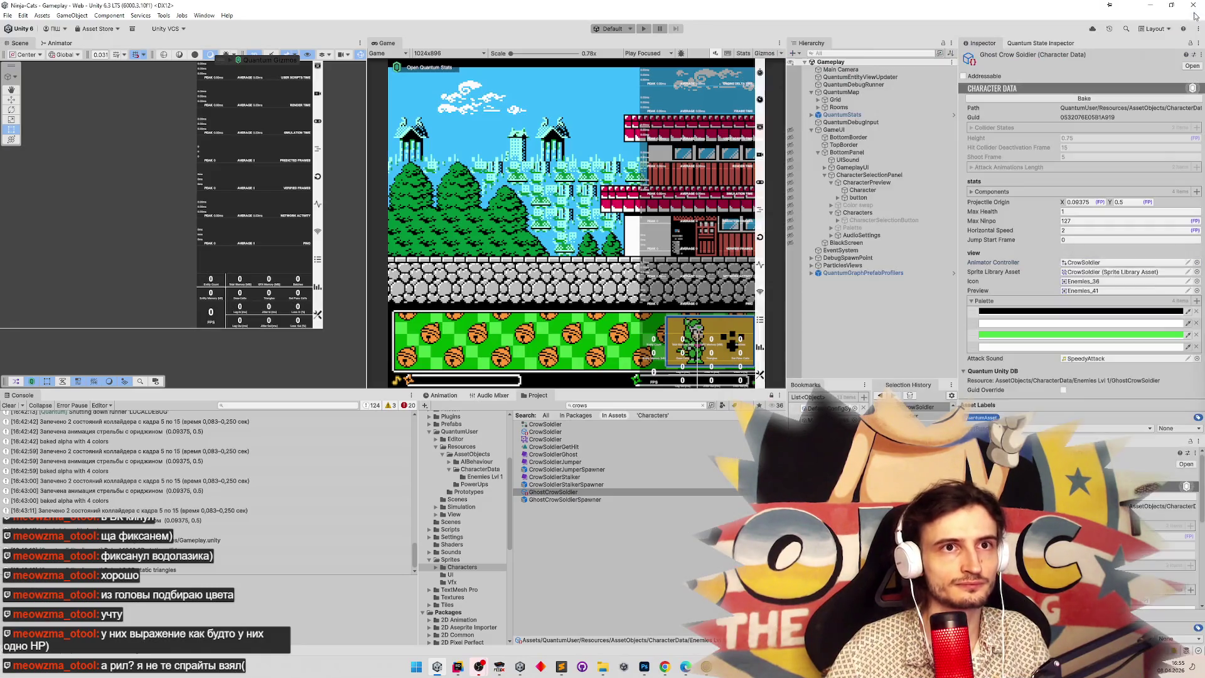
pyautogui.click(1197, 281)
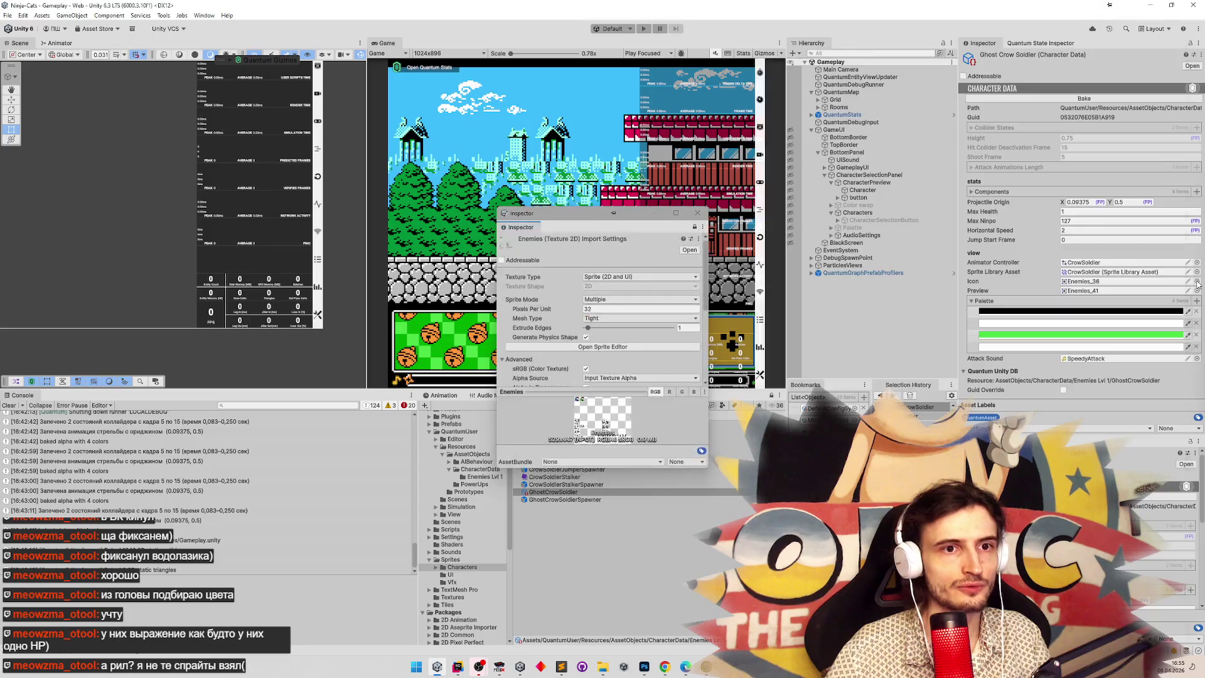
pyautogui.press('Escape')
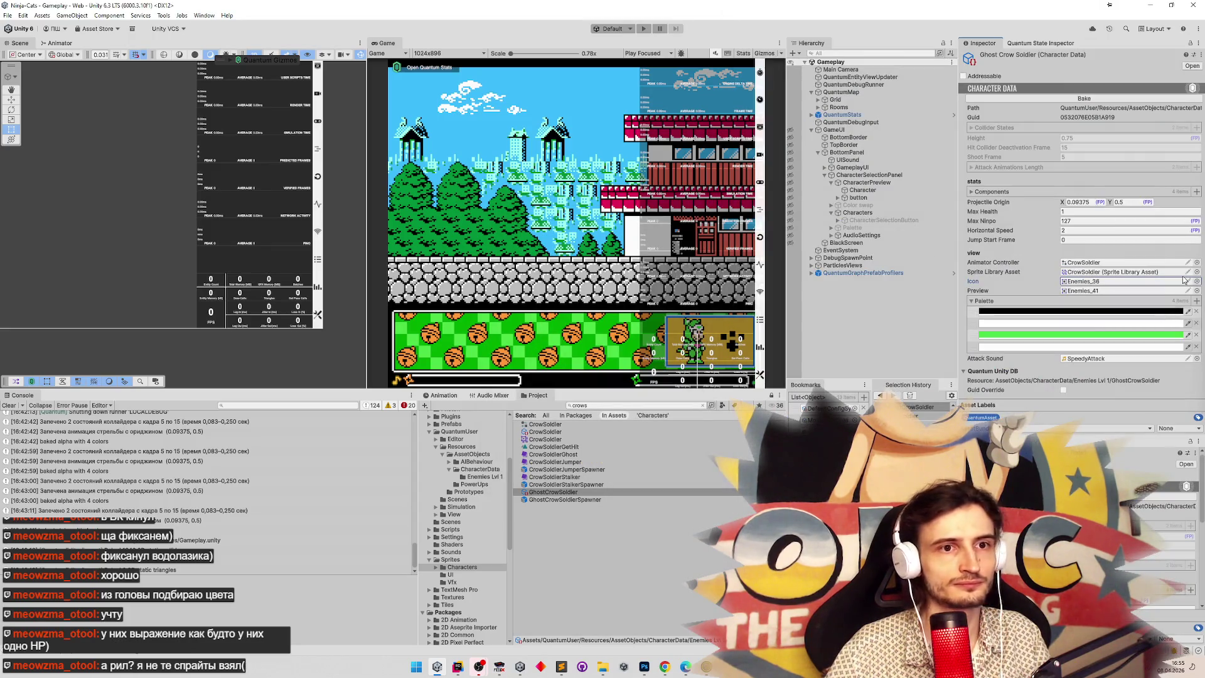
pyautogui.click(1197, 281)
pyautogui.press('Escape')
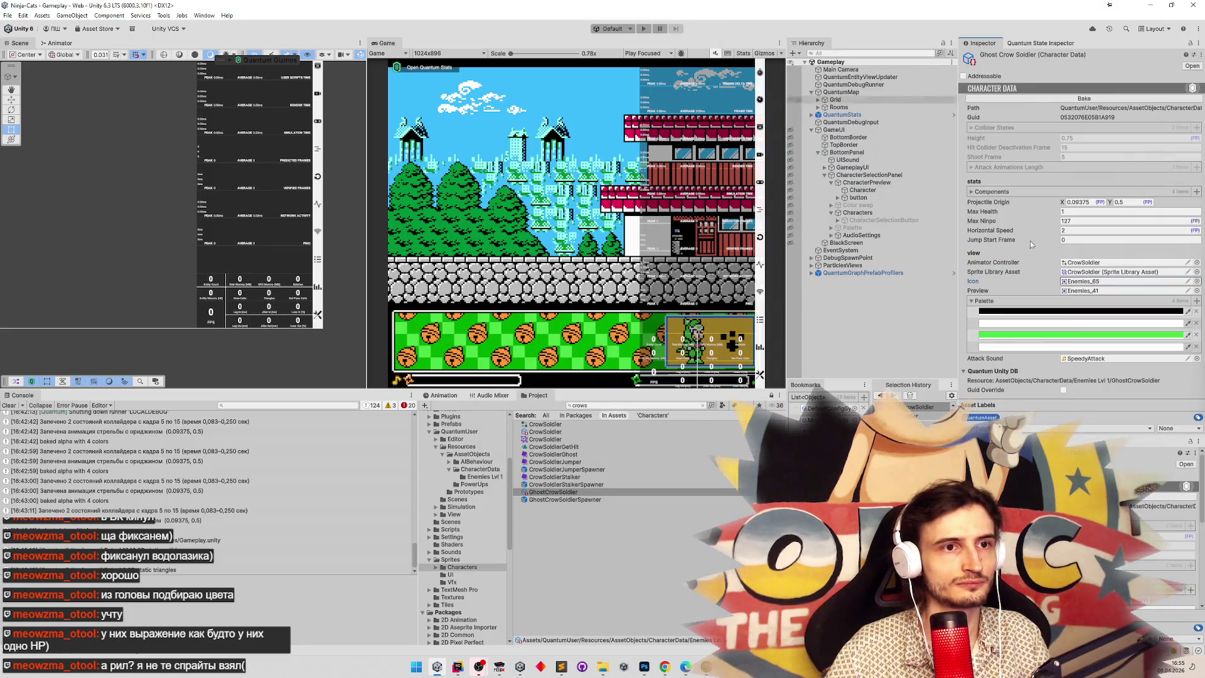
pyautogui.hotkey('ctrl', 'p')
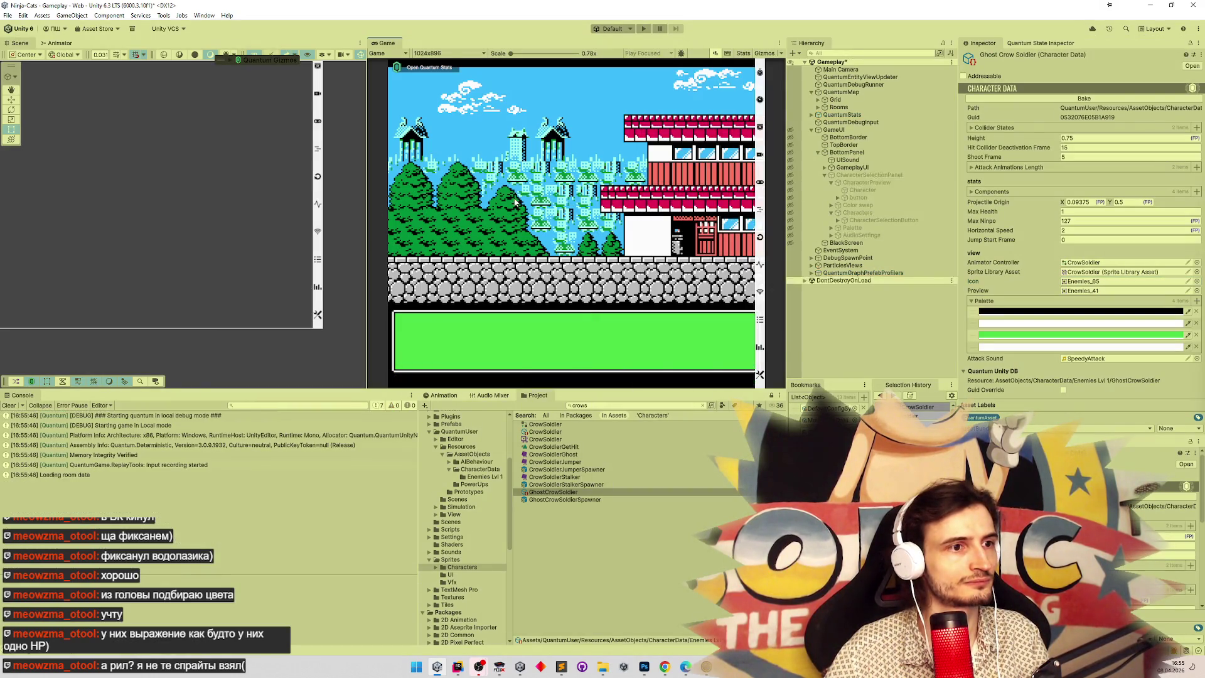
pyautogui.hotkey('shift', 'space')
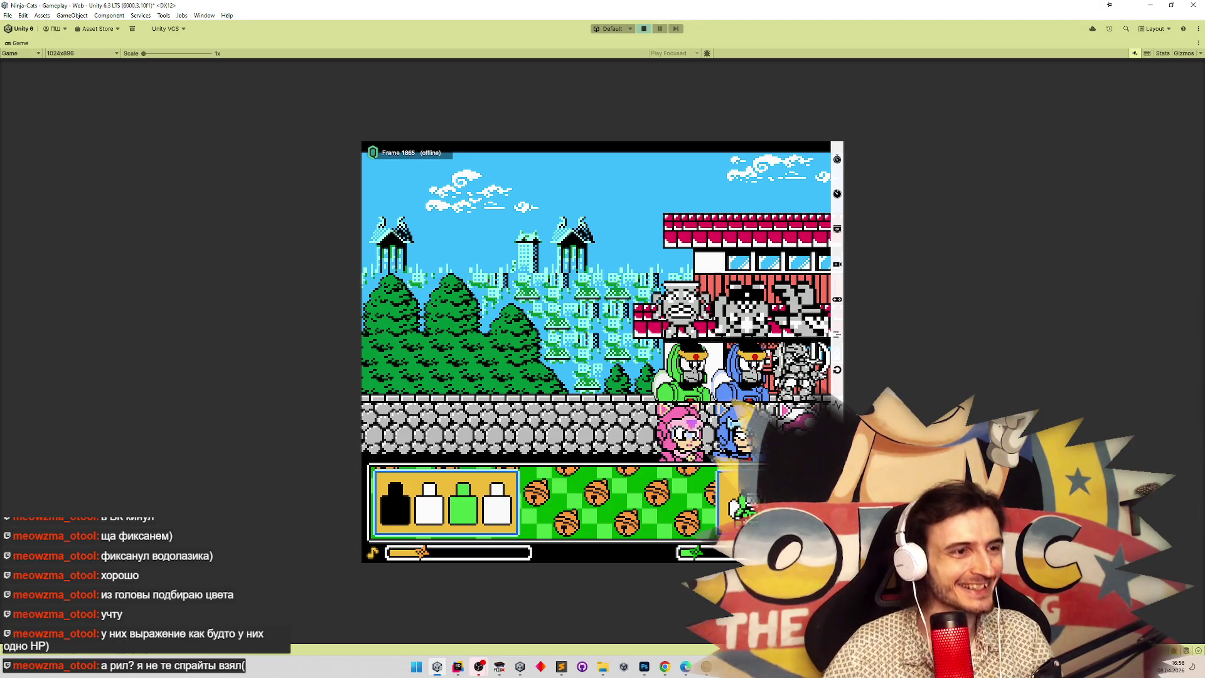
# Start the underwater level with D, then stop play mode and clear the console log.
pyautogui.press('d')
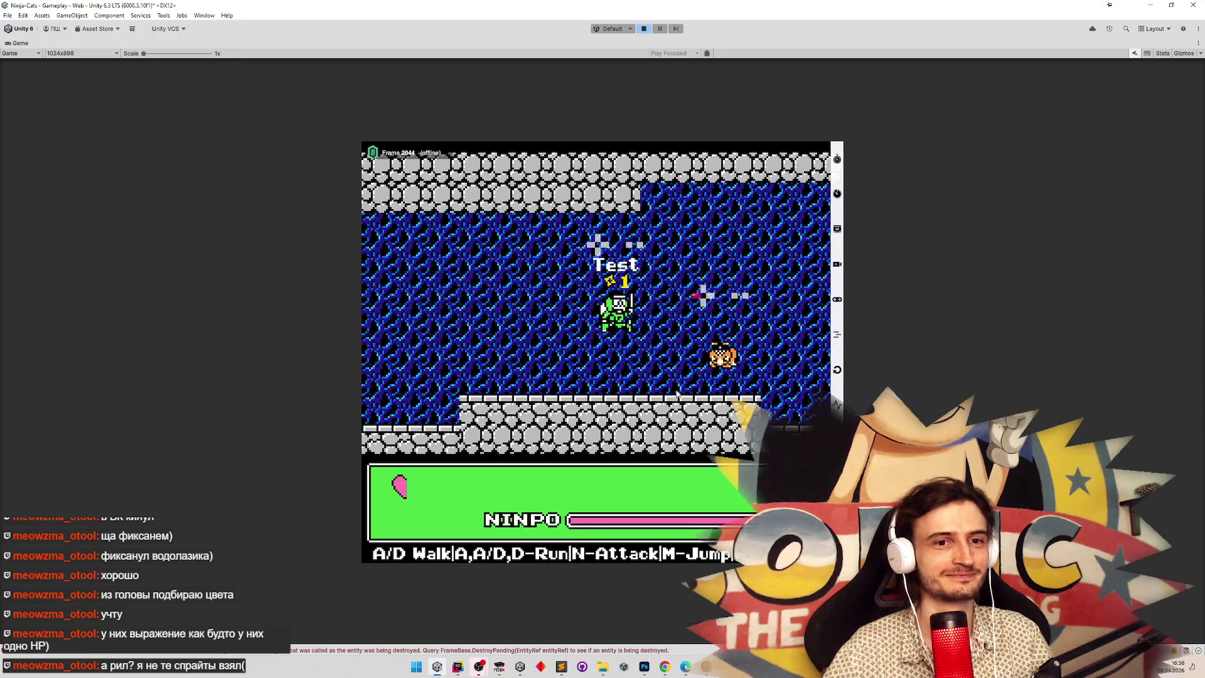
pyautogui.hotkey('ctrl', 'p')
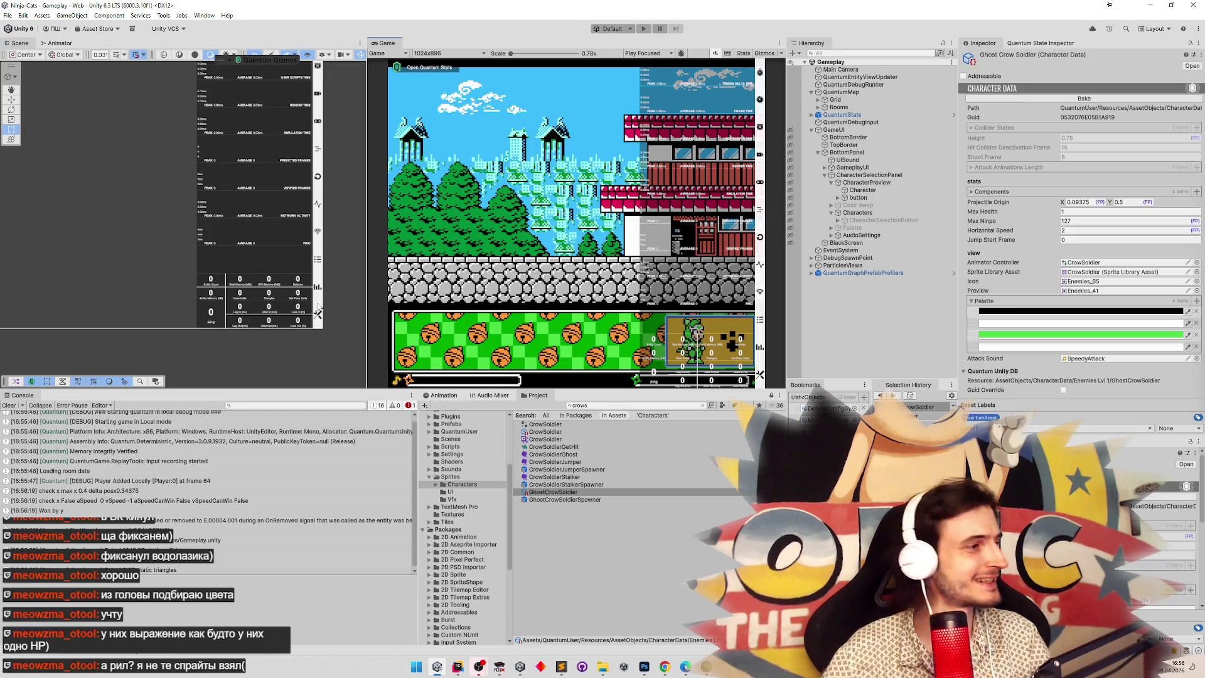
pyautogui.click(6, 404)
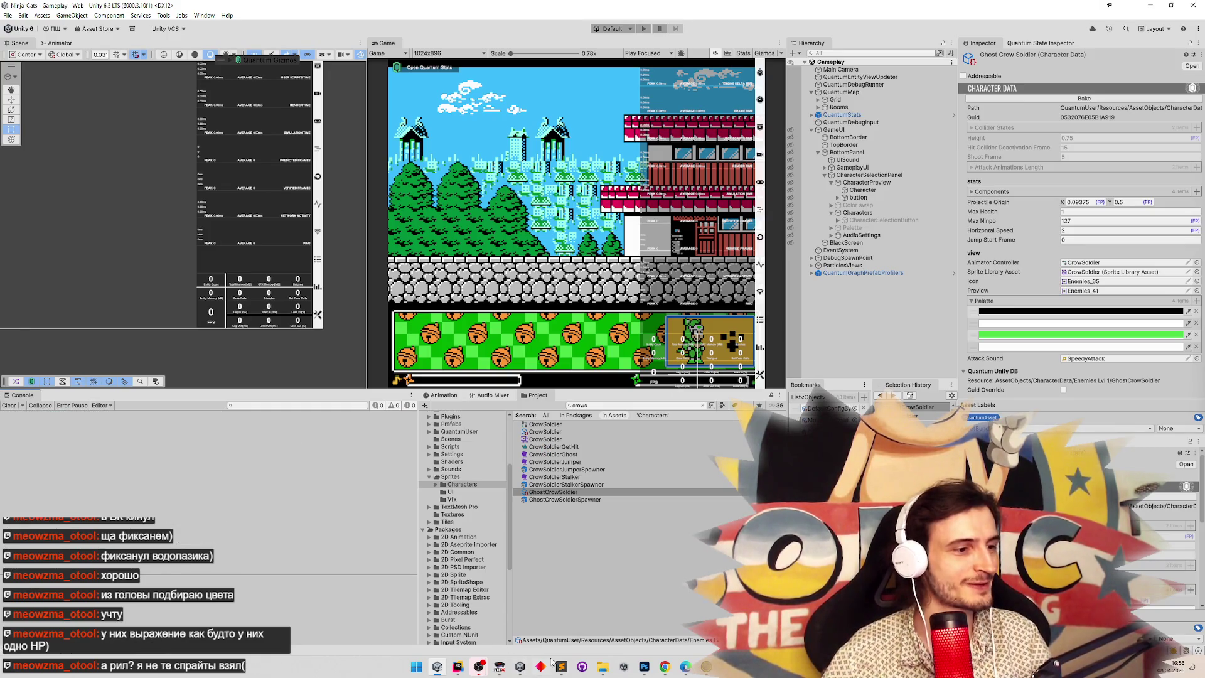
# Bring the Sublime jump notes forward, reselect Ghost Crow Soldier and begin a new asset search.
pyautogui.click(563, 666)
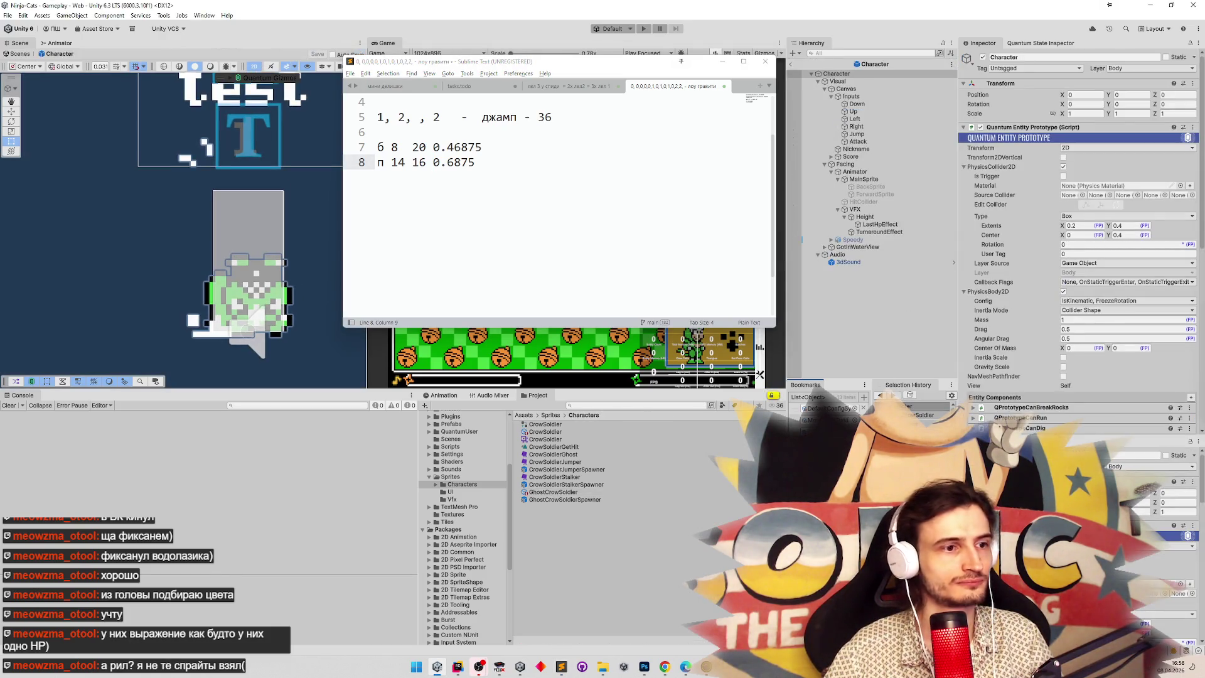
pyautogui.click(923, 414)
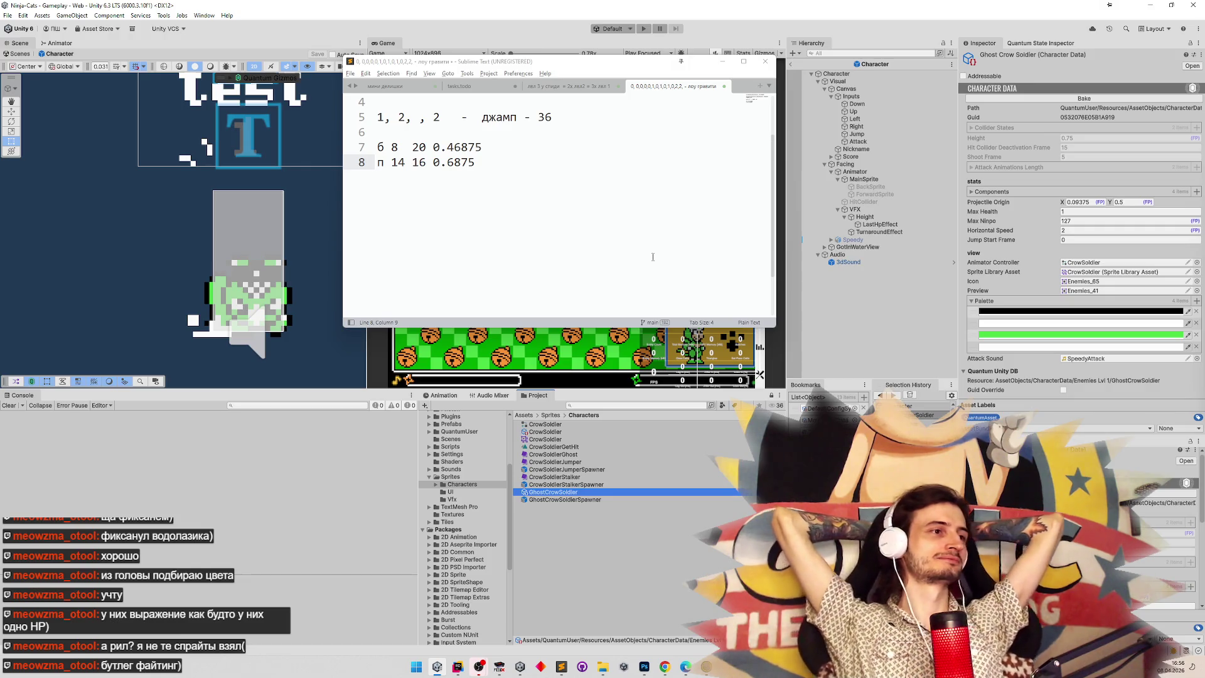
pyautogui.click(583, 392)
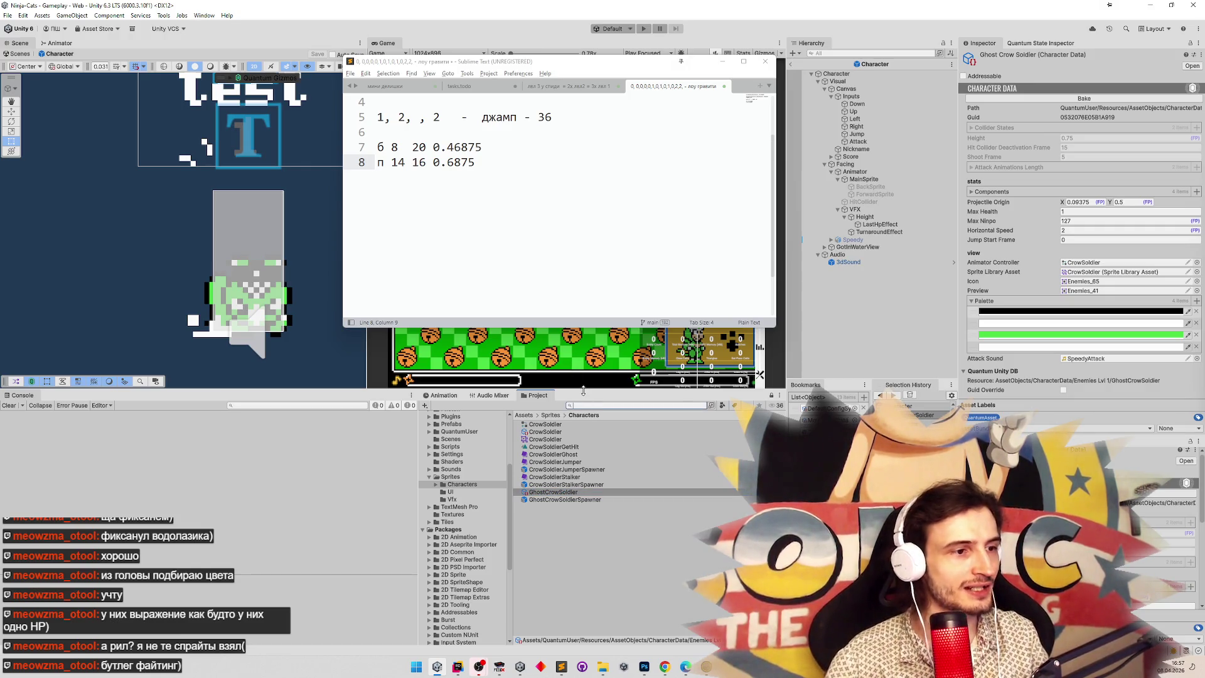
# Search 'td' and open the Speedy character data.
pyautogui.write('t:cot')
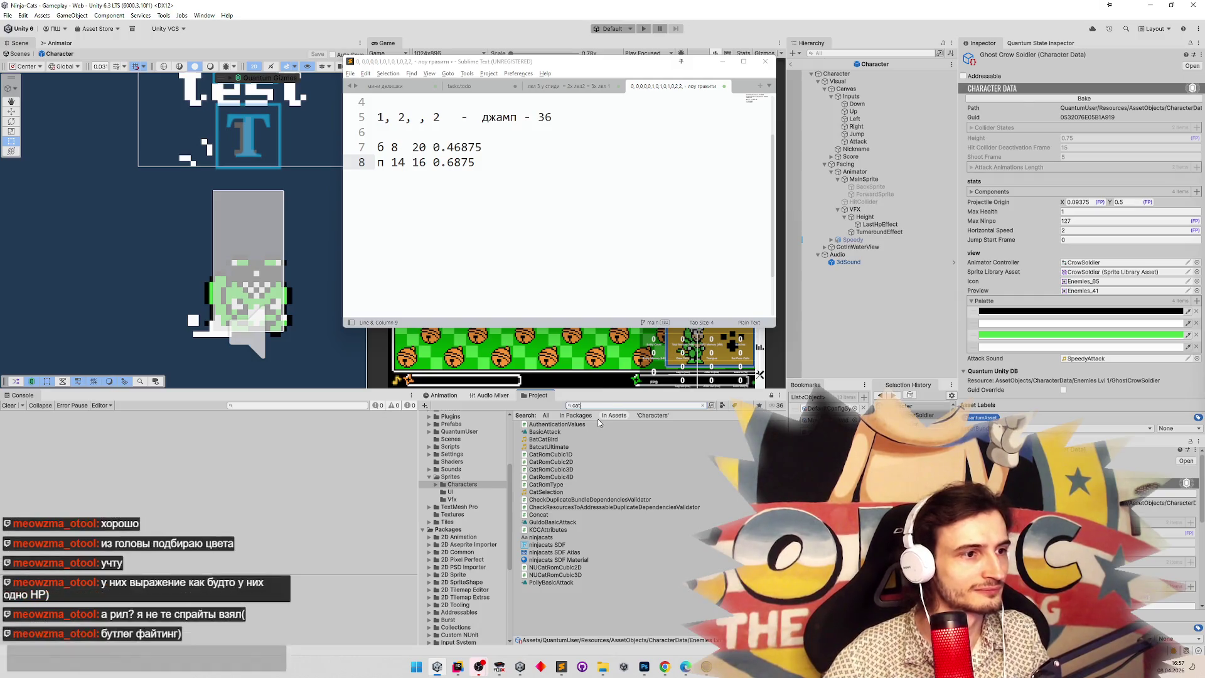
pyautogui.write('d')
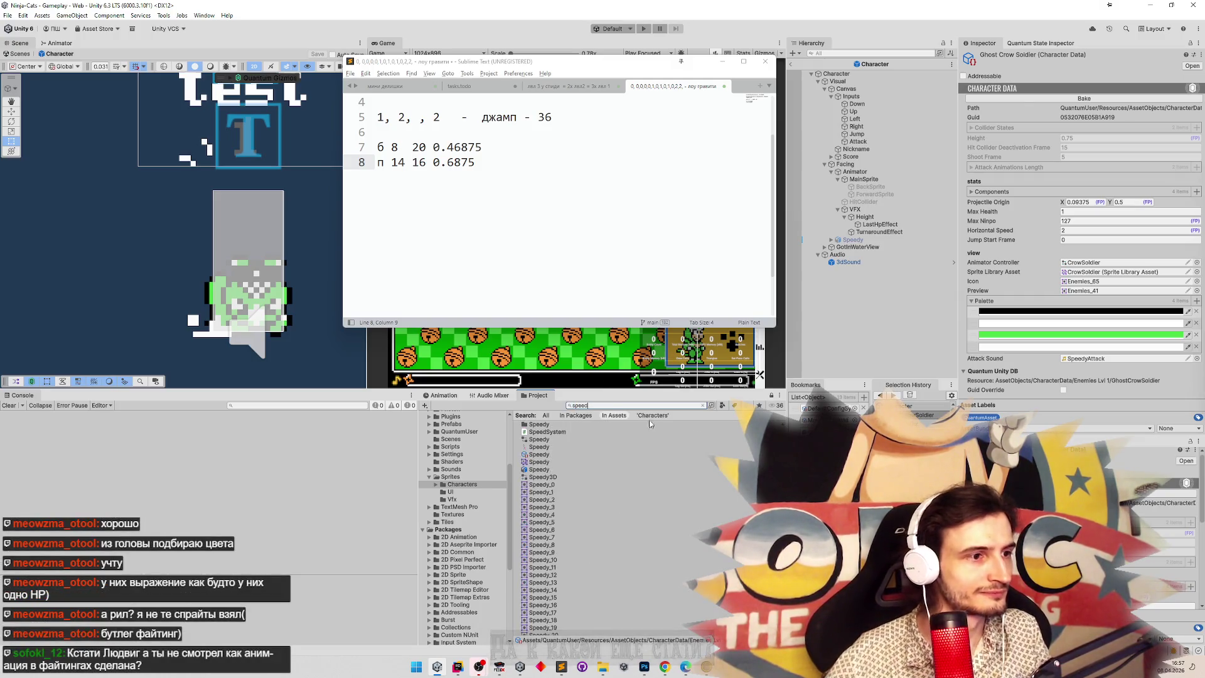
pyautogui.click(550, 455)
pyautogui.click(550, 457)
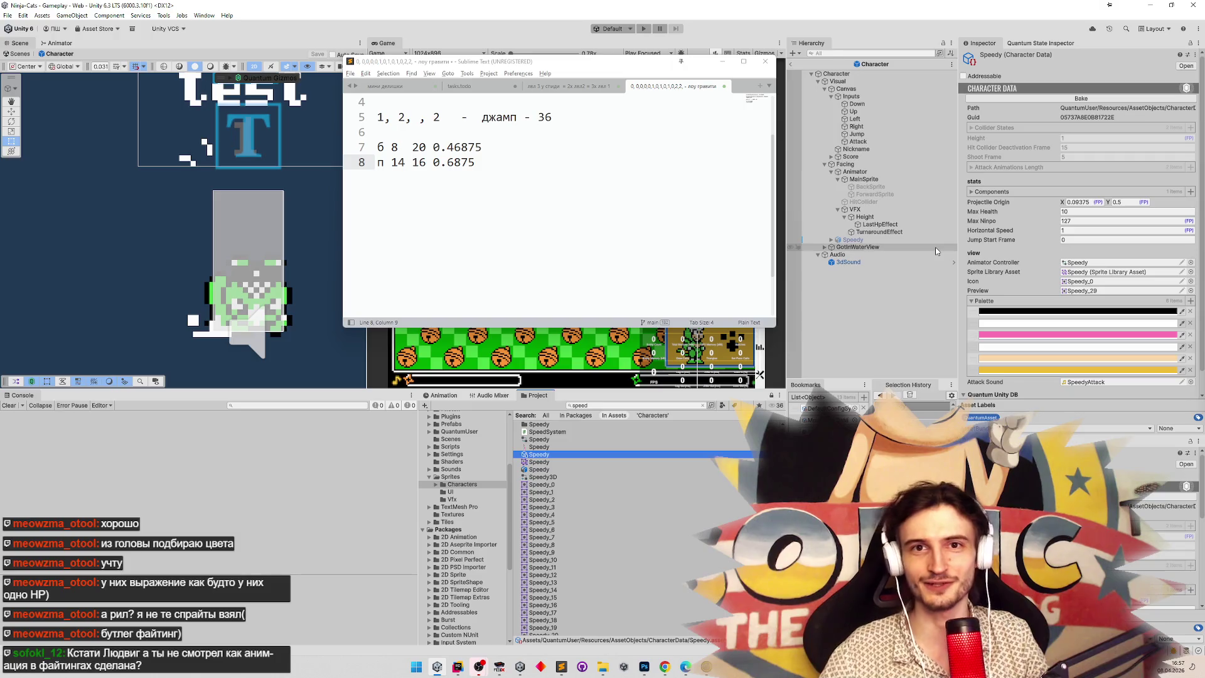
# Review the jump values on lines 7 and 8 of the notes, then switch to MinijumpSystem.cs in Rider.
pyautogui.click(600, 153)
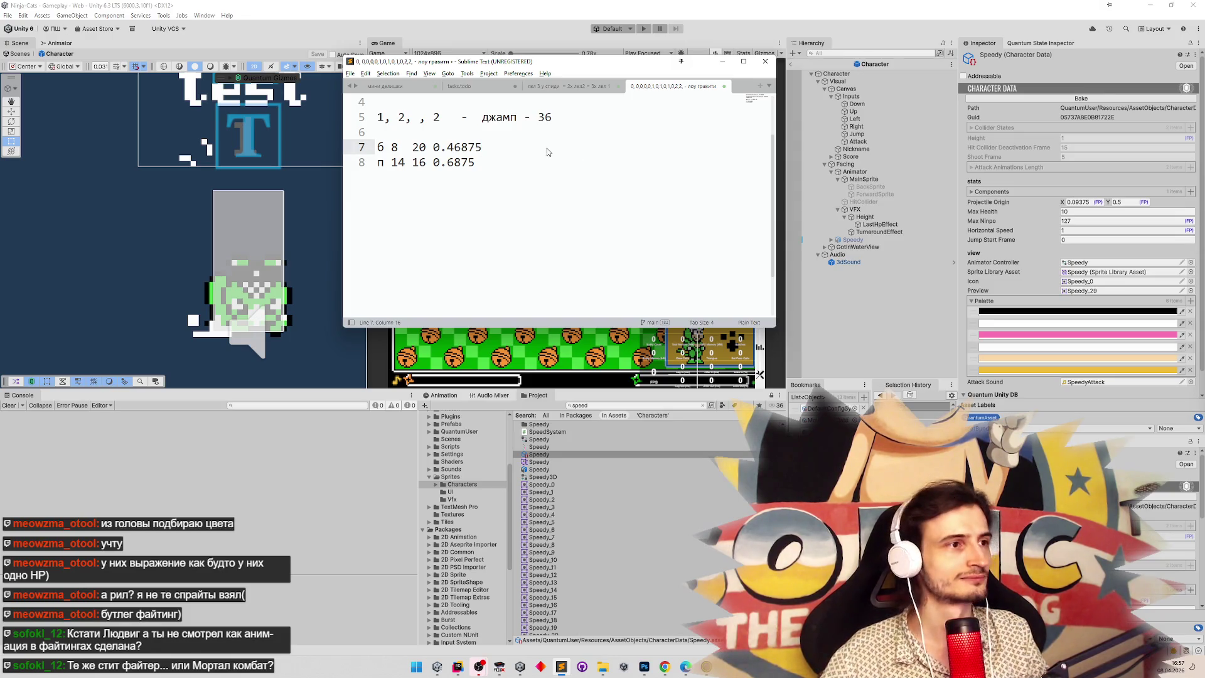
pyautogui.hotkey('ctrl', 's')
pyautogui.click(867, 401)
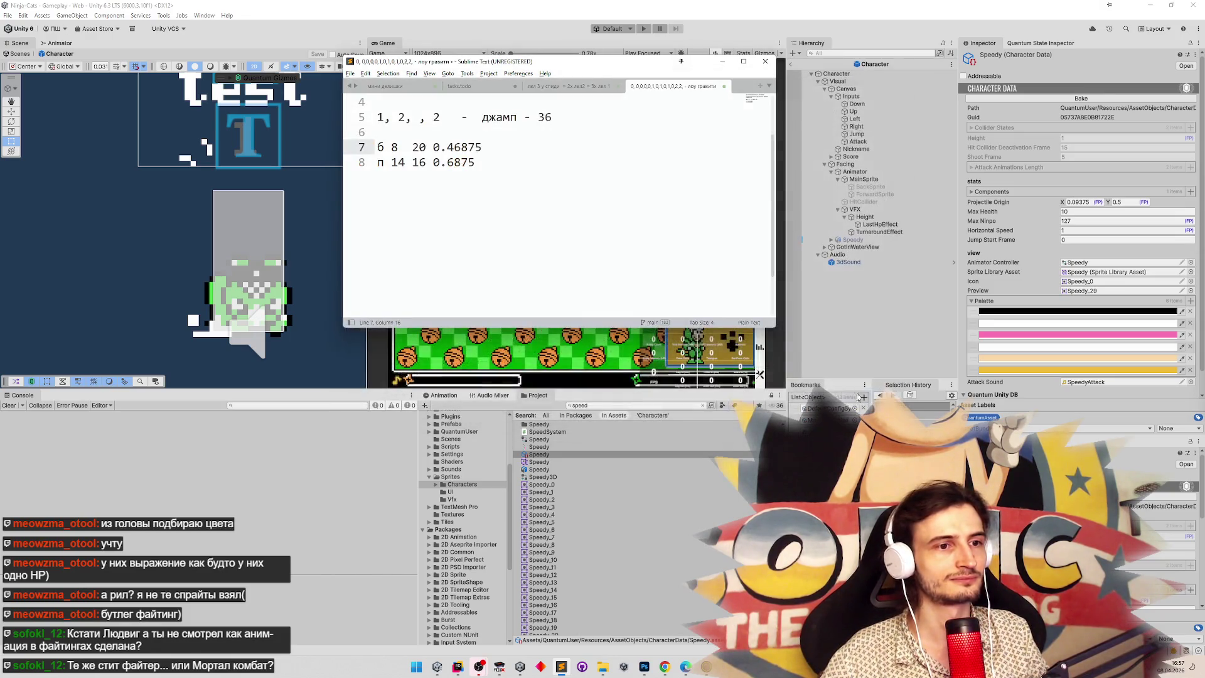
pyautogui.click(572, 118)
pyautogui.click(554, 151)
pyautogui.press('Down')
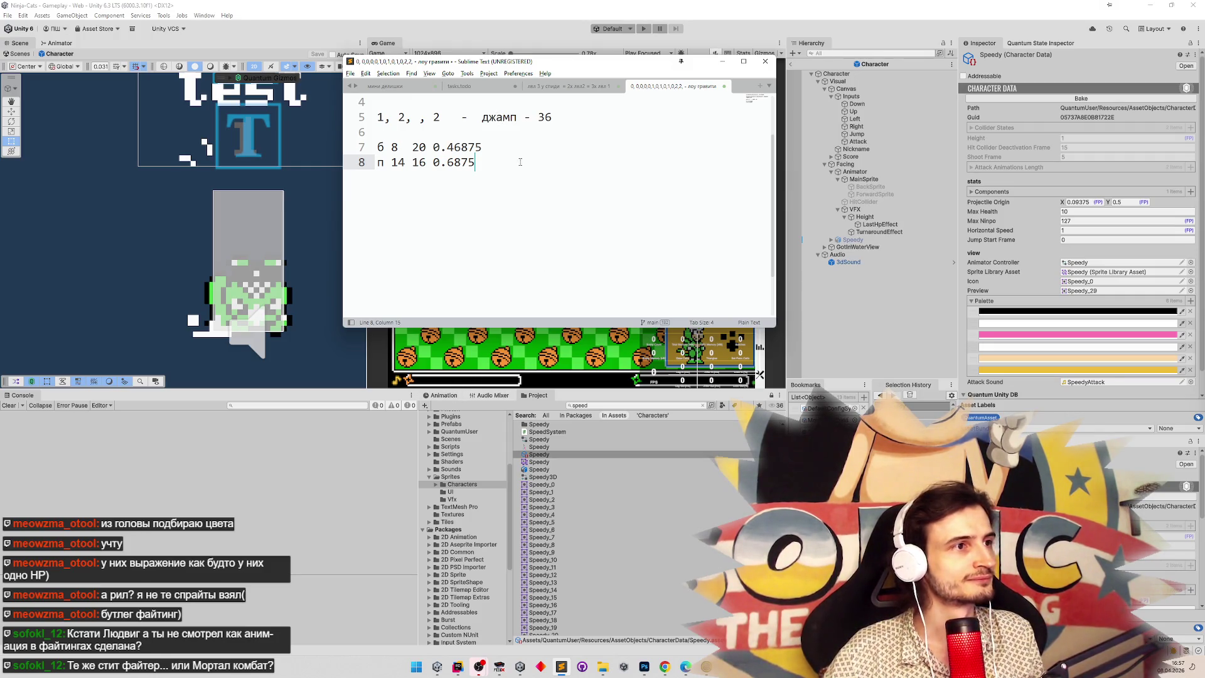
pyautogui.click(527, 141)
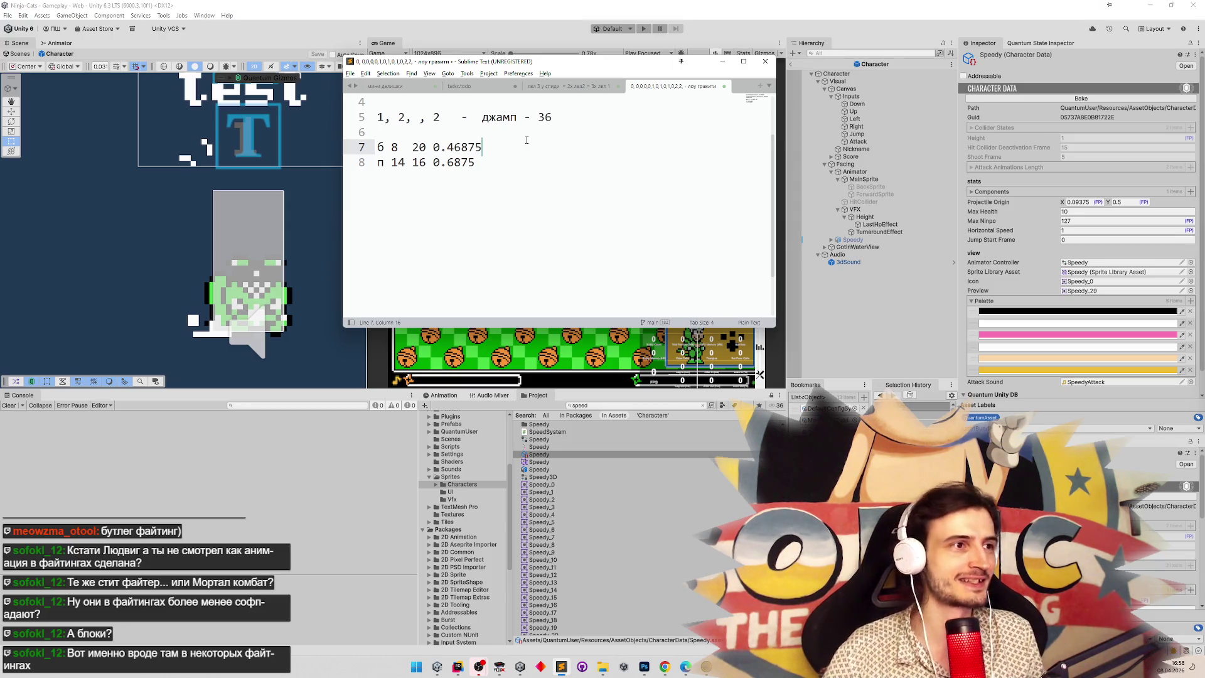
pyautogui.click(516, 155)
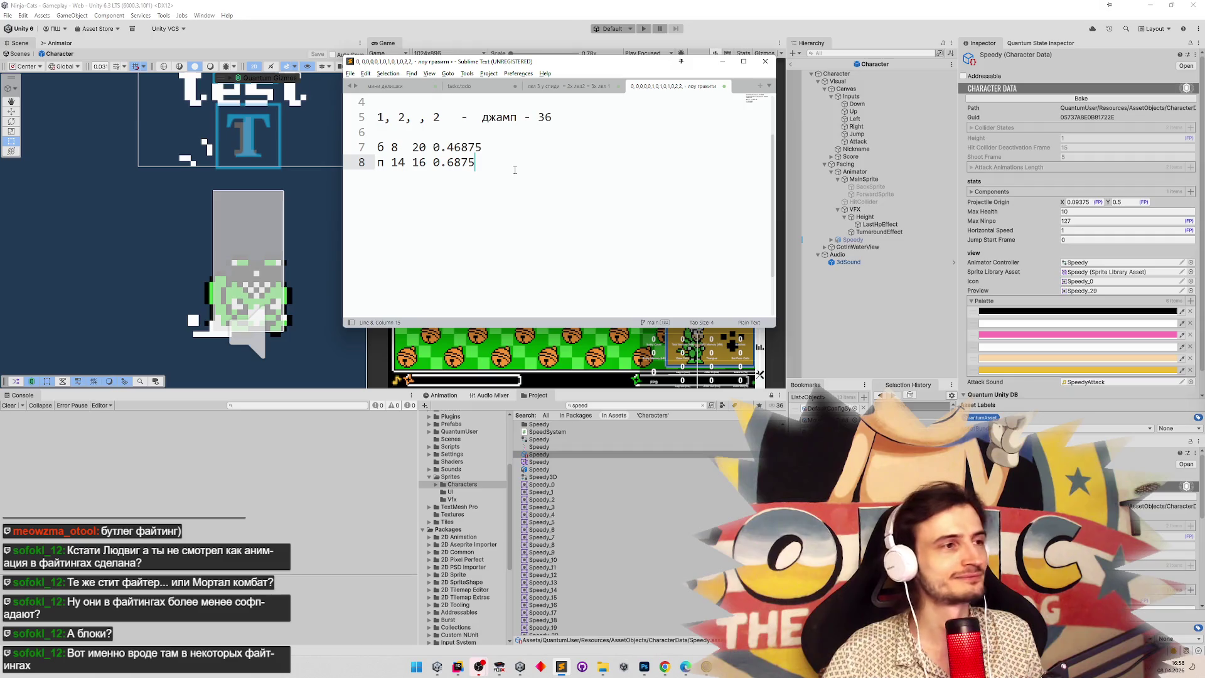
pyautogui.click(520, 151)
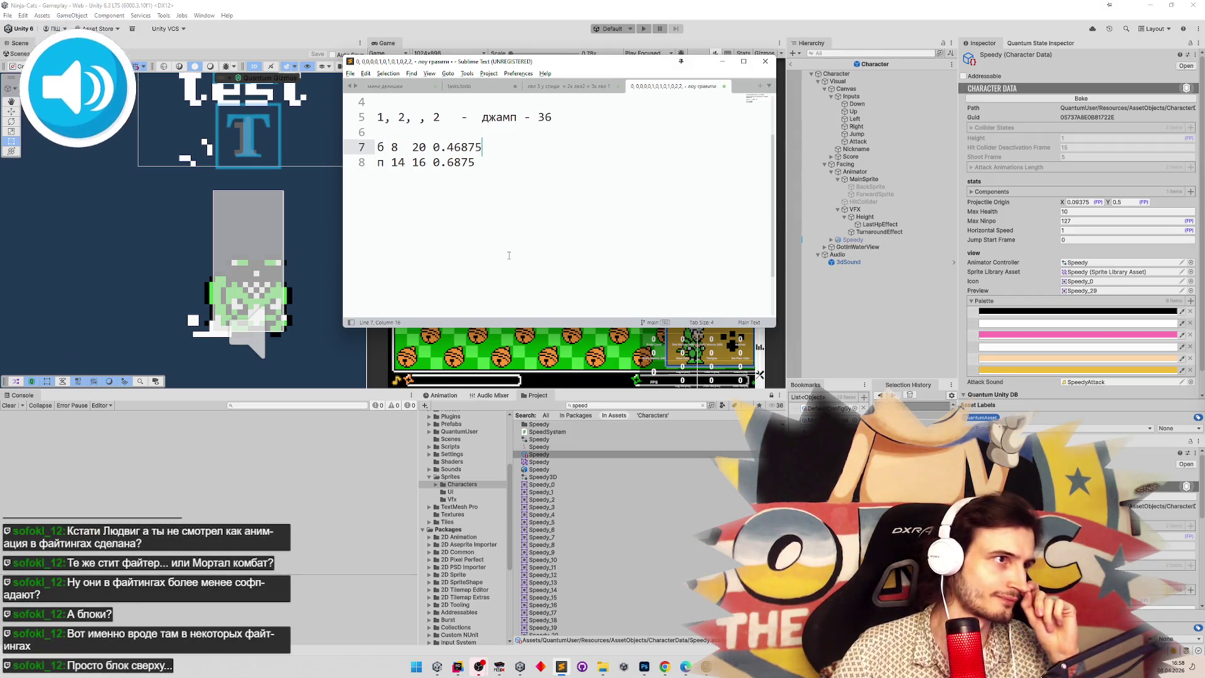
pyautogui.click(457, 666)
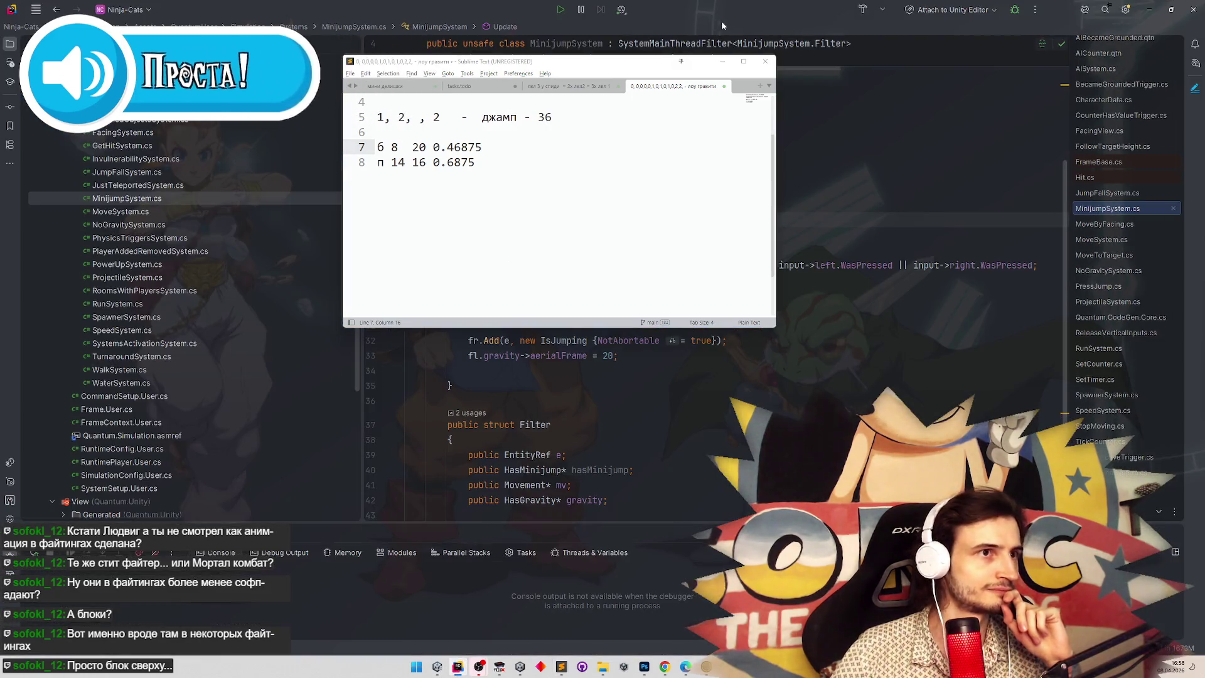
pyautogui.scroll(3, 742, 232)
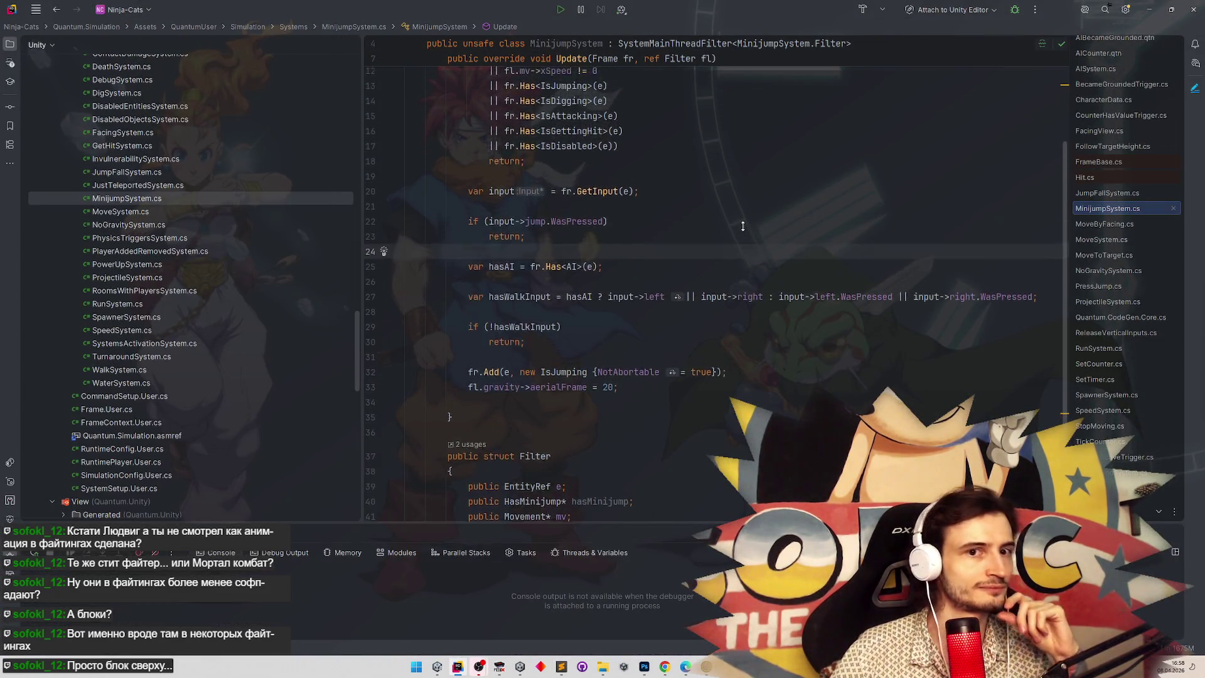
pyautogui.scroll(-1, 742, 232)
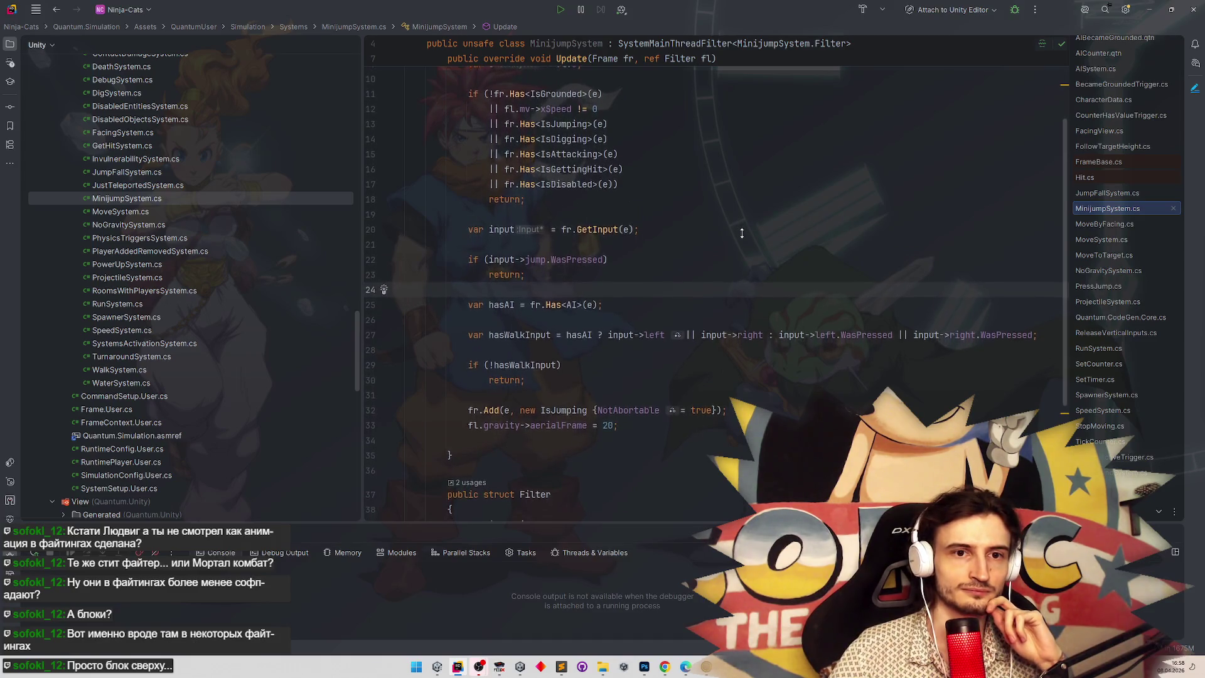
pyautogui.click(460, 666)
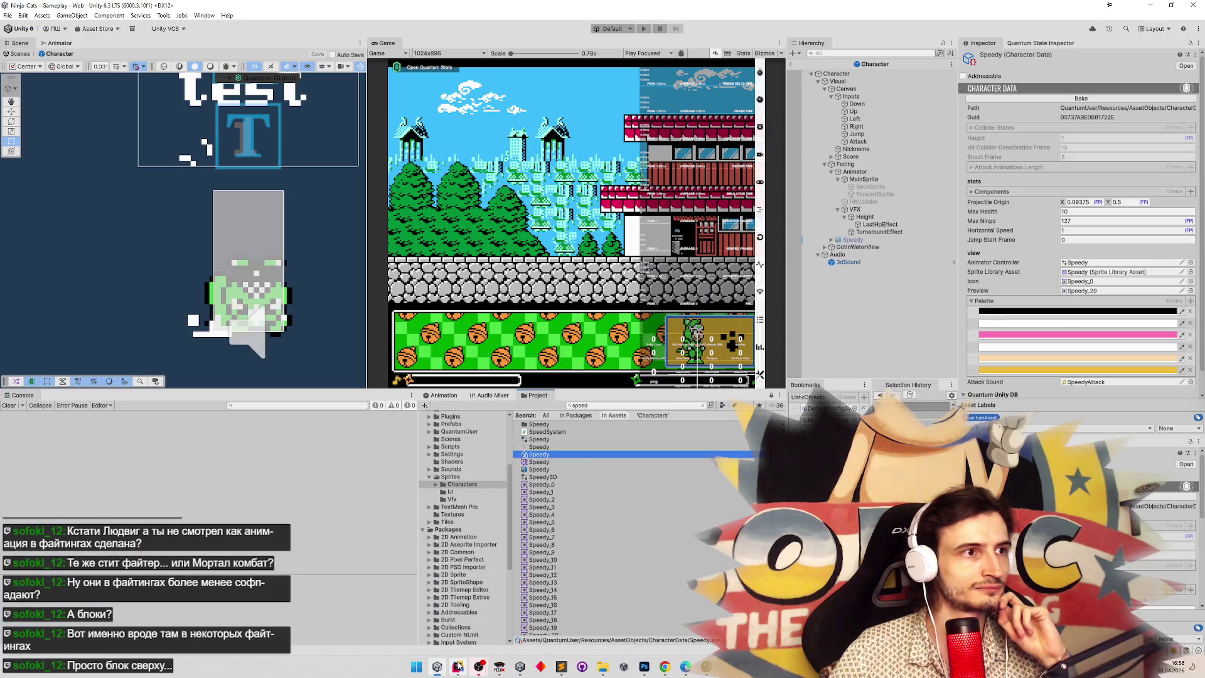
pyautogui.click(459, 666)
pyautogui.click(458, 665)
pyautogui.click(459, 665)
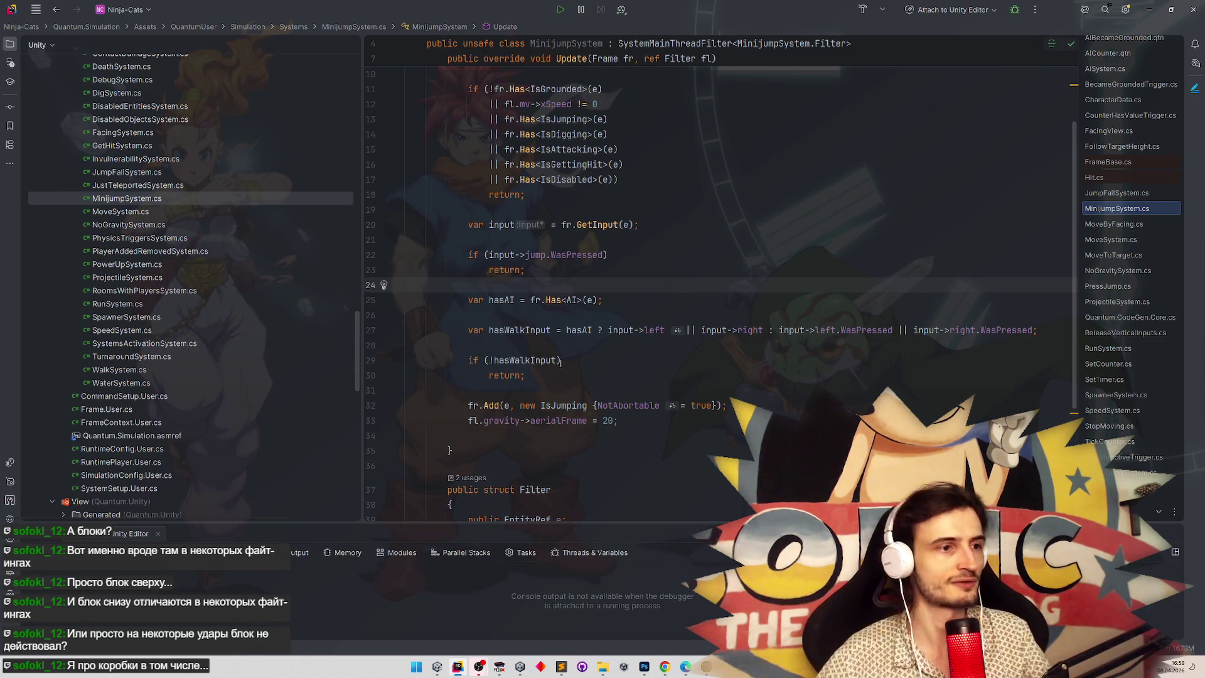
pyautogui.click(584, 345)
pyautogui.click(612, 300)
pyautogui.click(627, 281)
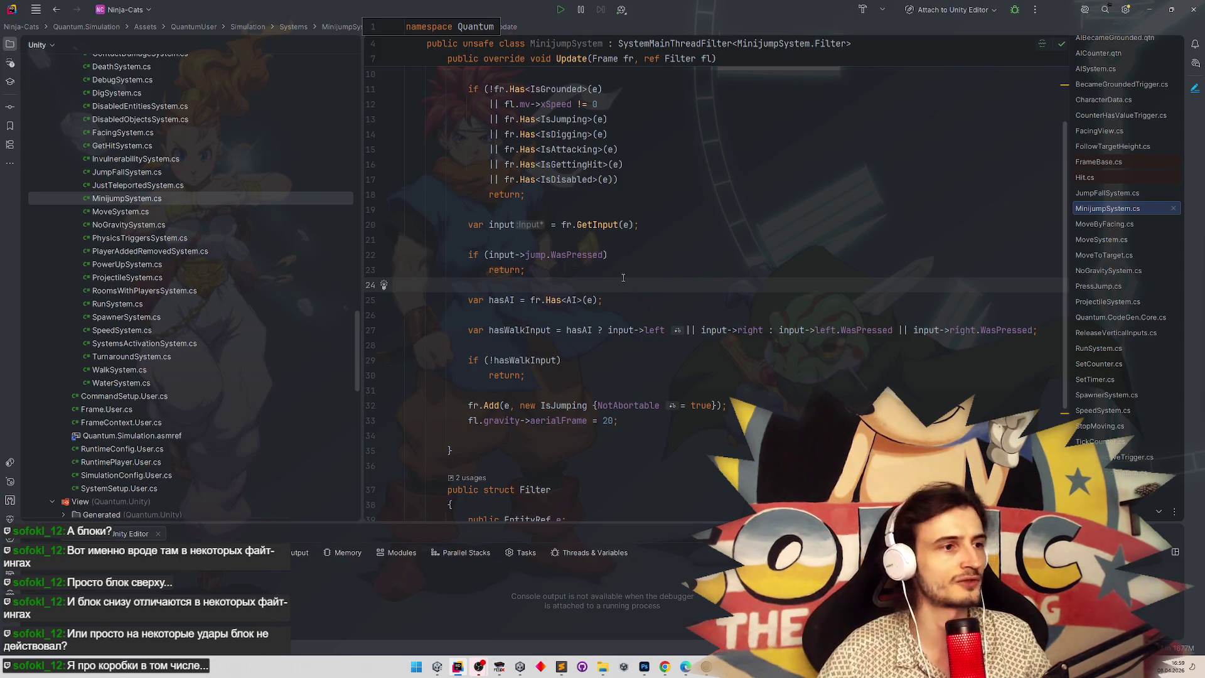
pyautogui.click(590, 271)
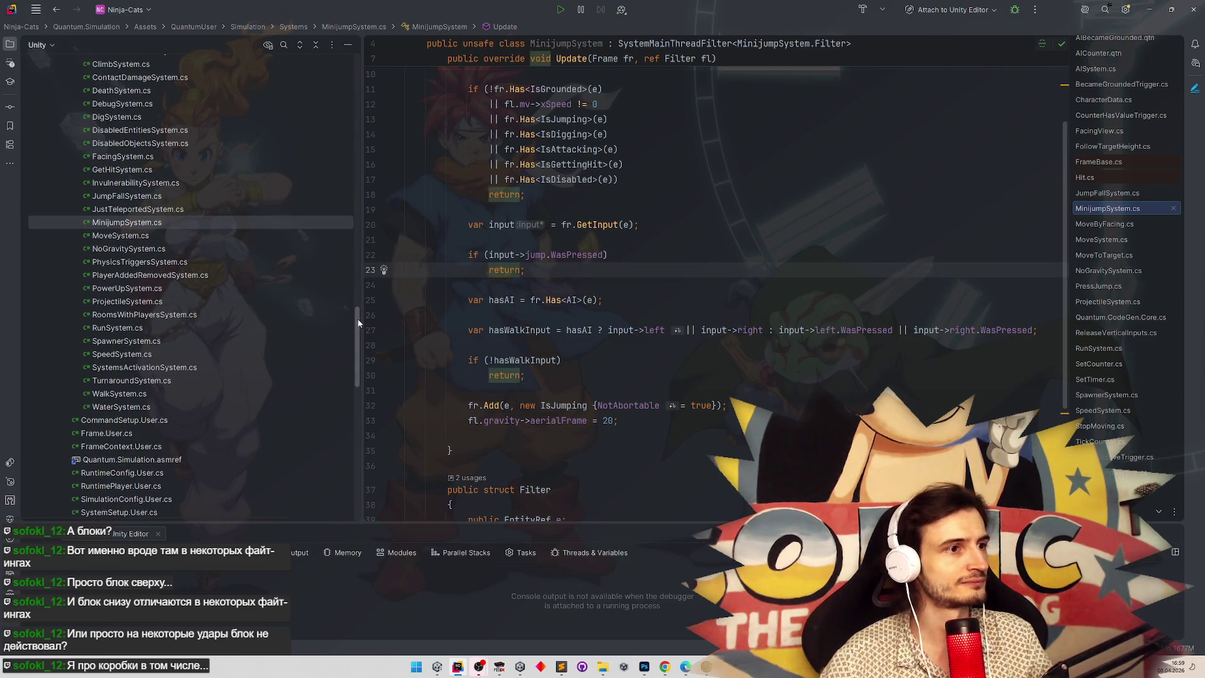
pyautogui.scroll(3, 358, 323)
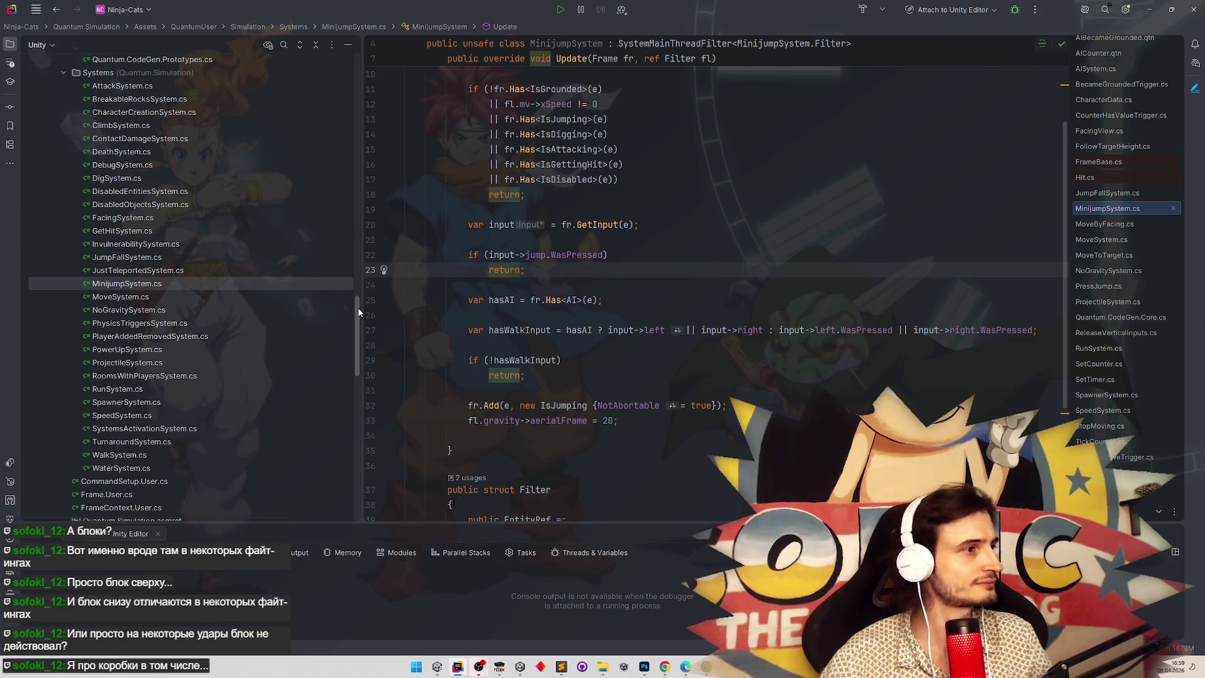
pyautogui.scroll(-3, 622, 347)
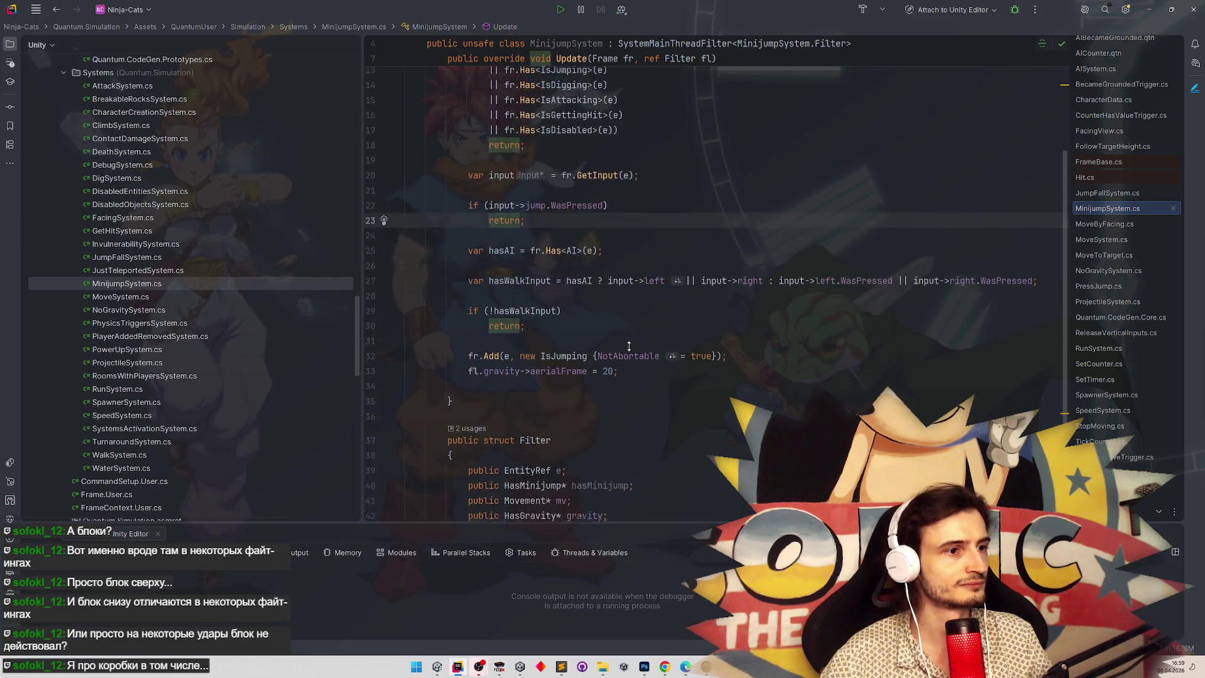
pyautogui.click(644, 309)
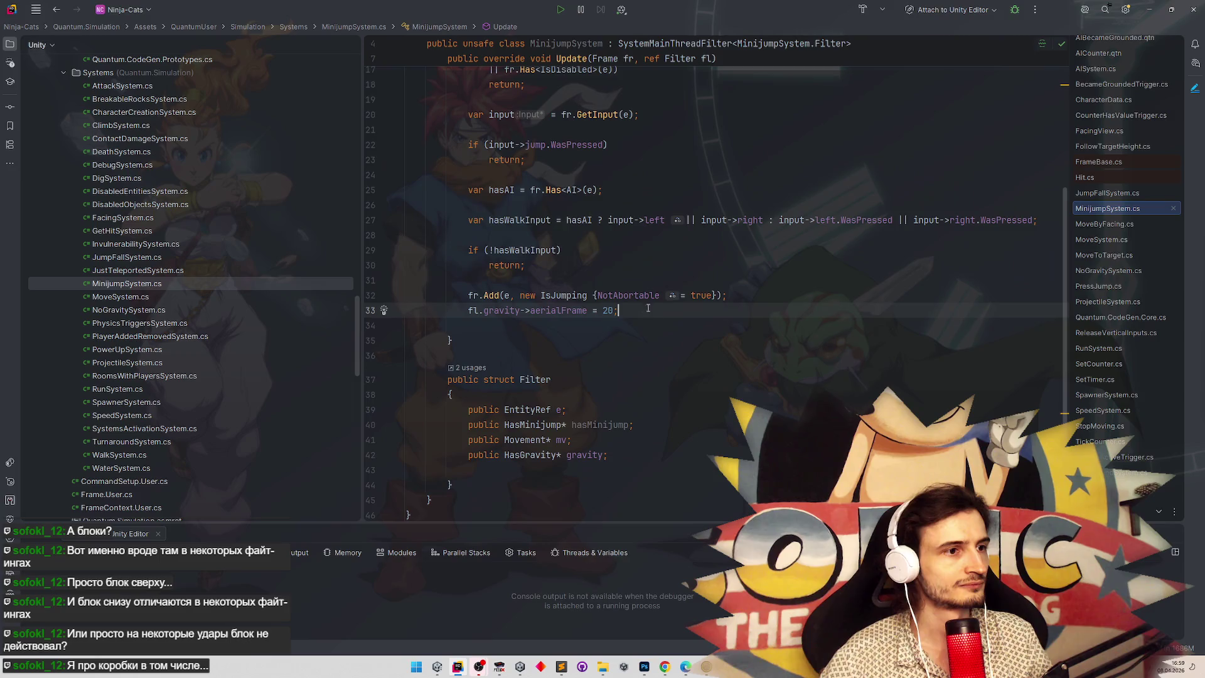
pyautogui.click(749, 296)
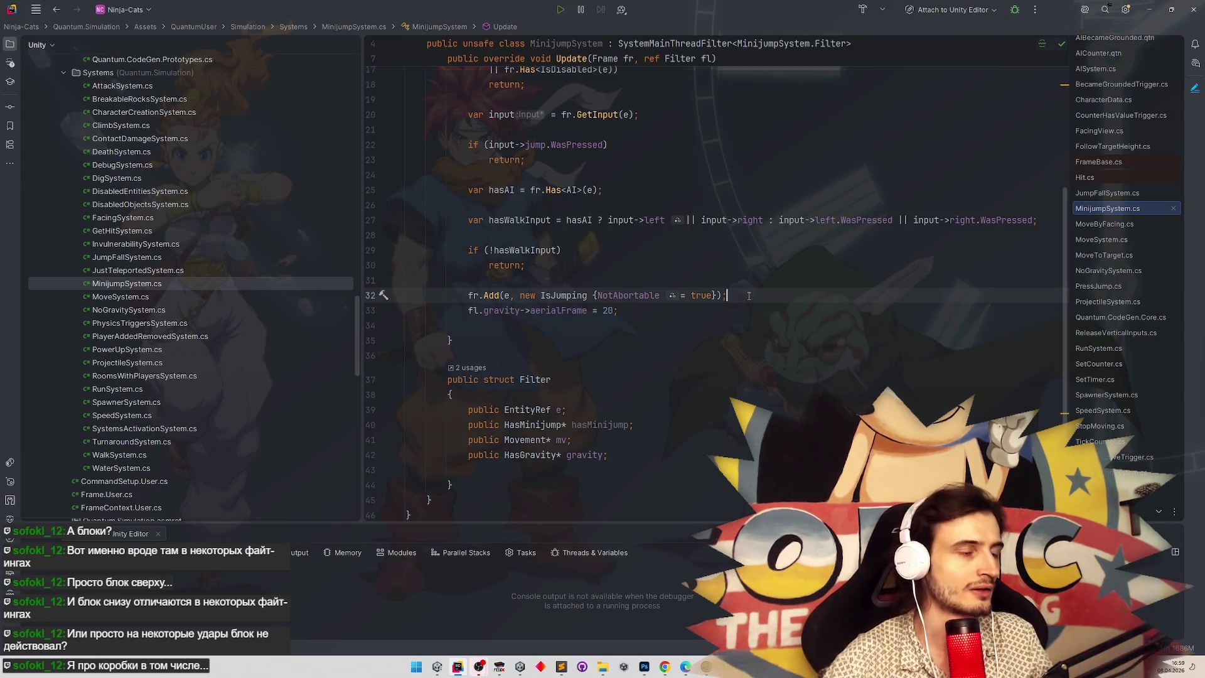
# Below the IsJumping line, type 'var jumpFrame =' without autocompletion, then surface the jump notes.
pyautogui.press('Return')
pyautogui.press('Return')
pyautogui.press('Return')
pyautogui.press('Up')
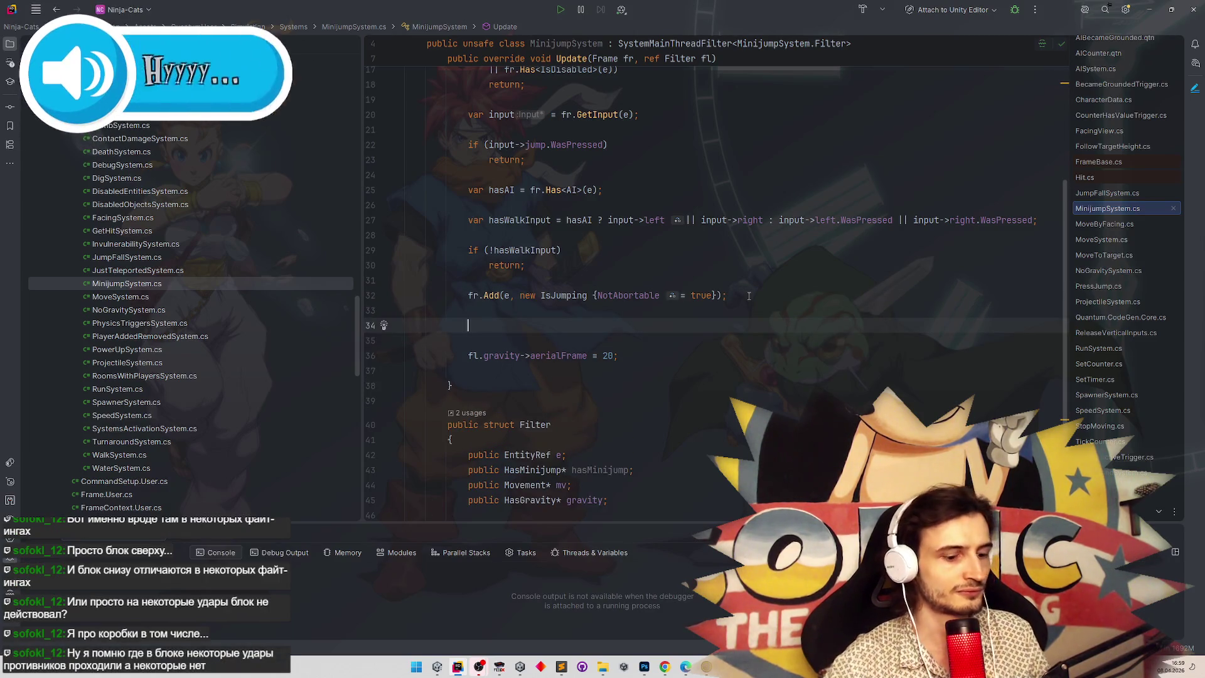
pyautogui.write('var ')
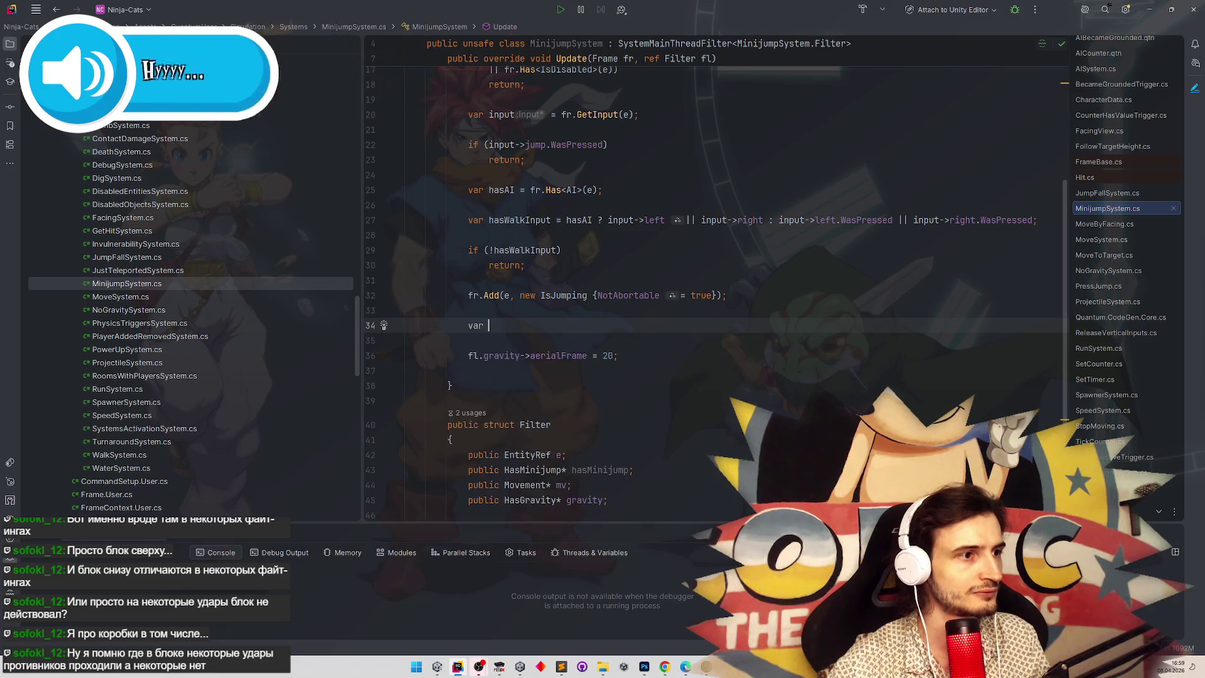
pyautogui.write('st')
pyautogui.press('BackSpace')
pyautogui.press('BackSpace')
pyautogui.write('jumpFrame =')
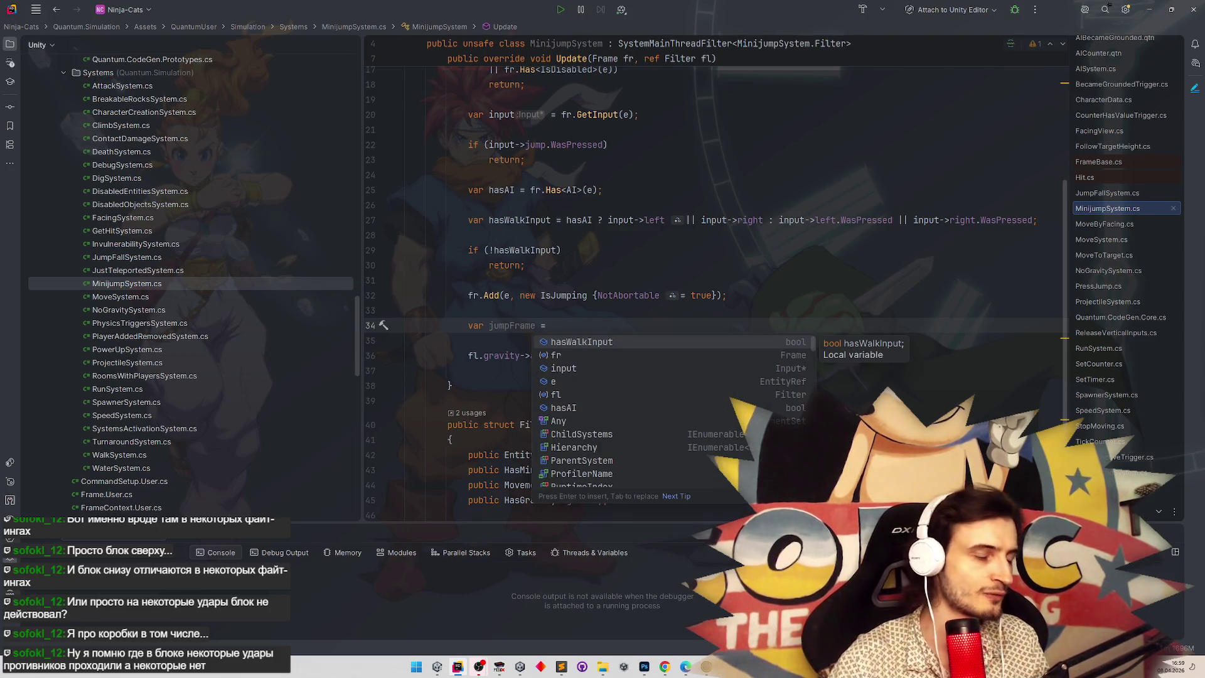
pyautogui.hotkey('alt', 'Tab')
pyautogui.hotkey('alt', 'Tab')
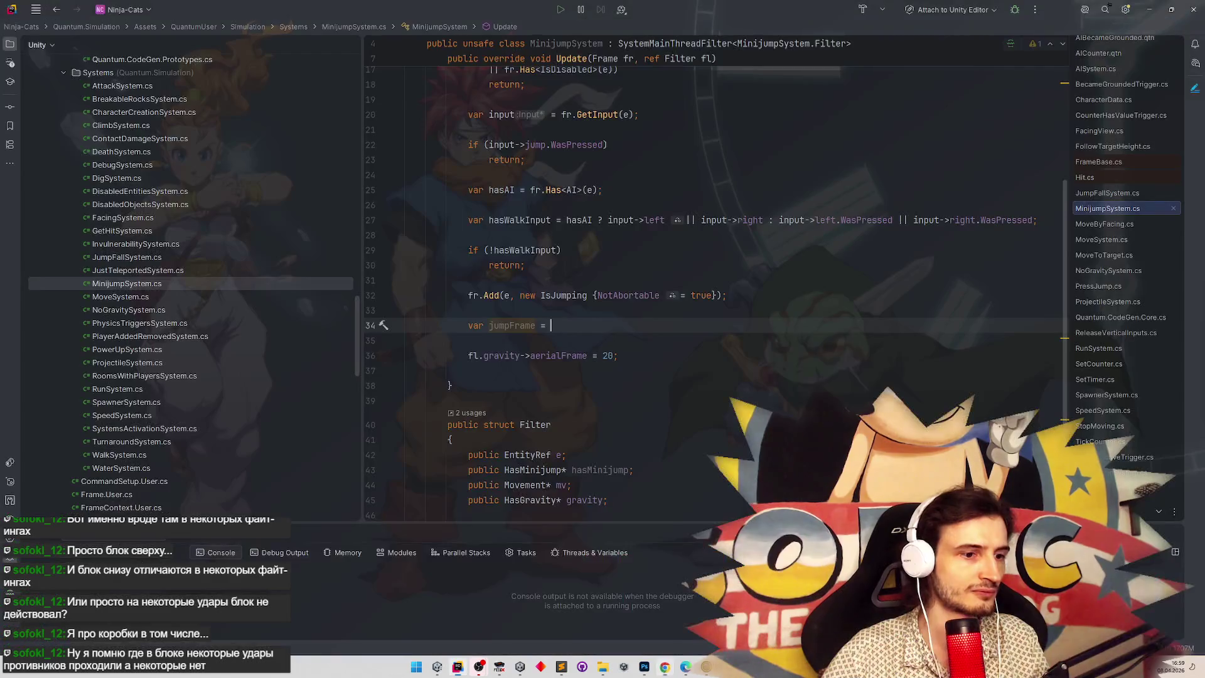
pyautogui.hotkey('alt', 'Tab')
pyautogui.hotkey('alt', 'Tab')
pyautogui.hotkey('alt', 'Tab')
pyautogui.click(561, 668)
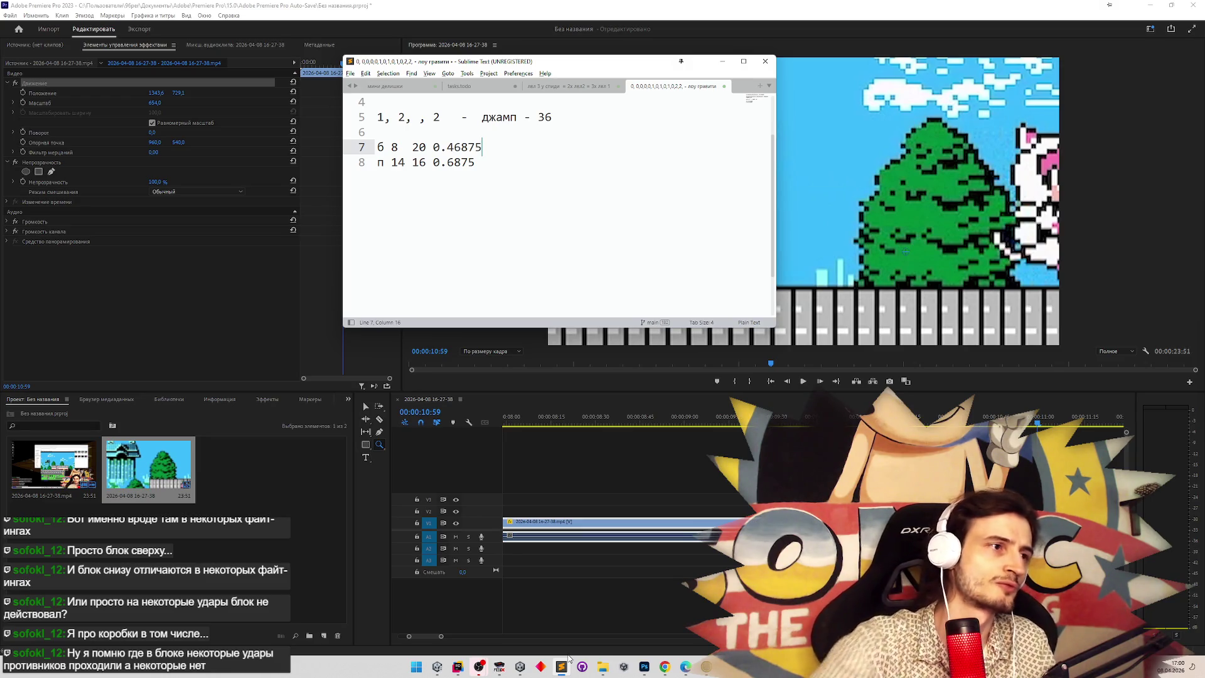
# Bring Rider's MinijumpSystem.cs back in front and move the Sublime jump notes window higher.
pyautogui.click(562, 665)
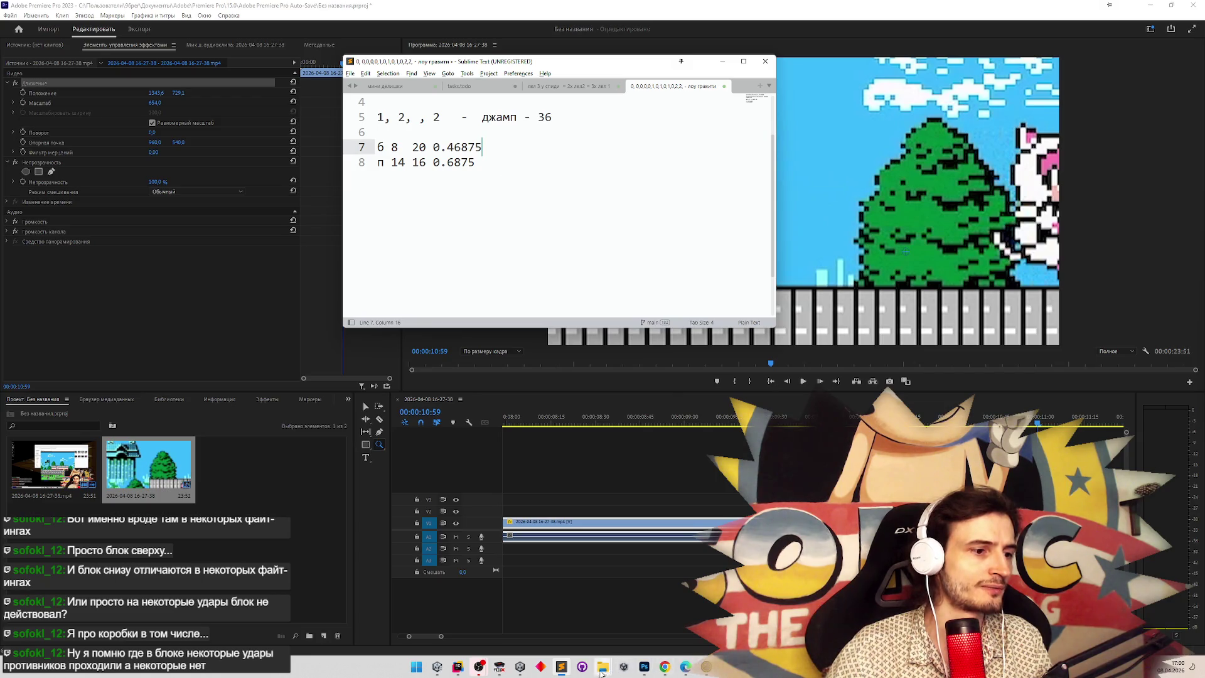
pyautogui.click(570, 670)
pyautogui.click(570, 672)
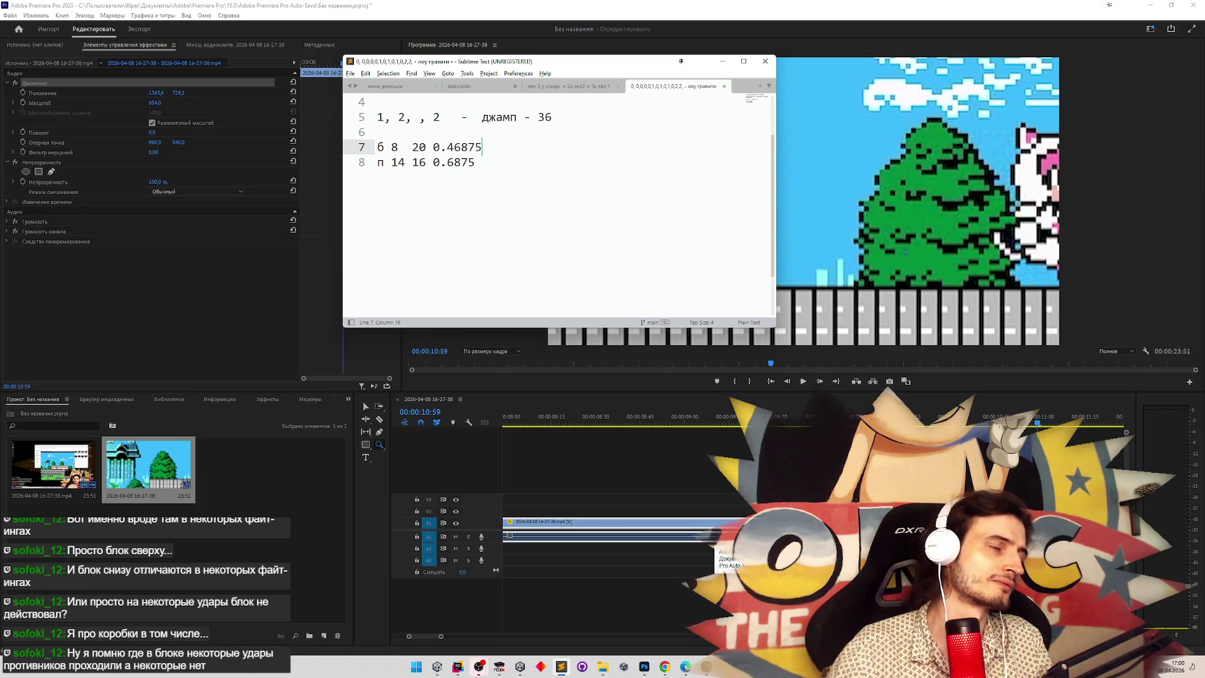
pyautogui.click(715, 541)
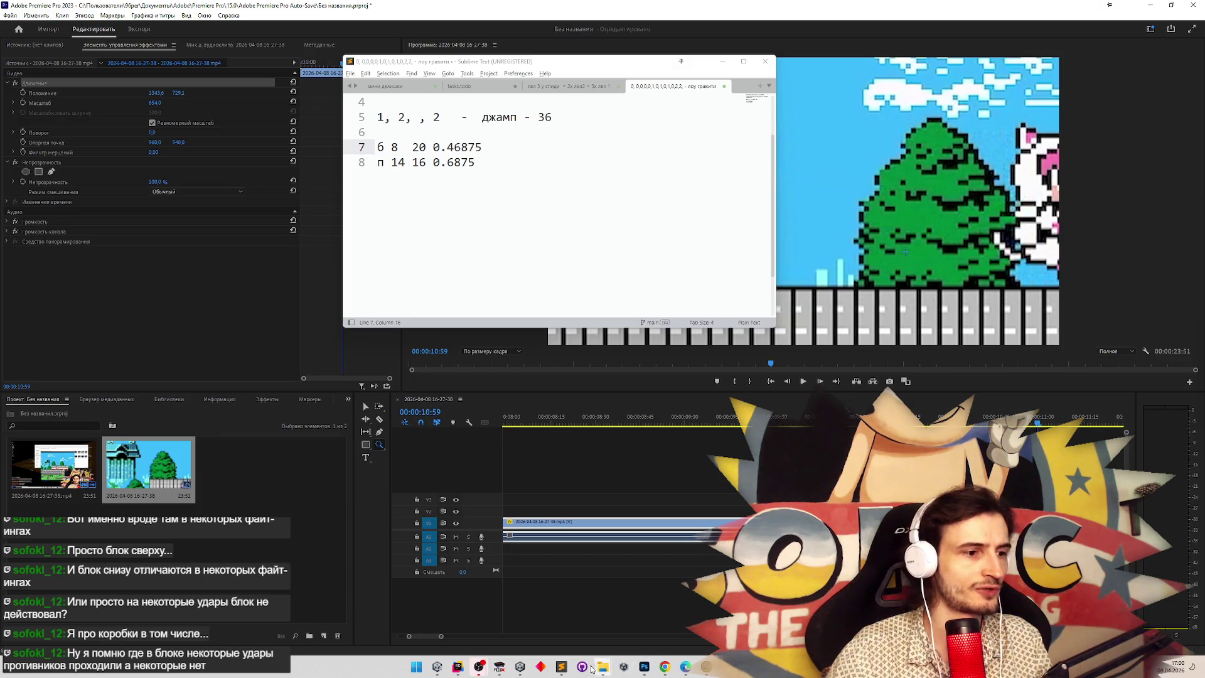
pyautogui.moveTo(521, 671)
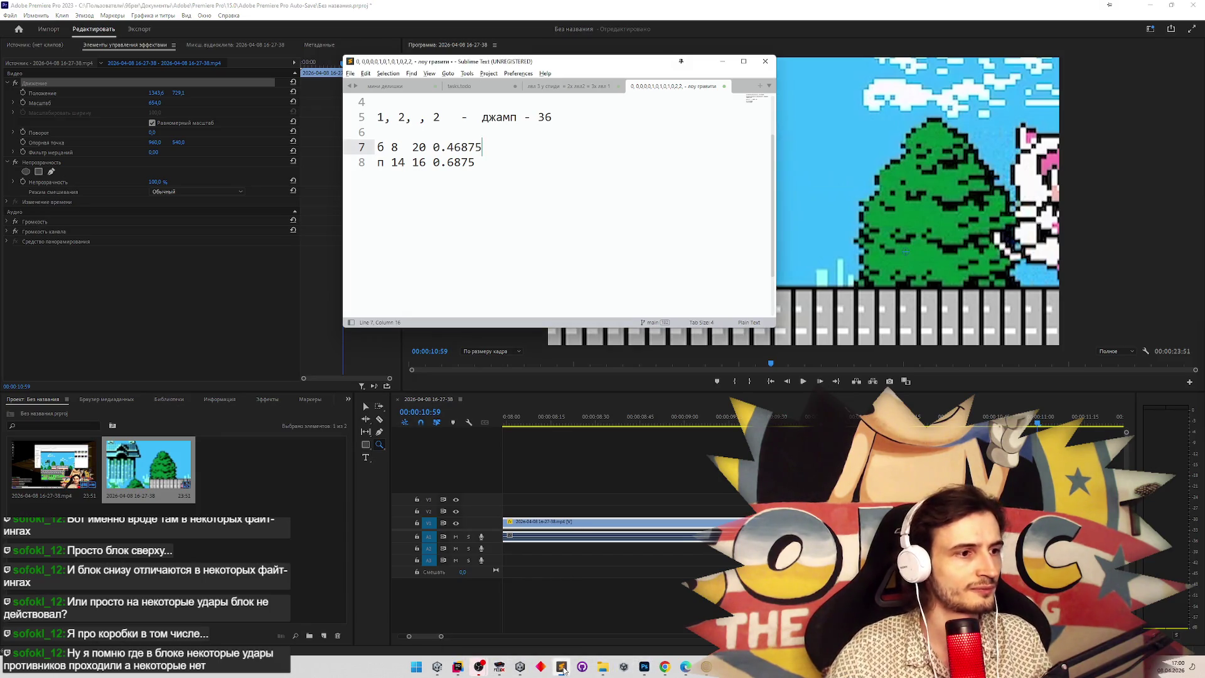
pyautogui.click(458, 667)
pyautogui.moveTo(658, 71); pyautogui.dragTo(664, 38)
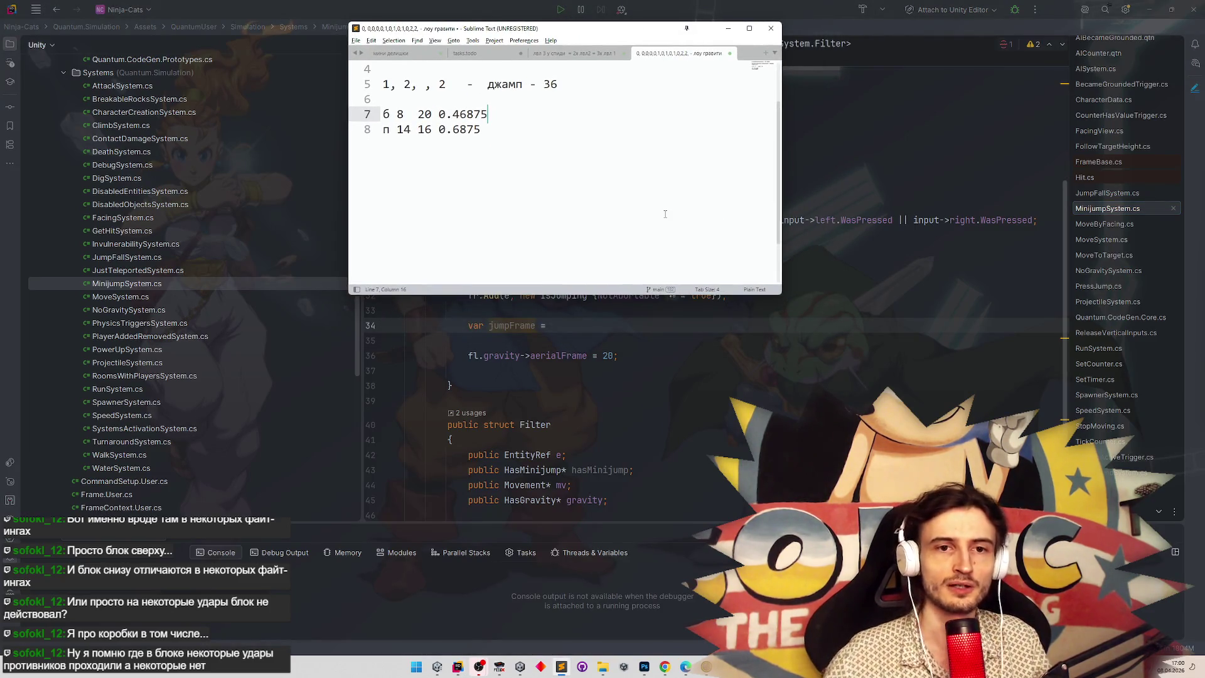
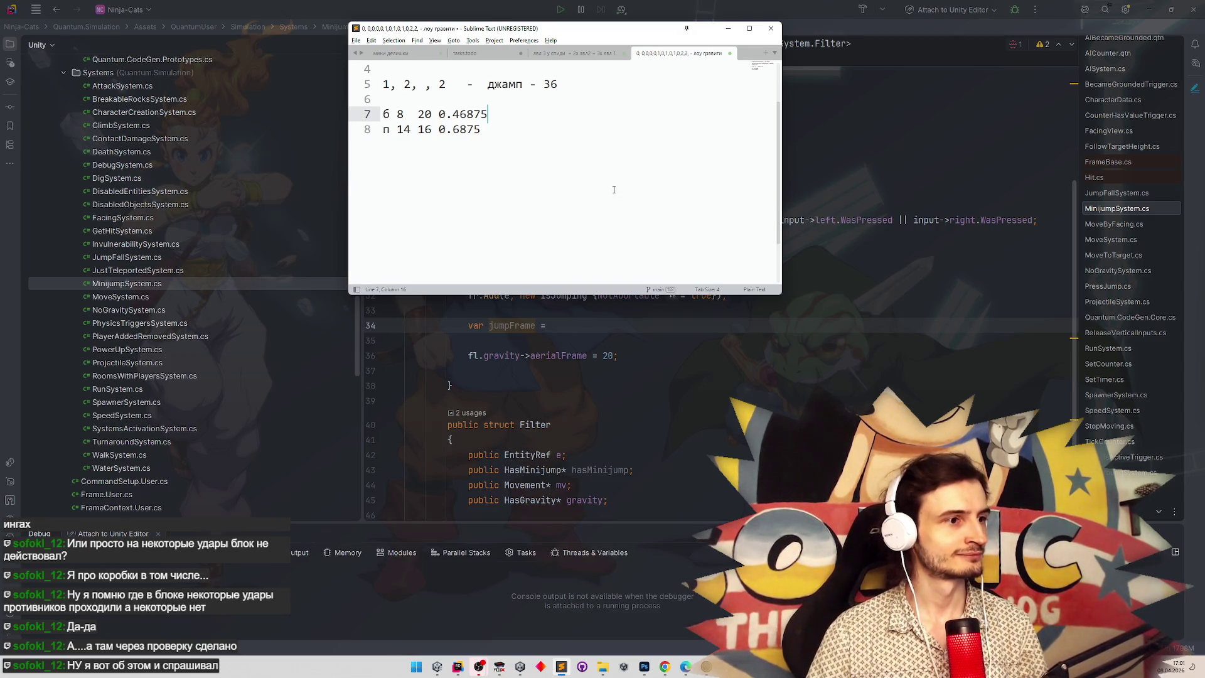
# Start the jumpFrame expression as 12 - fr.GetCharacterData(fl.e).height * 2 using code completion.
pyautogui.click(565, 324)
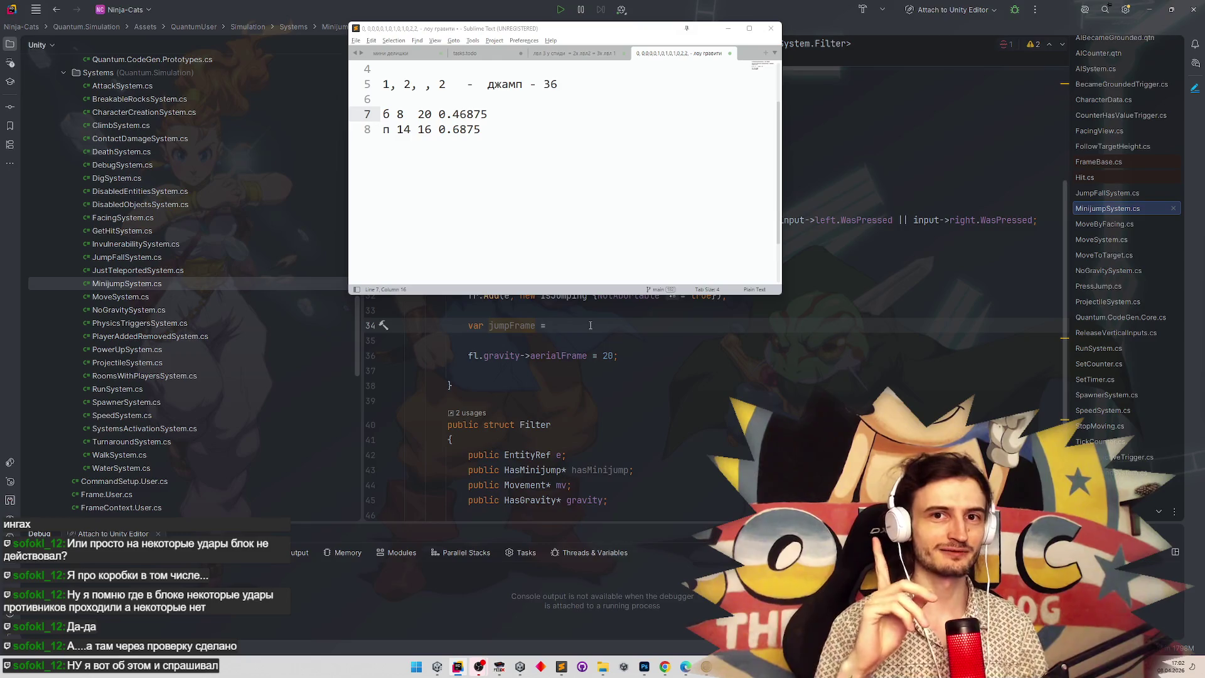
pyautogui.write('12;')
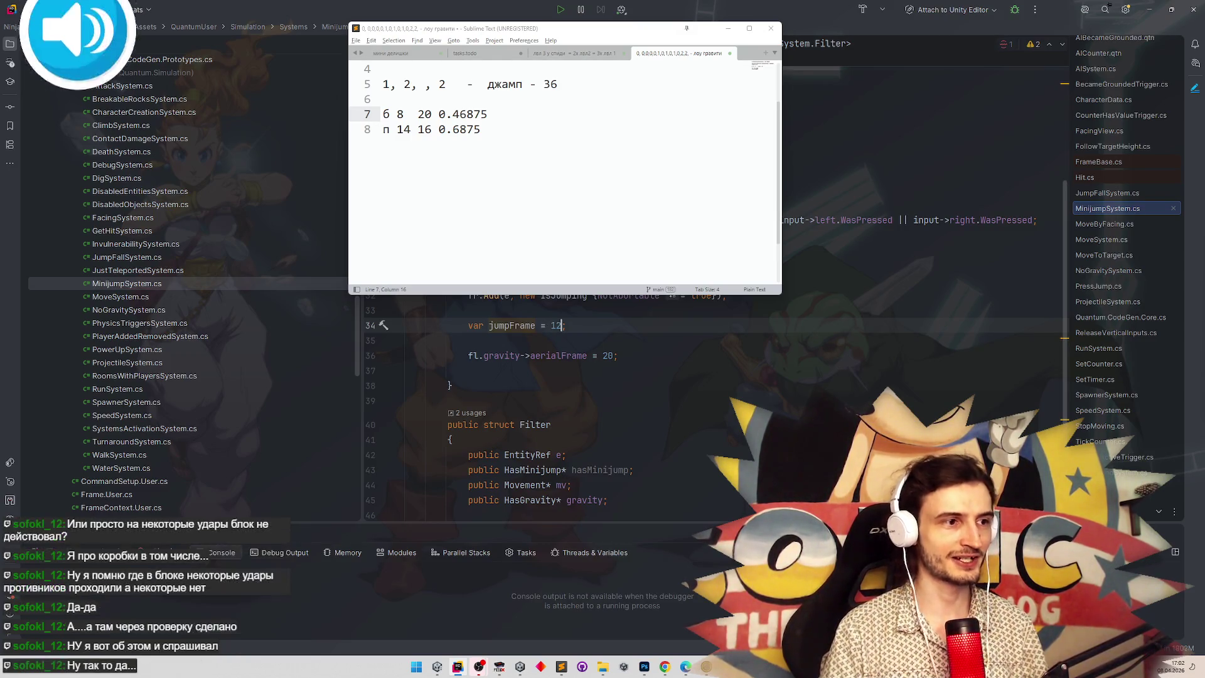
pyautogui.press('Left')
pyautogui.write('- ')
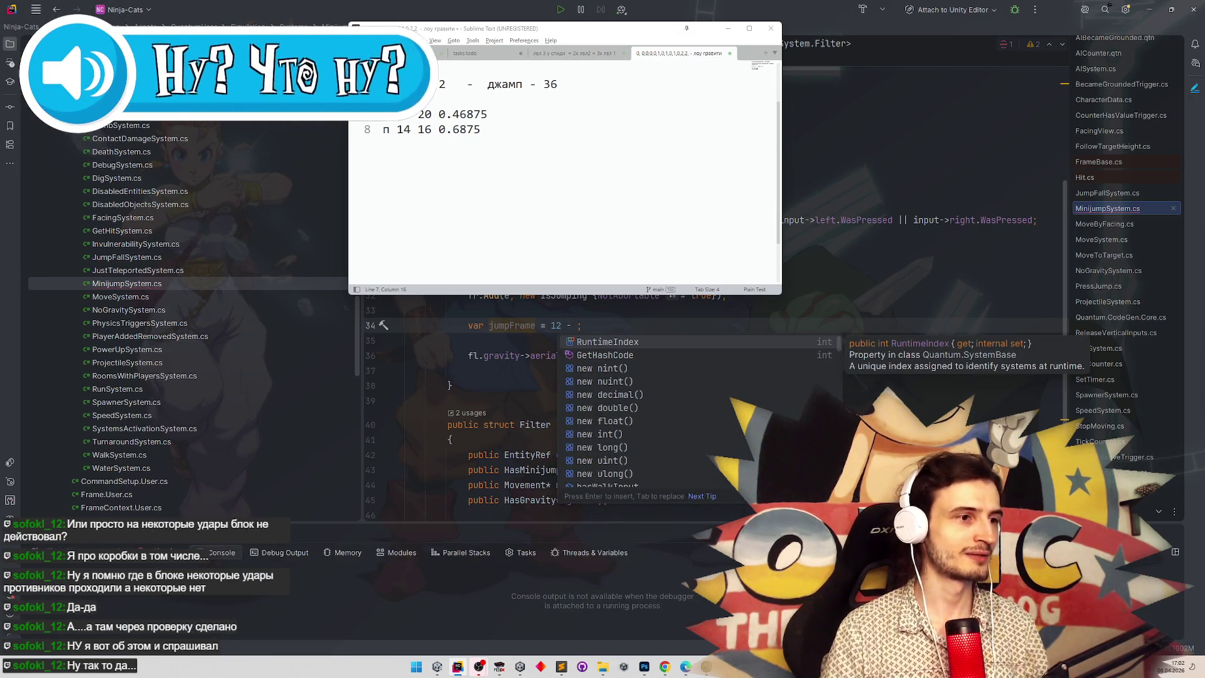
pyautogui.write('fr.')
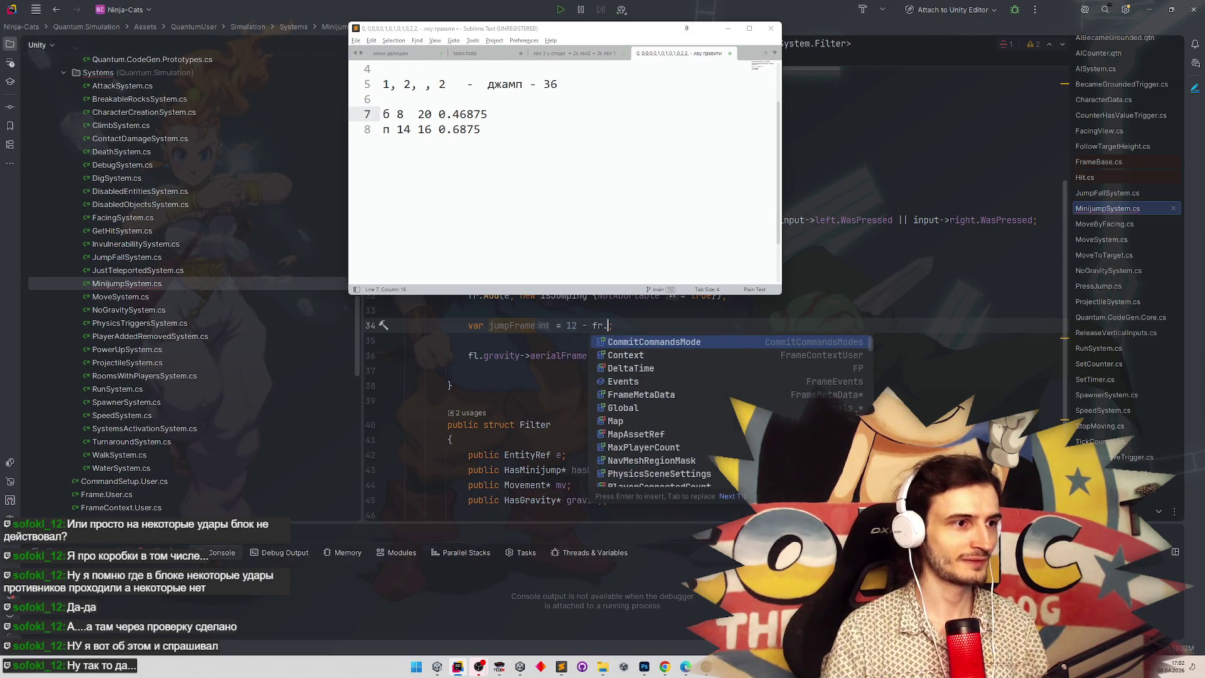
pyautogui.write('Get')
pyautogui.press('Return')
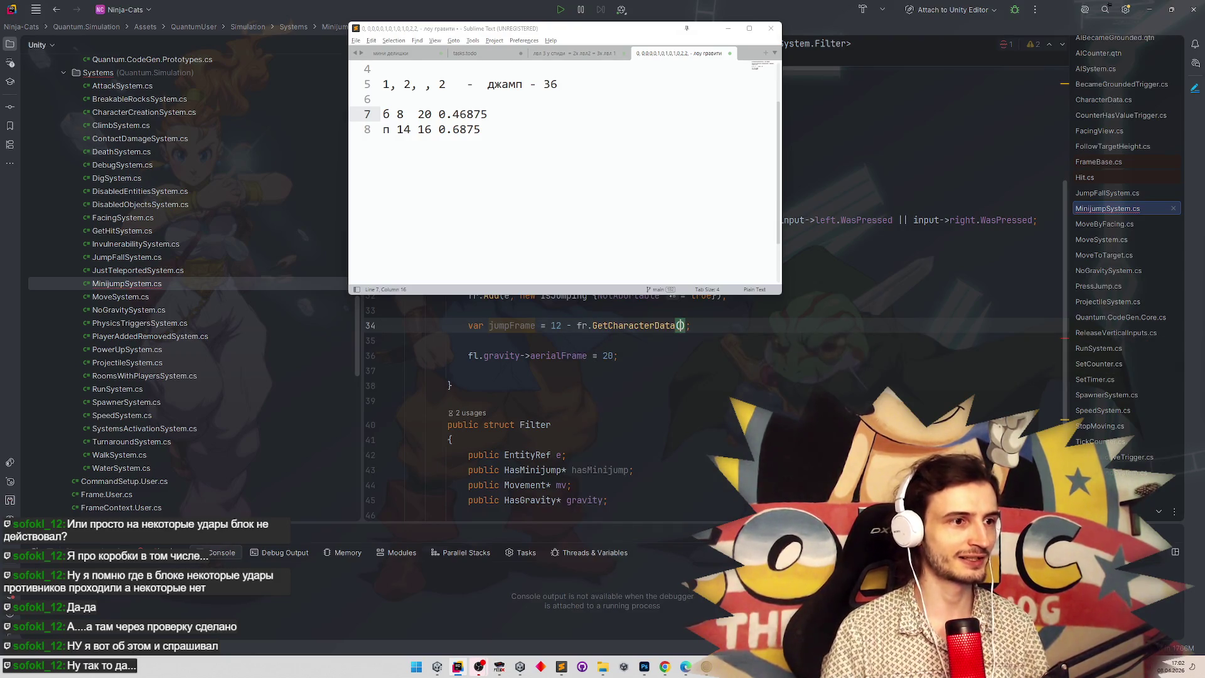
pyautogui.write('(')
pyautogui.press('Return')
pyautogui.hotkey('ctrl', 'BackSpace')
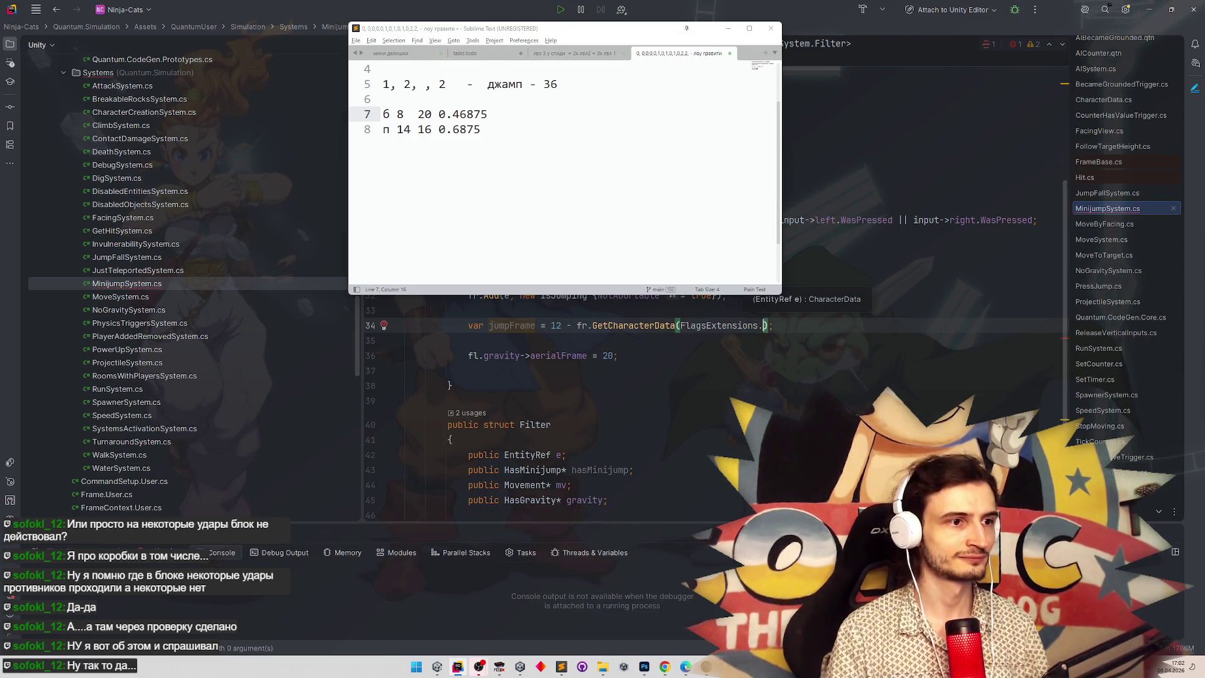
pyautogui.write('fl.')
pyautogui.press('Return')
pyautogui.write('.')
pyautogui.press('BackSpace')
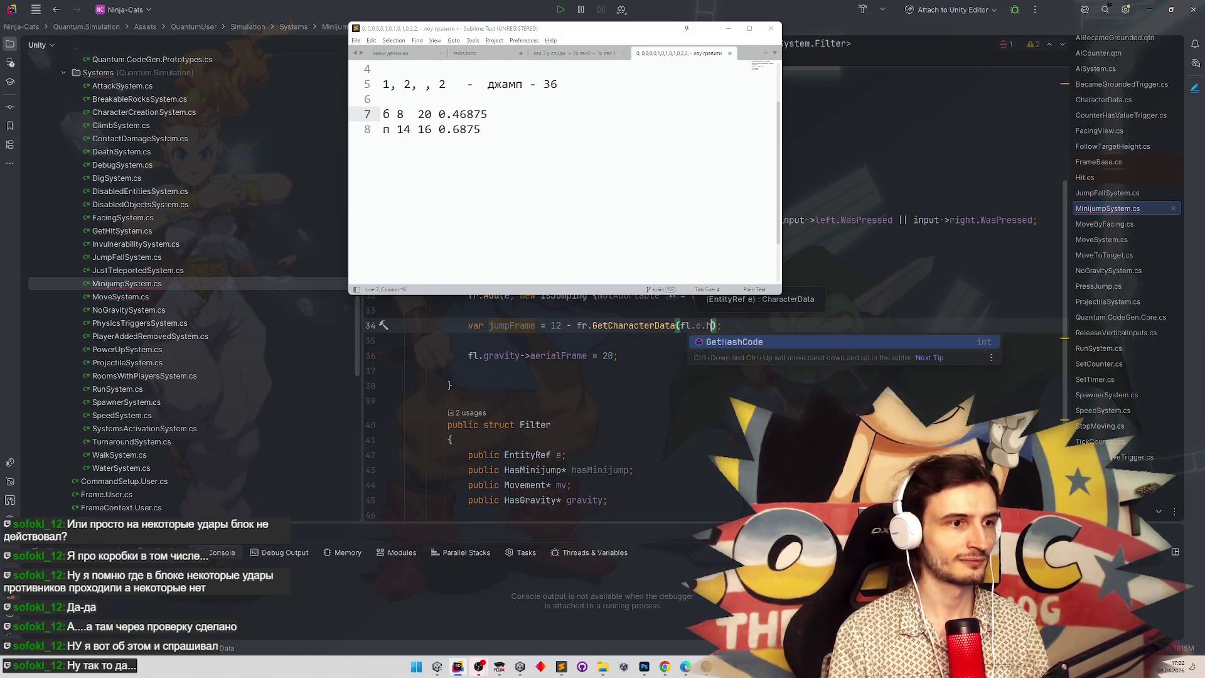
pyautogui.press('Right')
pyautogui.write('.h')
pyautogui.press('Return')
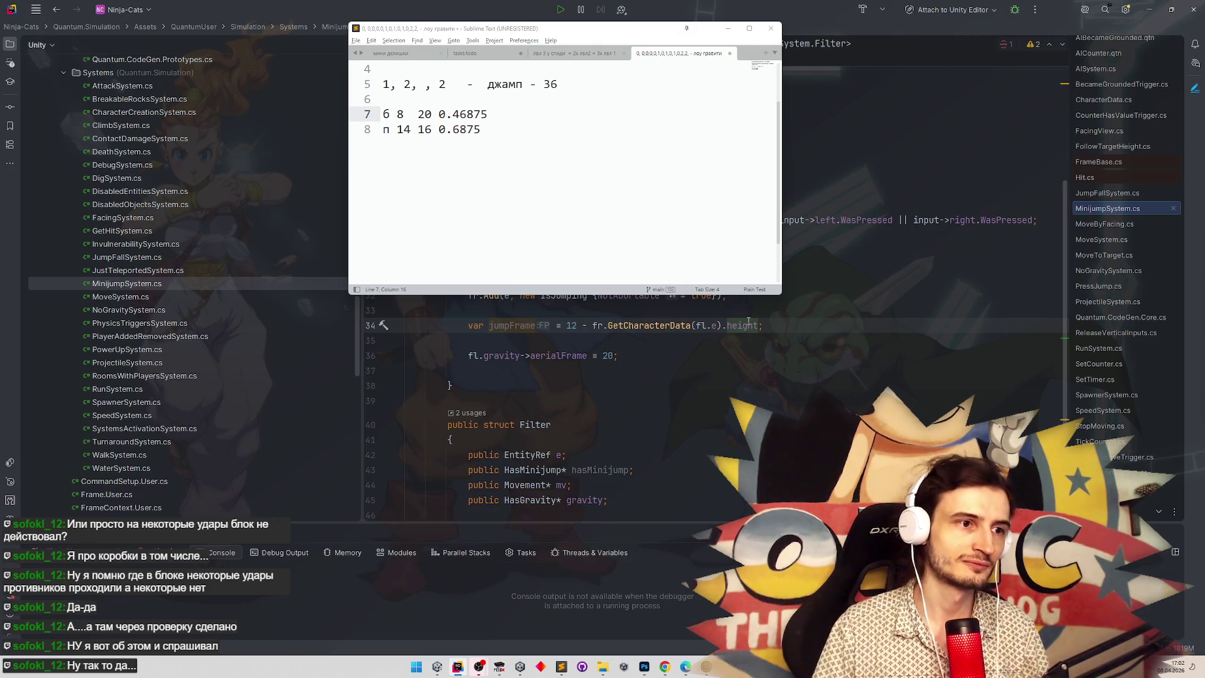
pyautogui.moveTo(748, 321)
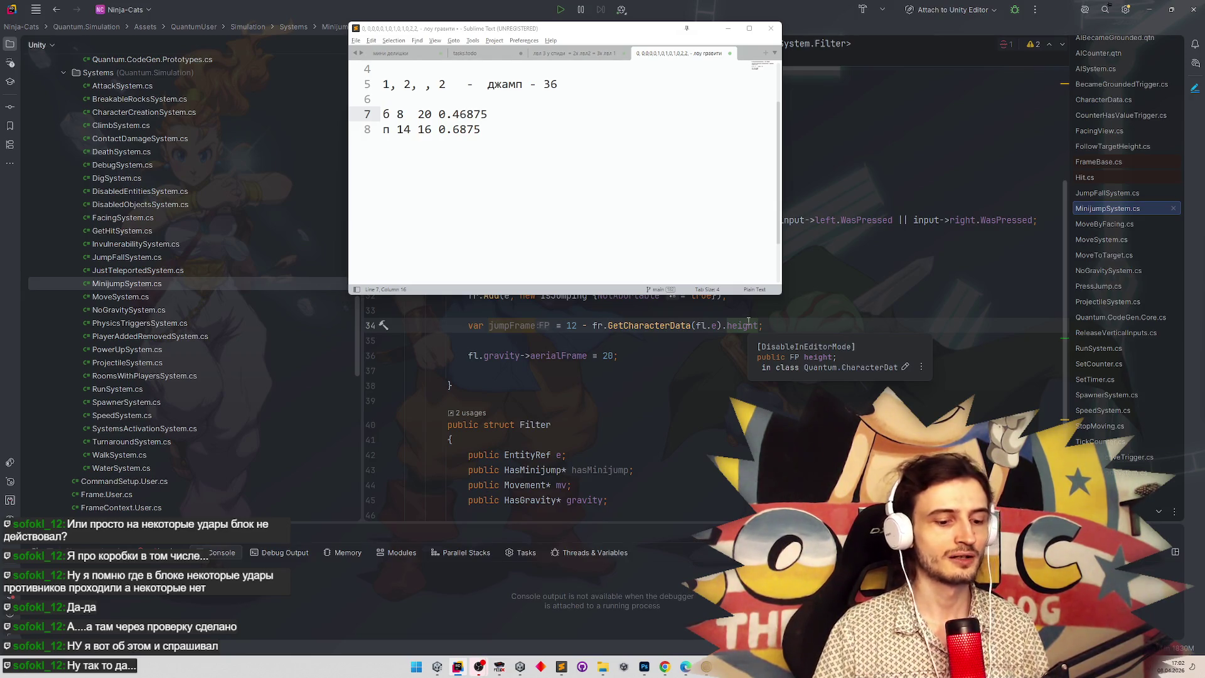
pyautogui.write('* 2')
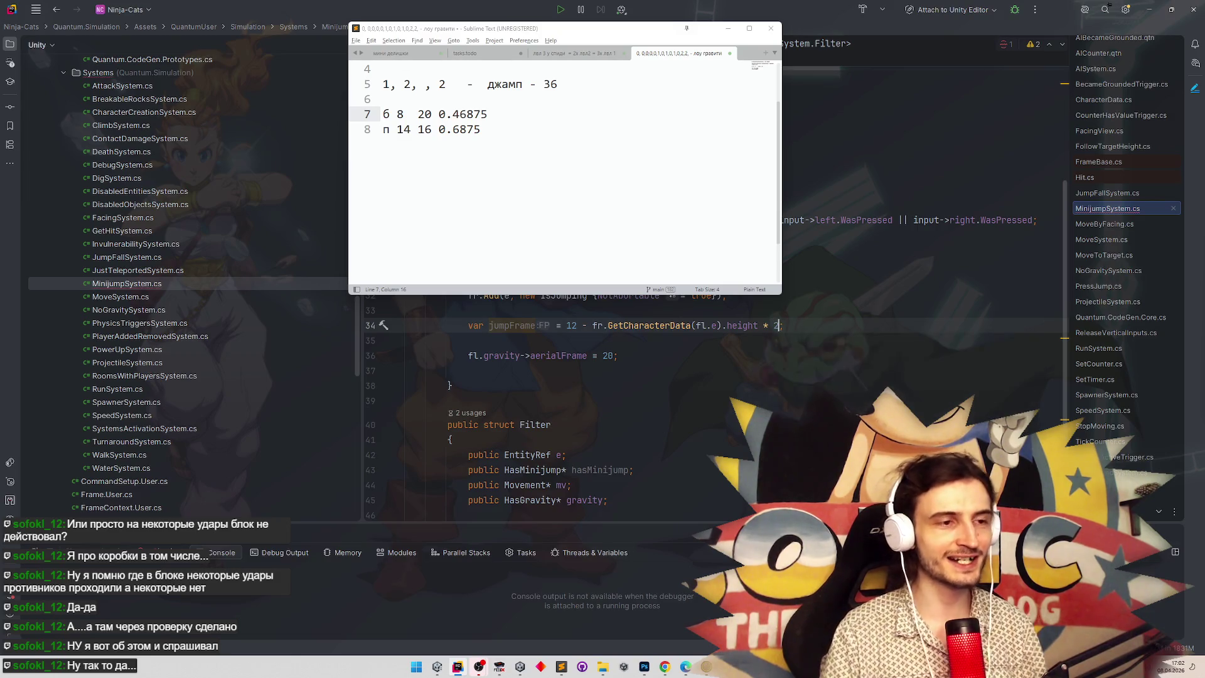
# Wrap the height term in FPMath.RoundToInt, importing its namespace, and multiply the result by 2.
pyautogui.click(592, 325)
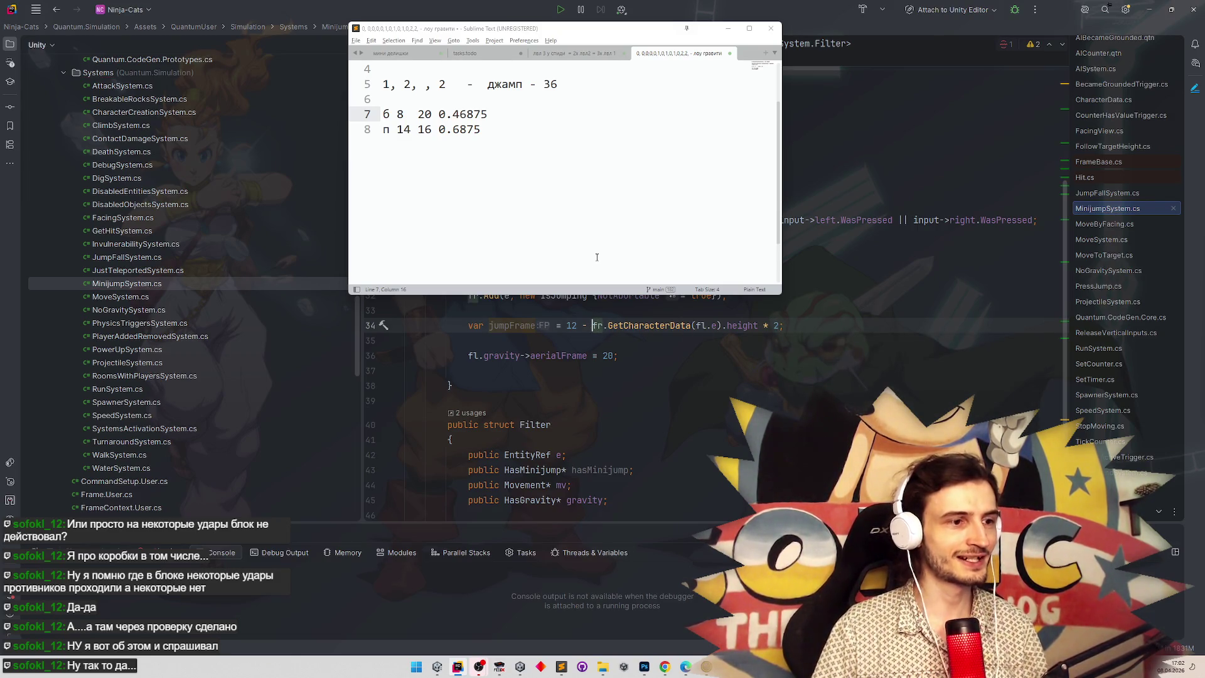
pyautogui.write('FPMath.')
pyautogui.hotkey('alt', 'Return')
pyautogui.hotkey('ctrl', 'space')
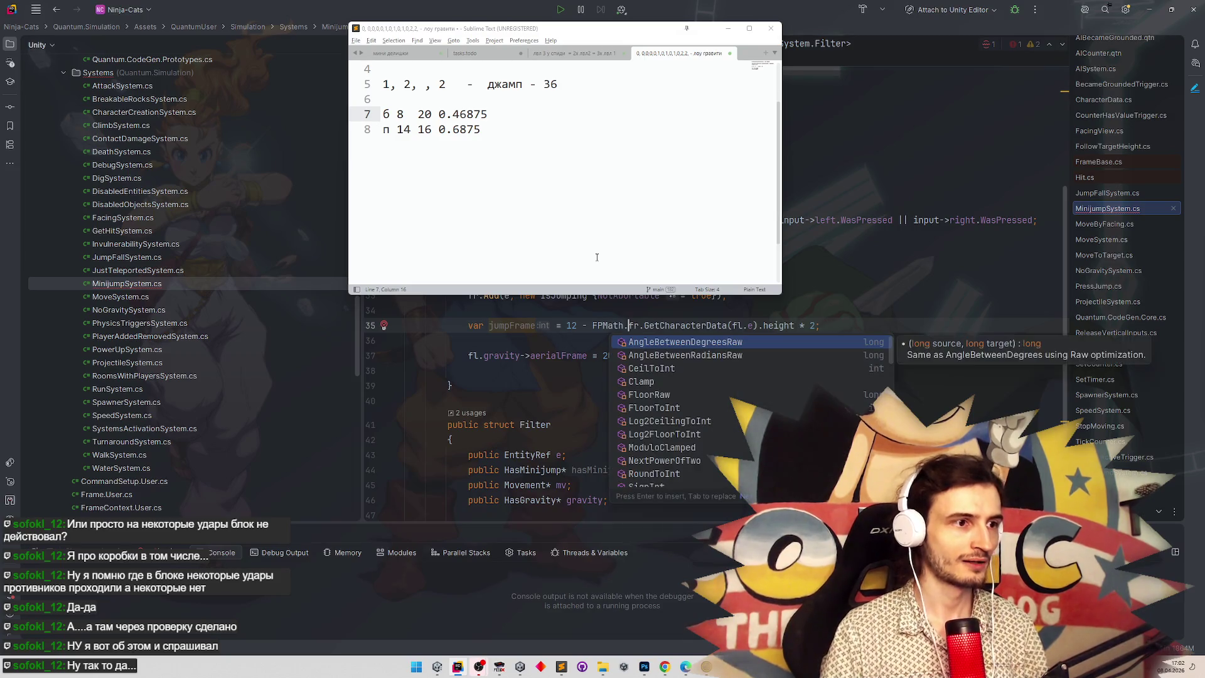
pyautogui.write('Round')
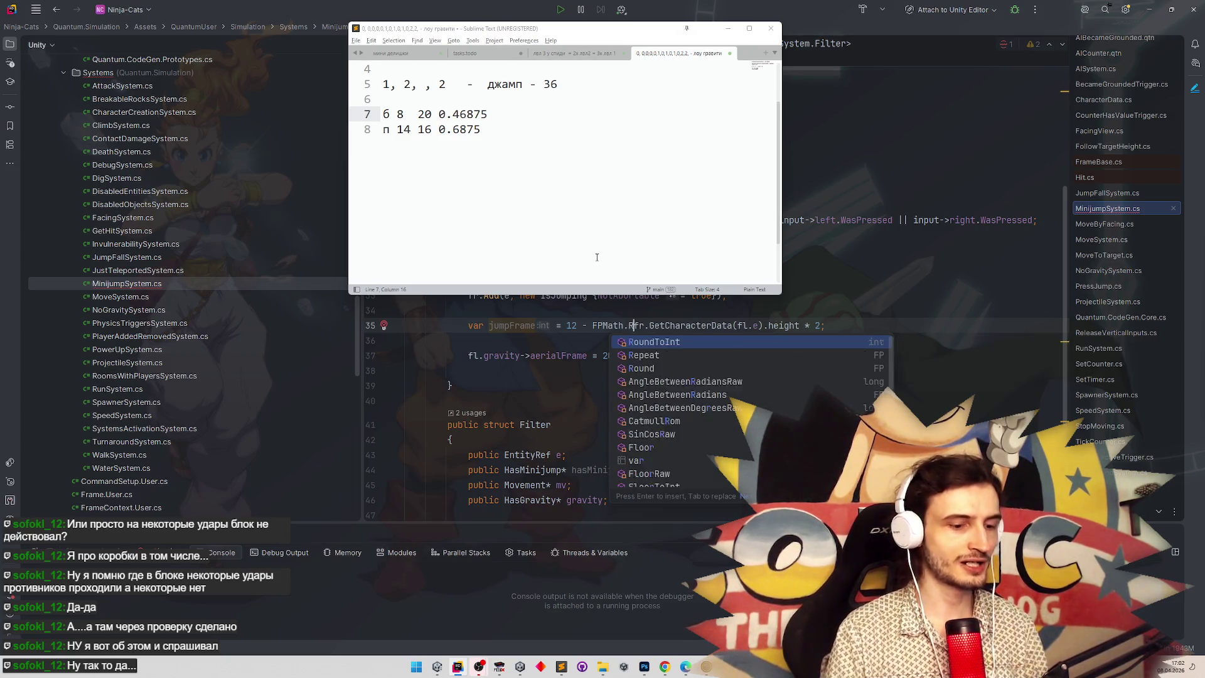
pyautogui.press('Return')
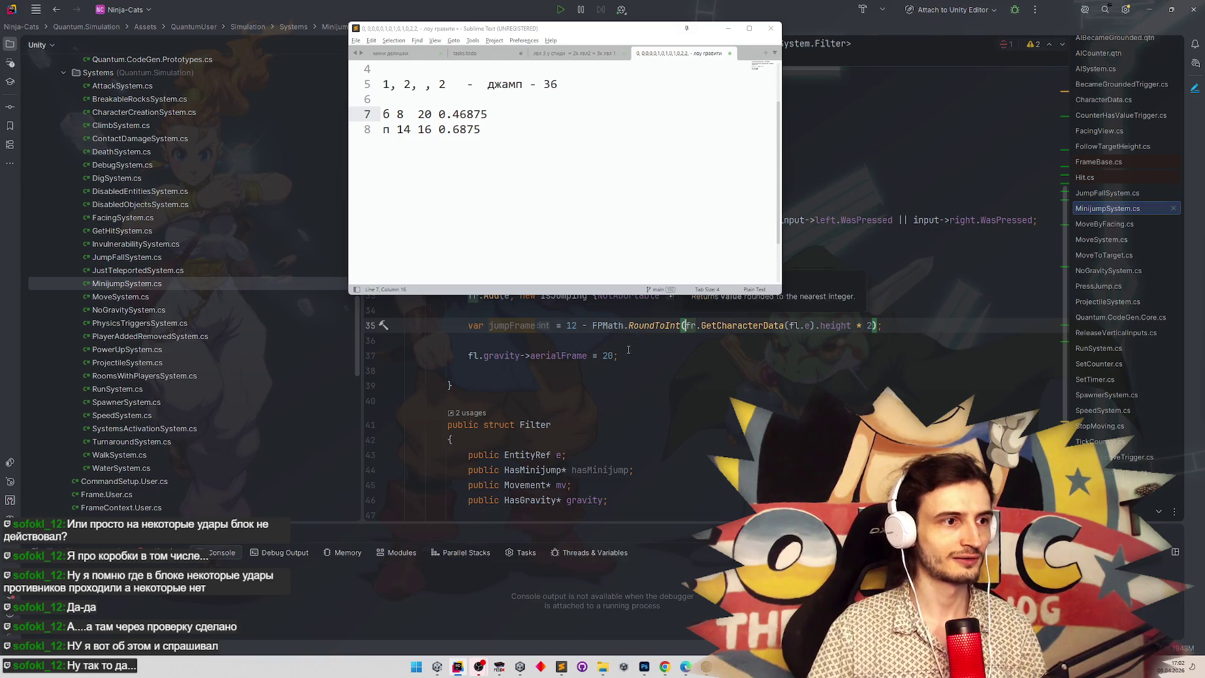
pyautogui.click(629, 351)
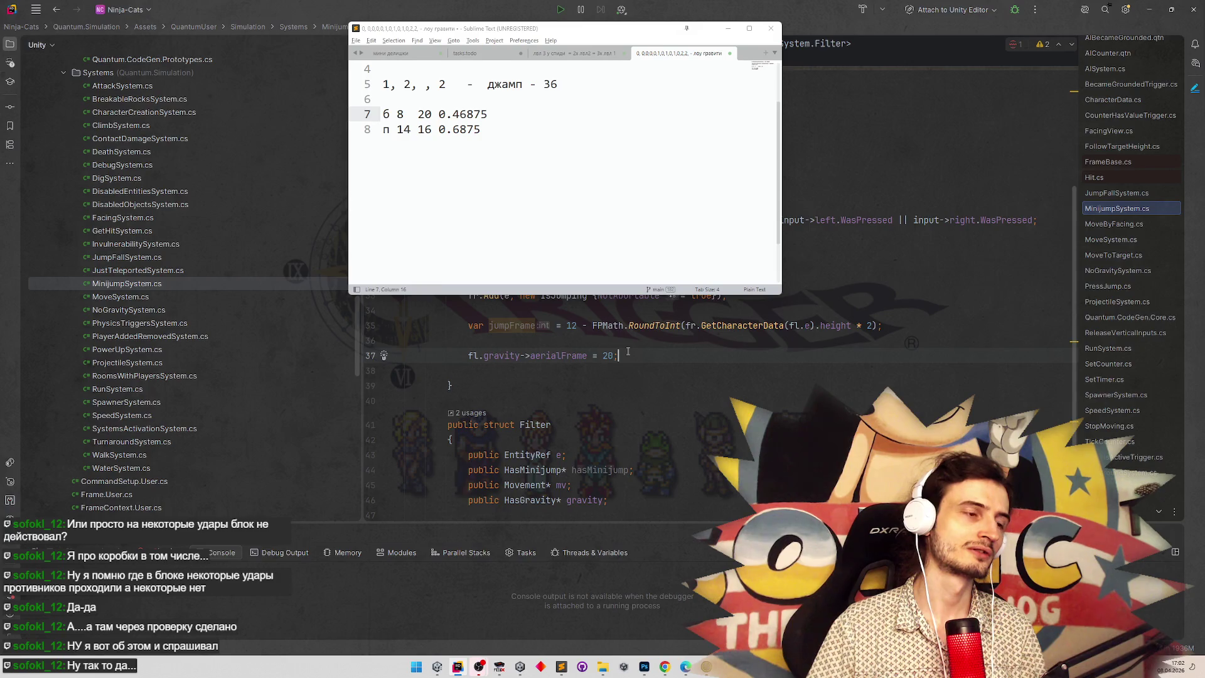
pyautogui.click(879, 326)
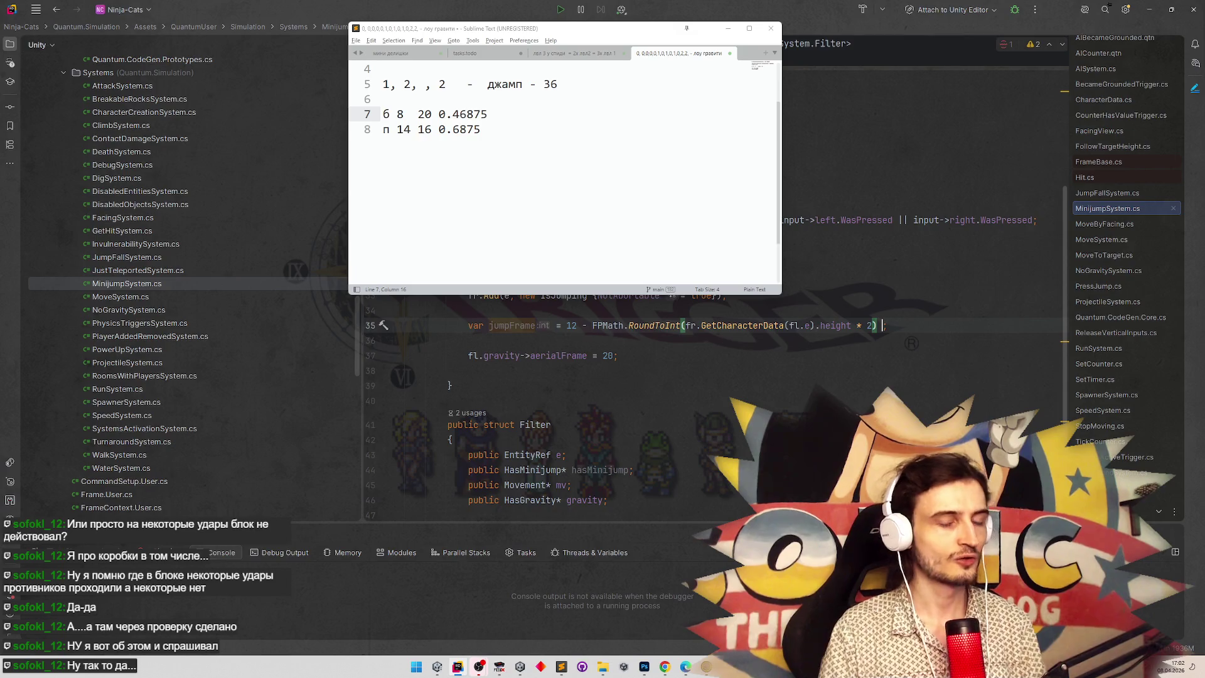
pyautogui.write('* 2')
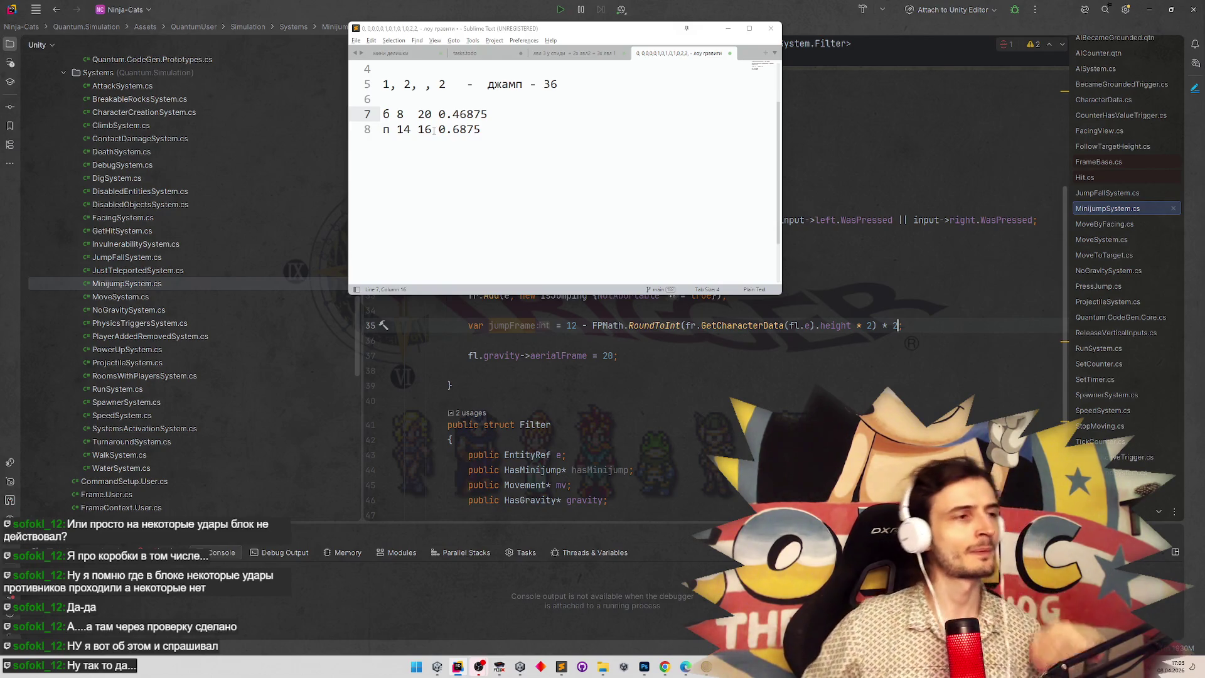
pyautogui.click(427, 128)
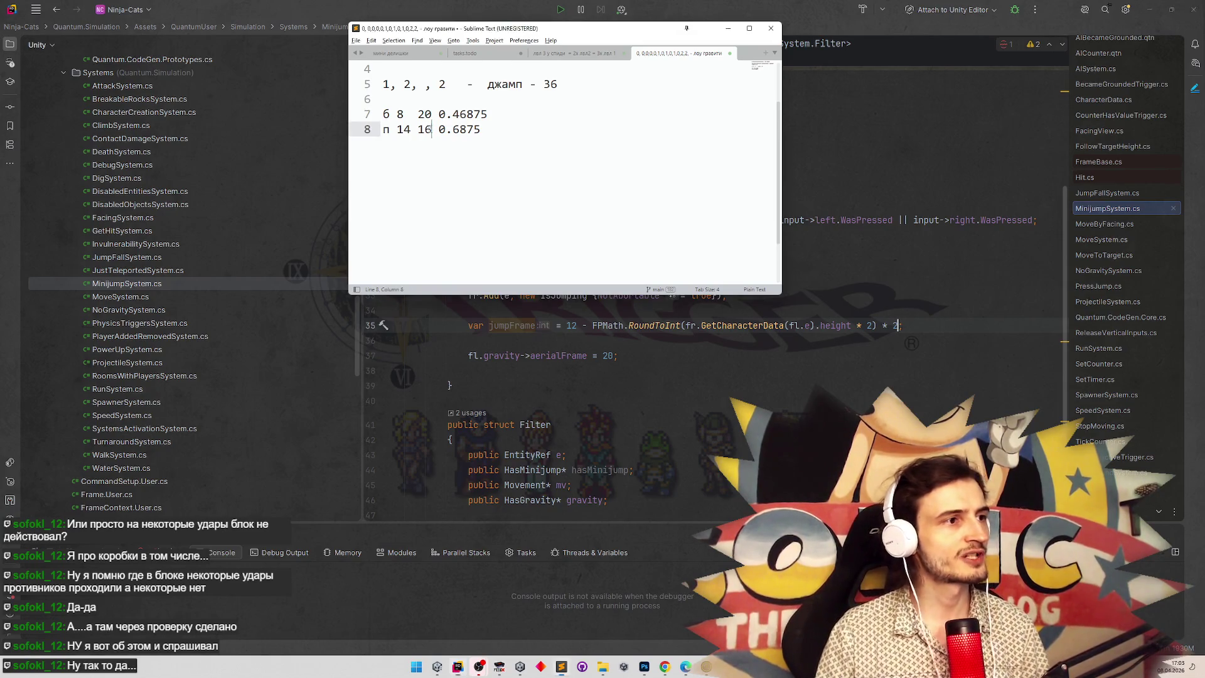
# Add a row reading '0 0.25 0.5 0.74 1' below the notes.
pyautogui.click(516, 128)
pyautogui.press('Return')
pyautogui.press('Return')
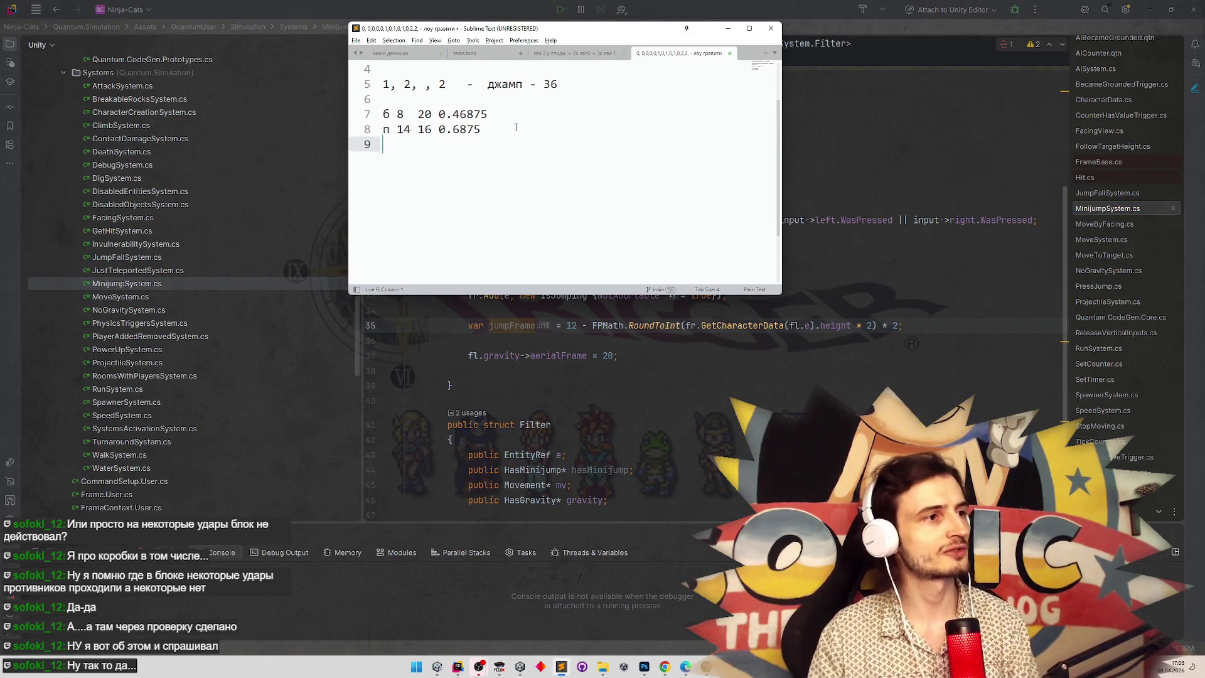
pyautogui.write('0')
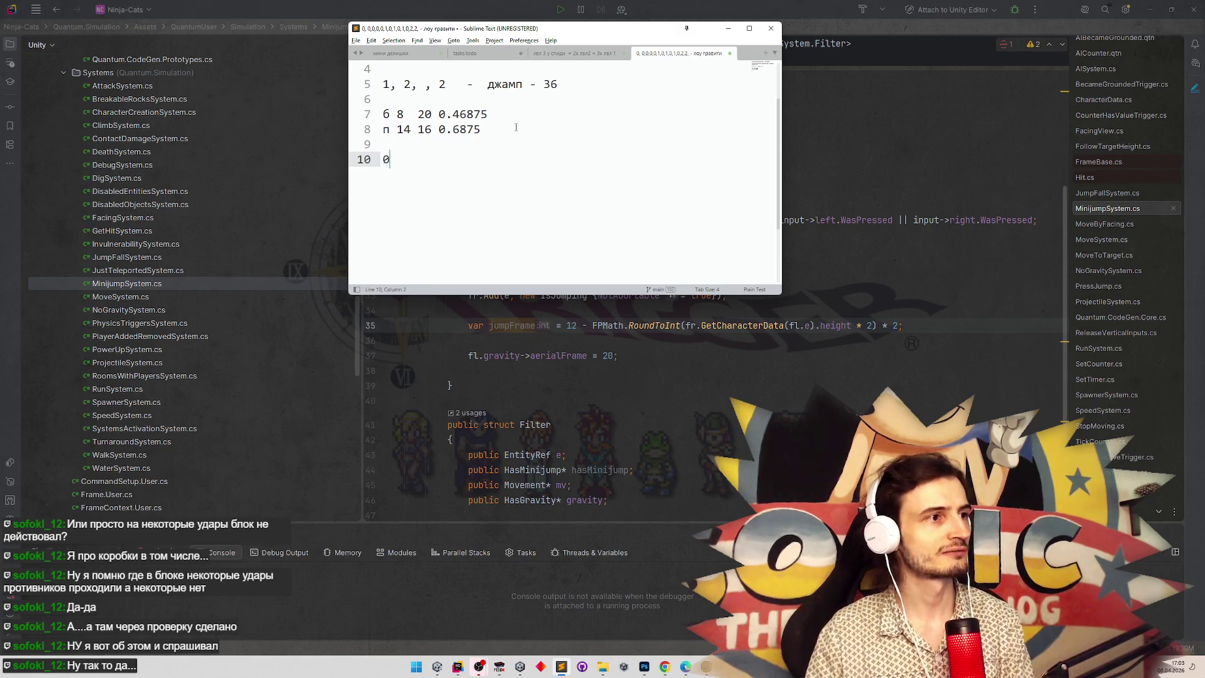
pyautogui.write(' 0.25 0')
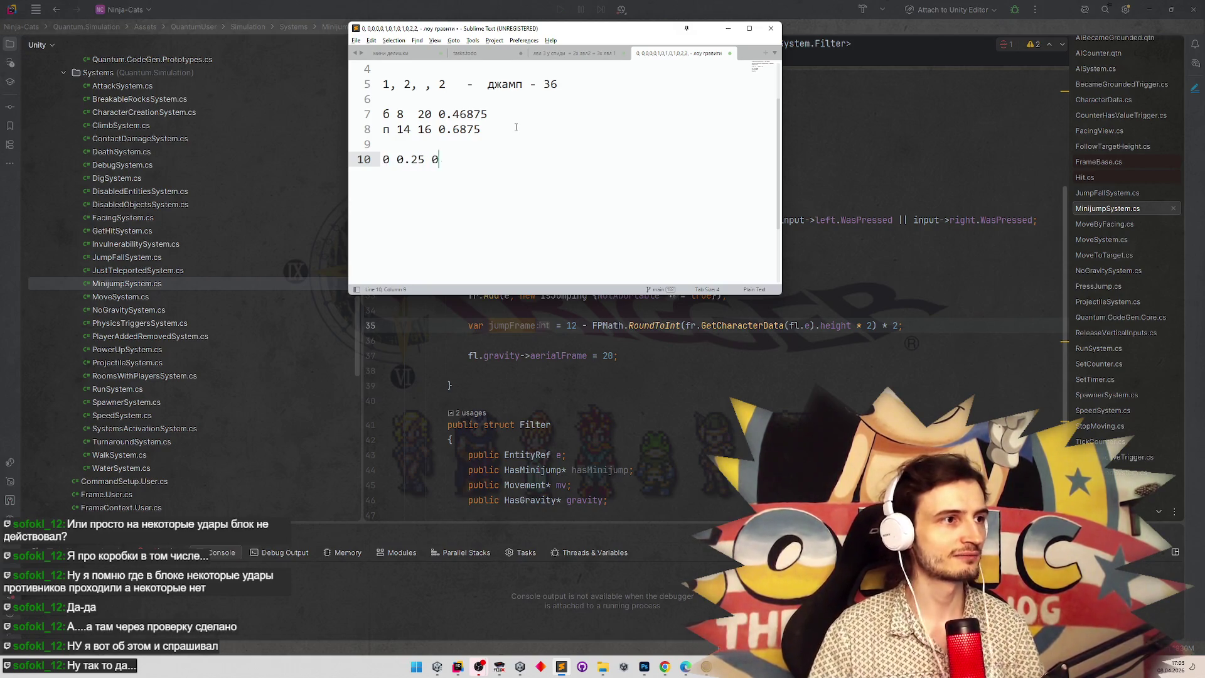
pyautogui.write('.5 ')
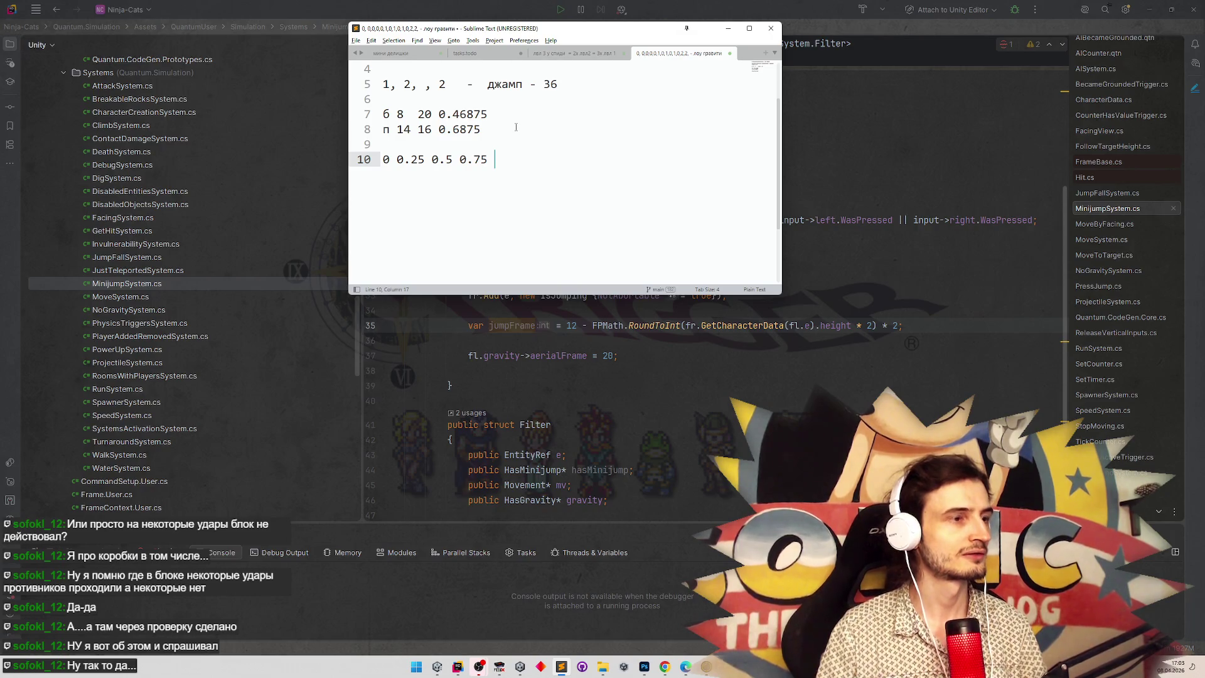
pyautogui.write('0.74 1')
# Insert a line above the number row and place an aligned 10 label on it.
pyautogui.click(504, 130)
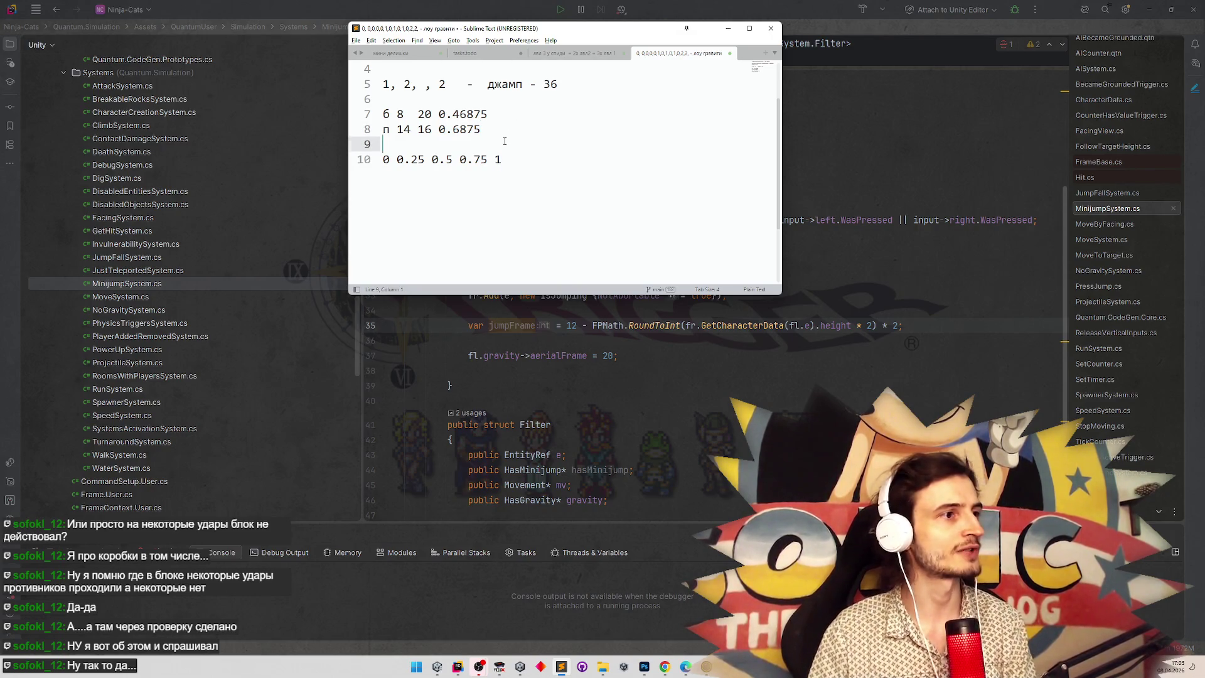
pyautogui.click(504, 141)
pyautogui.press('Return')
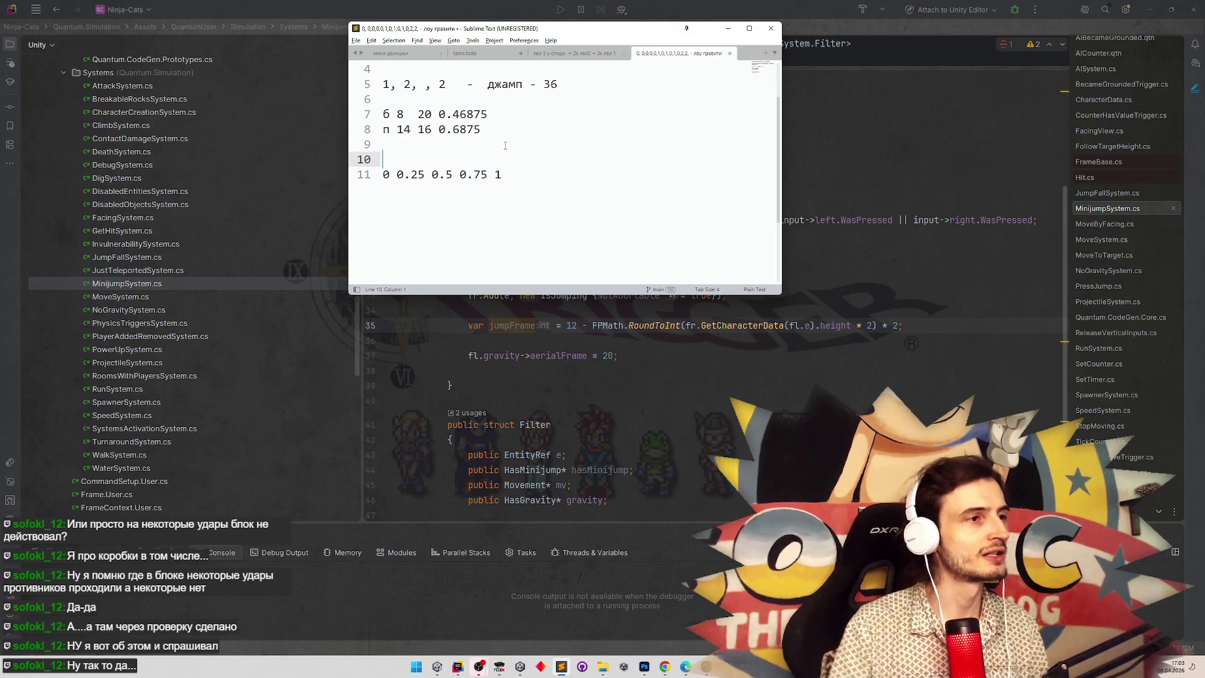
pyautogui.press('Up')
pyautogui.press('Down')
pyautogui.press('Down')
pyautogui.press('Right')
pyautogui.press('Up')
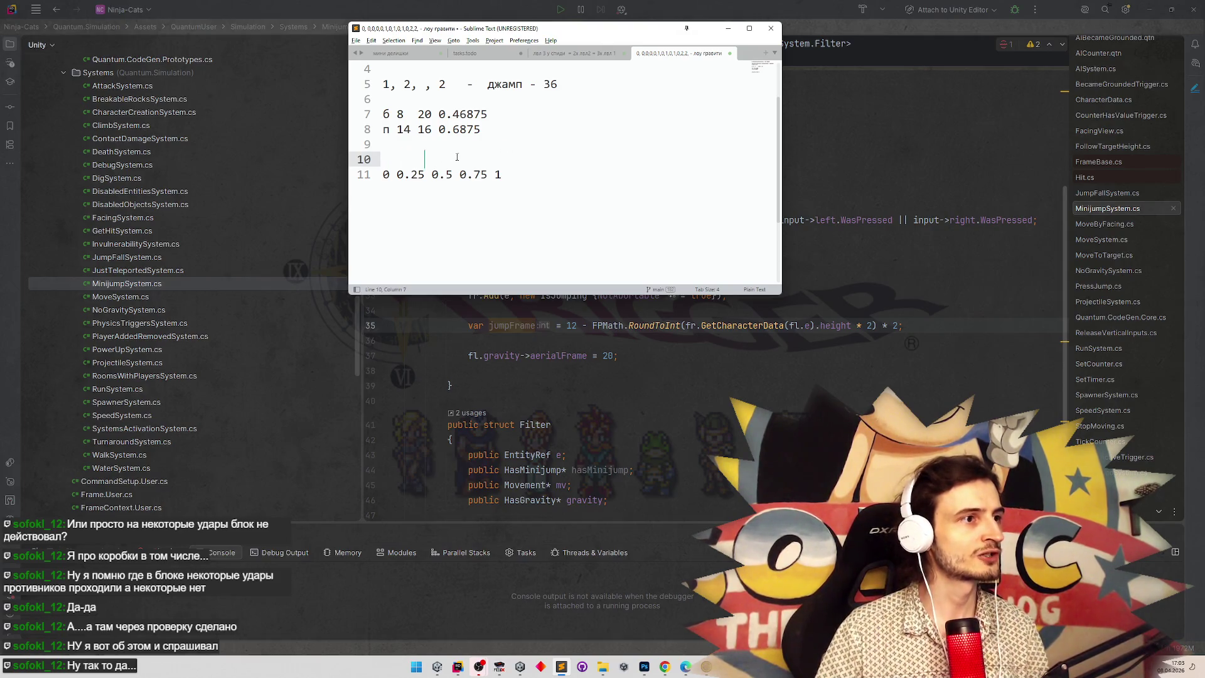
pyautogui.press('BackSpace')
pyautogui.press('BackSpace')
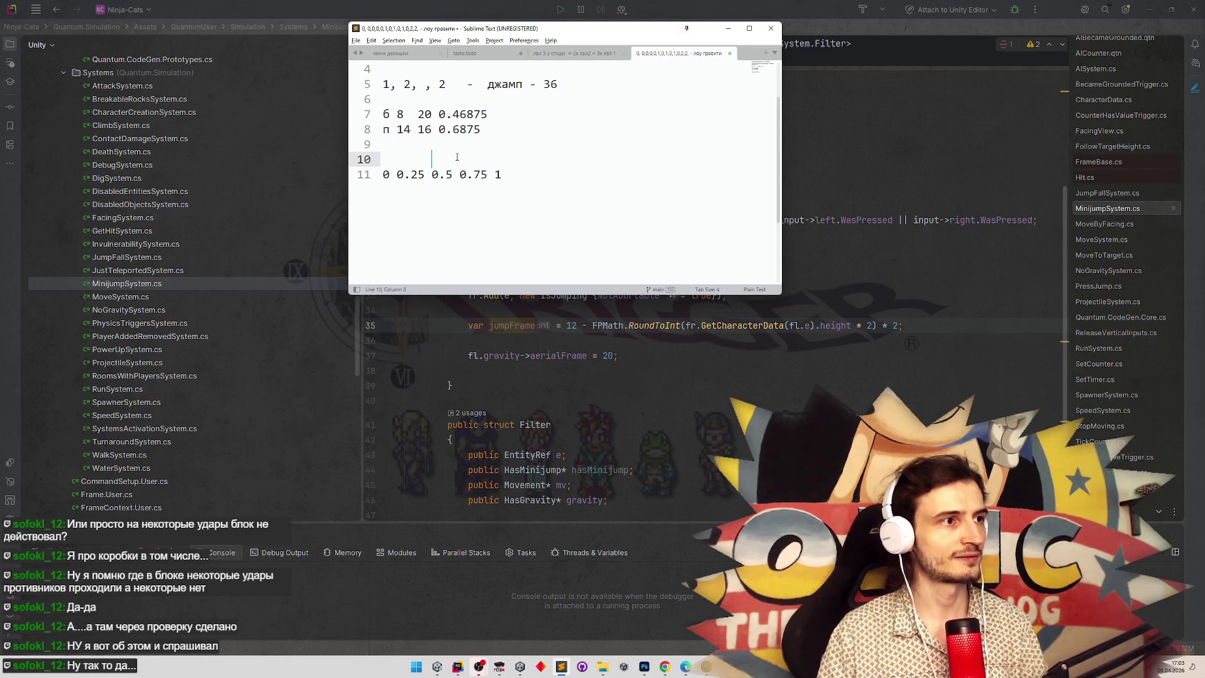
pyautogui.write('10')
pyautogui.press('Left')
pyautogui.press('Left')
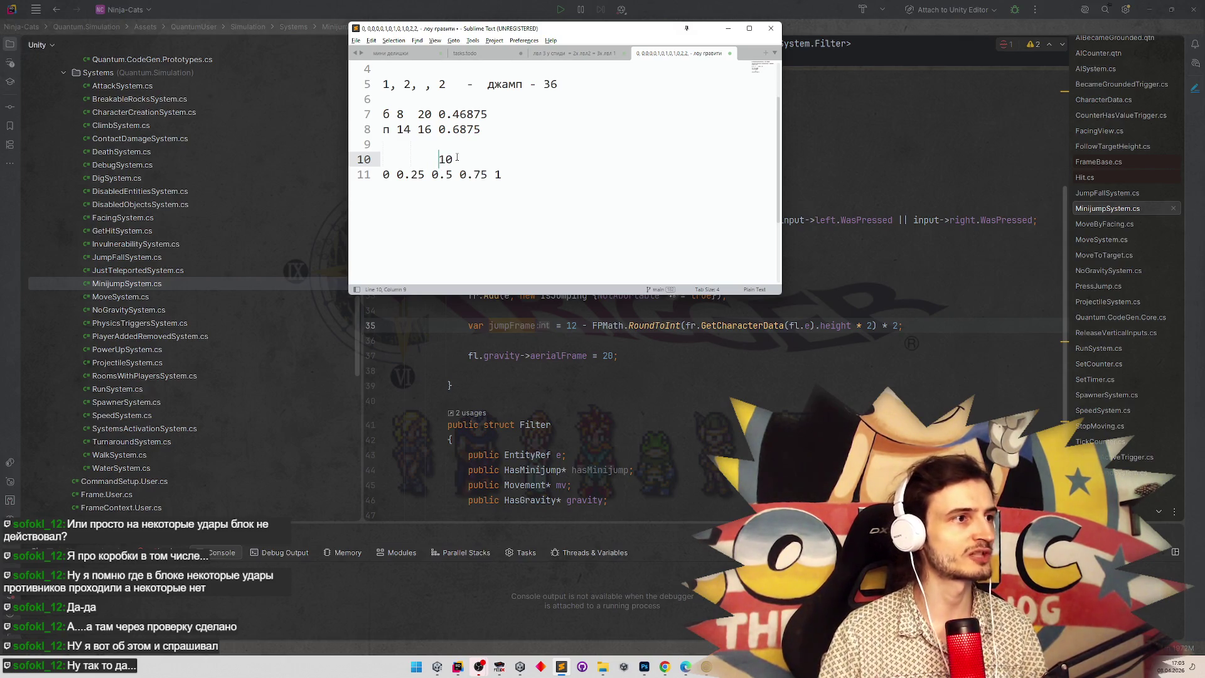
pyautogui.press('BackSpace')
pyautogui.press('Down')
pyautogui.press('Up')
pyautogui.press('End')
pyautogui.press('Tab')
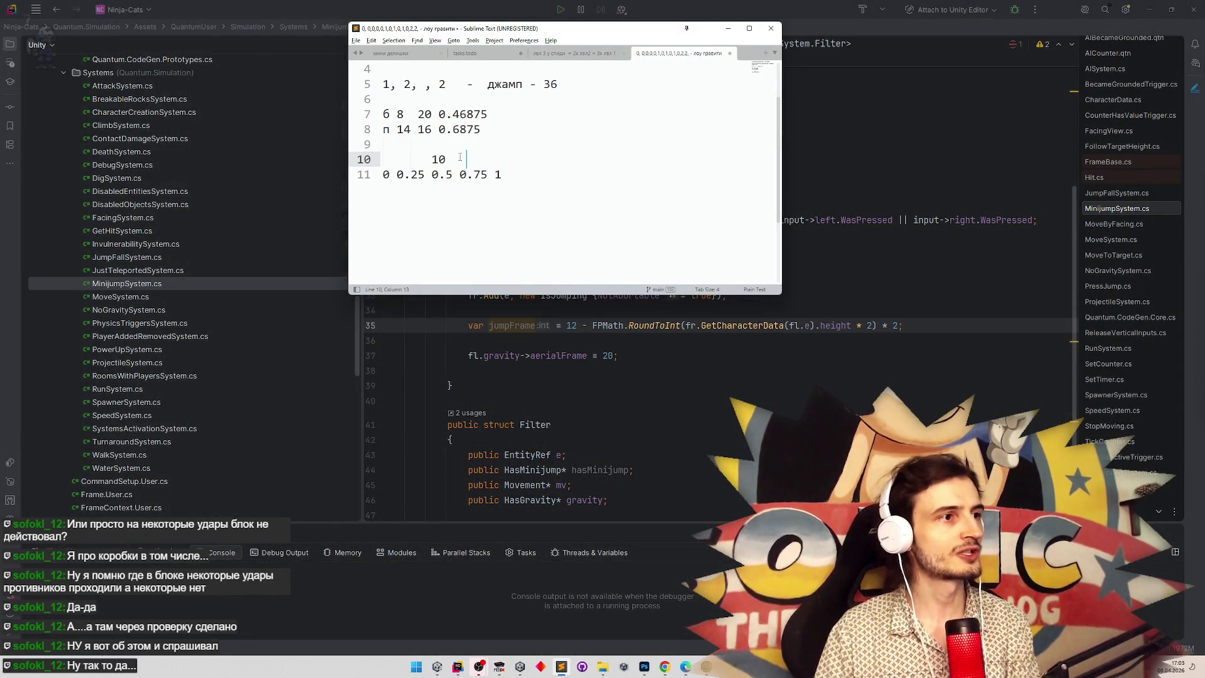
# Fill in the remaining frame counts so the row reads 14 12 10 8 6.
pyautogui.write('8')
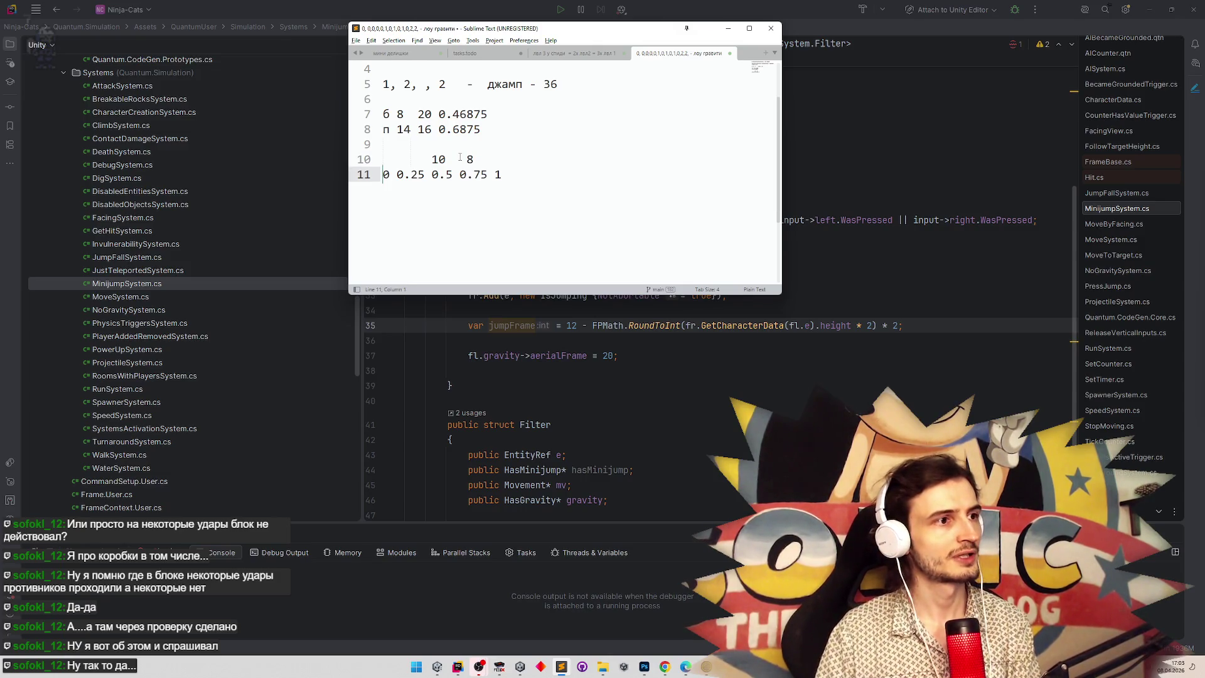
pyautogui.write('   6')
pyautogui.press('Left')
pyautogui.press('Left')
pyautogui.press('Left')
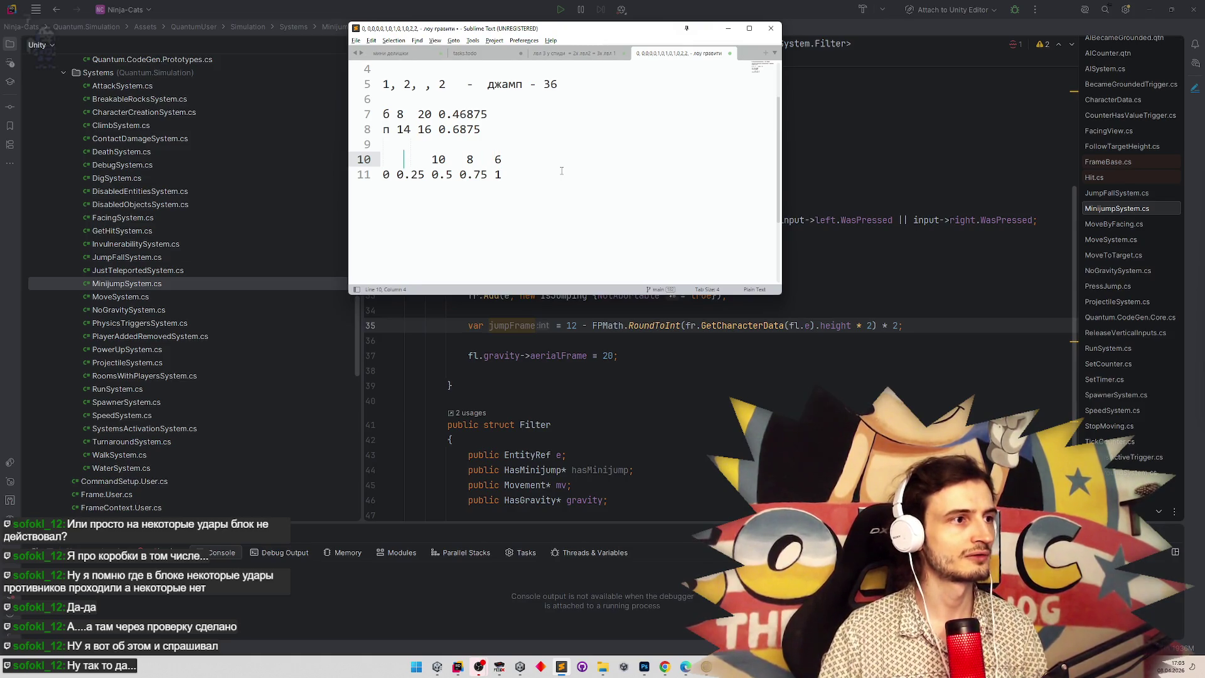
pyautogui.write('12')
pyautogui.press('Left')
pyautogui.press('Left')
pyautogui.press('Left')
pyautogui.press('BackSpace')
pyautogui.write('14')
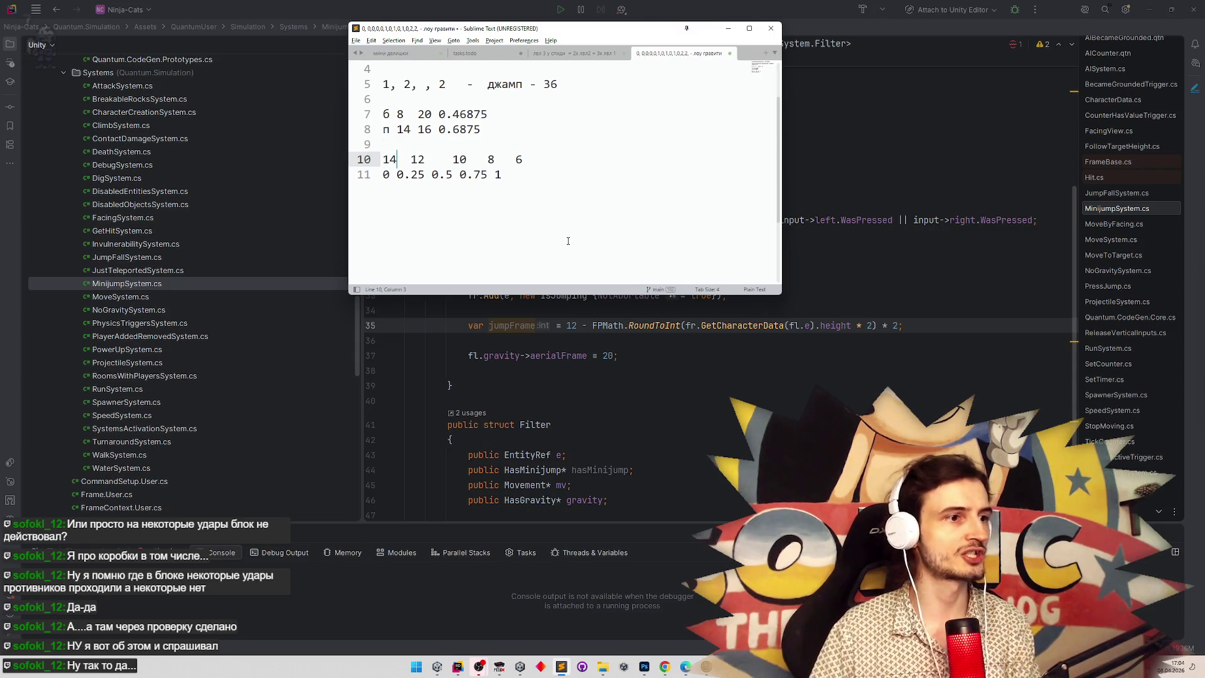
# In the code, change the base frame from 12 to 14 and the height multiplier from 2 to 4.
pyautogui.doubleClick(572, 326)
pyautogui.write('14')
pyautogui.doubleClick(869, 326)
pyautogui.write('4')
pyautogui.press('Up')
# Tidy the spacing before 10 and 8 in the notes' frame-count row.
pyautogui.click(897, 326)
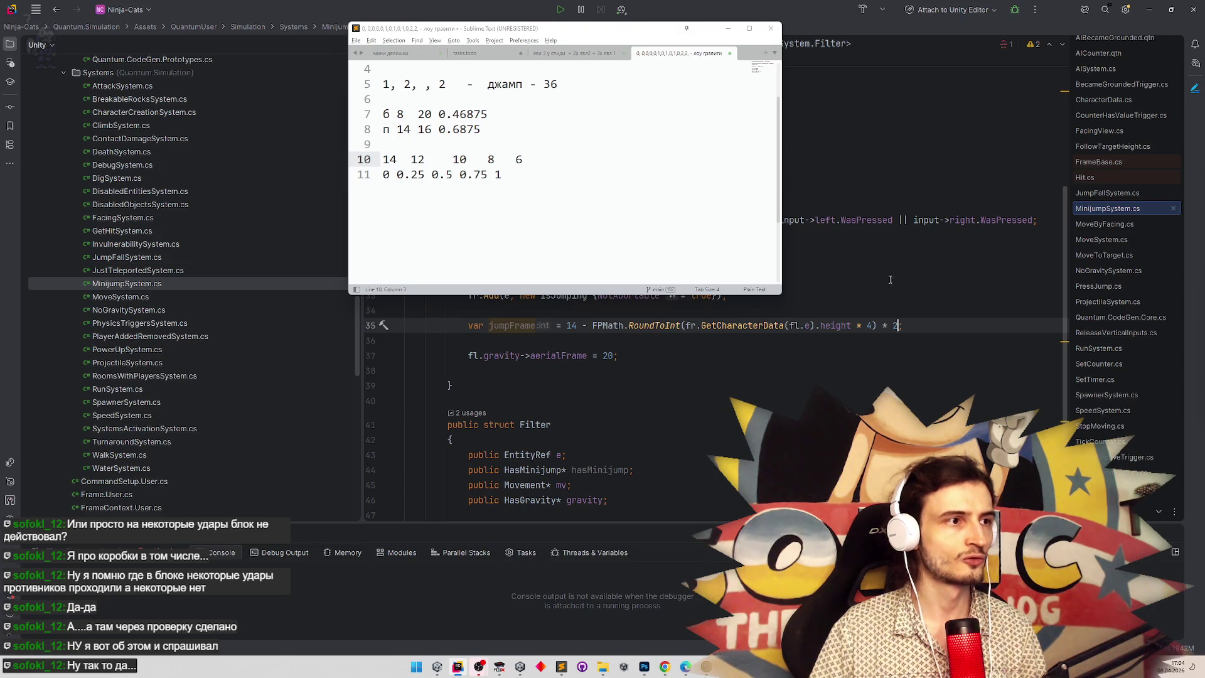
pyautogui.doubleClick(897, 326)
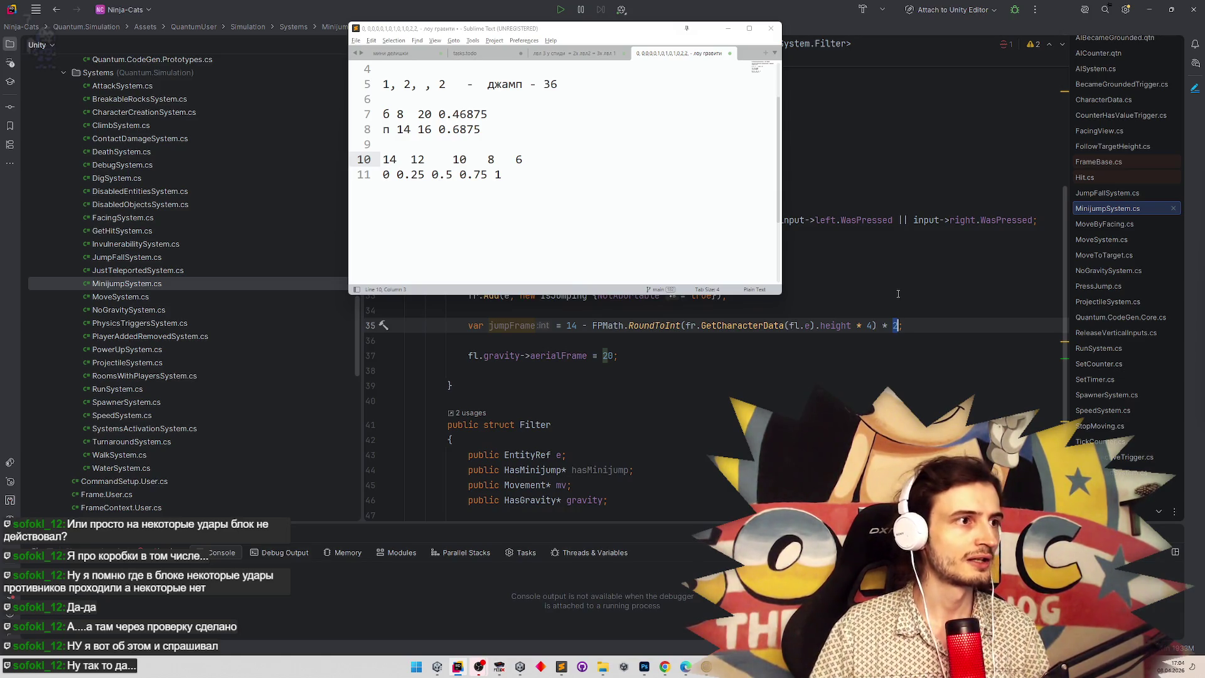
pyautogui.click(452, 160)
pyautogui.press('BackSpace')
pyautogui.press('BackSpace')
pyautogui.click(474, 160)
pyautogui.press('BackSpace')
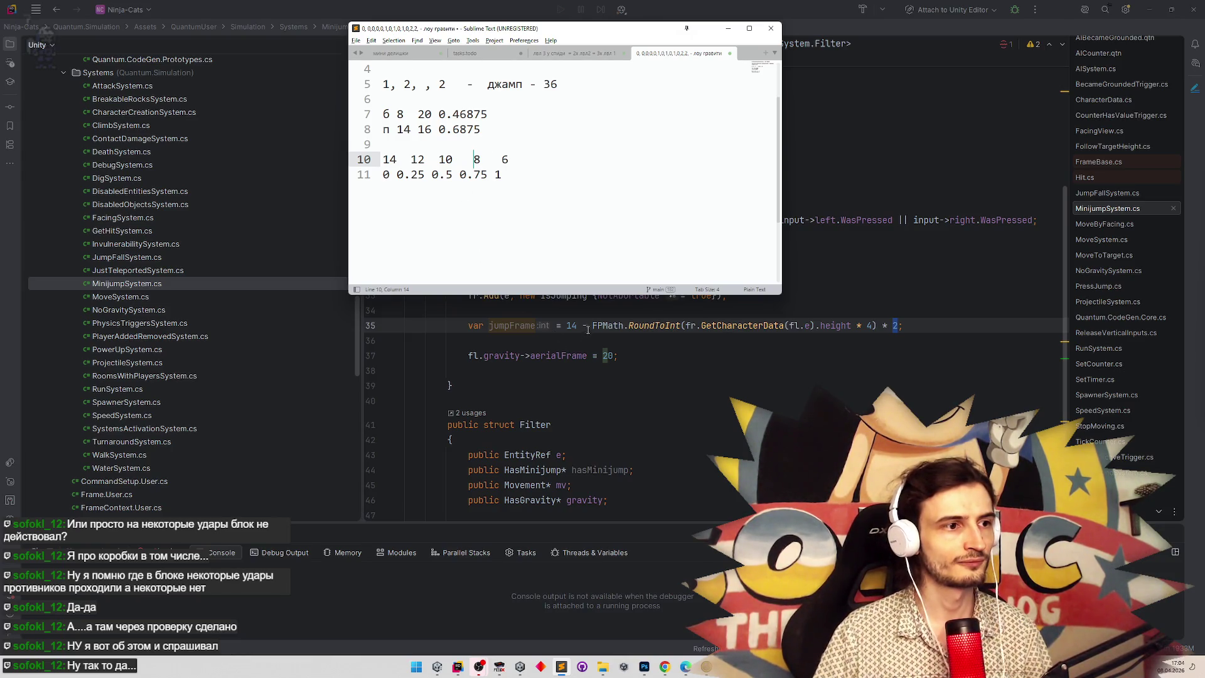
pyautogui.moveTo(593, 326); pyautogui.dragTo(877, 325)
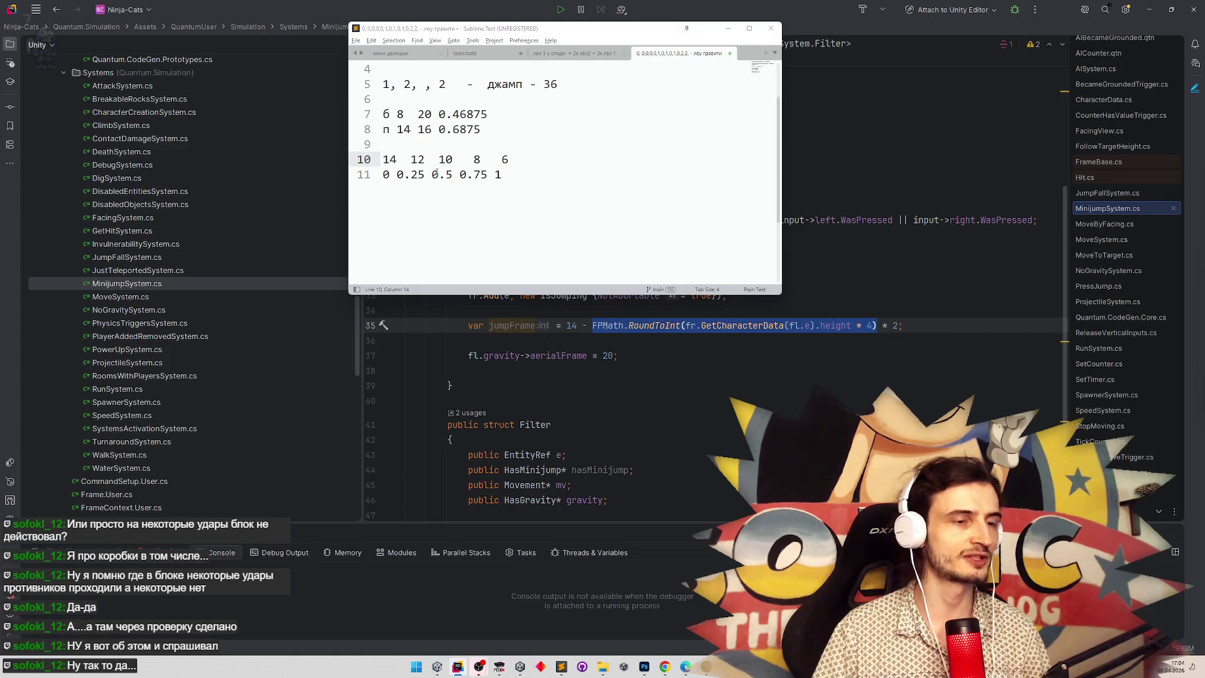
pyautogui.doubleClick(443, 160)
pyautogui.click(448, 213)
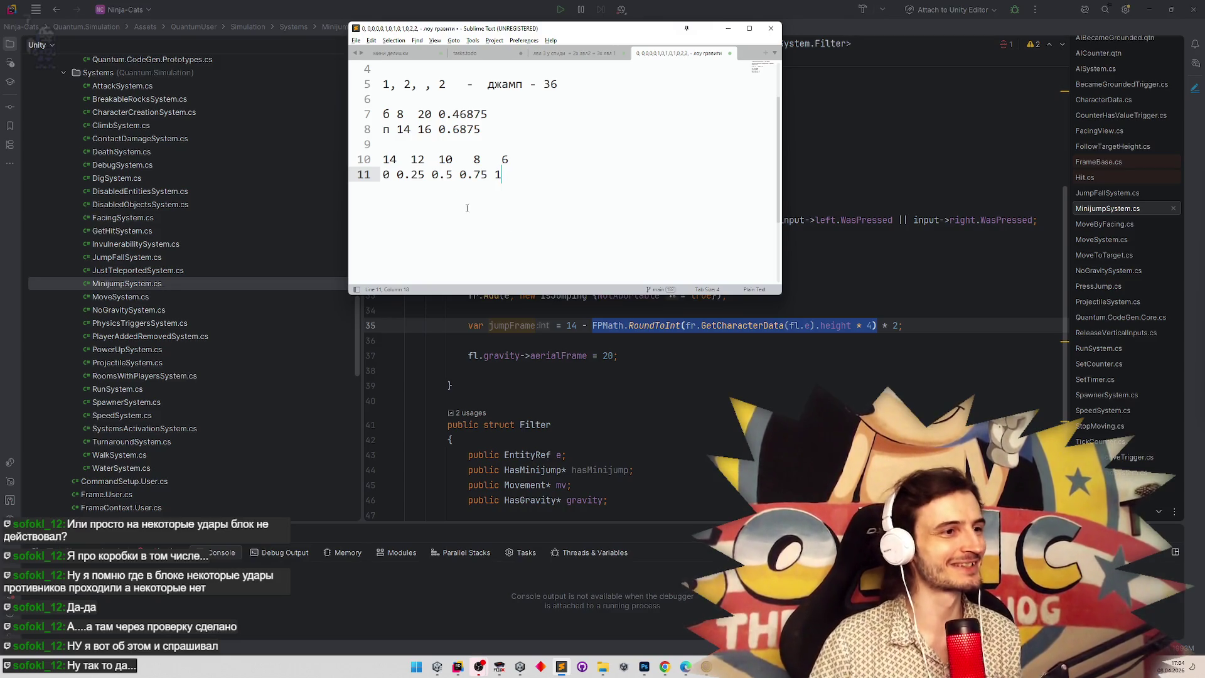
# Add if (fr.Has<LowGravity>(e)) jumpFrame *= 2; after the jumpFrame line.
pyautogui.click(956, 333)
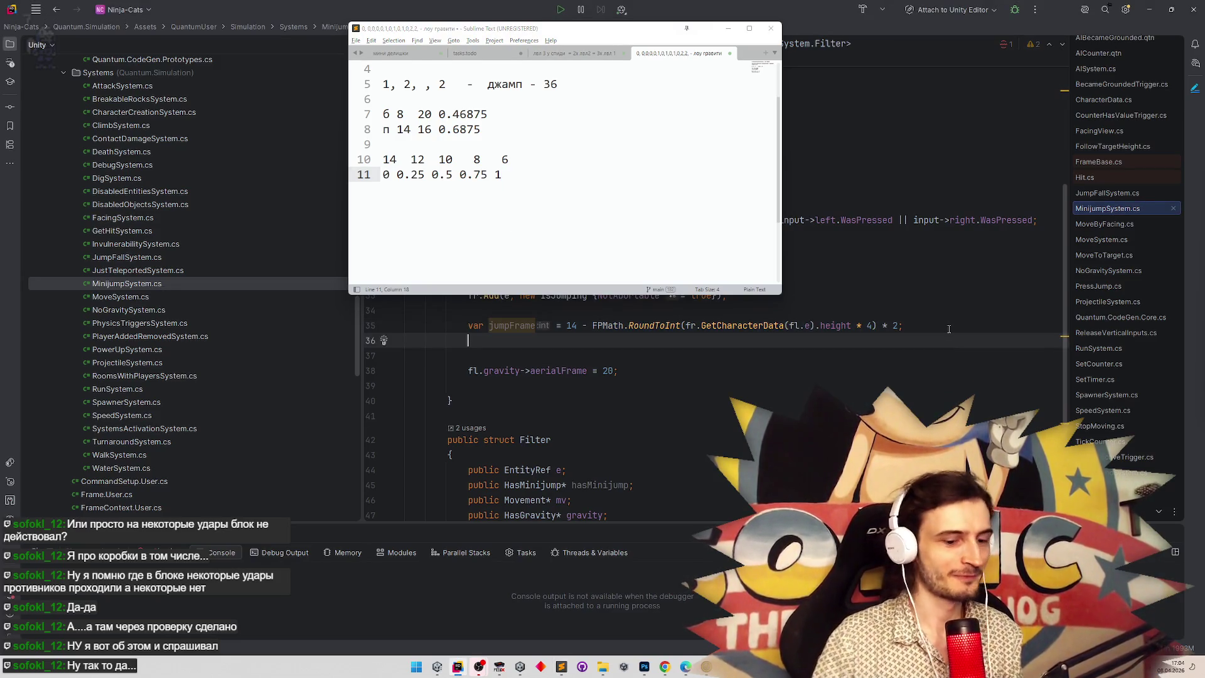
pyautogui.press('Return')
pyautogui.press('Return')
pyautogui.press('Up')
pyautogui.write('if (')
pyautogui.write('fr.ha')
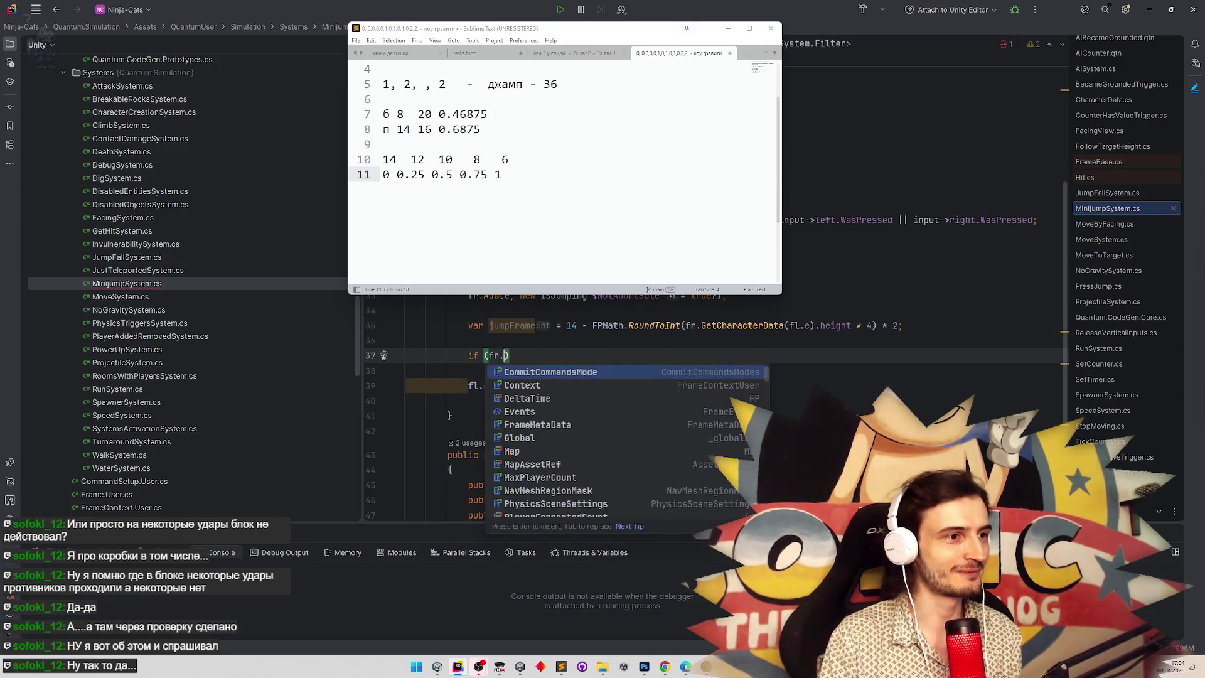
pyautogui.press('Down')
pyautogui.press('Return')
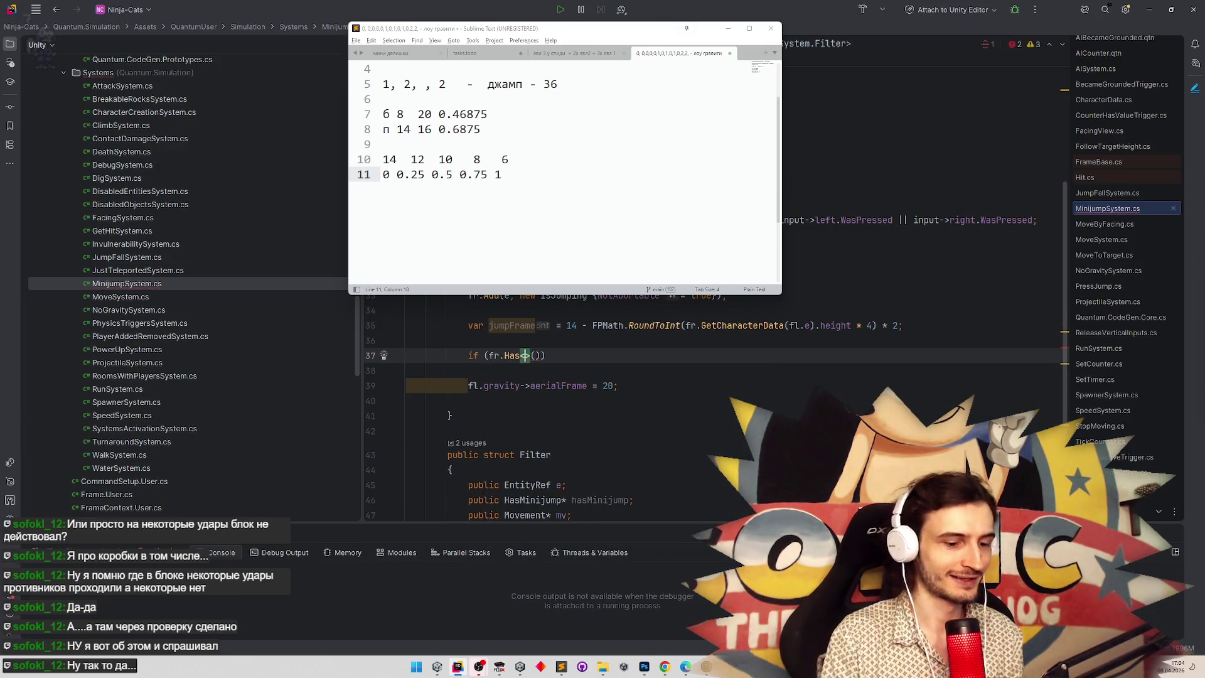
pyautogui.write('Low')
pyautogui.press('Return')
pyautogui.press('Right')
pyautogui.press('Right')
pyautogui.write('e')
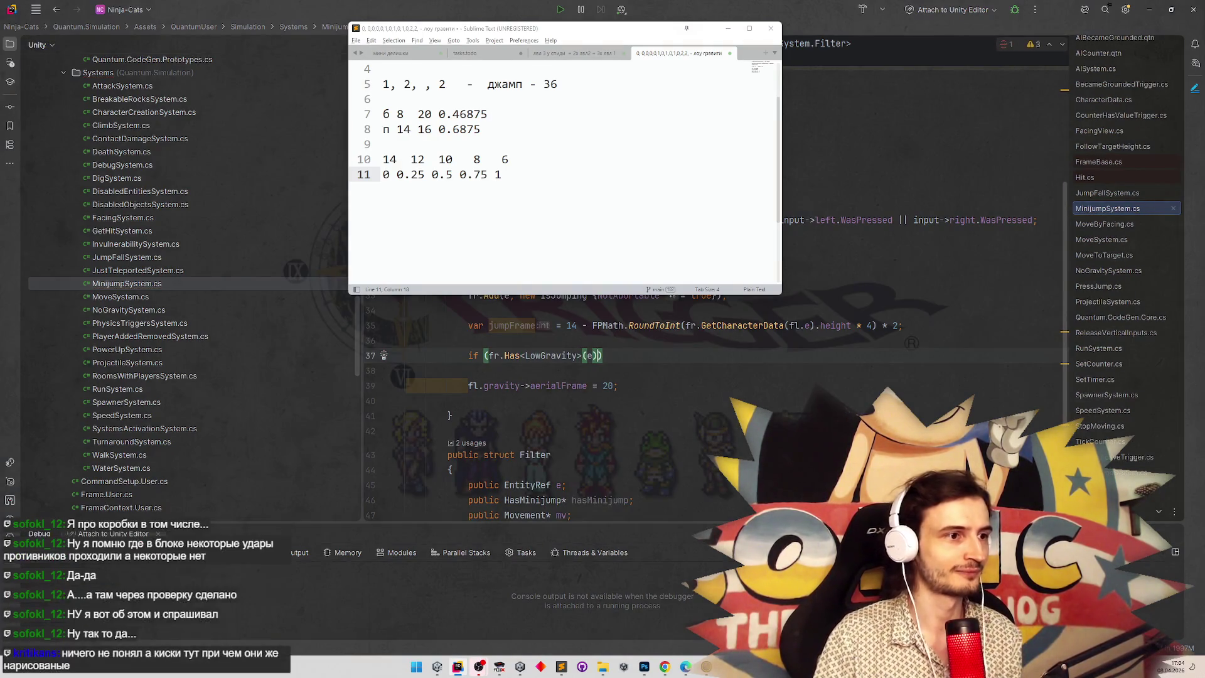
pyautogui.press('Return')
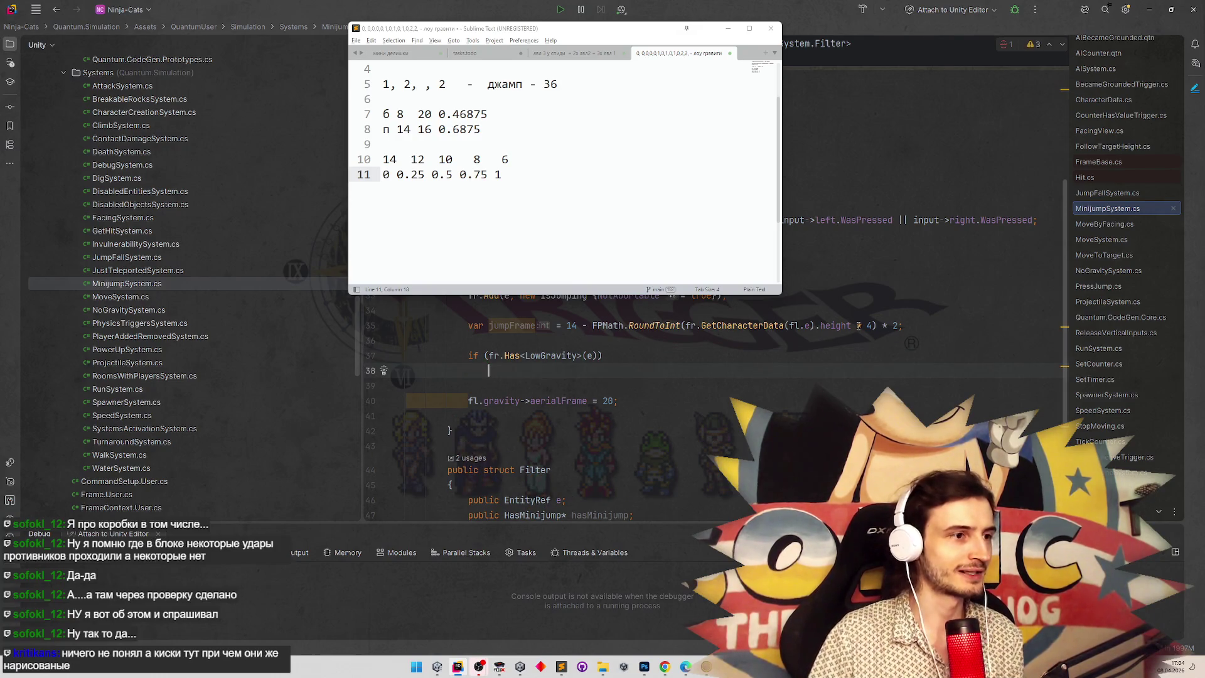
pyautogui.write('jumpFrame ')
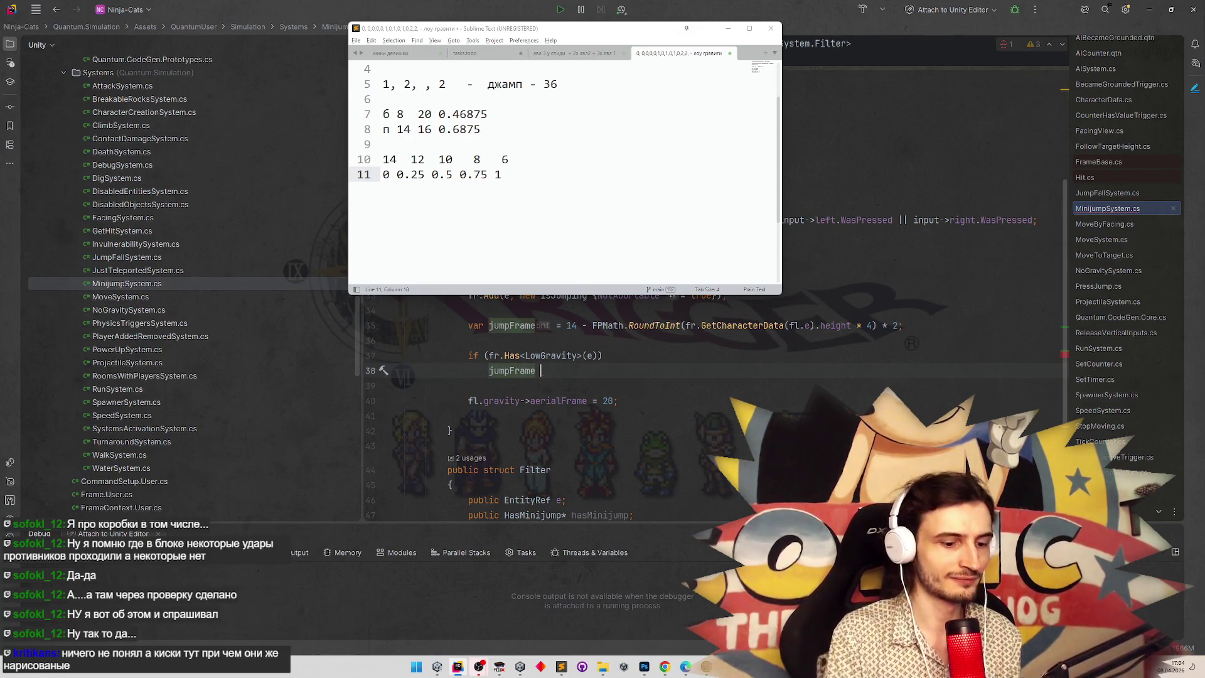
pyautogui.write('*= 2;')
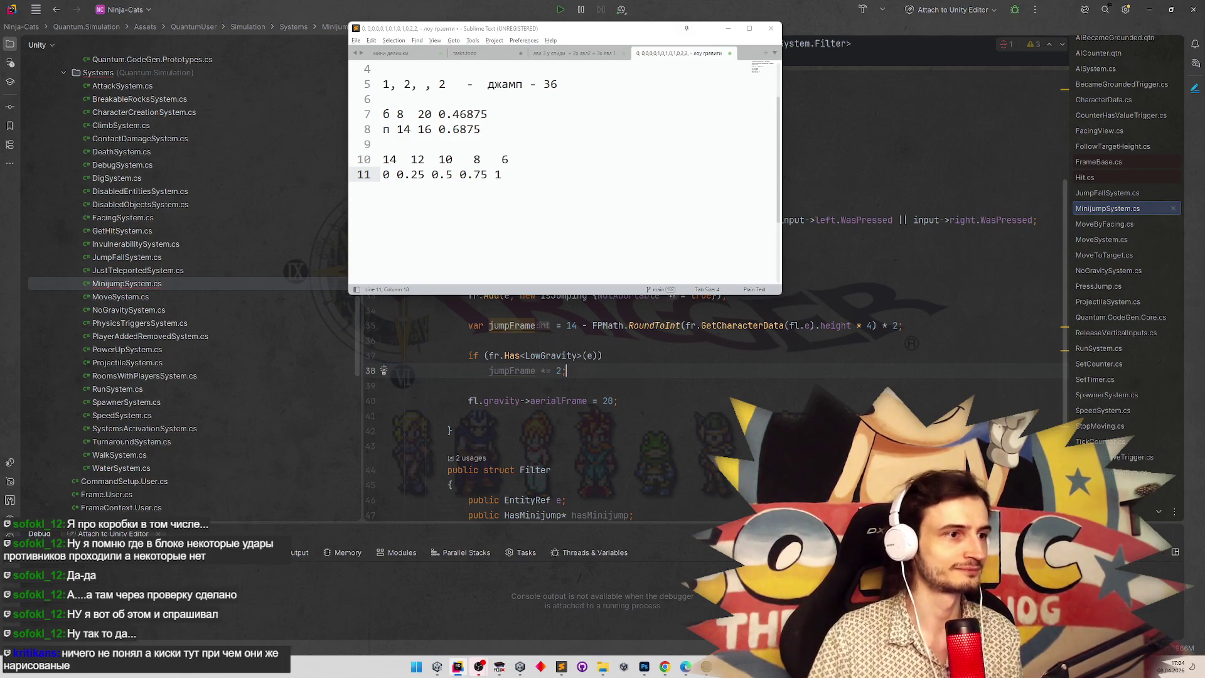
# Assign (byte)jumpFrame as aerialFrame in place of 20, leaving a new line above it.
pyautogui.doubleClick(512, 371)
pyautogui.hotkey('ctrl', 'c')
pyautogui.doubleClick(608, 401)
pyautogui.hotkey('ctrl', 'v')
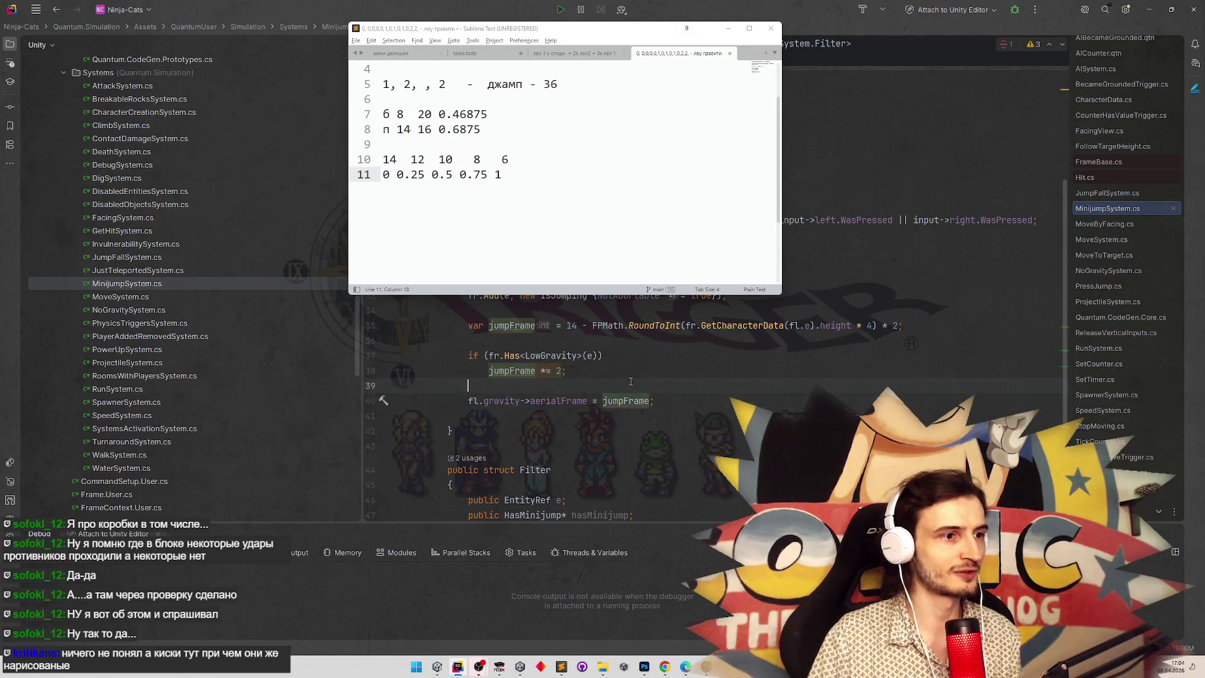
pyautogui.press('Up')
pyautogui.moveTo(623, 403)
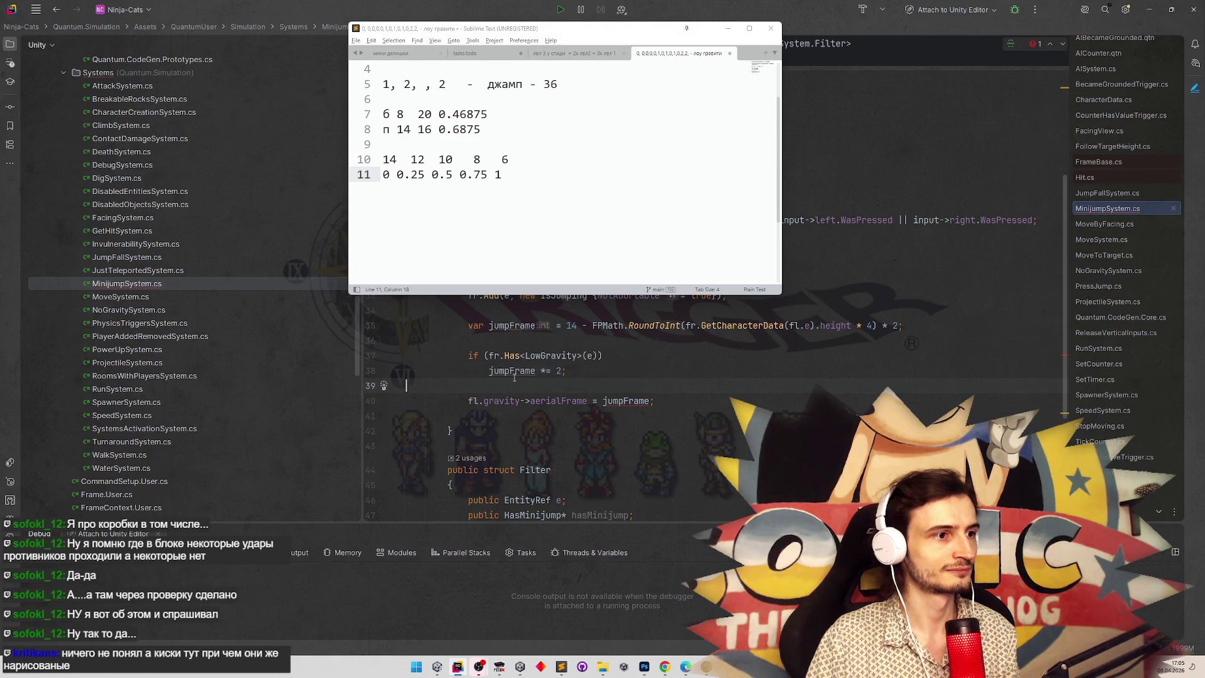
pyautogui.click(602, 401)
pyautogui.write('(byte')
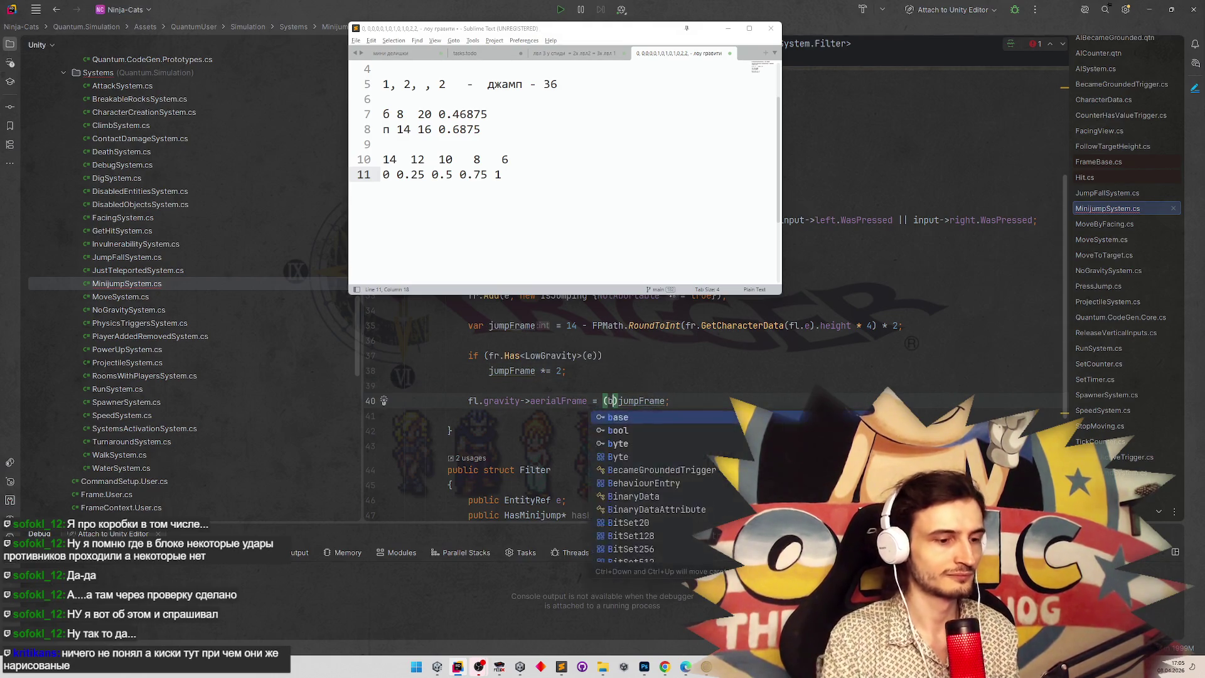
pyautogui.click(563, 385)
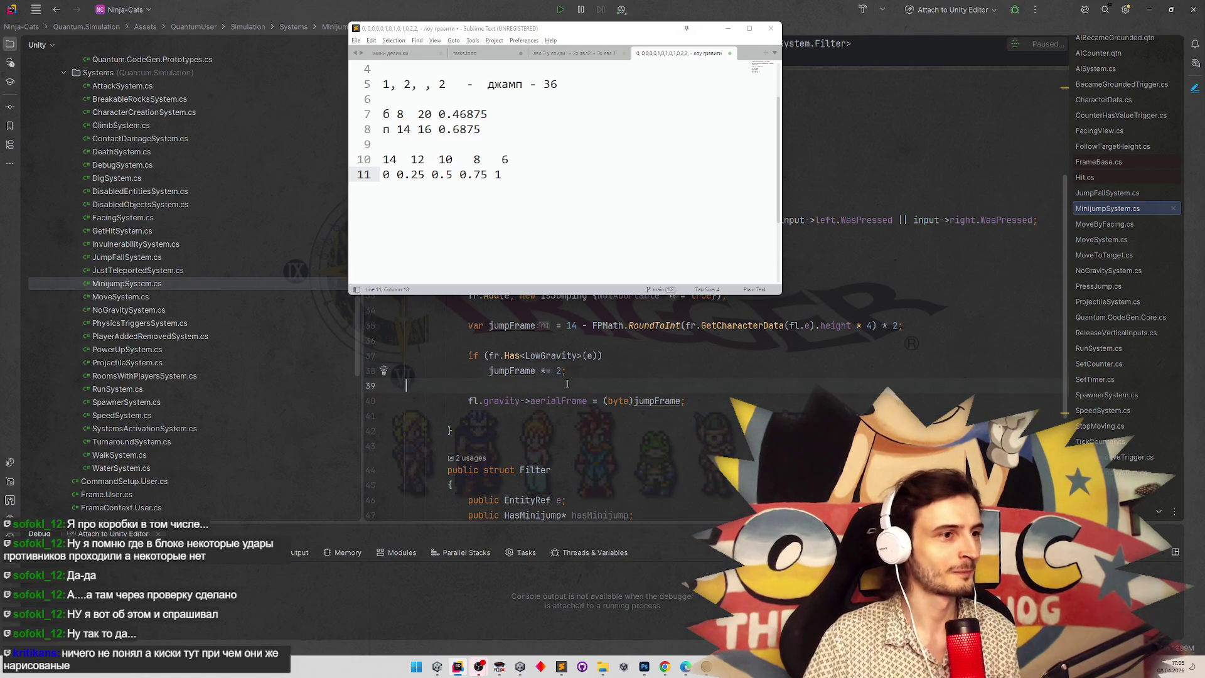
pyautogui.press('Return')
# Add Debug.Log($"aer frame {jumpFrame}"); just above the aerialFrame assignment.
pyautogui.write('Debug.lo')
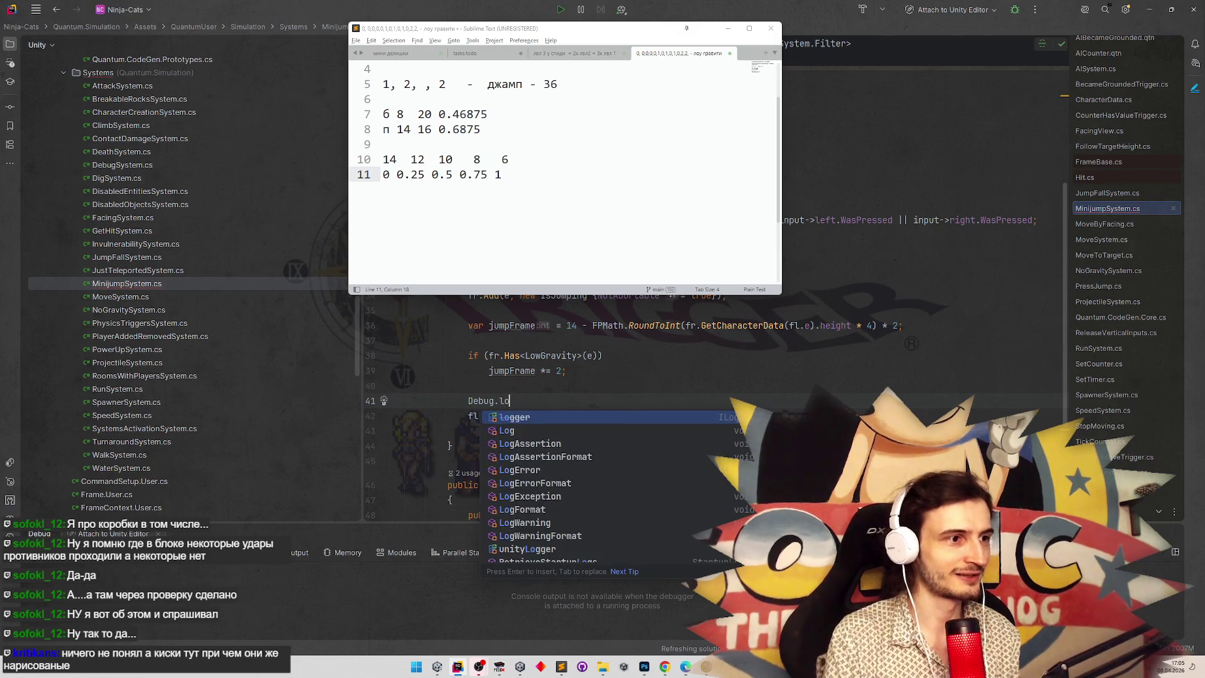
pyautogui.press('Down')
pyautogui.press('Return')
pyautogui.write('"')
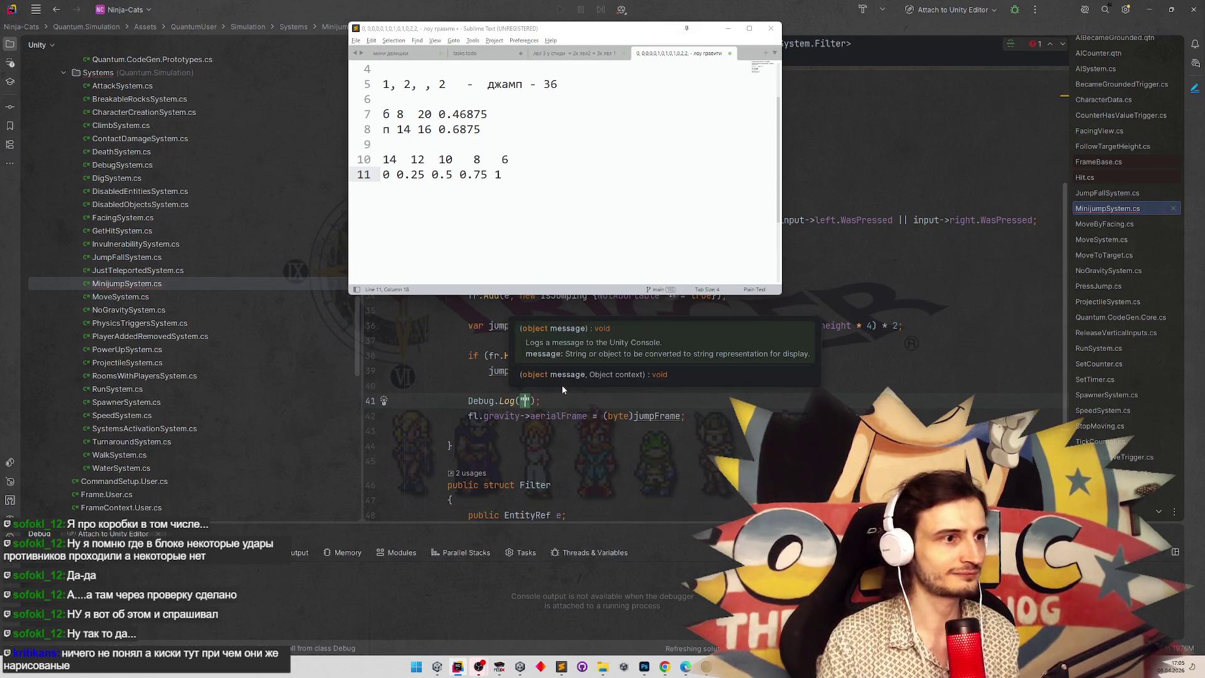
pyautogui.write('aer frame')
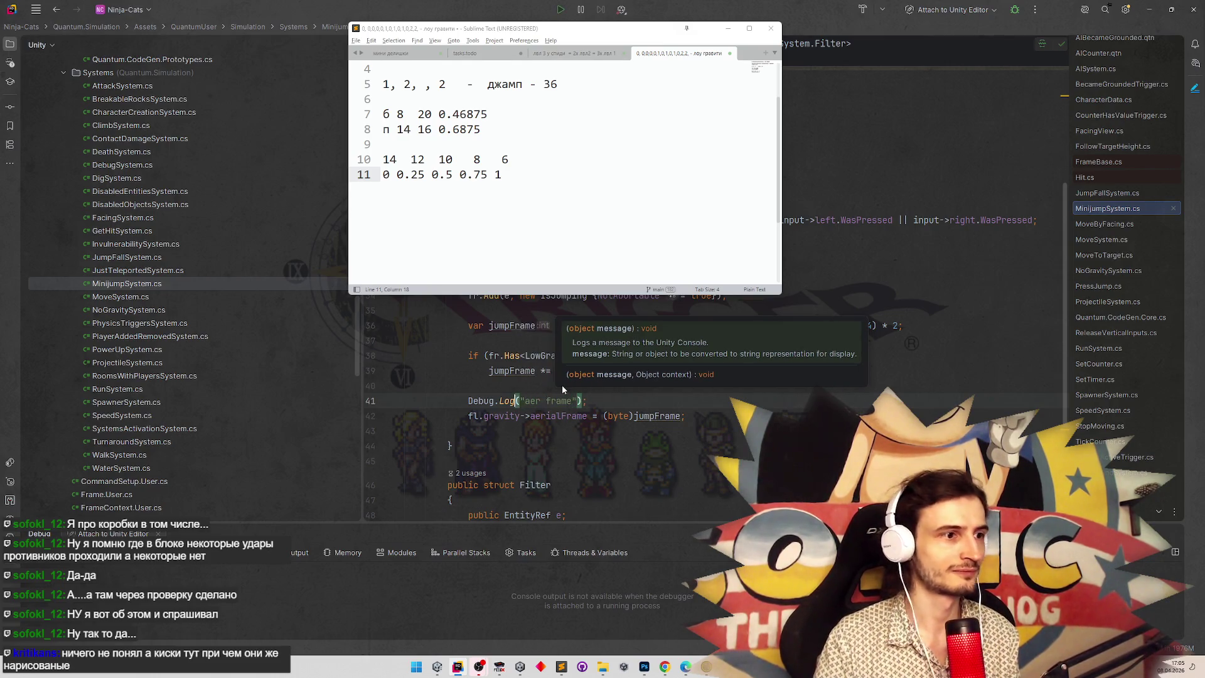
pyautogui.write('$')
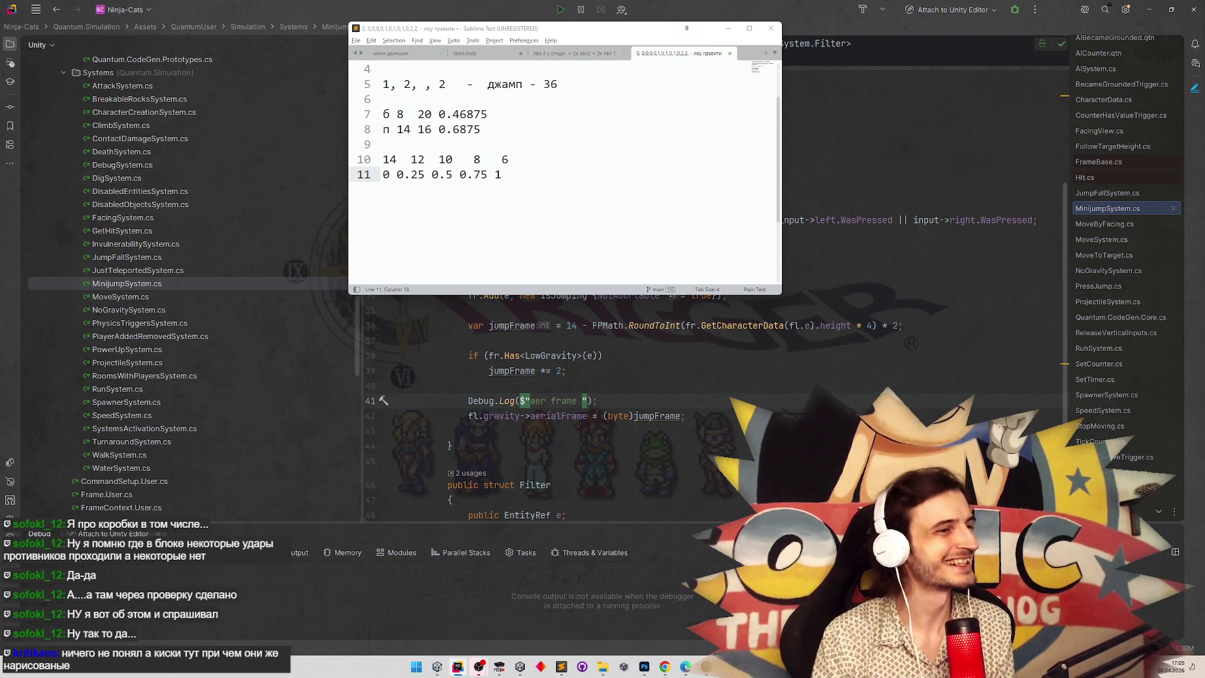
pyautogui.write('{')
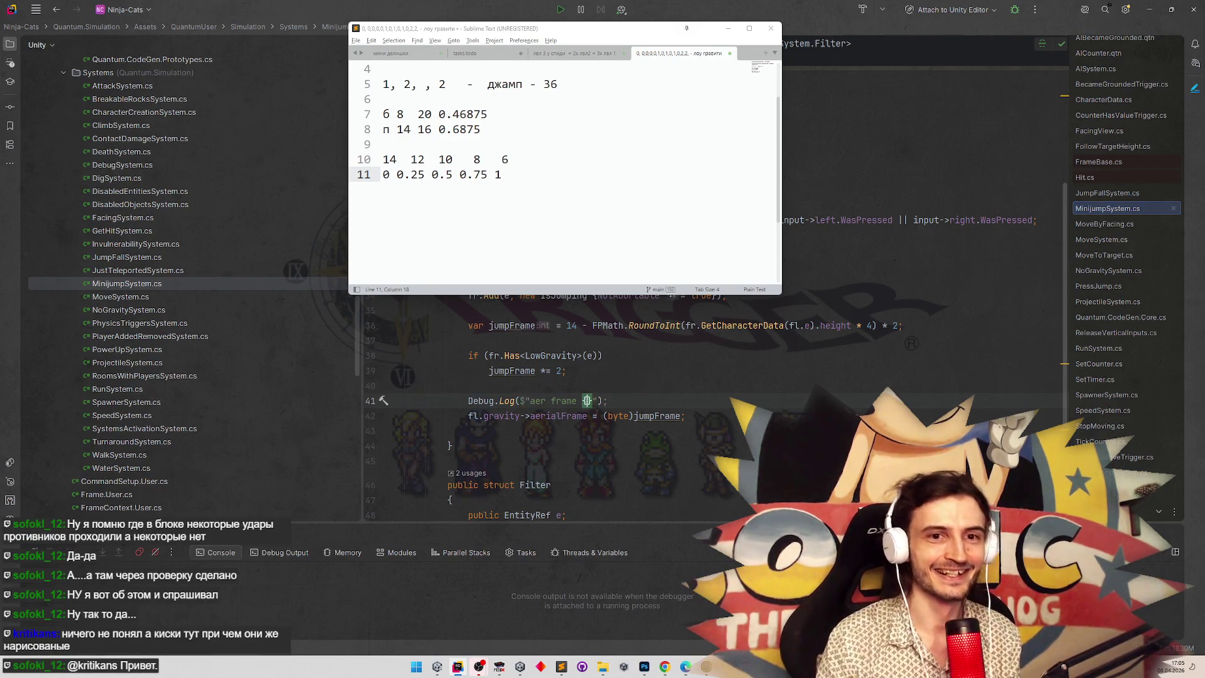
pyautogui.write('jumpFrame')
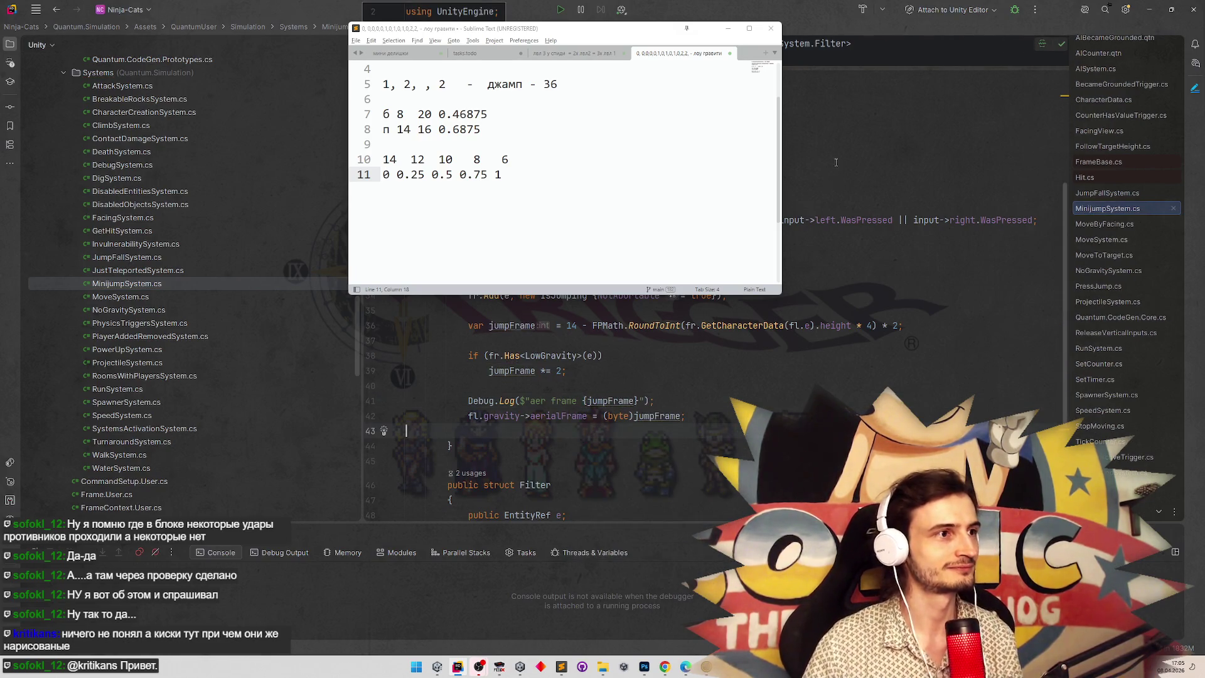
pyautogui.click(835, 251)
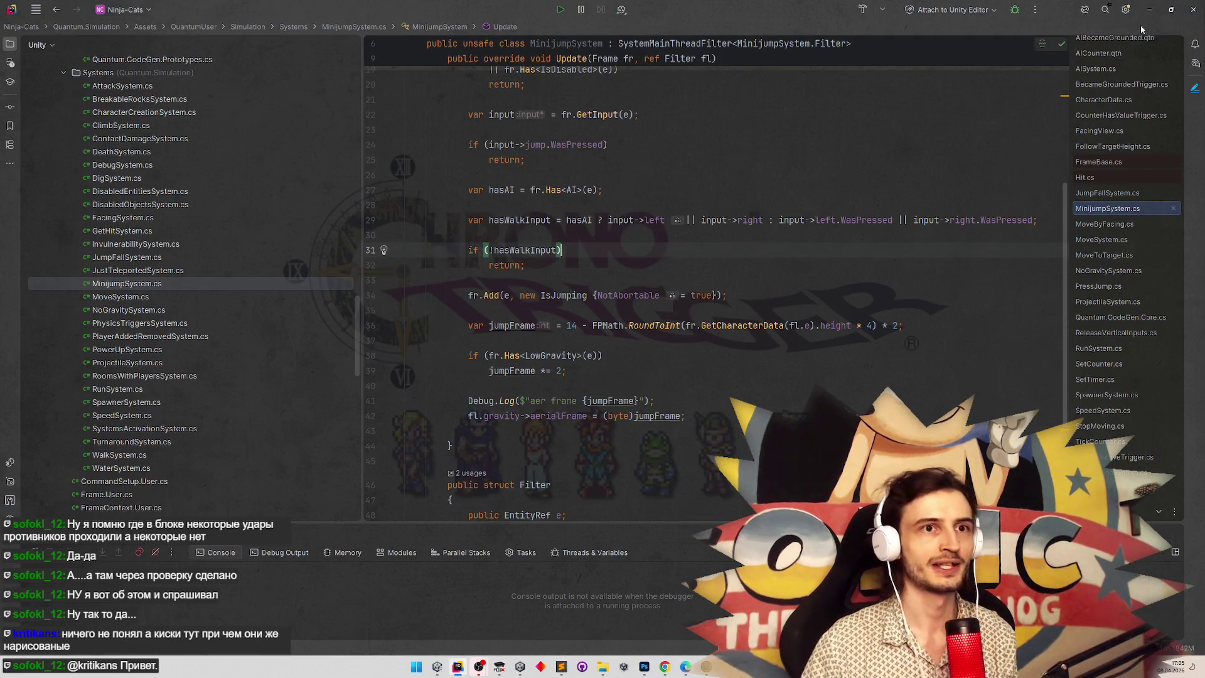
# Switch to the Unity editor and clear the Project search so the GameData asset shows in the Inspector.
pyautogui.click(1149, 9)
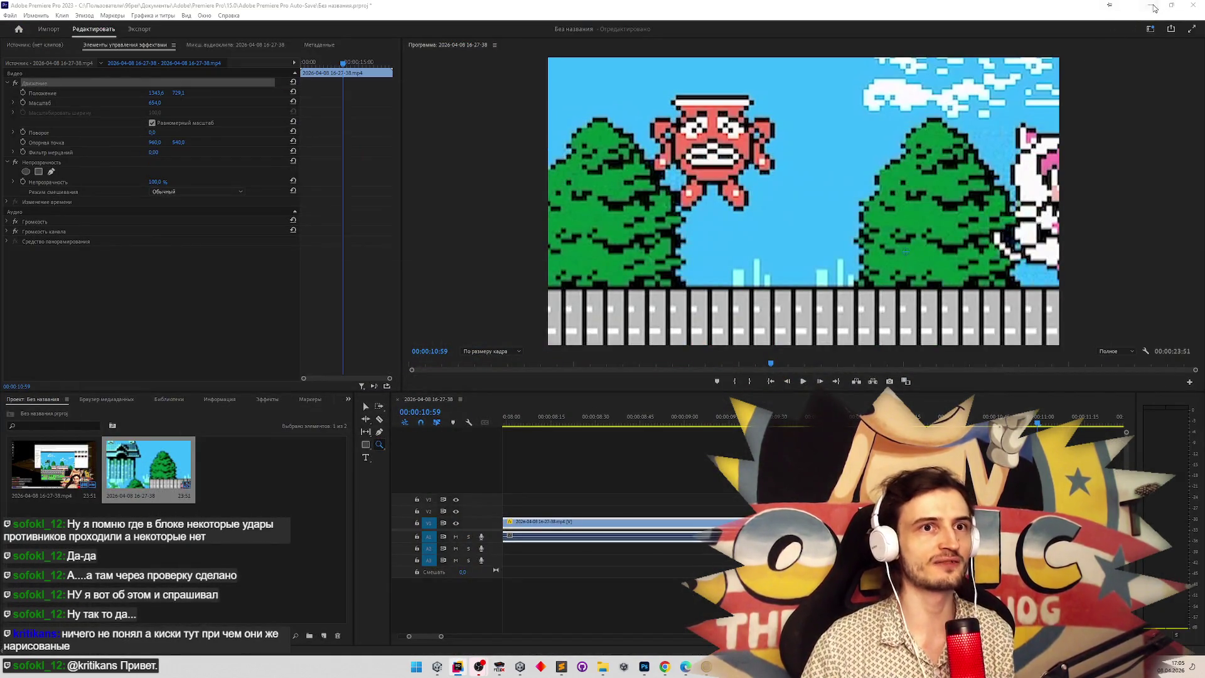
pyautogui.click(1154, 8)
pyautogui.click(561, 667)
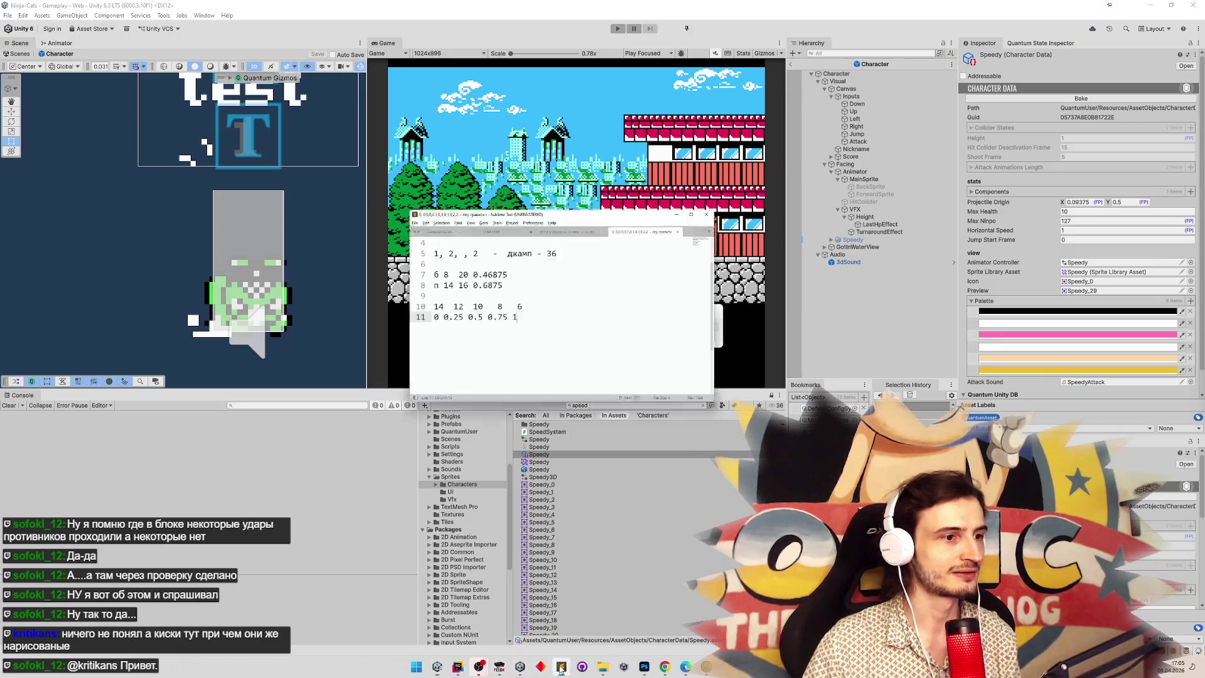
pyautogui.click(561, 667)
pyautogui.click(458, 667)
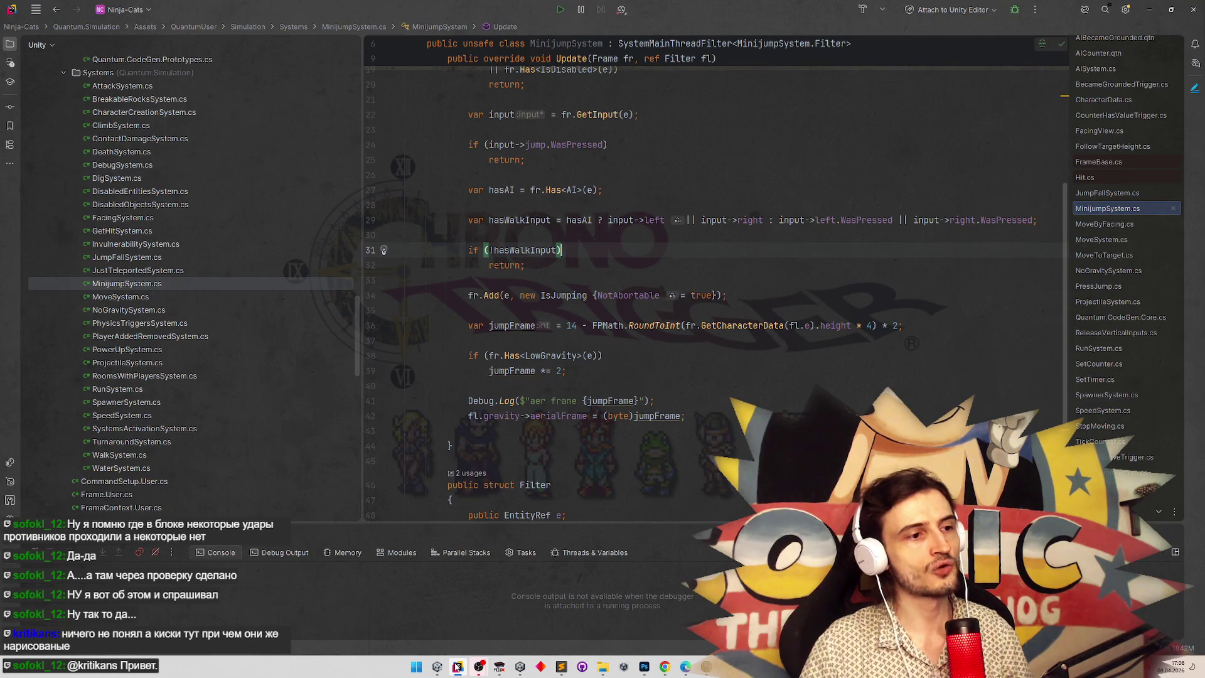
pyautogui.click(458, 667)
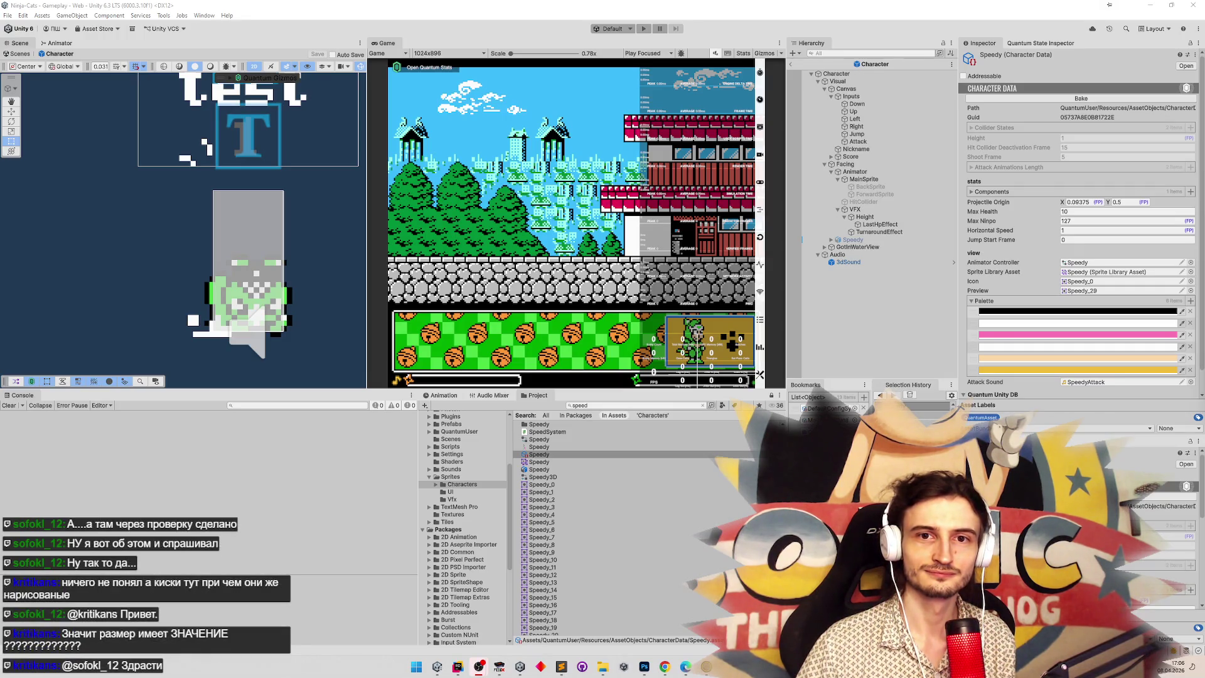
pyautogui.click(556, 268)
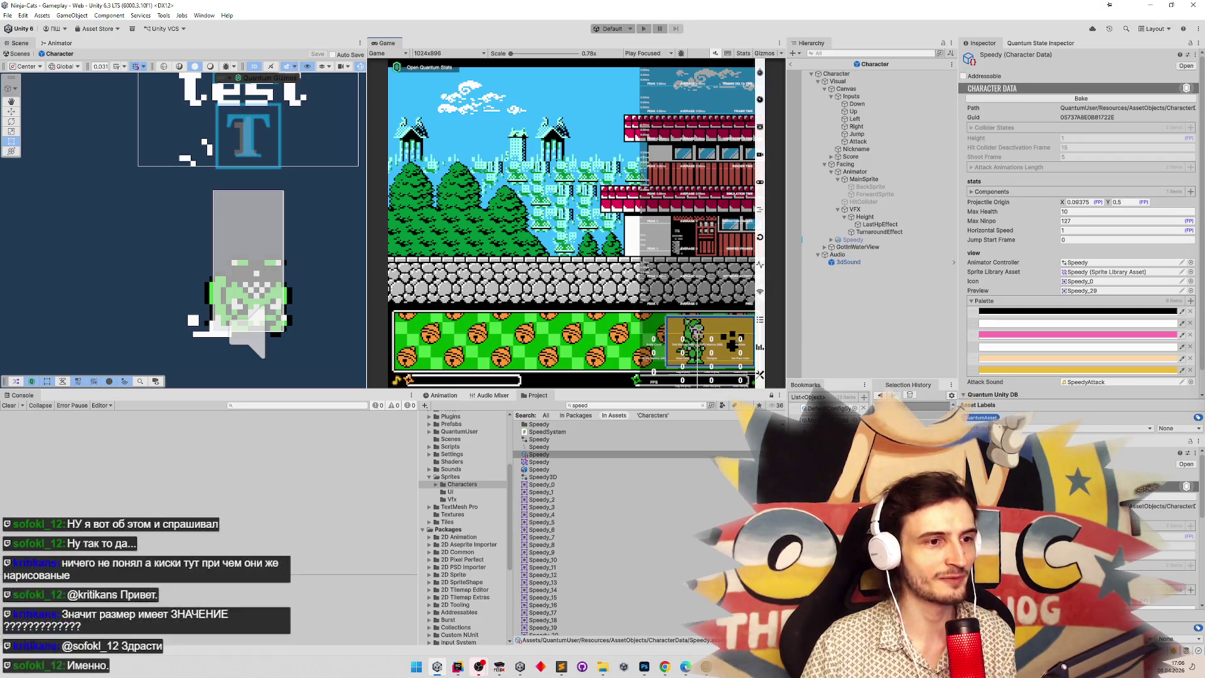
pyautogui.hotkey('alt', 'Left')
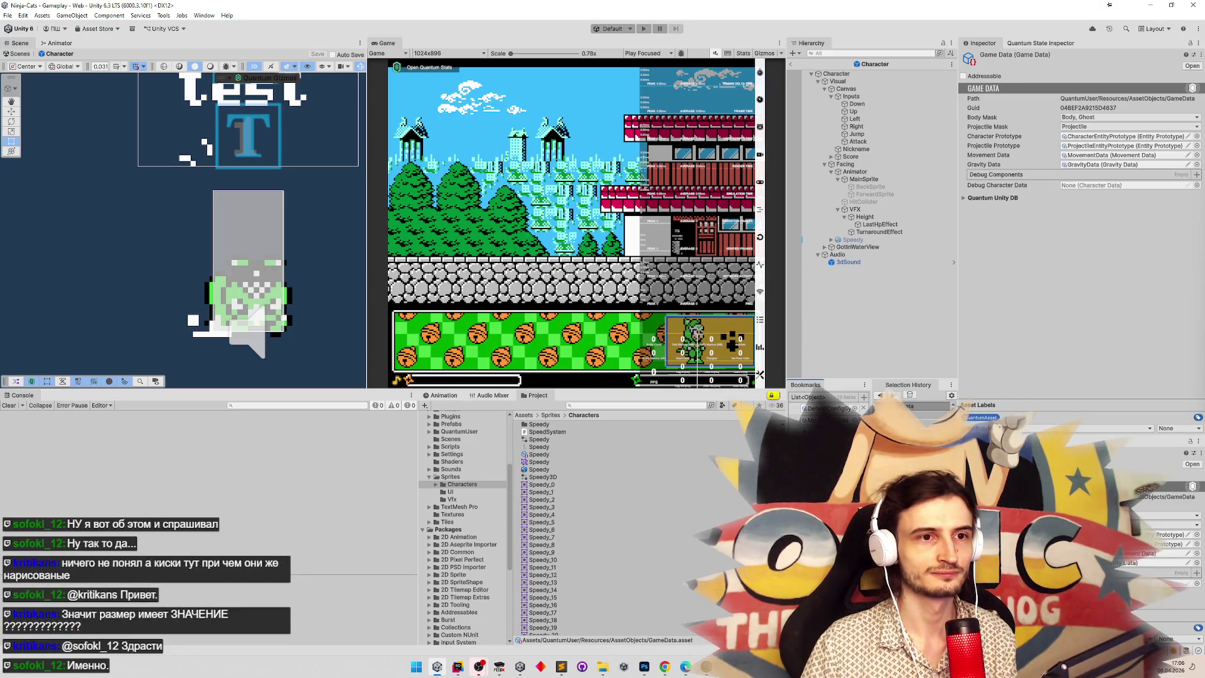
# Close the debug character picker unchanged and dismiss the unwanted-modifications warning.
pyautogui.click(1197, 185)
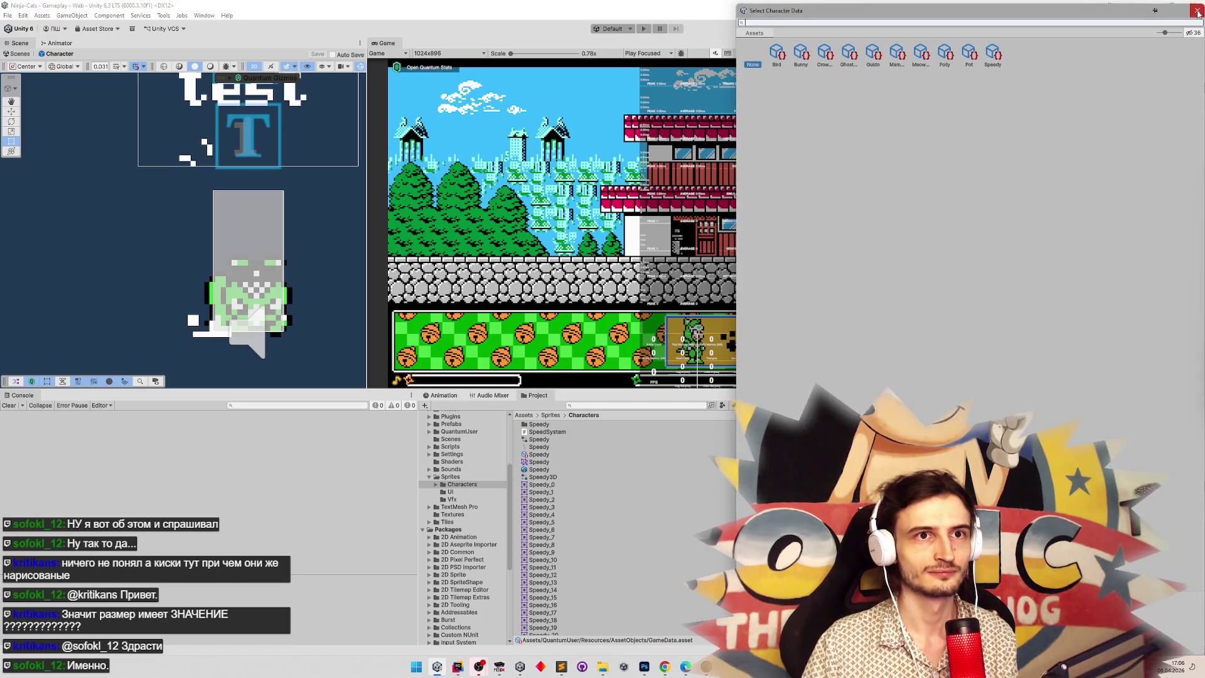
pyautogui.click(1197, 11)
pyautogui.click(667, 158)
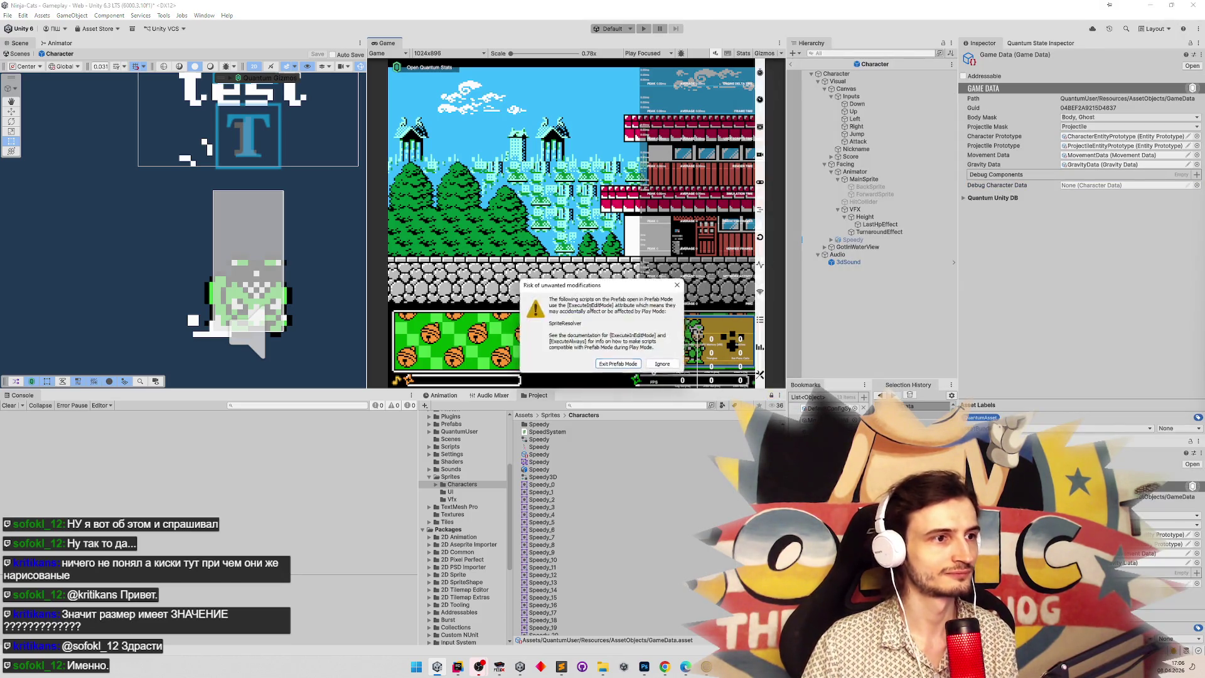
pyautogui.click(612, 332)
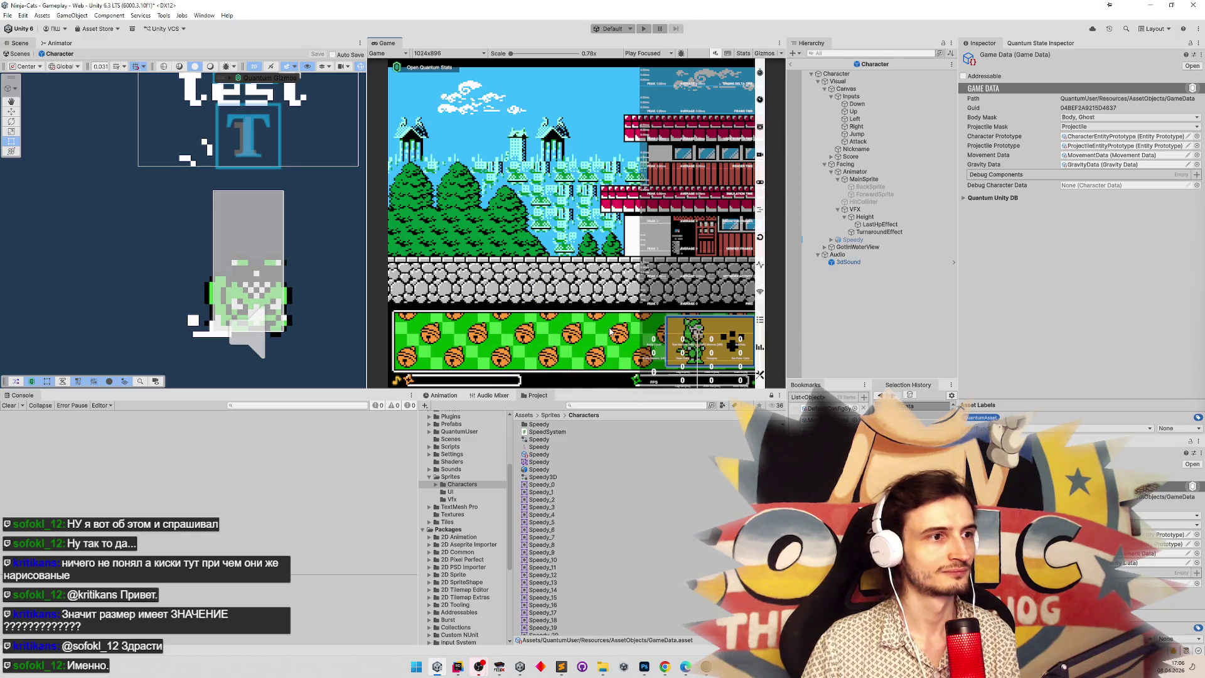
# Play-test the Test cat walking left, jumping onto the ledge and dropping off right, then stop.
pyautogui.hotkey('ctrl', 'p')
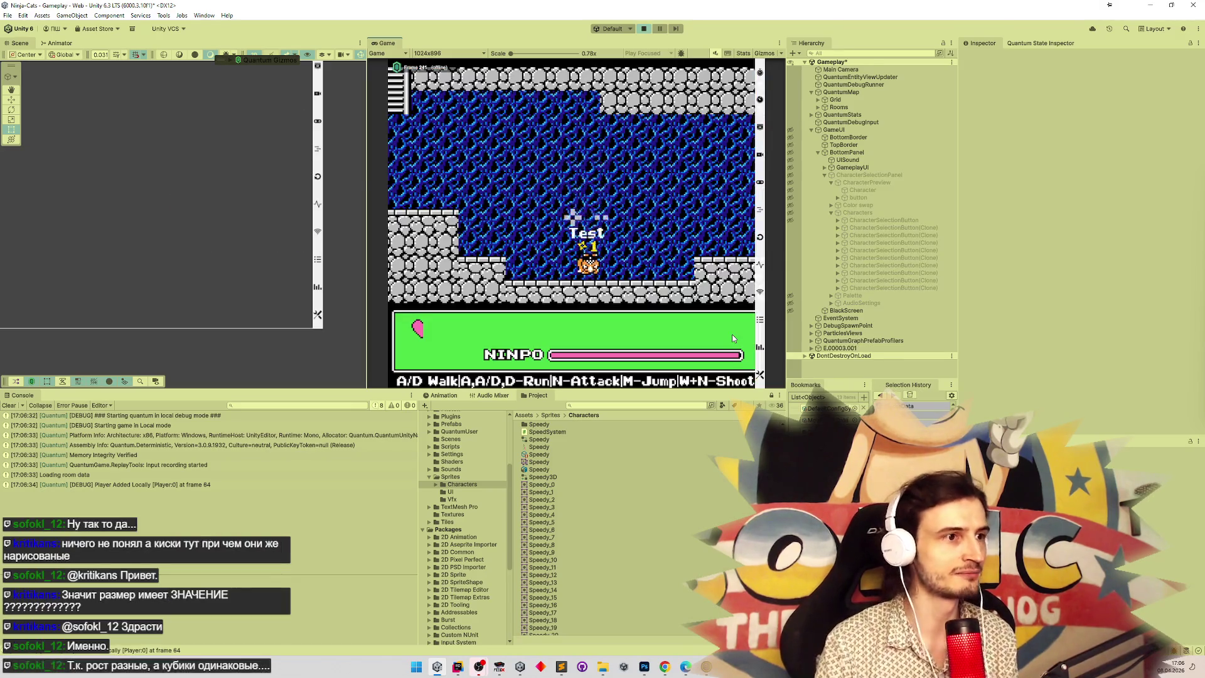
pyautogui.press('a')
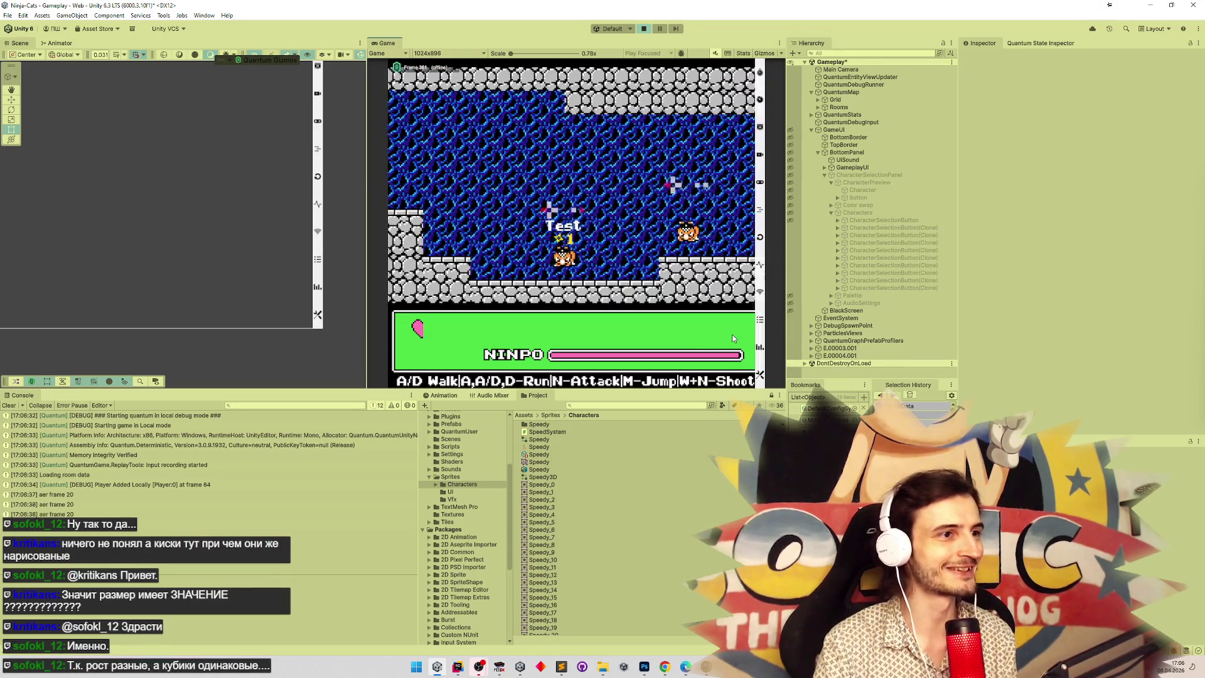
pyautogui.press('a')
pyautogui.press('m')
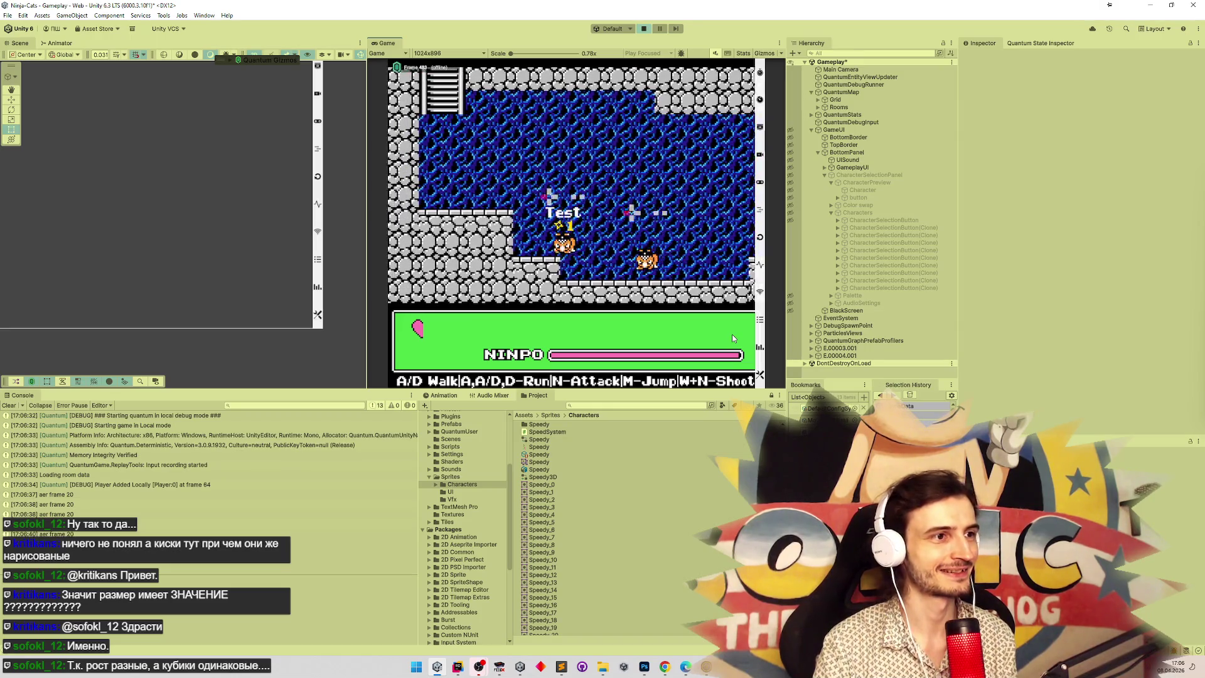
pyautogui.press('d')
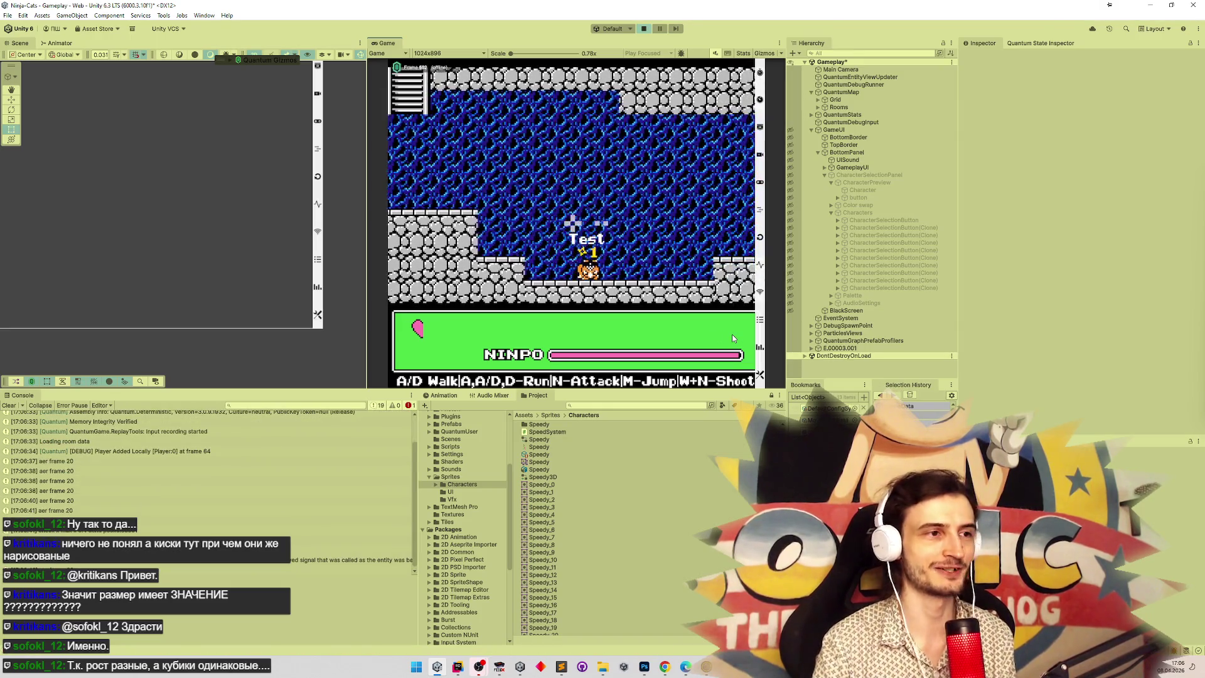
pyautogui.hotkey('ctrl', 'p')
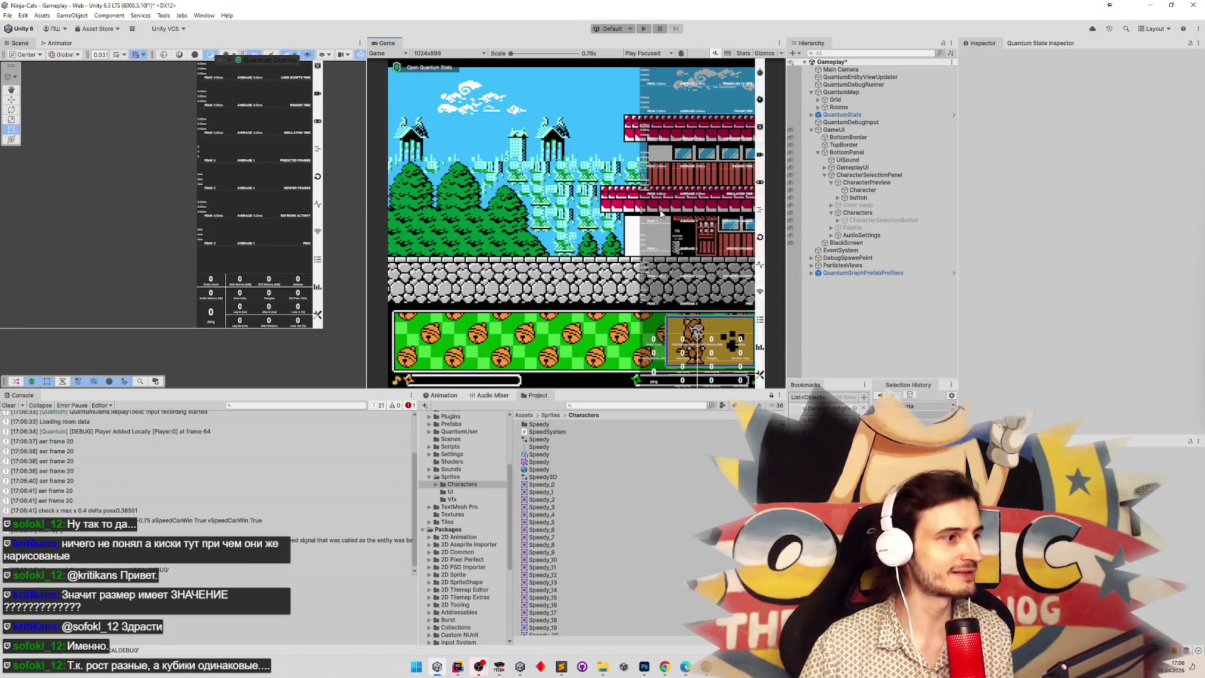
# Play with the chosen character, check the jump numbers in the notes, walk right and left, then stop.
pyautogui.hotkey('ctrl', 'p')
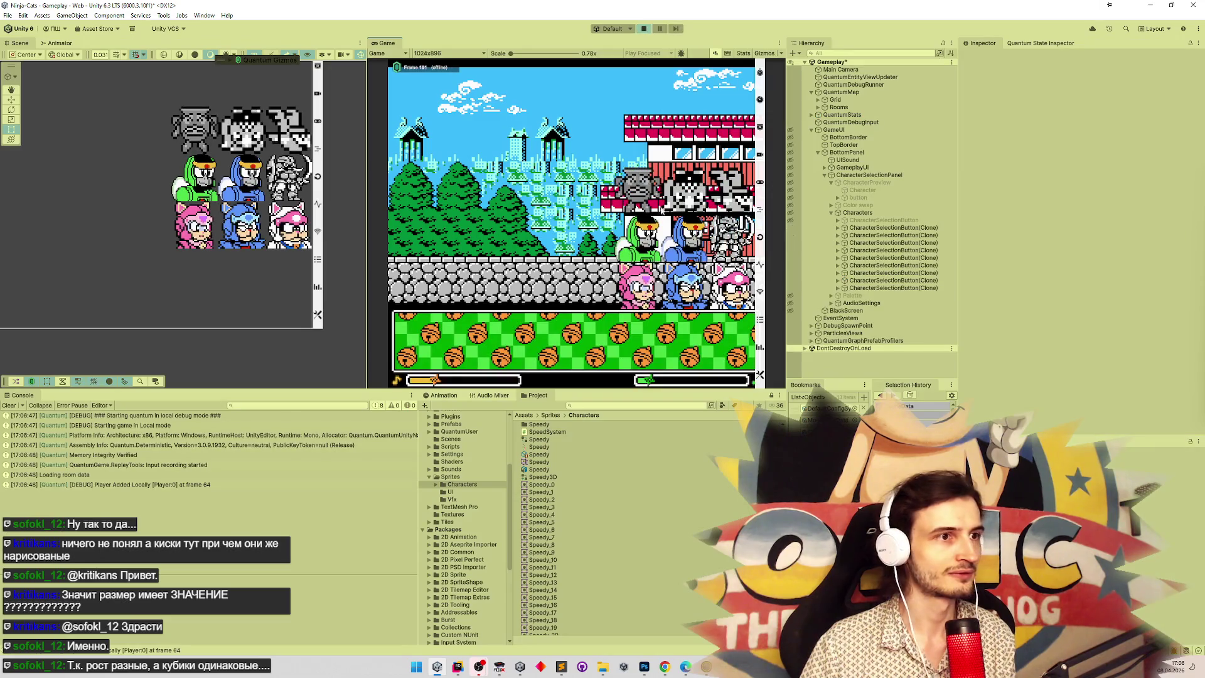
pyautogui.click(734, 344)
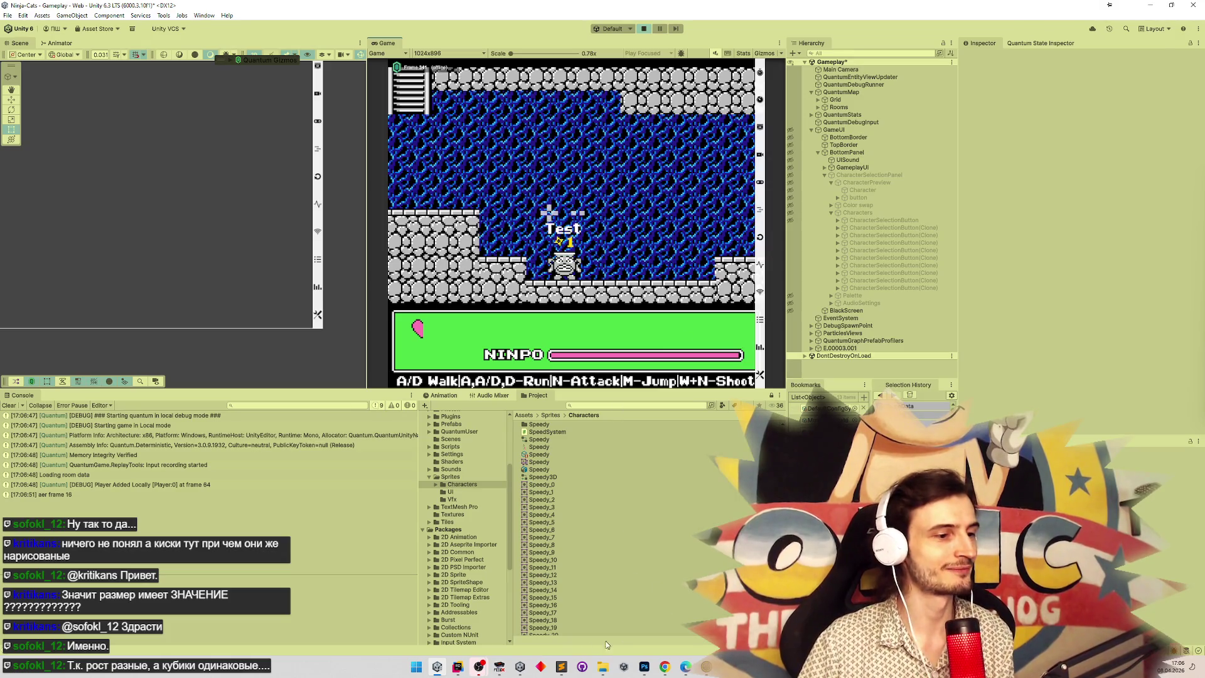
pyautogui.click(564, 668)
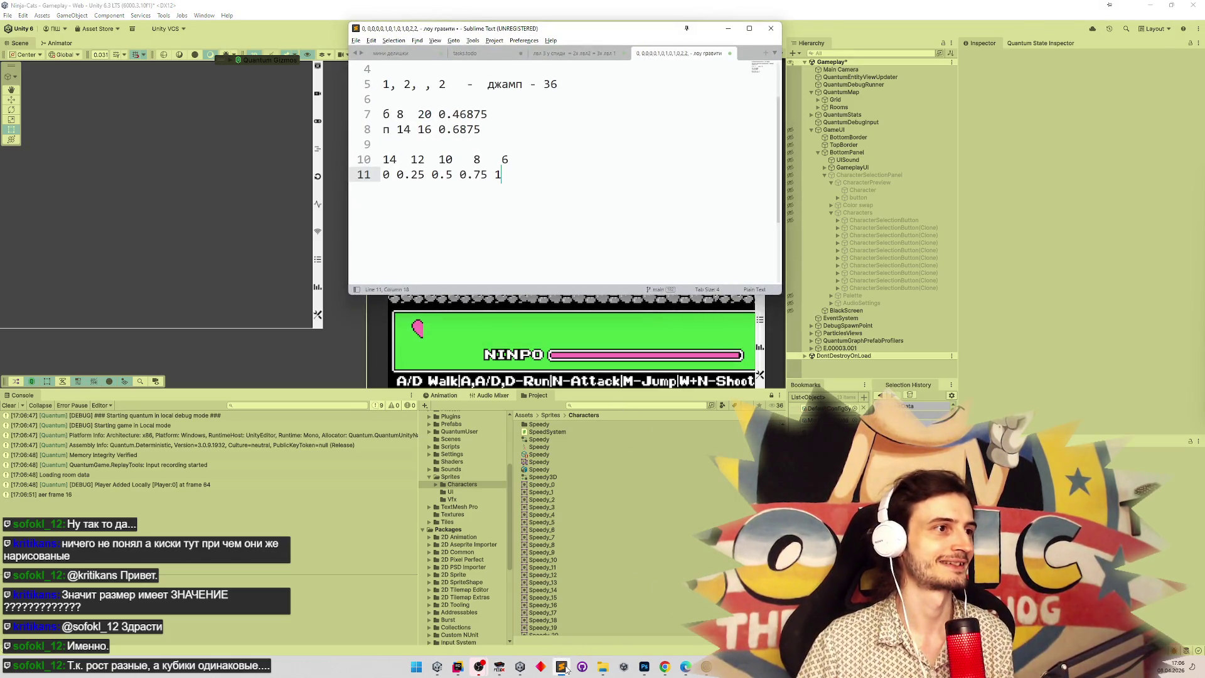
pyautogui.click(564, 667)
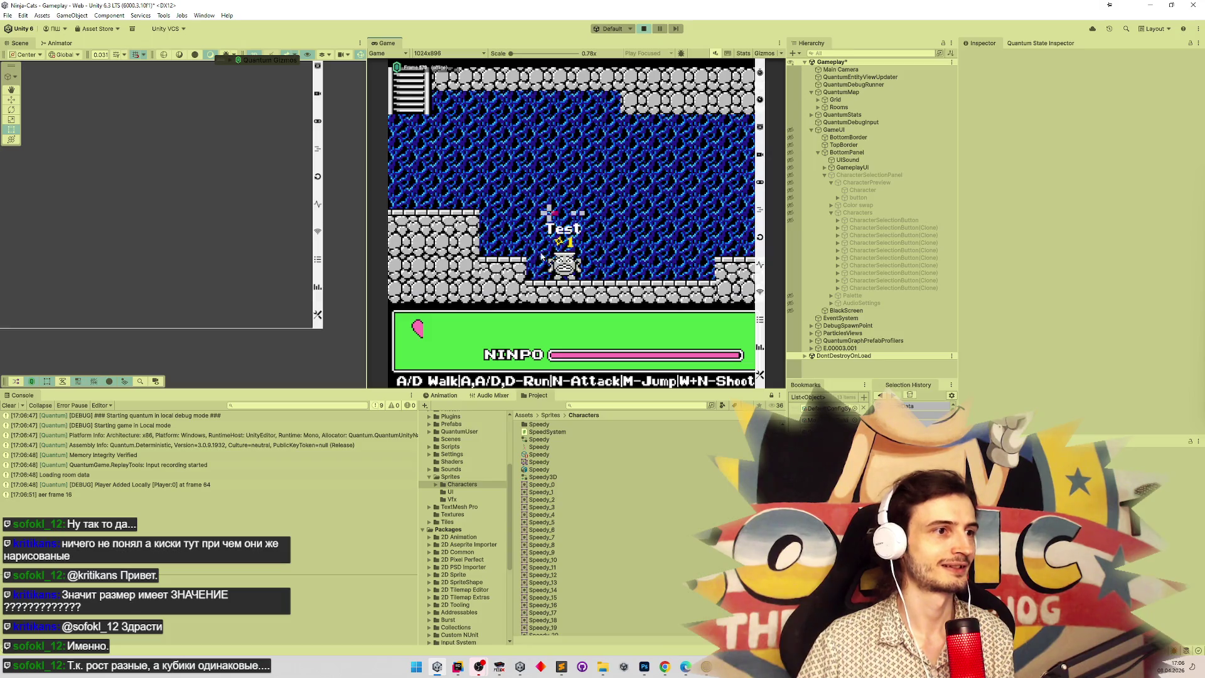
pyautogui.press('d')
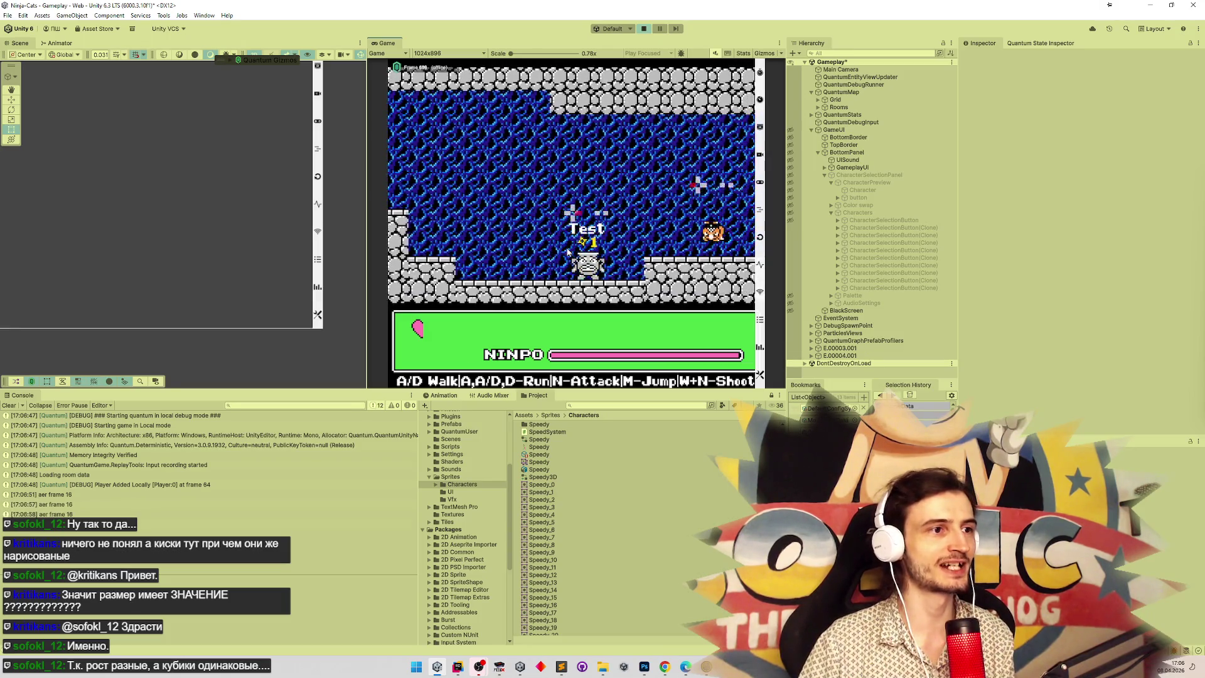
pyautogui.press('a')
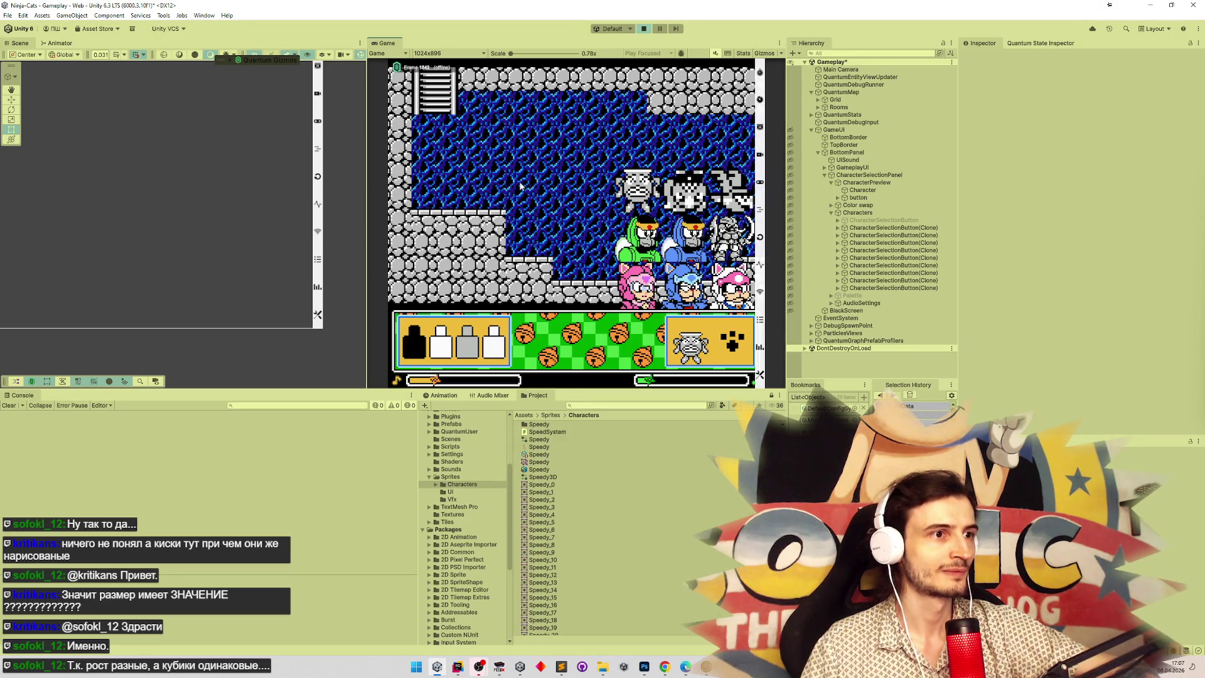
pyautogui.hotkey('ctrl', 'p')
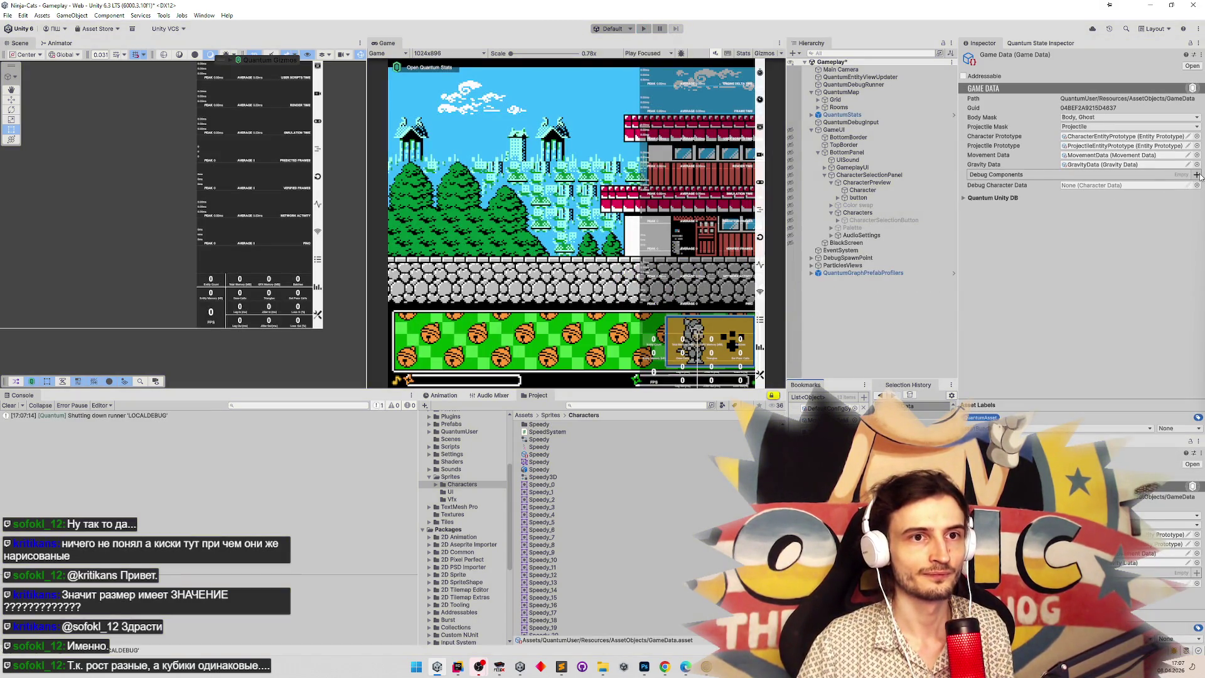
# Add a new Debug Components entry in Game Data and set it to HasMinijump.
pyautogui.click(1197, 175)
pyautogui.click(1125, 186)
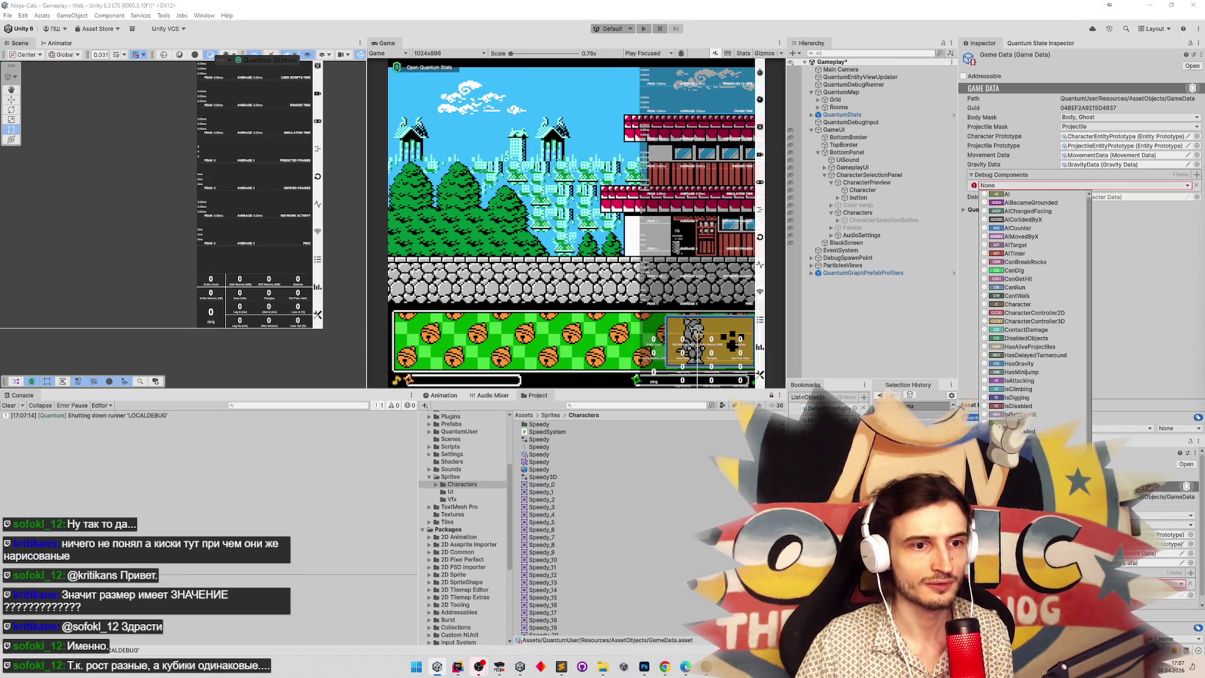
pyautogui.press('Escape')
pyautogui.click(1049, 186)
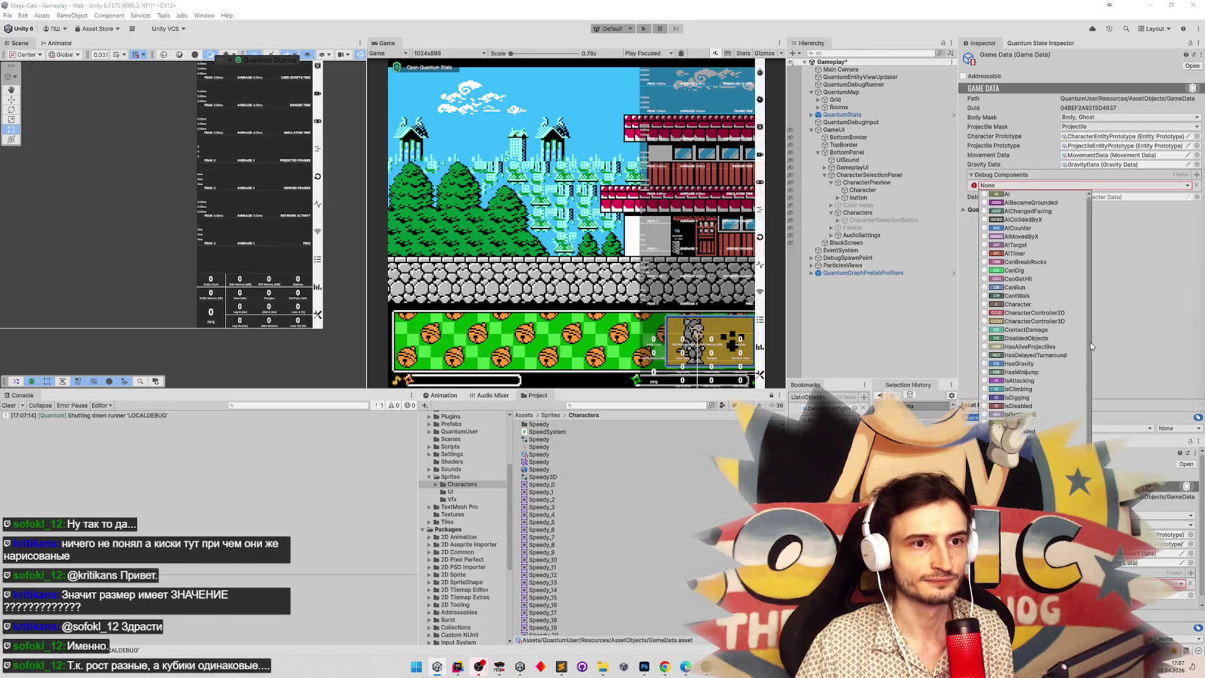
pyautogui.press('Escape')
pyautogui.click(1089, 189)
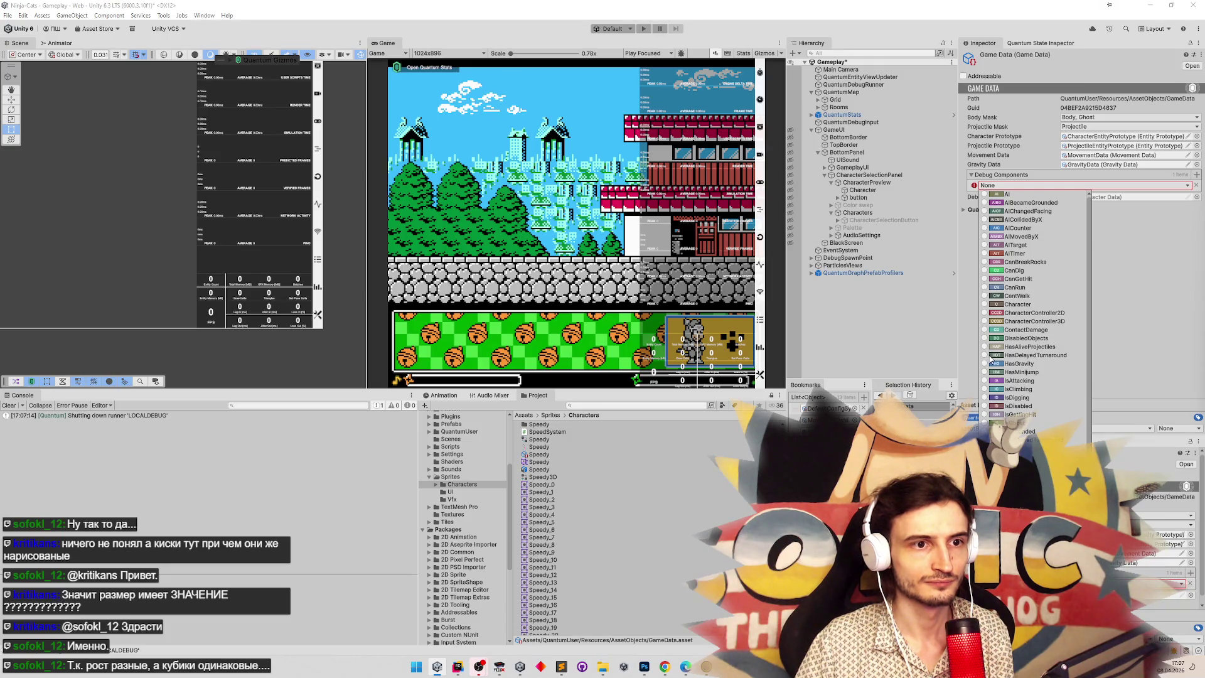
pyautogui.click(989, 372)
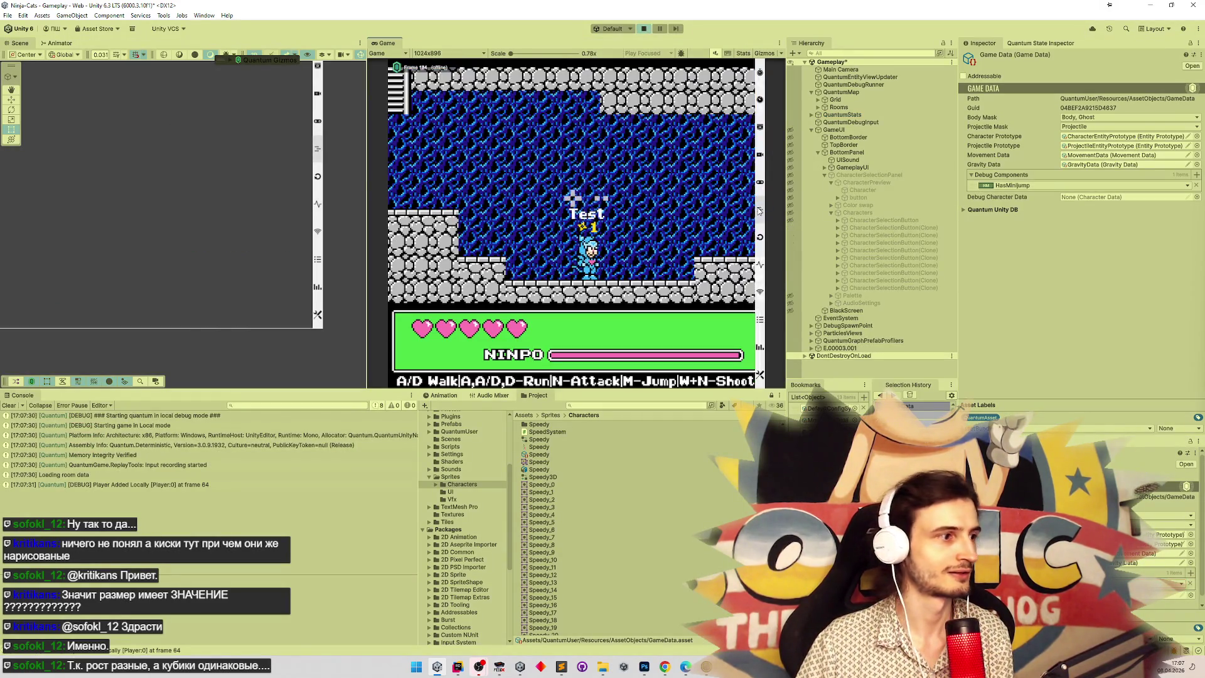
# Walk left into the lower room, test minijumps past the enemy cat, stop play and clear the console.
pyautogui.press('a')
pyautogui.press('a')
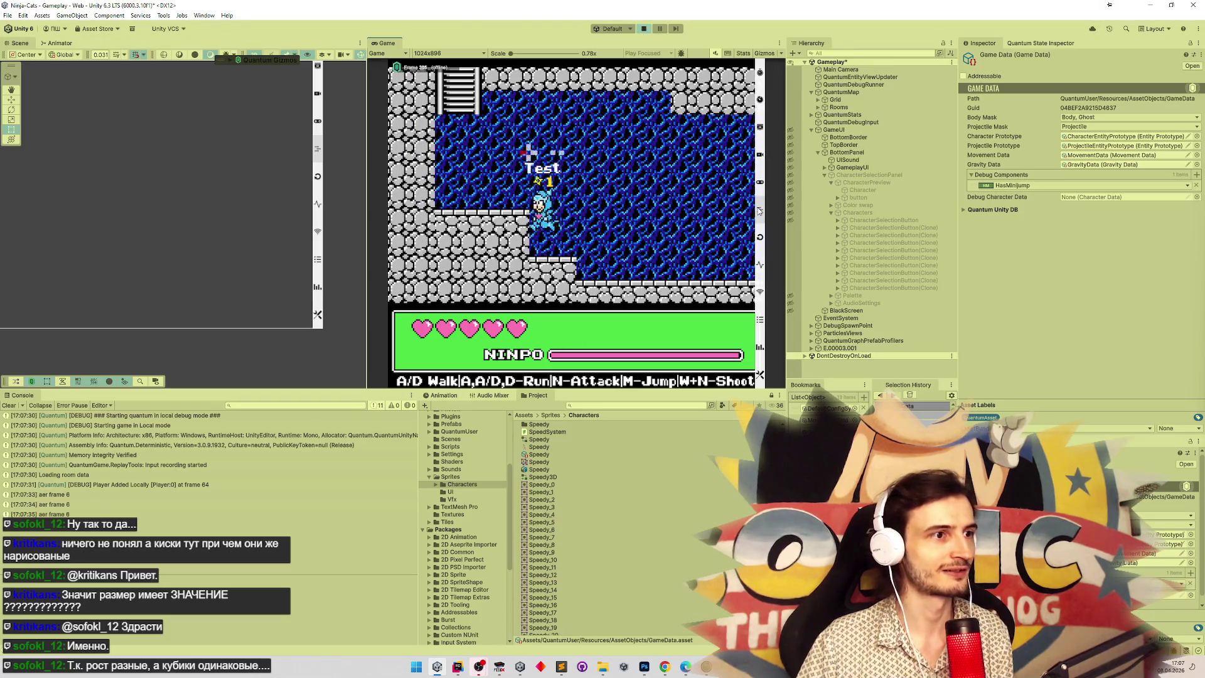
pyautogui.press('m')
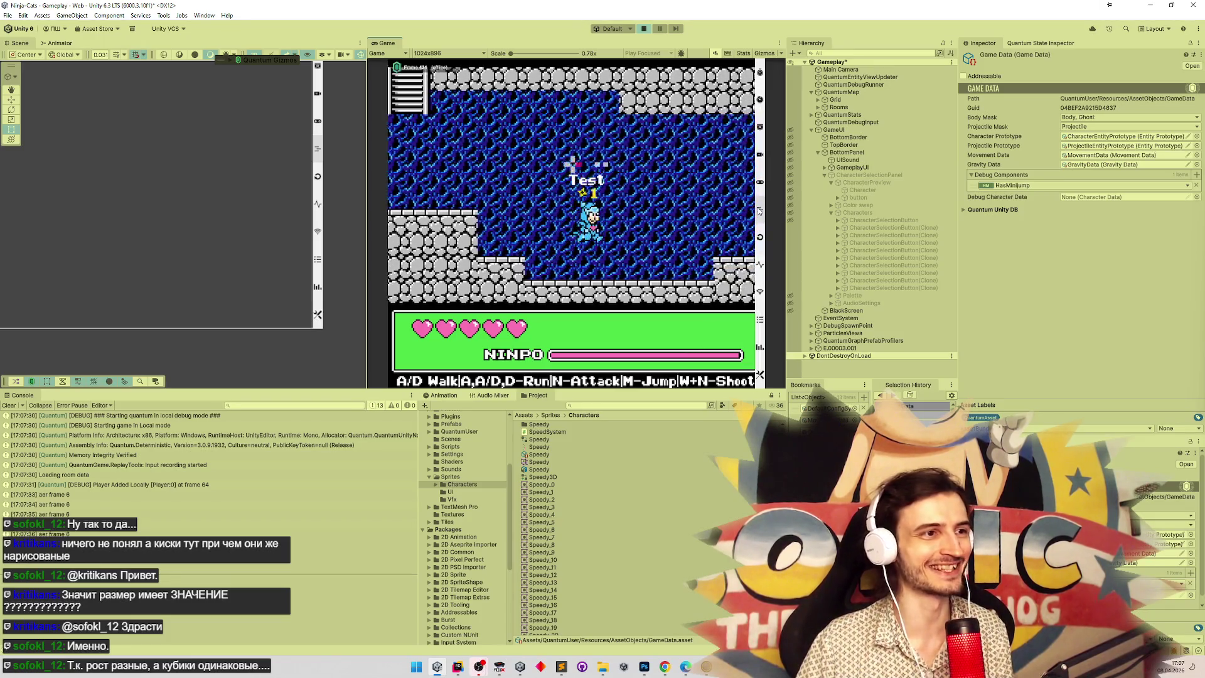
pyautogui.press('a')
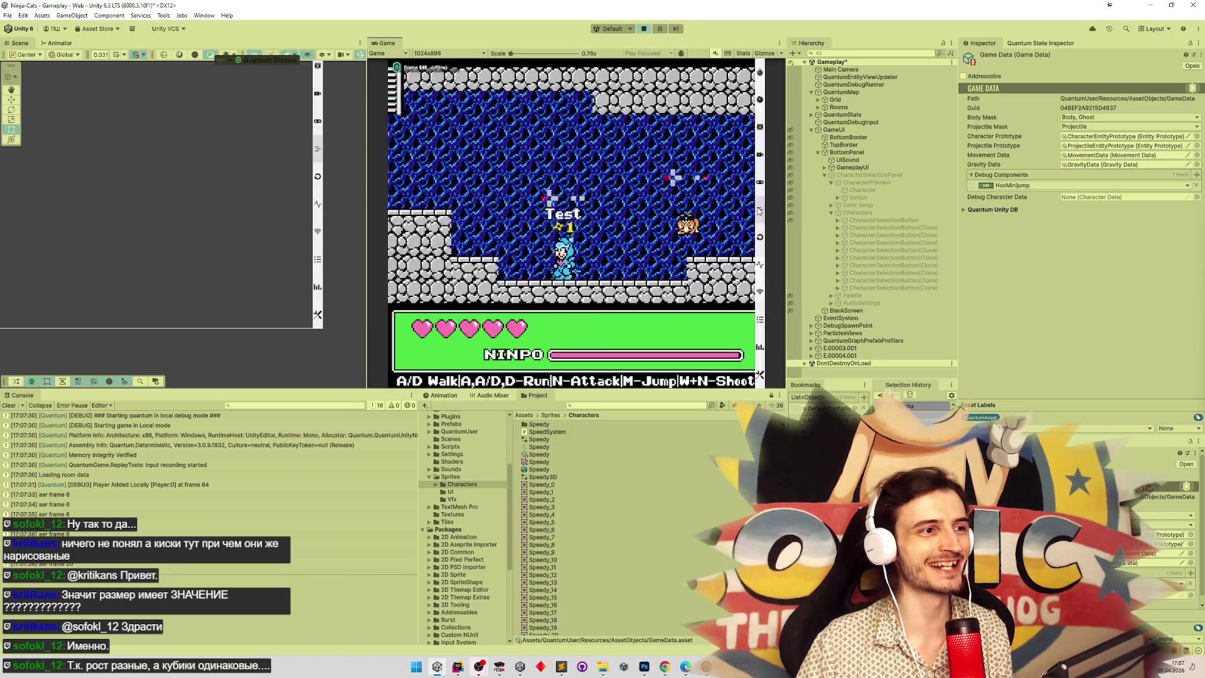
pyautogui.press('a')
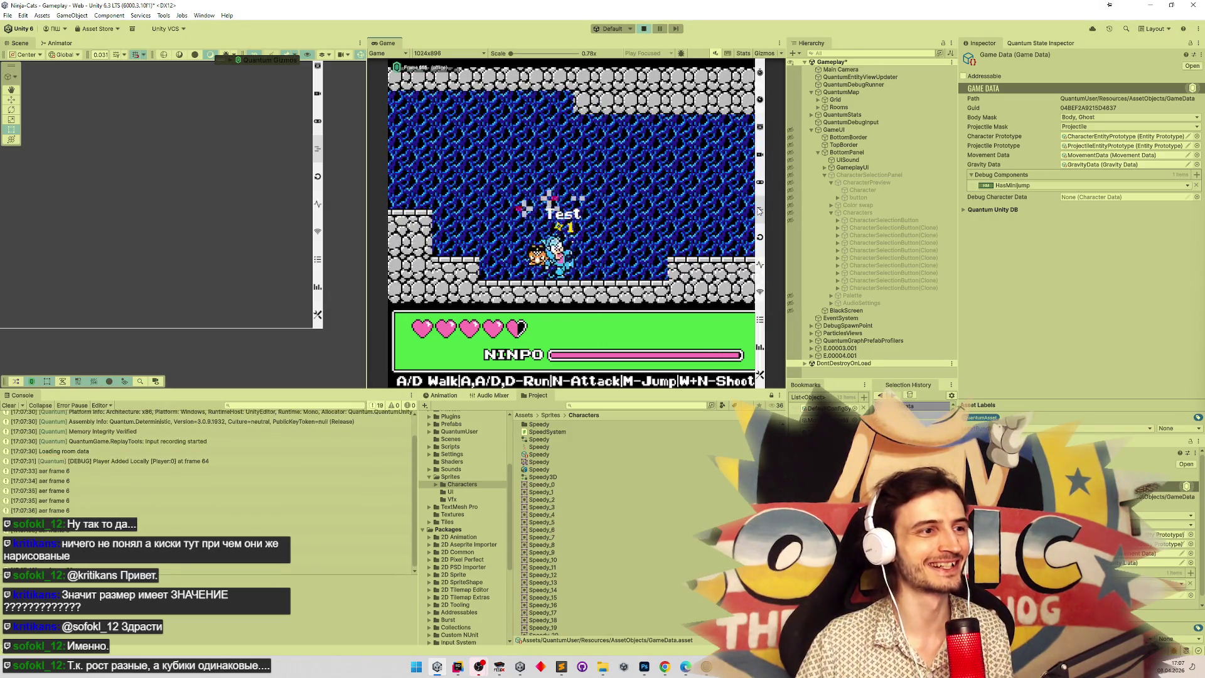
pyautogui.press('m')
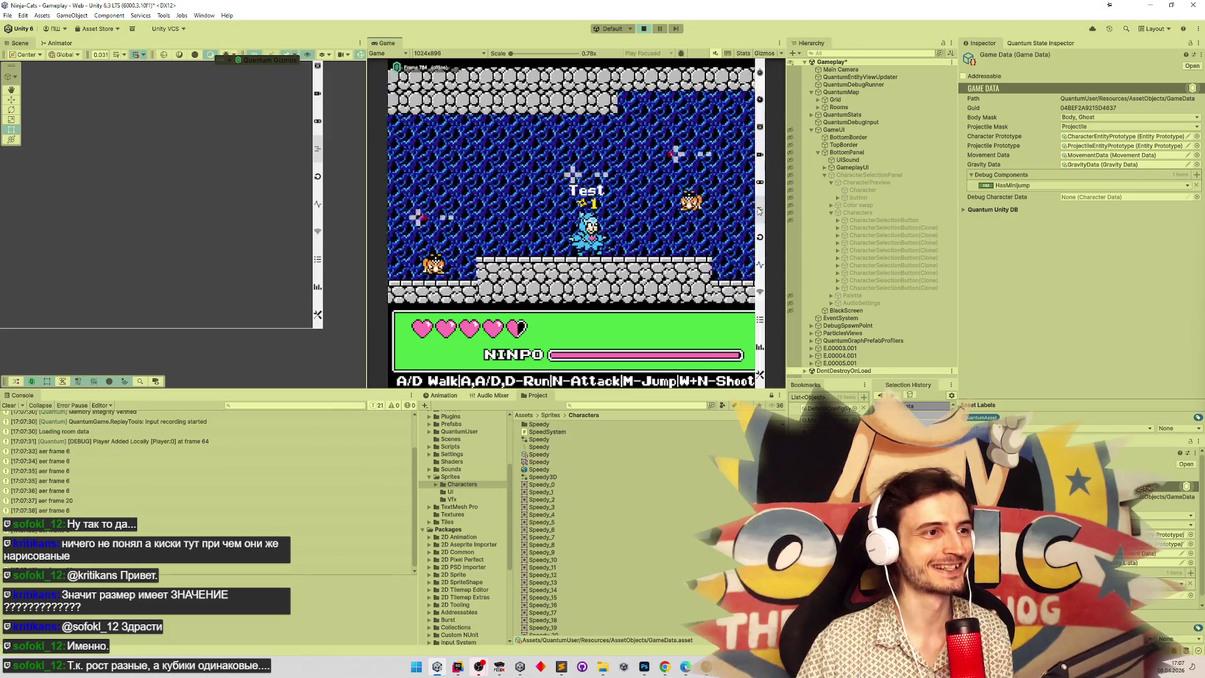
pyautogui.press('m')
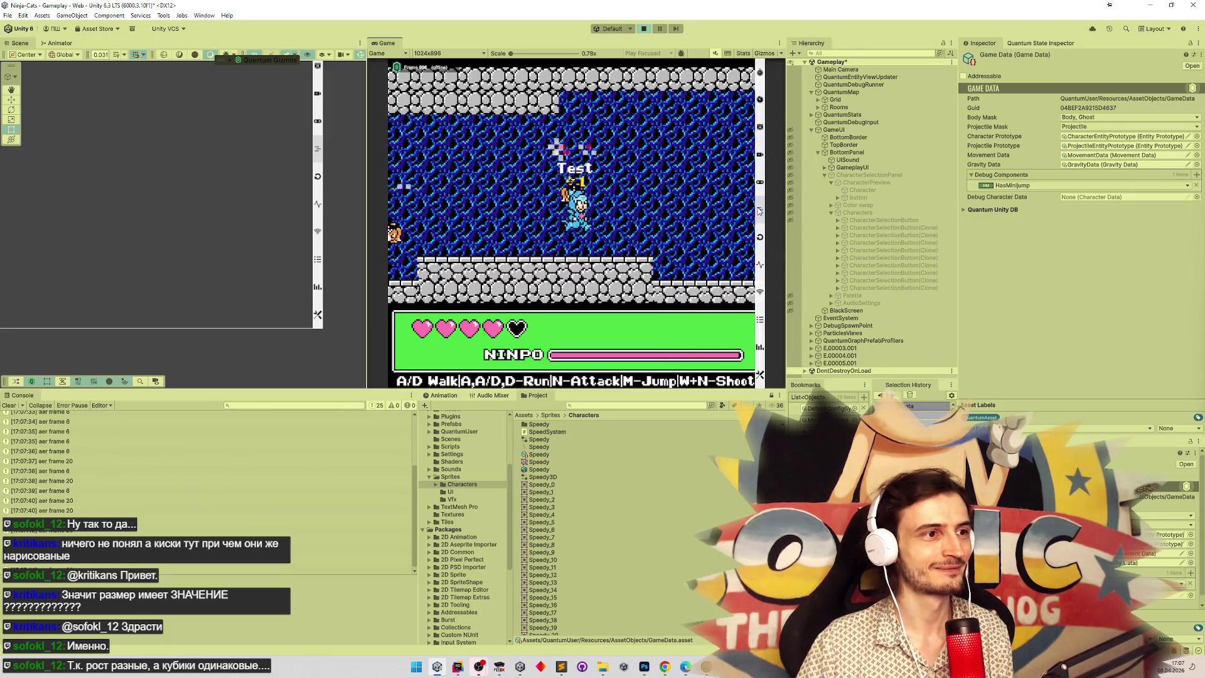
pyautogui.press('a')
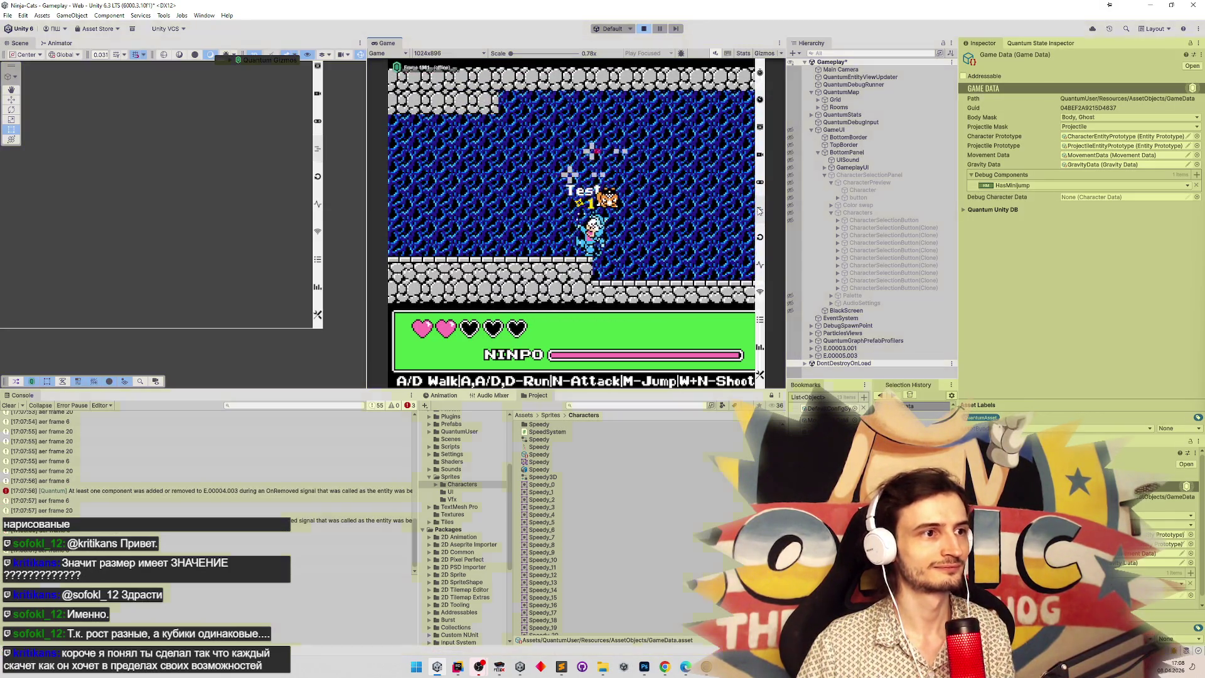
pyautogui.click(758, 209)
pyautogui.hotkey('ctrl', 'p')
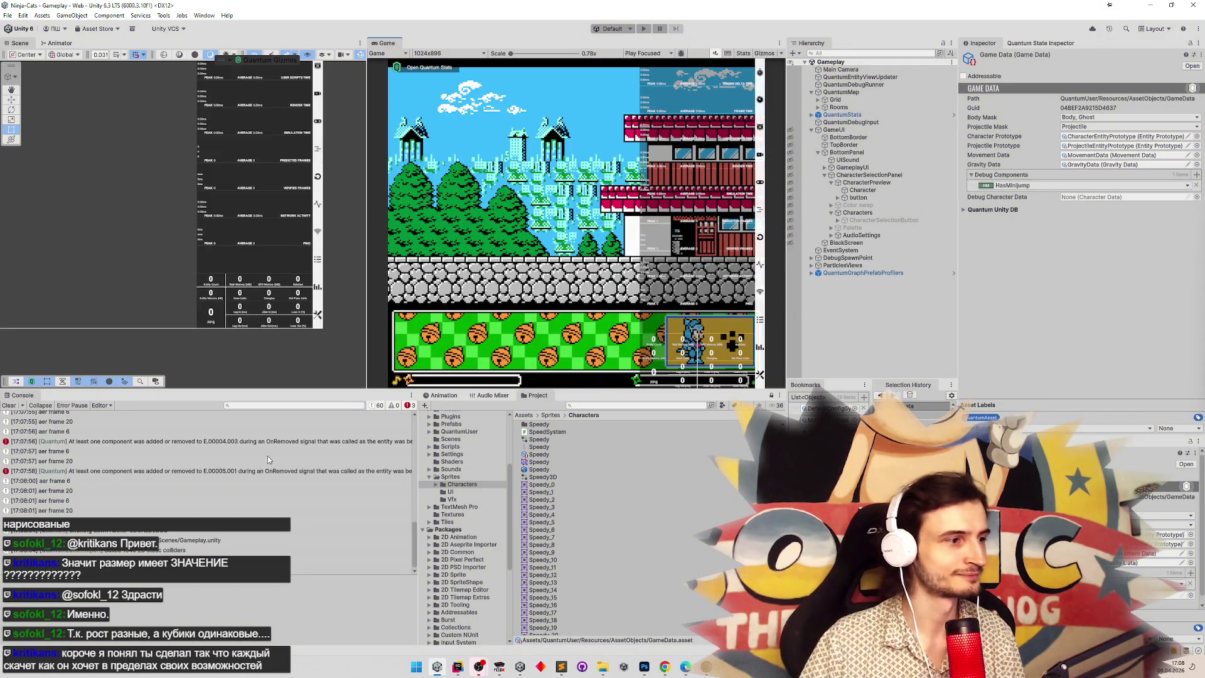
pyautogui.click(10, 406)
# Find and open RunSystem.cs with a 'runsys' search.
pyautogui.click(457, 667)
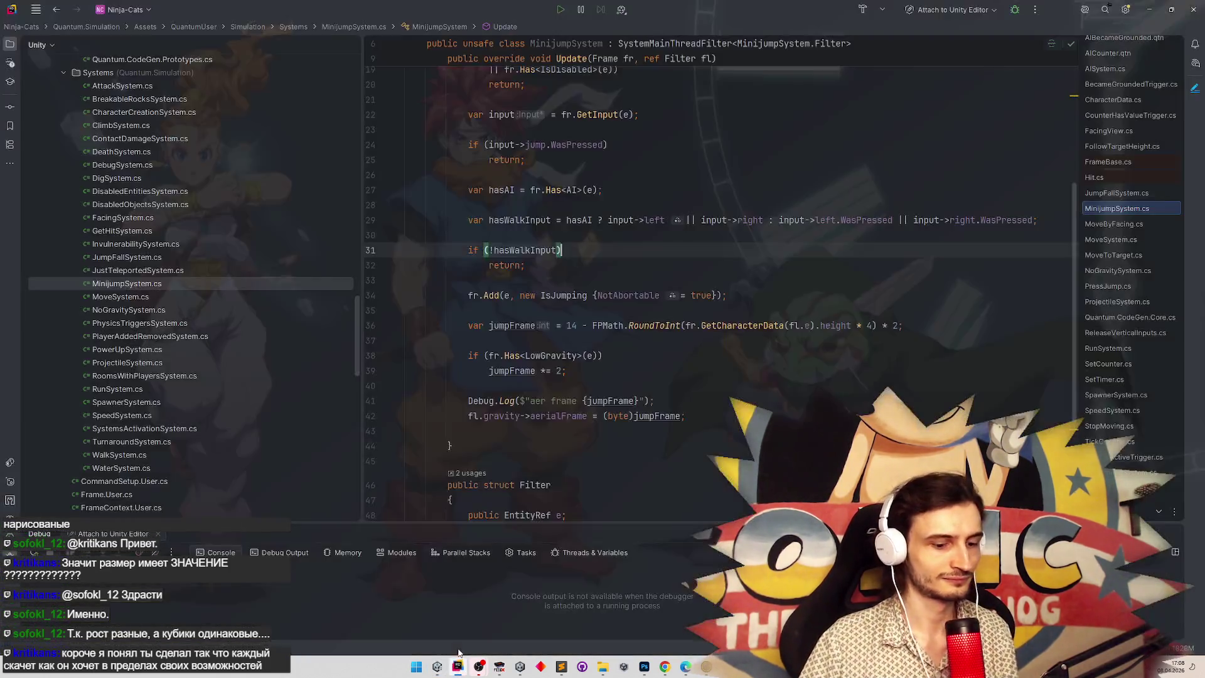
pyautogui.hotkey('ctrl', 't')
pyautogui.write('runsys')
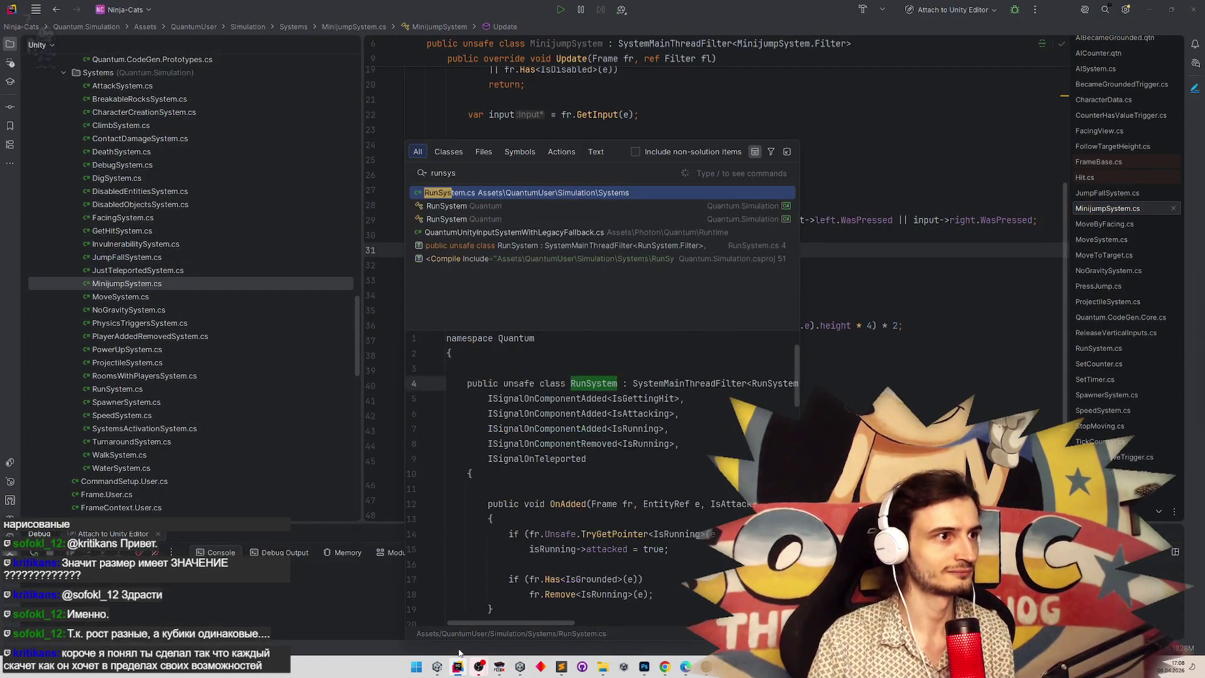
pyautogui.press('Return')
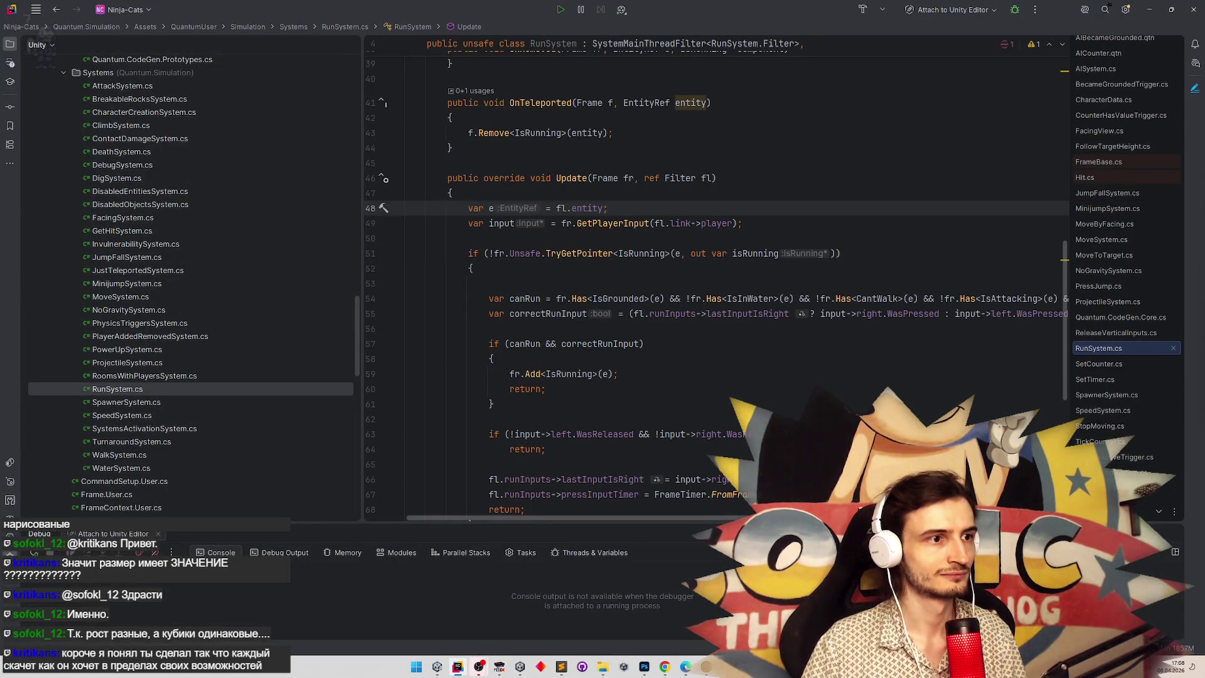
pyautogui.hscroll(8, 716, 282)
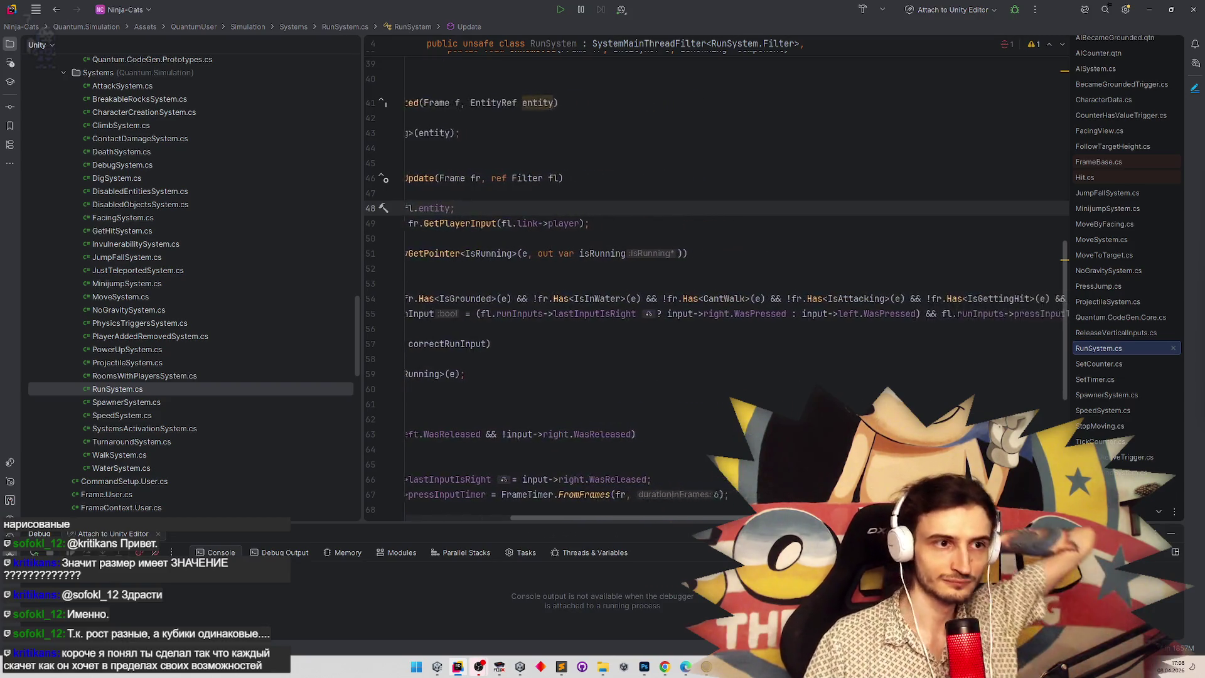
pyautogui.hscroll(-8, 627, 299)
# Append '&& !fr.Has<IsJumping>(e)' to the canRun condition on line 54.
pyautogui.moveTo(556, 298); pyautogui.dragTo(669, 299)
pyautogui.click(670, 299)
pyautogui.write('&& fr.Has<IsGrounded>(e)')
pyautogui.click(685, 299)
pyautogui.write('!')
pyautogui.doubleClick(753, 299)
pyautogui.write('IsJu')
pyautogui.press('Return')
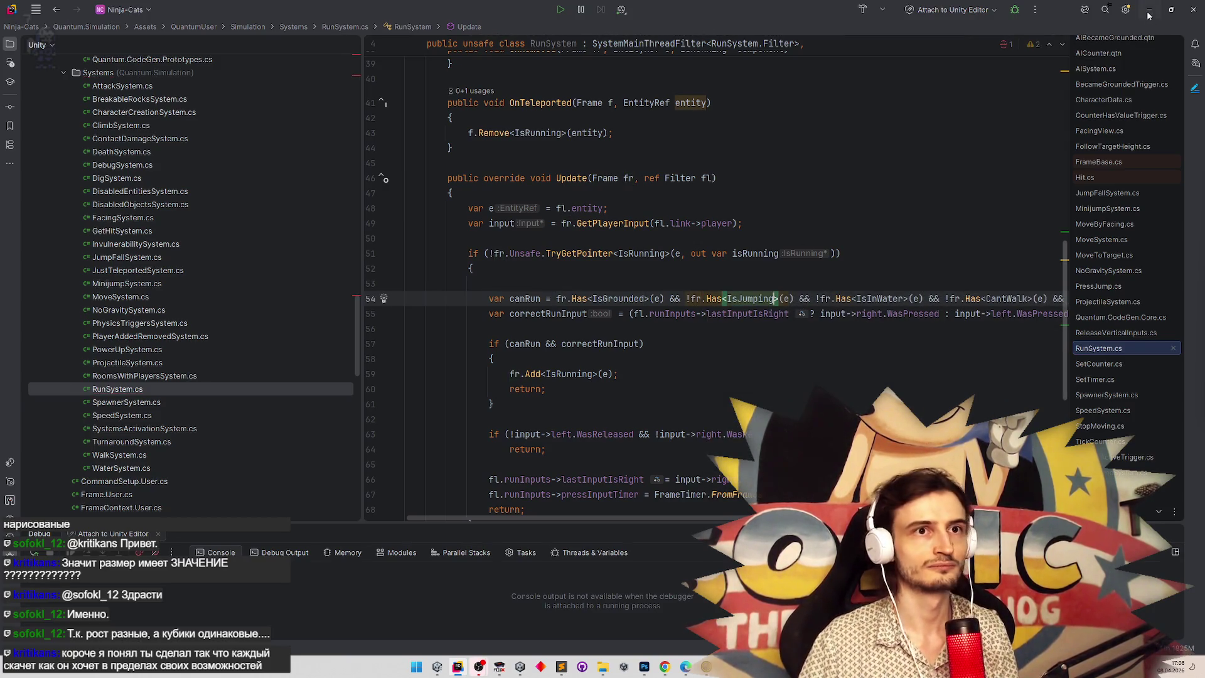
pyautogui.click(1149, 12)
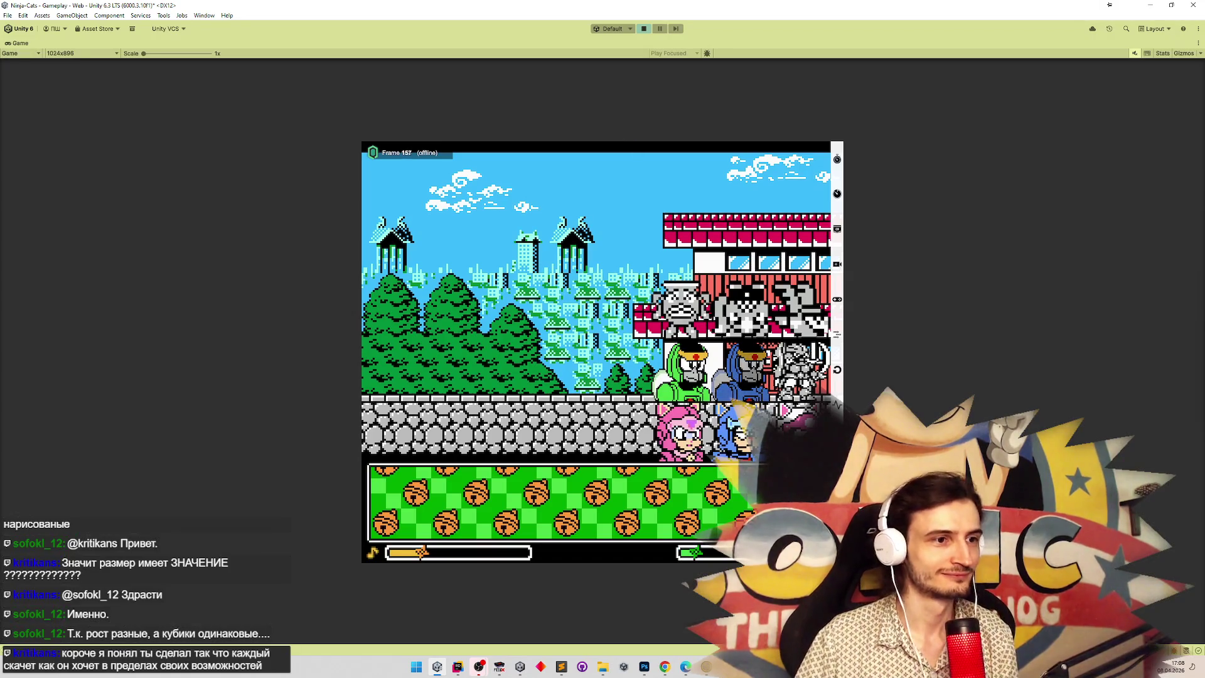
# Playtest the cat walking, running and jumping with A/D and M, then undo RunSystem's IsJumping edit.
pyautogui.press('a')
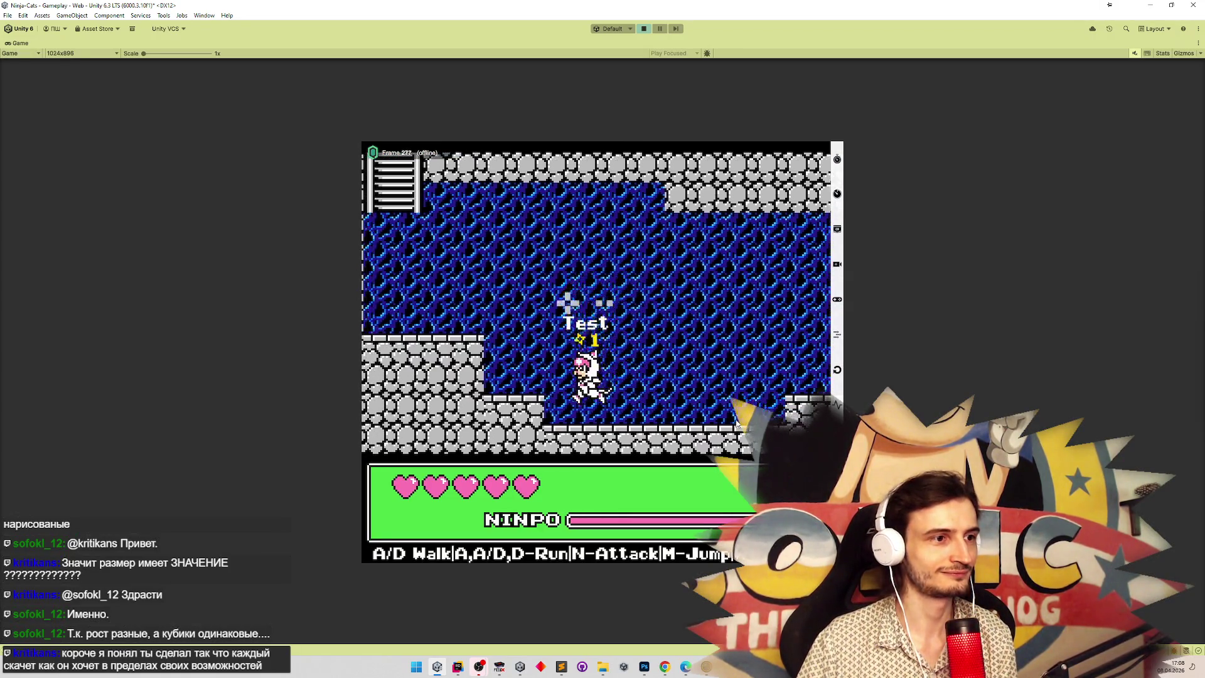
pyautogui.press('d')
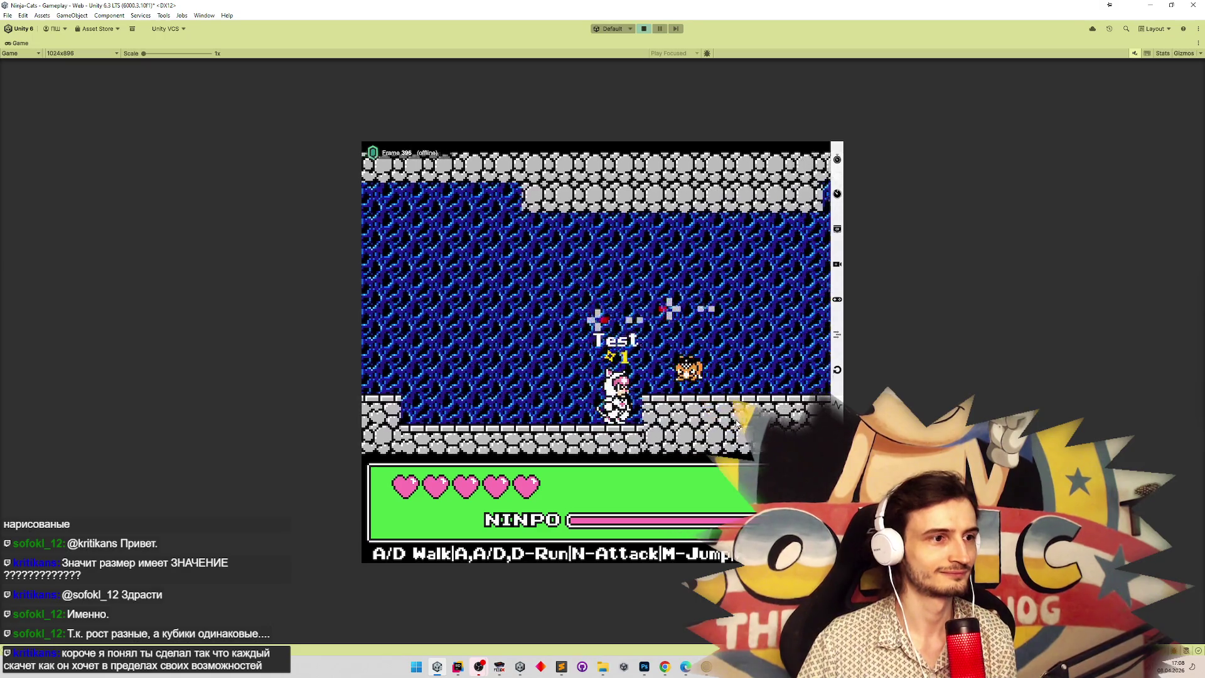
pyautogui.press('a')
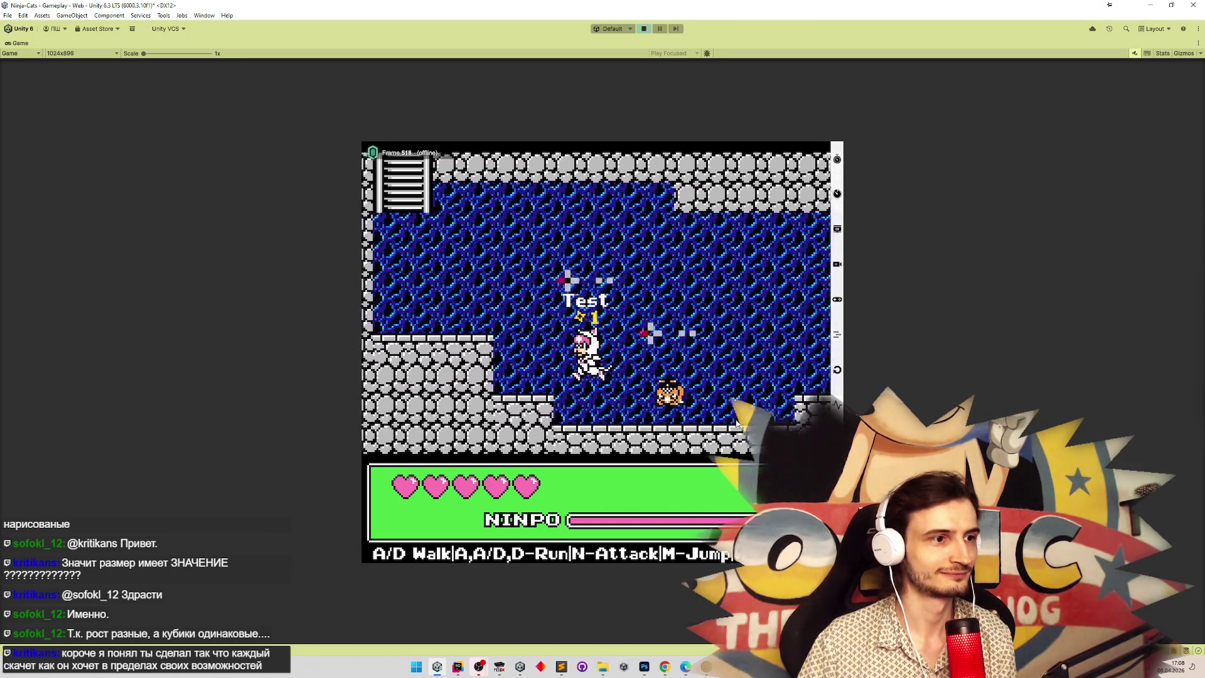
pyautogui.press('m')
pyautogui.press('d')
pyautogui.press('d')
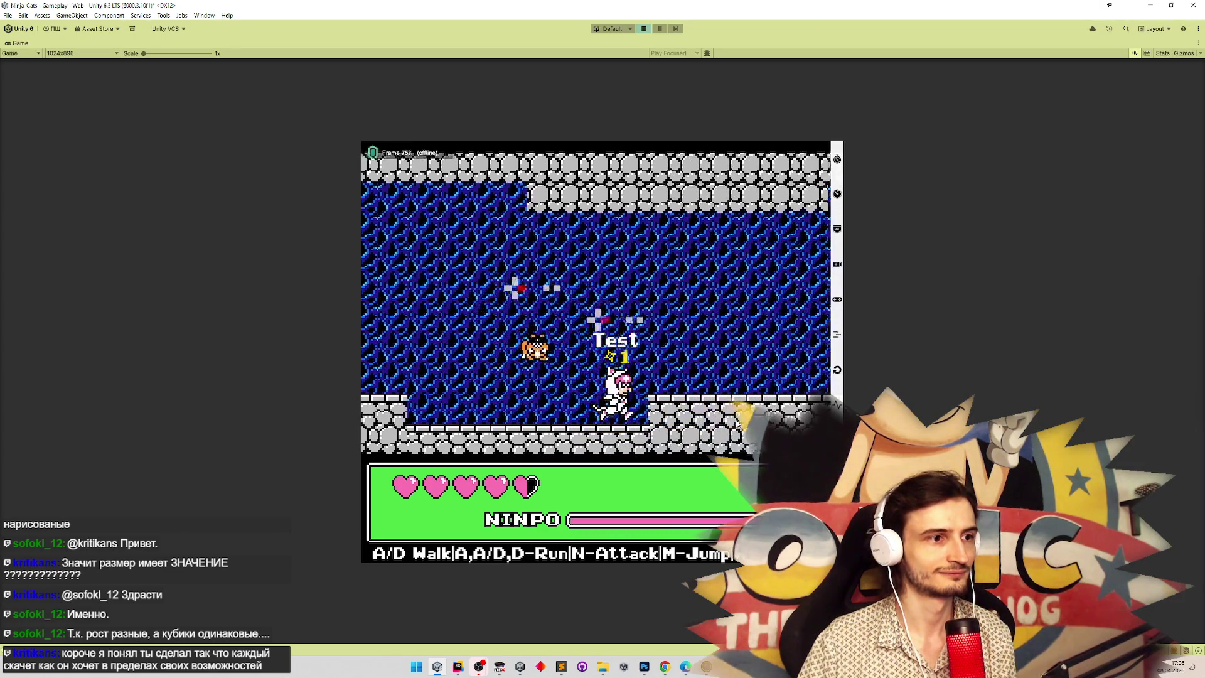
pyautogui.press('d')
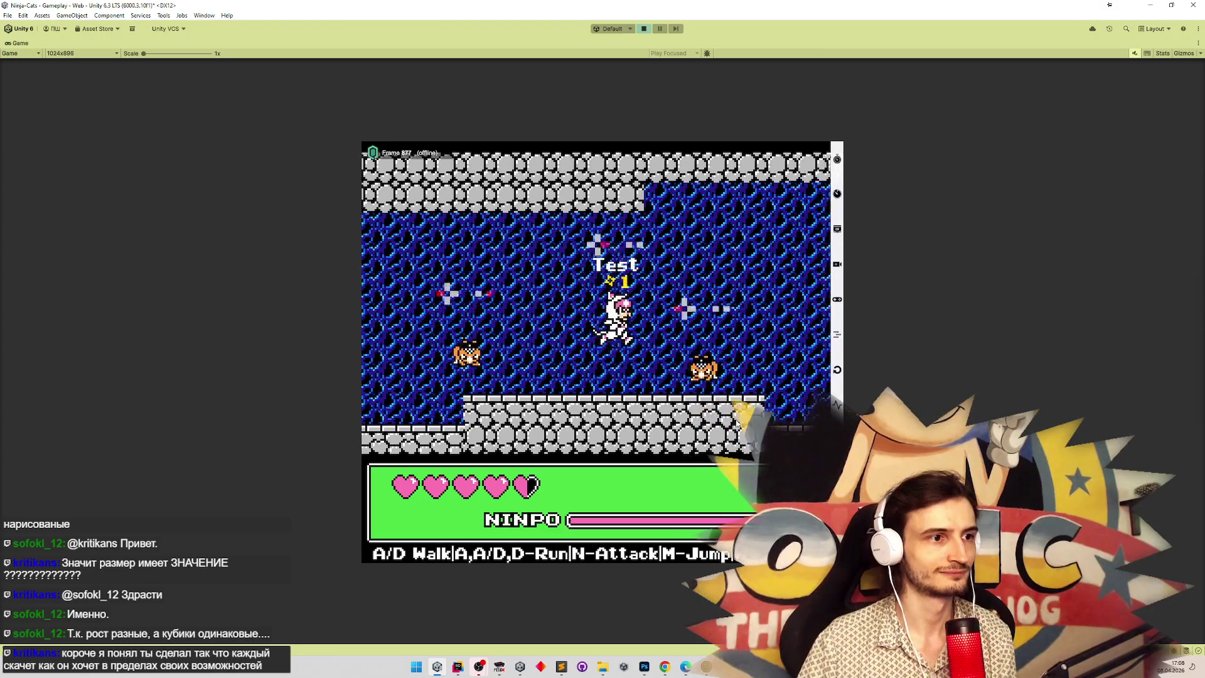
pyautogui.press('d')
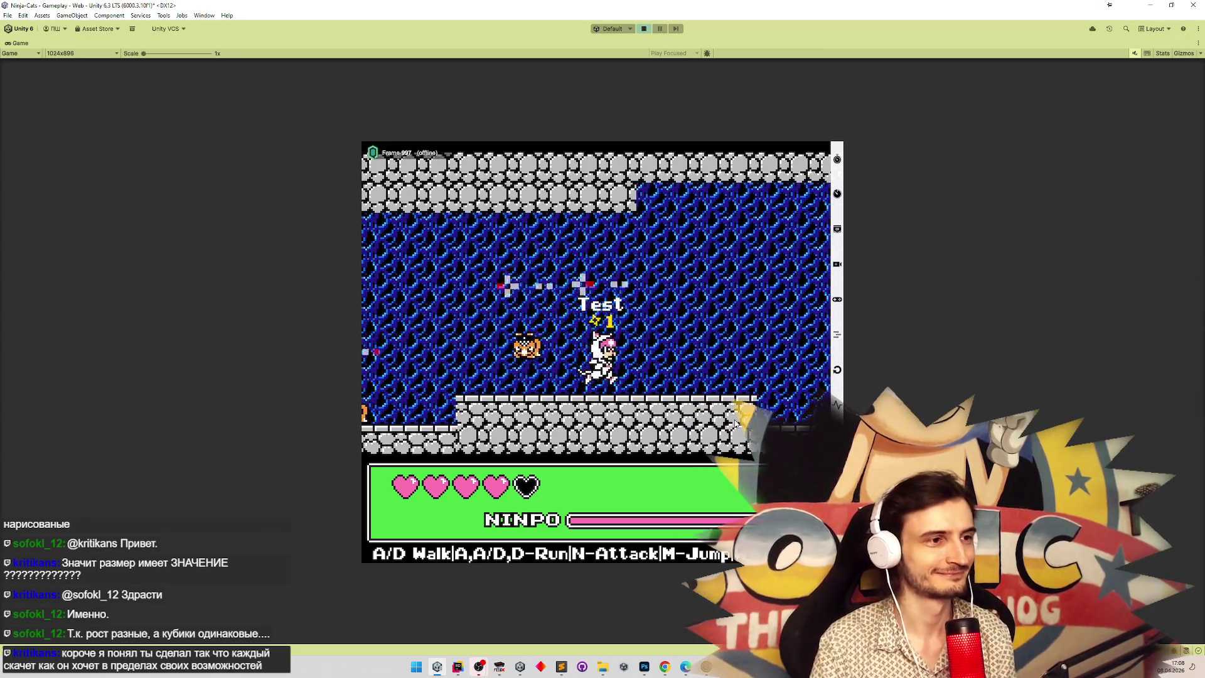
pyautogui.press('m')
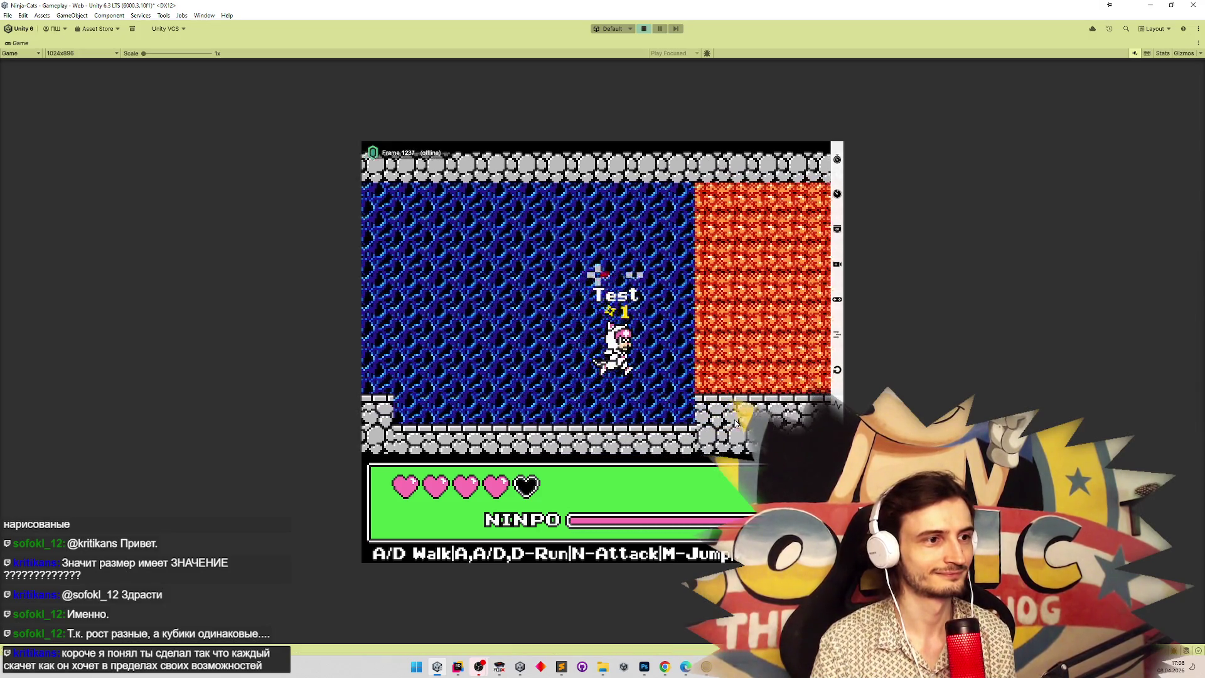
pyautogui.press('m')
pyautogui.press('a')
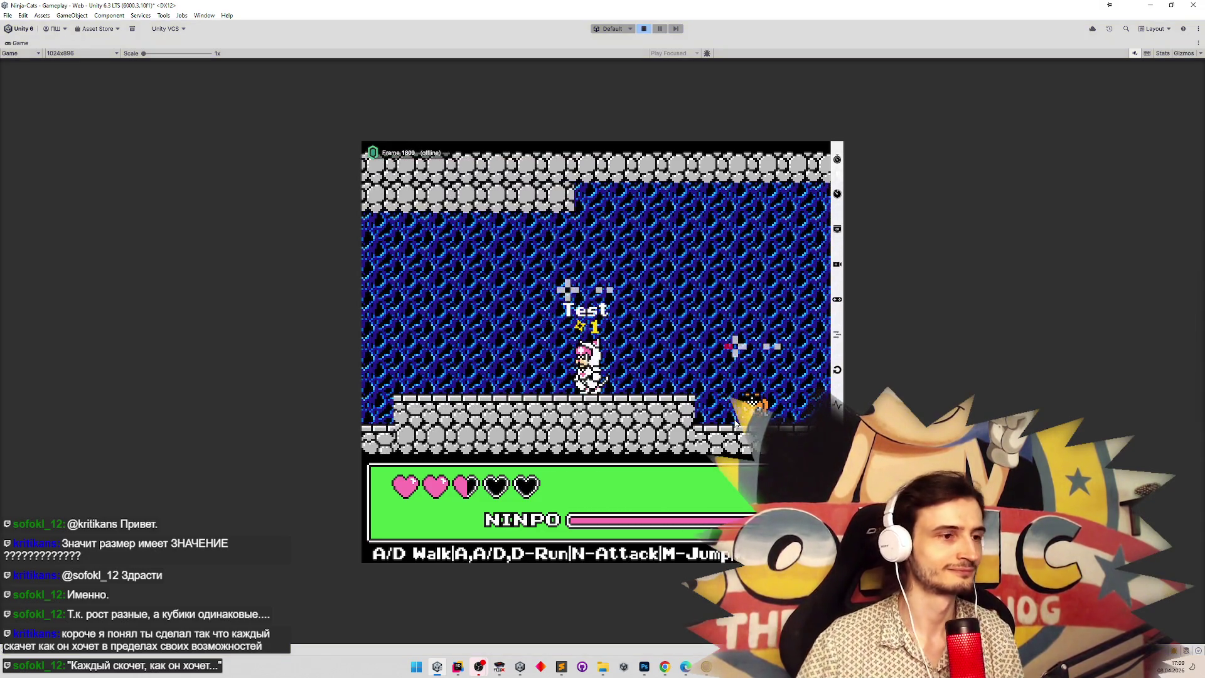
pyautogui.hotkey('ctrl', 'z')
pyautogui.hotkey('ctrl', 'z')
pyautogui.hotkey('ctrl', 'z')
pyautogui.hotkey('ctrl', 'z')
pyautogui.hotkey('ctrl', 'z')
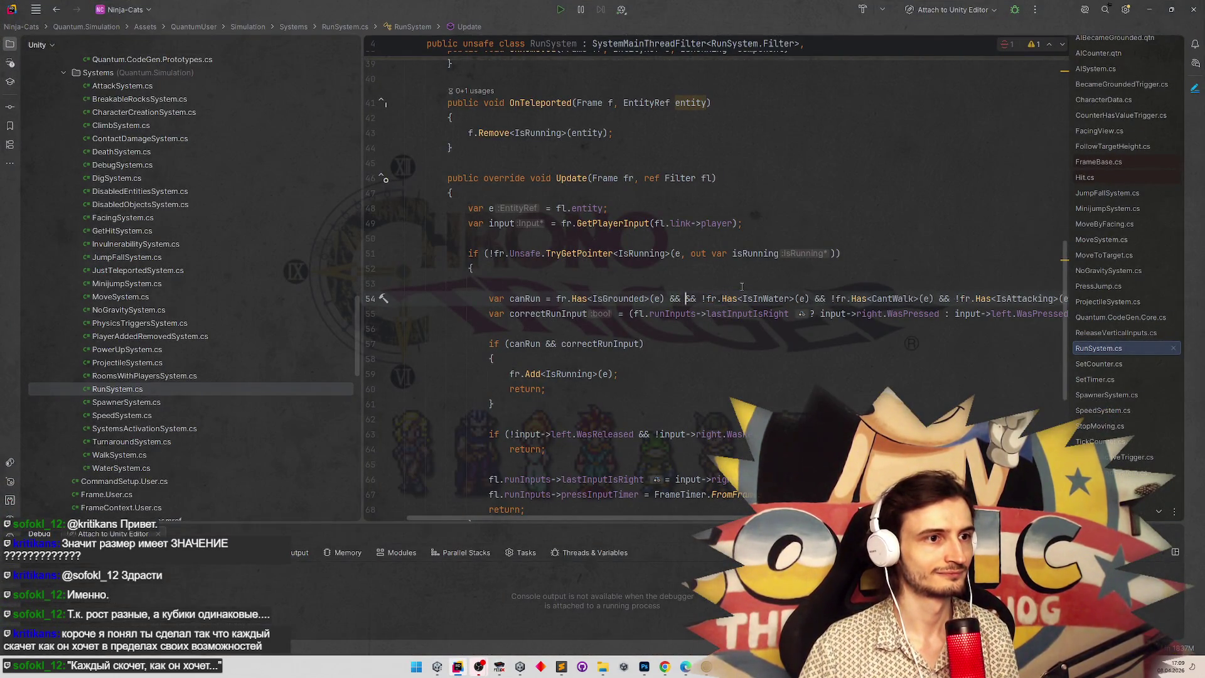
# Restore RunSystem's canRun to IsGrounded && !IsInWater and return to Unity.
pyautogui.click(752, 272)
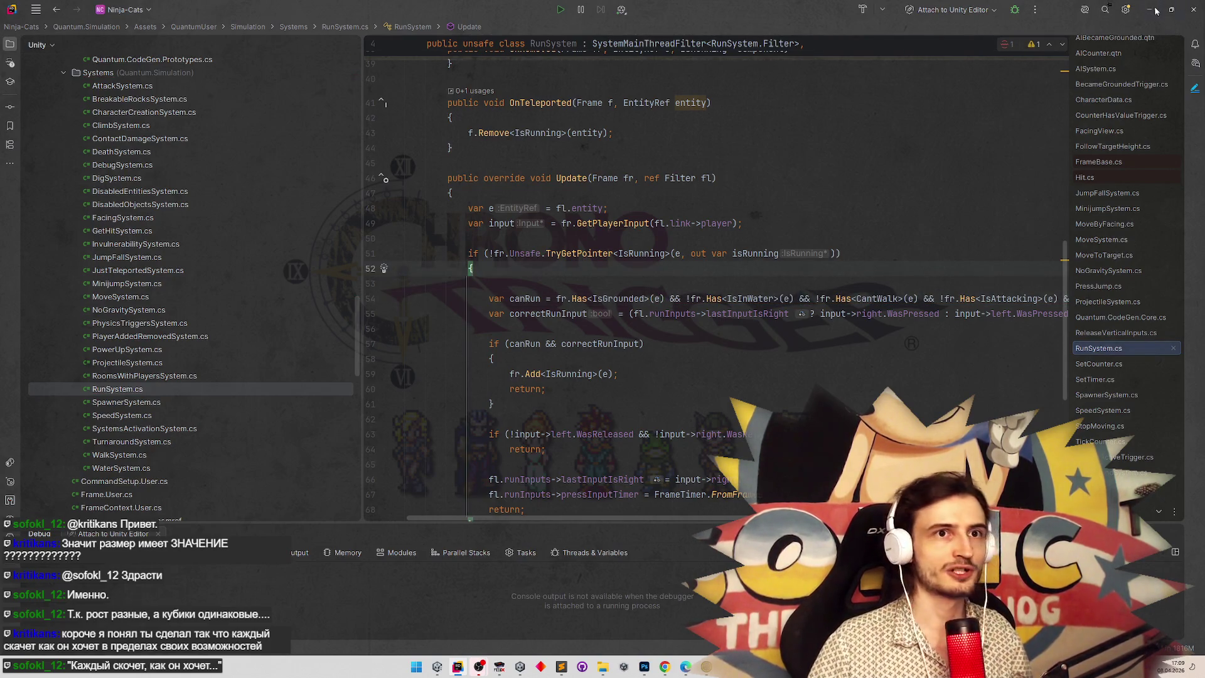
pyautogui.hotkey('alt', 'Tab')
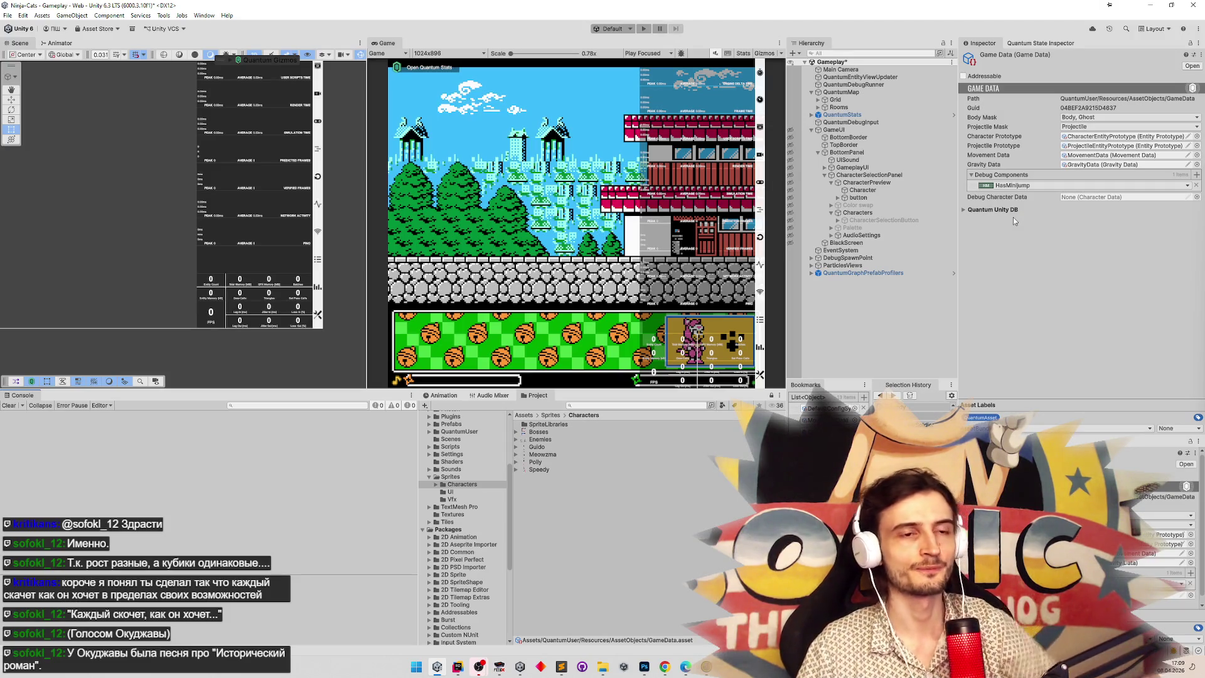
# In the DefaultConfigSystems Entries list, drag RunSystem above MinijumpSystem.
pyautogui.click(841, 408)
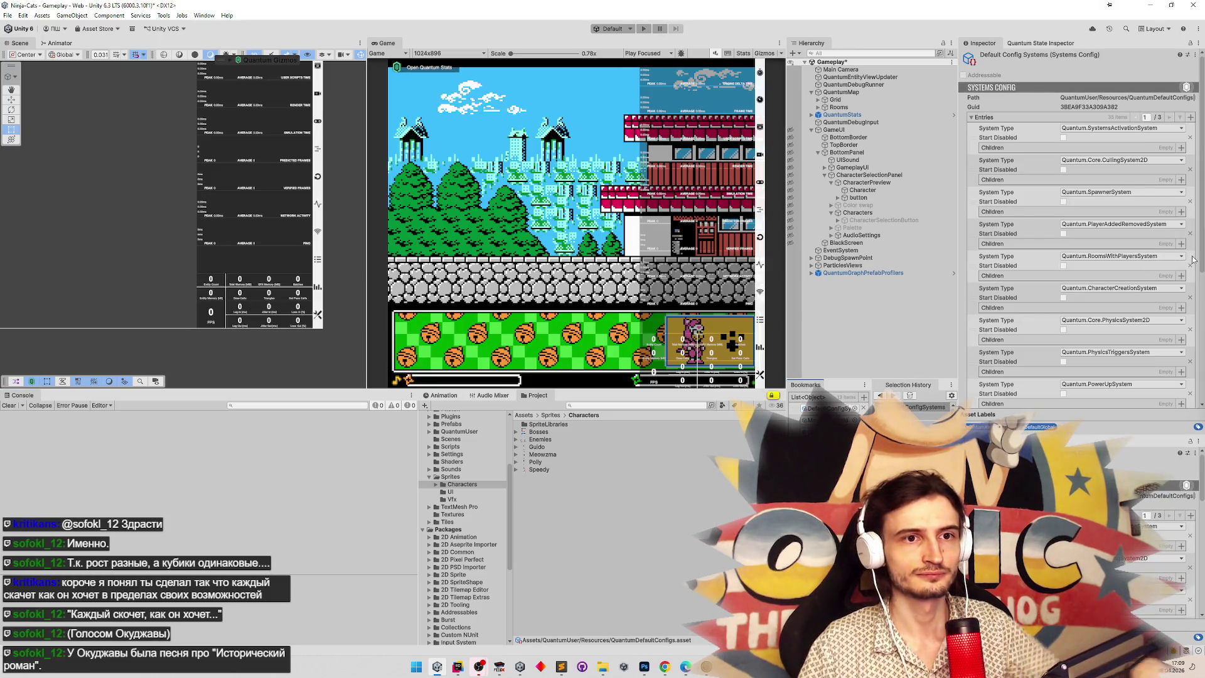
pyautogui.scroll(-6, 1192, 358)
pyautogui.scroll(4, 1193, 360)
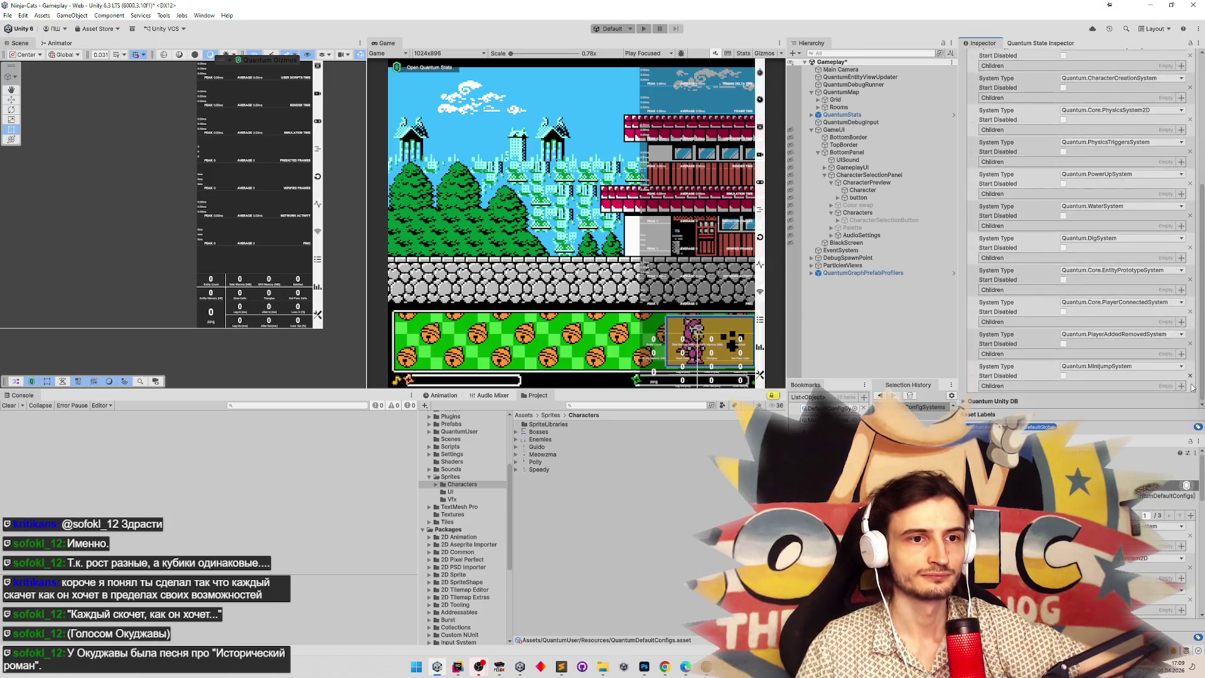
pyautogui.scroll(2, 1186, 270)
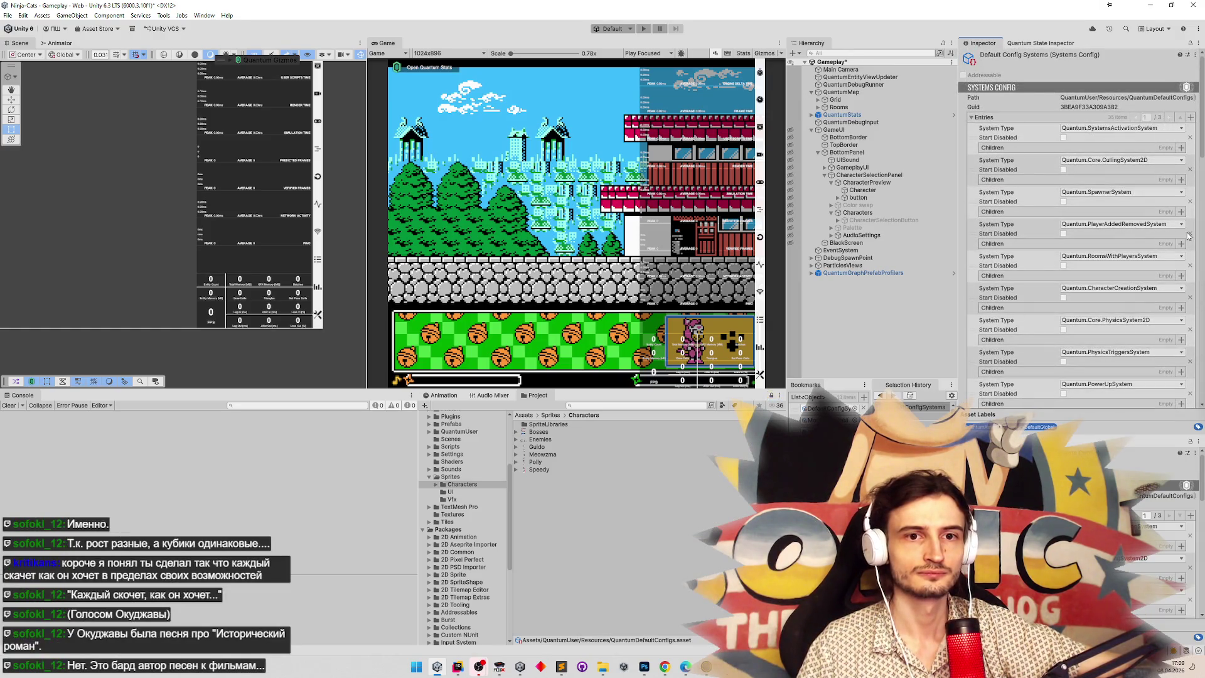
pyautogui.moveTo(1202, 154); pyautogui.dragTo(1185, 315)
pyautogui.scroll(1, 1067, 264)
pyautogui.moveTo(1202, 260); pyautogui.dragTo(1203, 194)
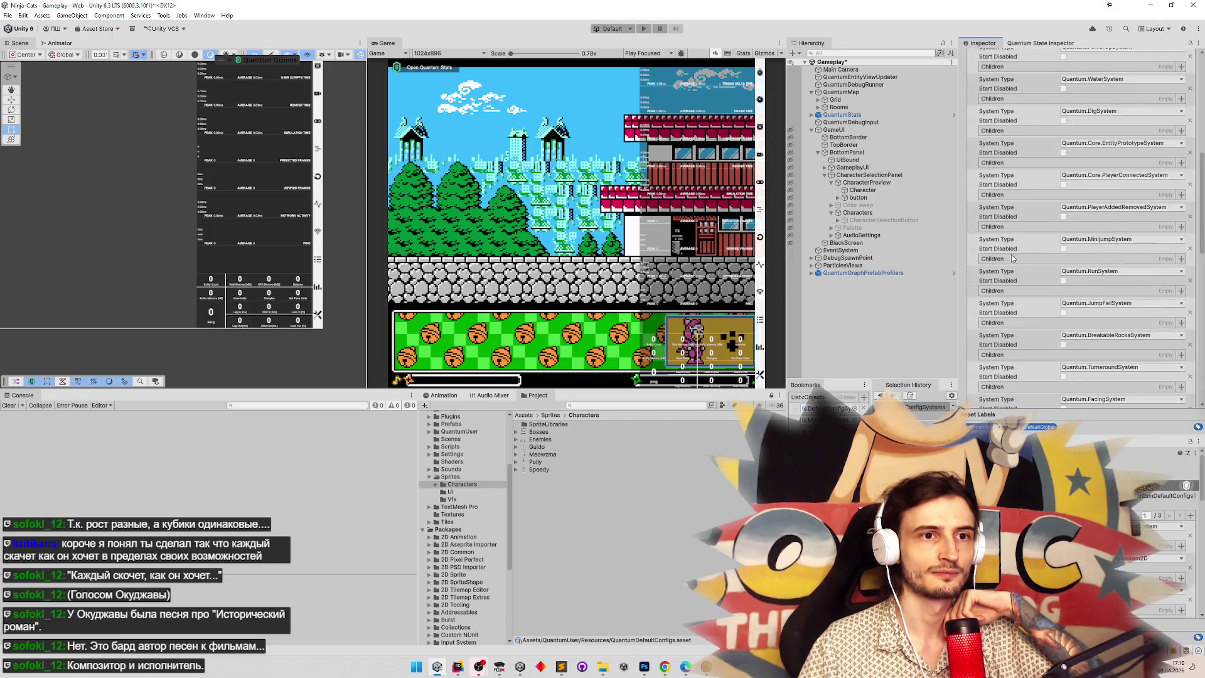
pyautogui.moveTo(977, 279); pyautogui.dragTo(998, 243)
# Save in Unity, then duplicate MinijumpSystem.cs's IsJumping condition on line 15.
pyautogui.hotkey('ctrl', 's')
pyautogui.click(457, 666)
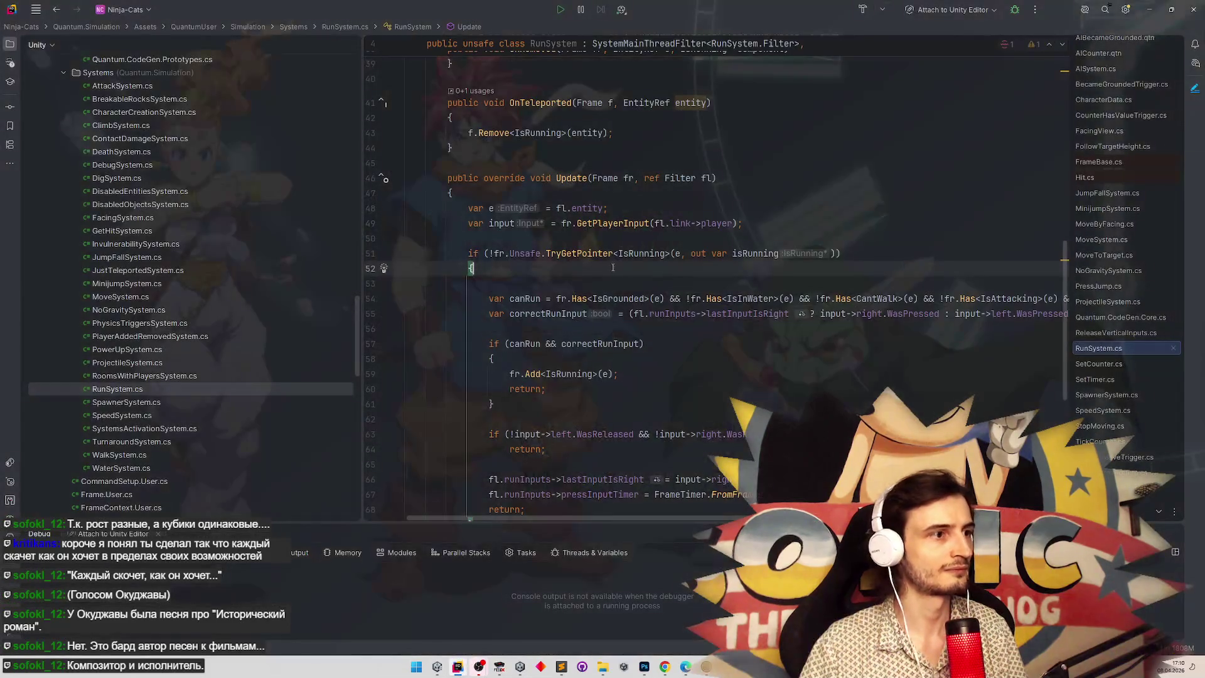
pyautogui.doubleClick(138, 285)
pyautogui.scroll(5, 633, 236)
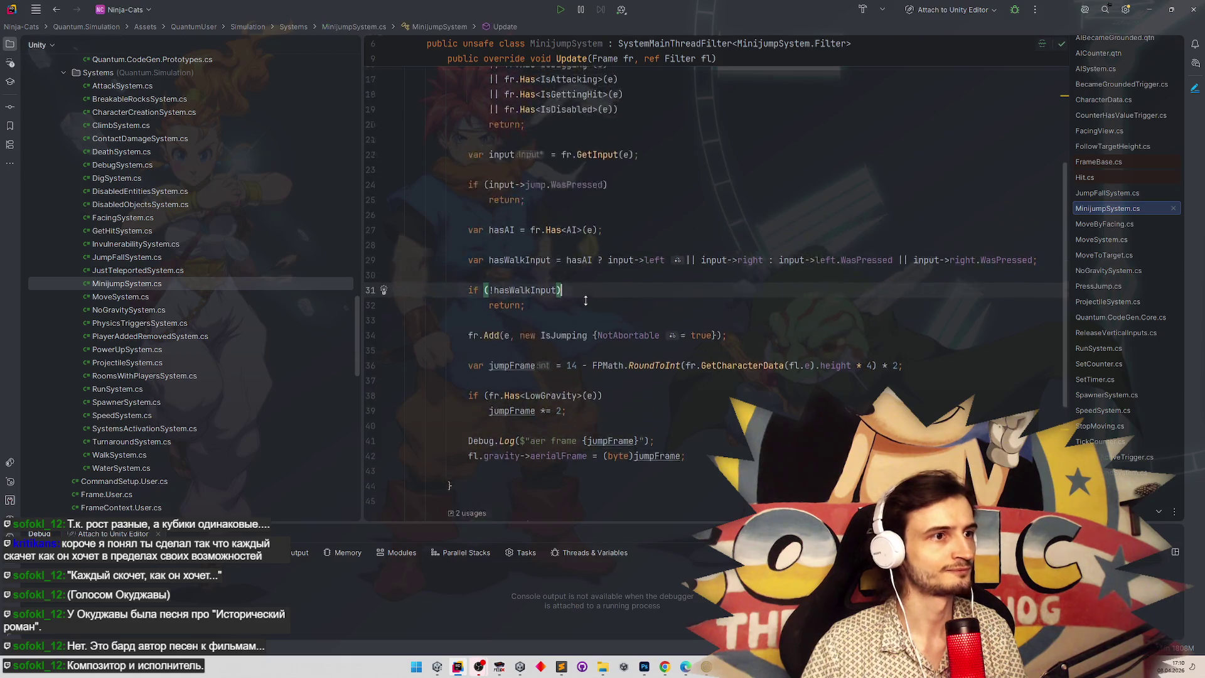
pyautogui.click(637, 224)
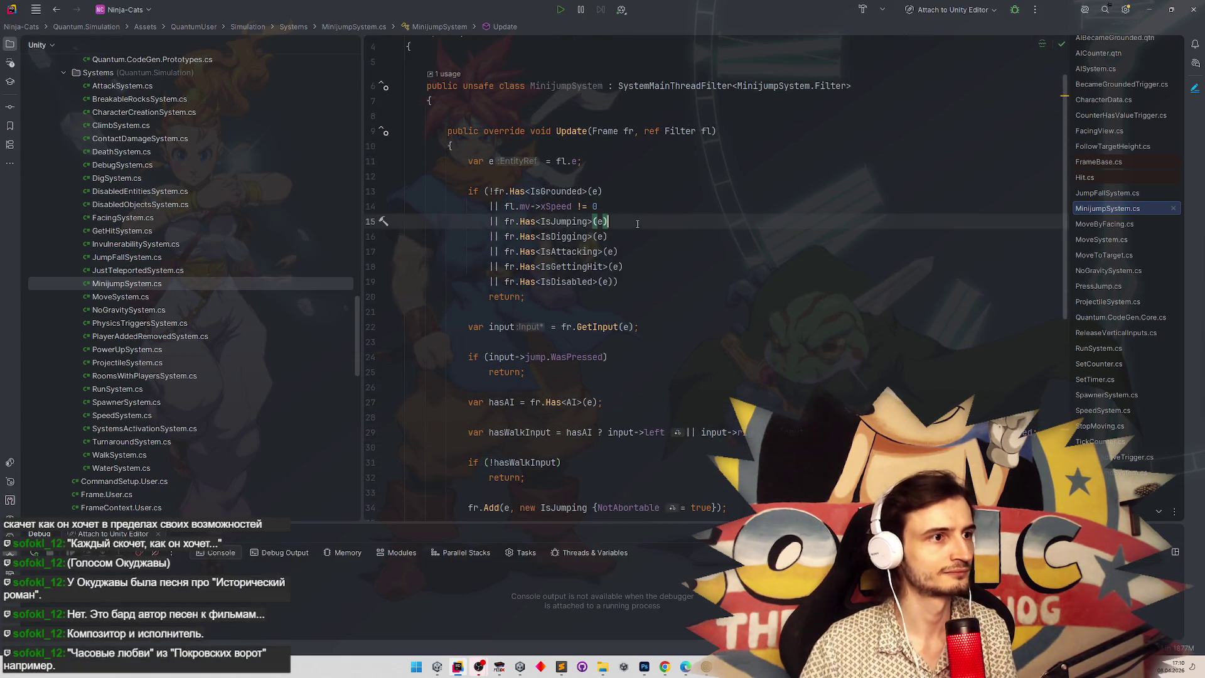
pyautogui.hotkey('ctrl', 'd')
pyautogui.doubleClick(555, 236)
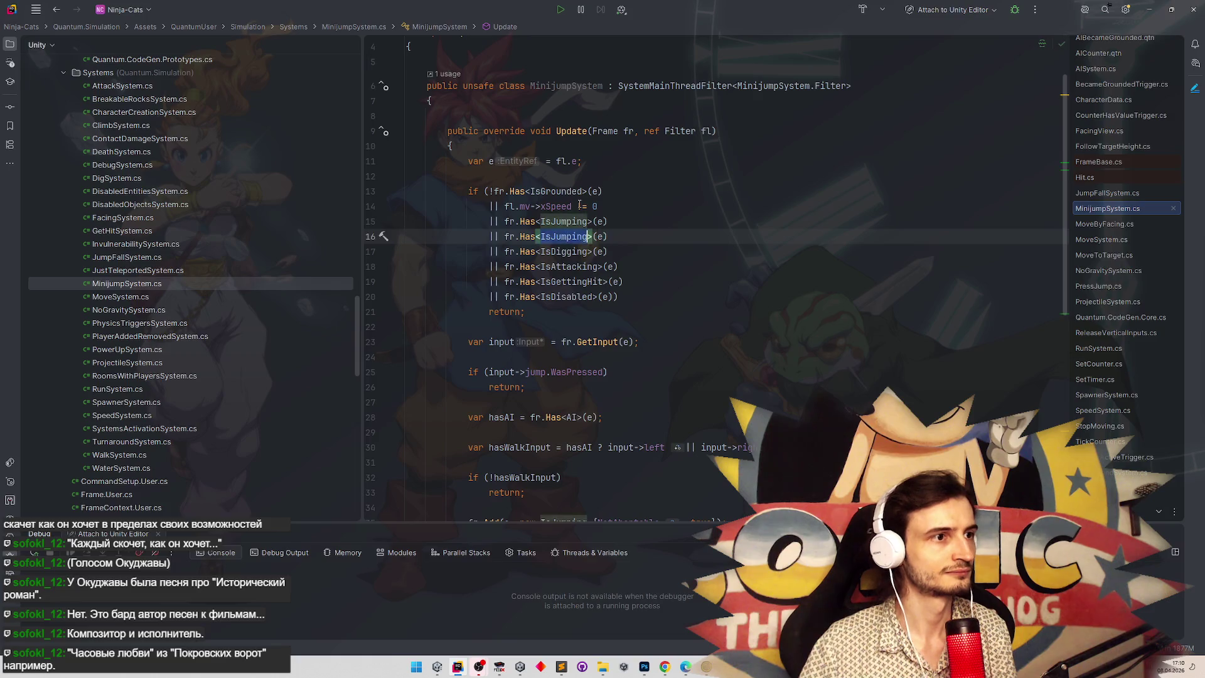
# Leave Rider and bring up the VKontakte messenger in the browser.
pyautogui.click(798, 183)
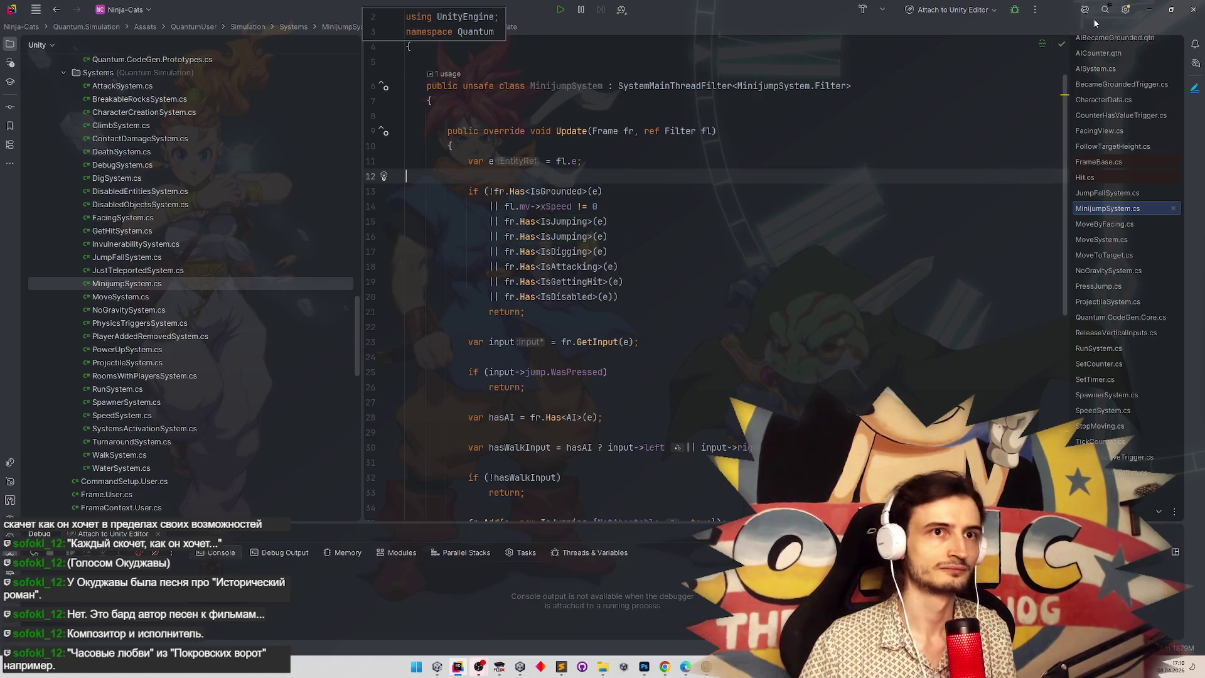
pyautogui.click(1152, 10)
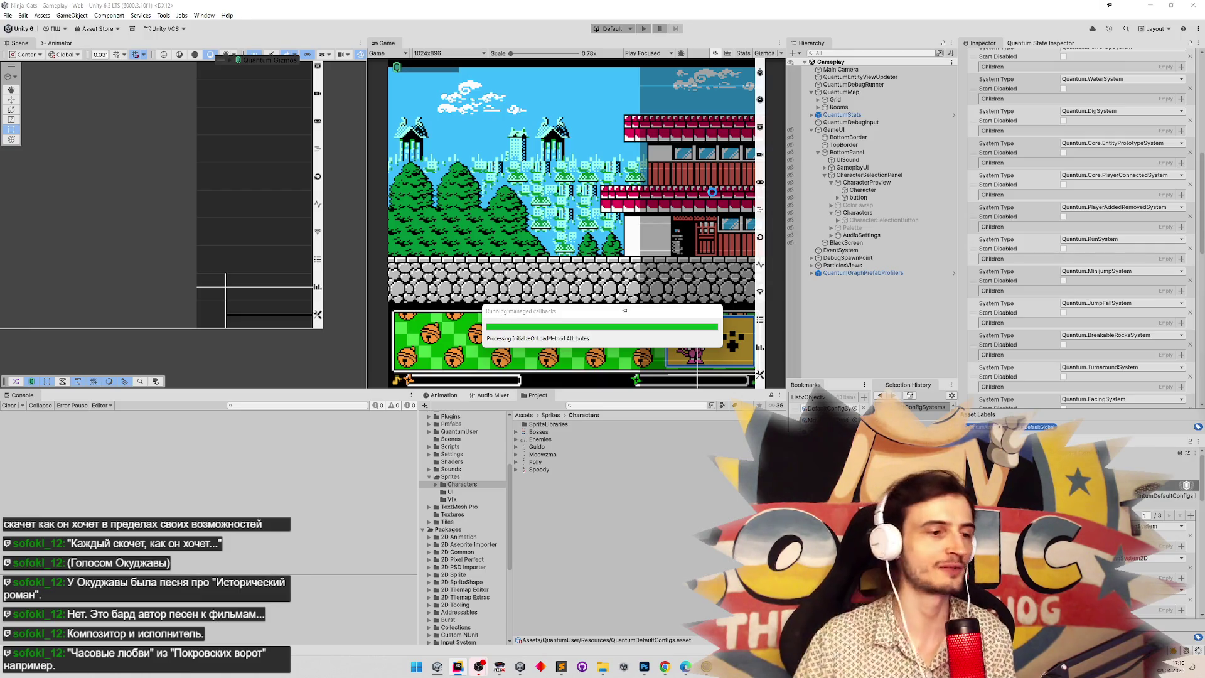
pyautogui.click(665, 667)
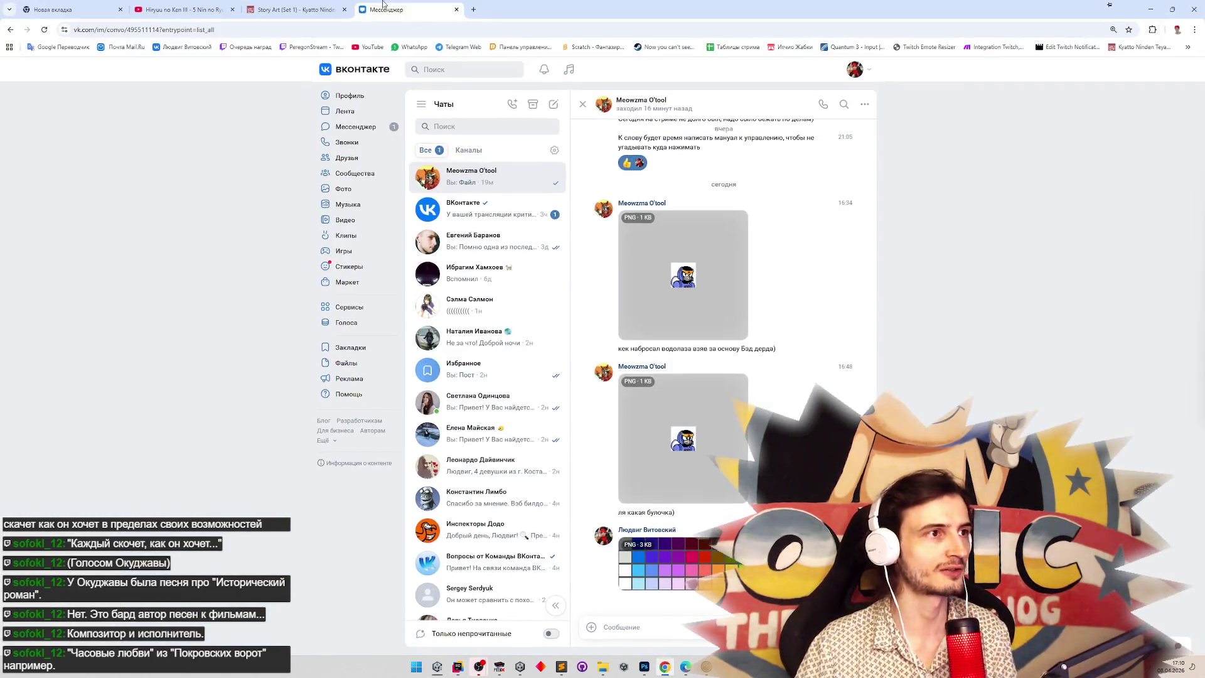